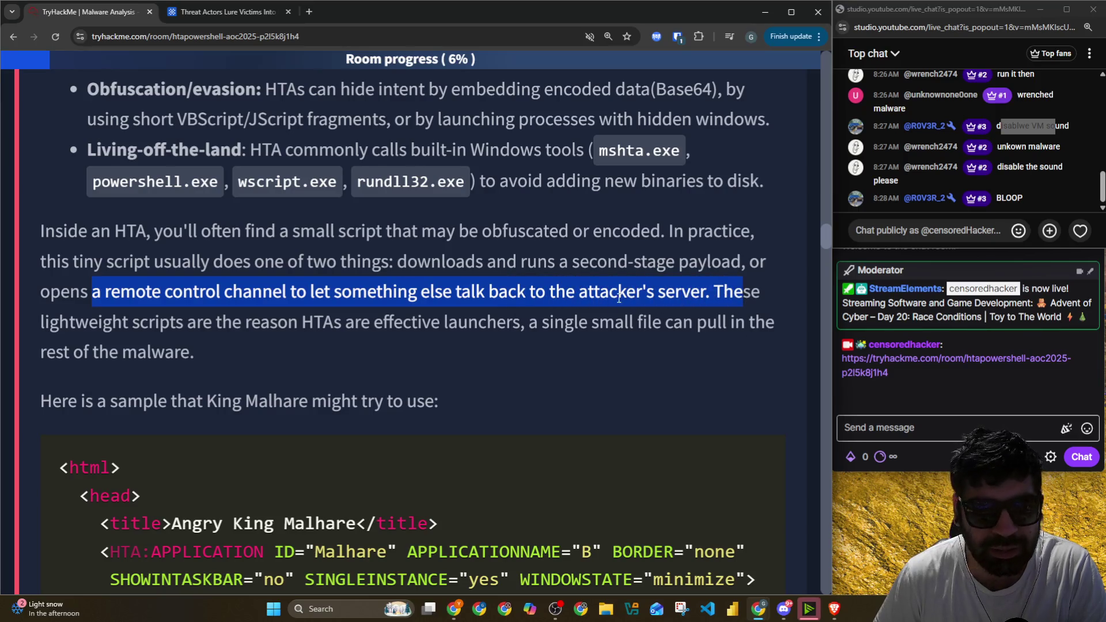
Step: Highlight the sentence about the remote control channel, then scroll on to the sample HTA code
left_click_drag(153, 328, 791, 324)
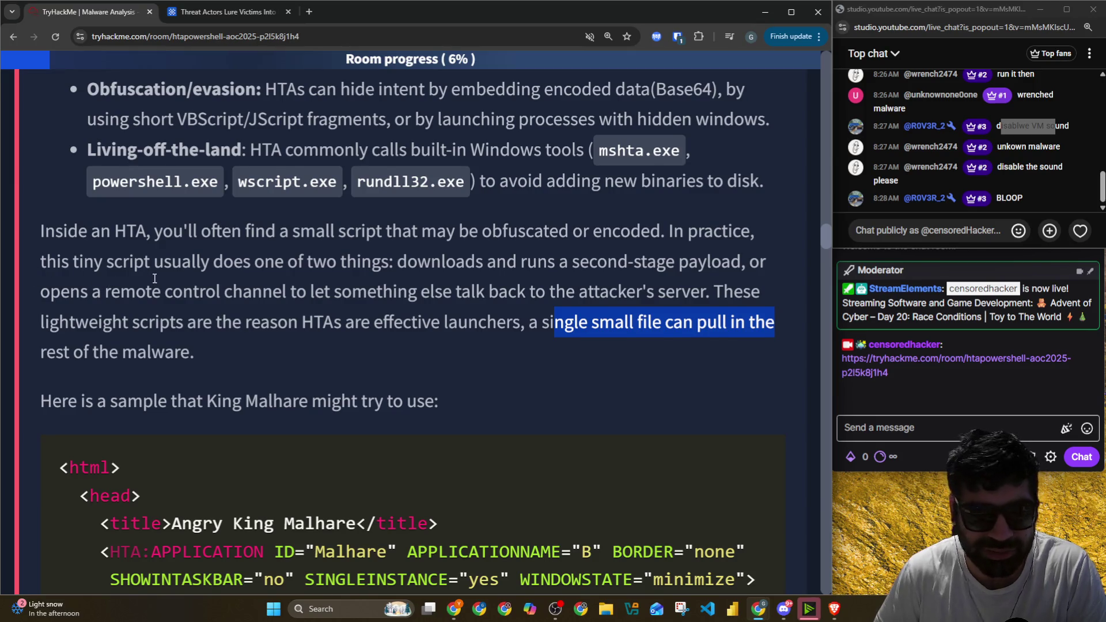
scroll(154, 278, "down", 4)
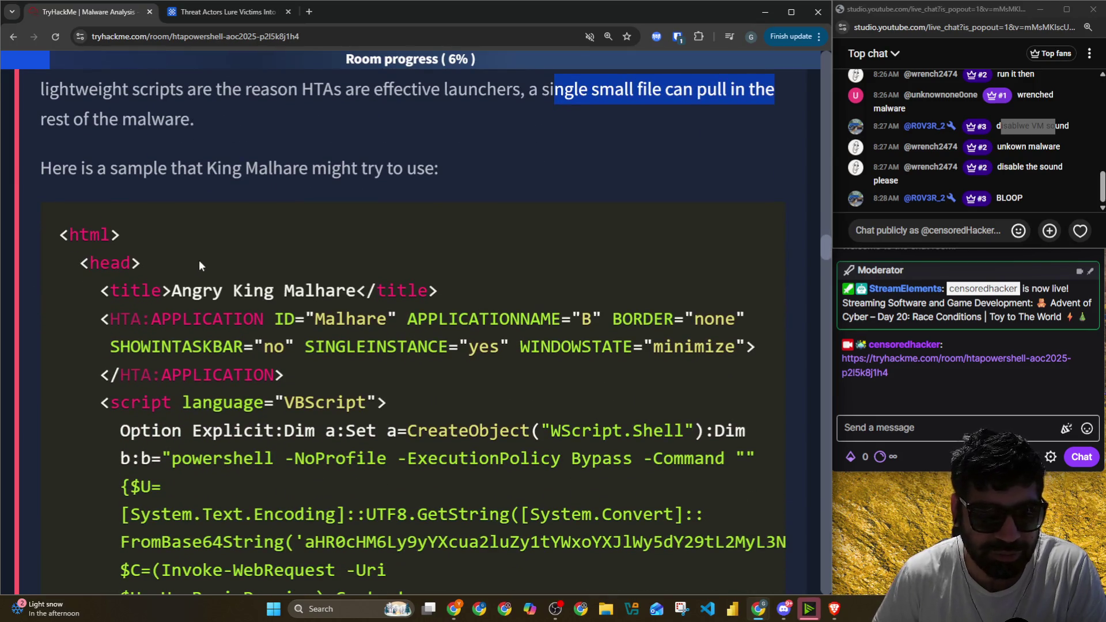
Step: Highlight the sample's Angry King Malhare title and its HTA:APPLICATION attributes through the closing tag
mouse_move(52, 174)
left_mouse_down()
mouse_move(232, 153)
mouse_move(428, 168)
left_mouse_up()
scroll(191, 185, "down", 2)
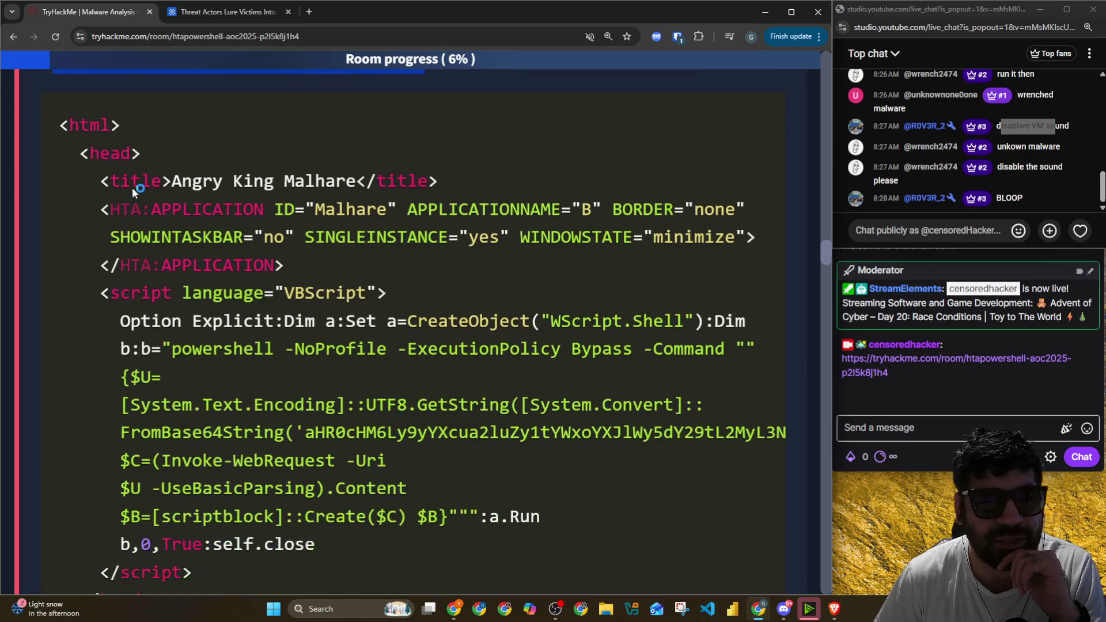
left_click_drag(81, 147, 158, 152)
left_click_drag(101, 176, 447, 177)
left_click_drag(410, 213, 756, 206)
left_click_drag(202, 230, 731, 230)
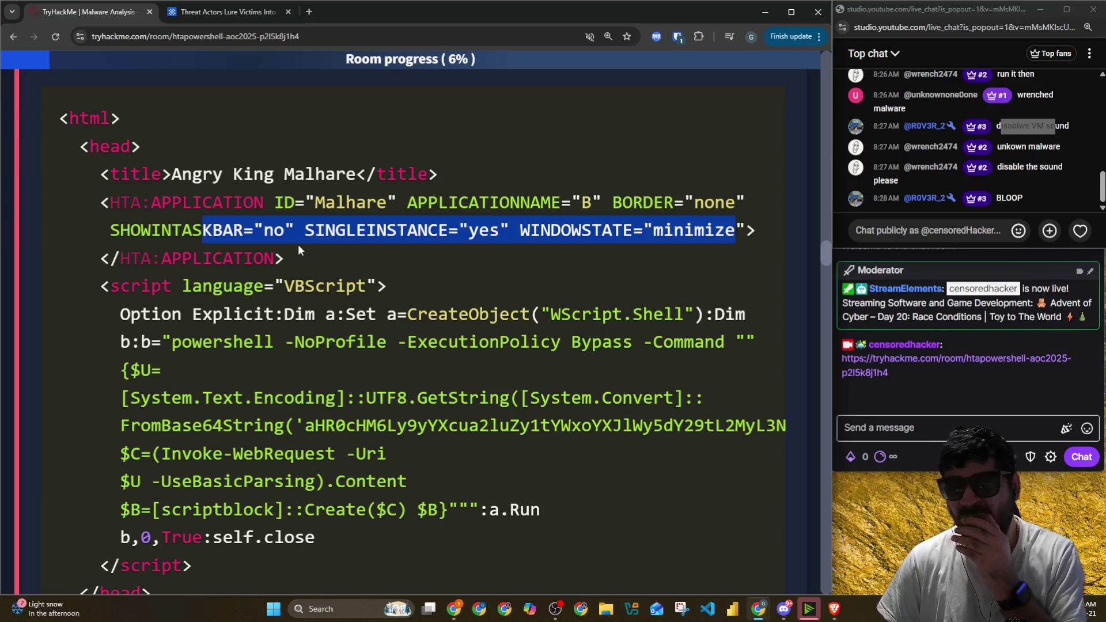
left_click(153, 262)
mouse_move(115, 259)
left_mouse_down()
mouse_move(304, 257)
mouse_move(345, 230)
left_mouse_up()
scroll(208, 165, "down", 2)
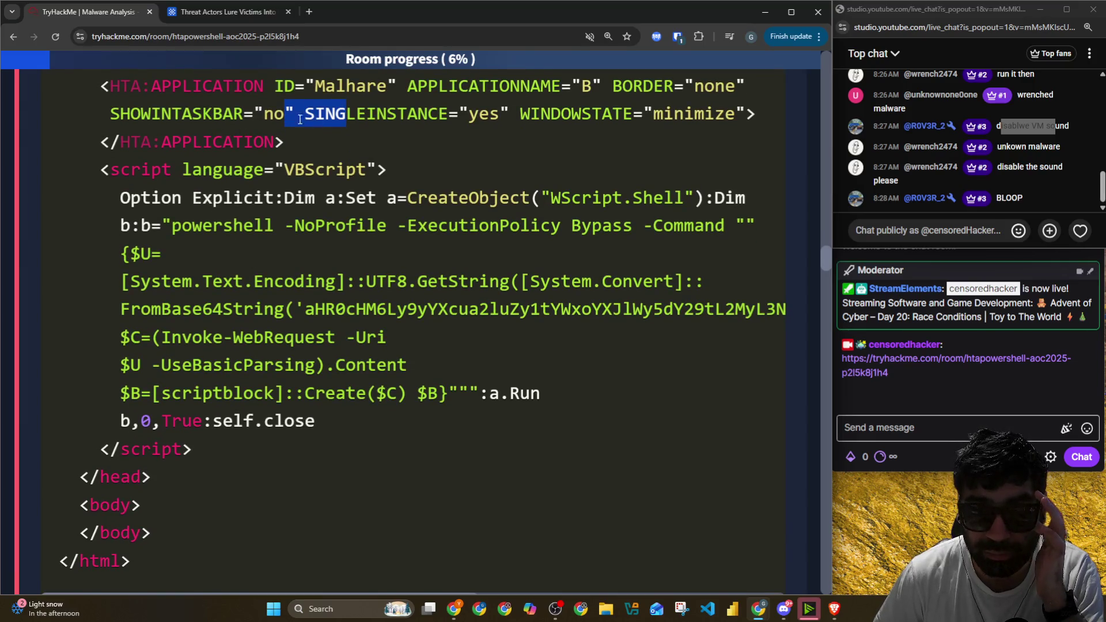
Step: Highlight WINDOWSTATE minimize, the VBScript declaration, WScript.Shell and the hidden PowerShell options
left_click_drag(489, 114, 697, 117)
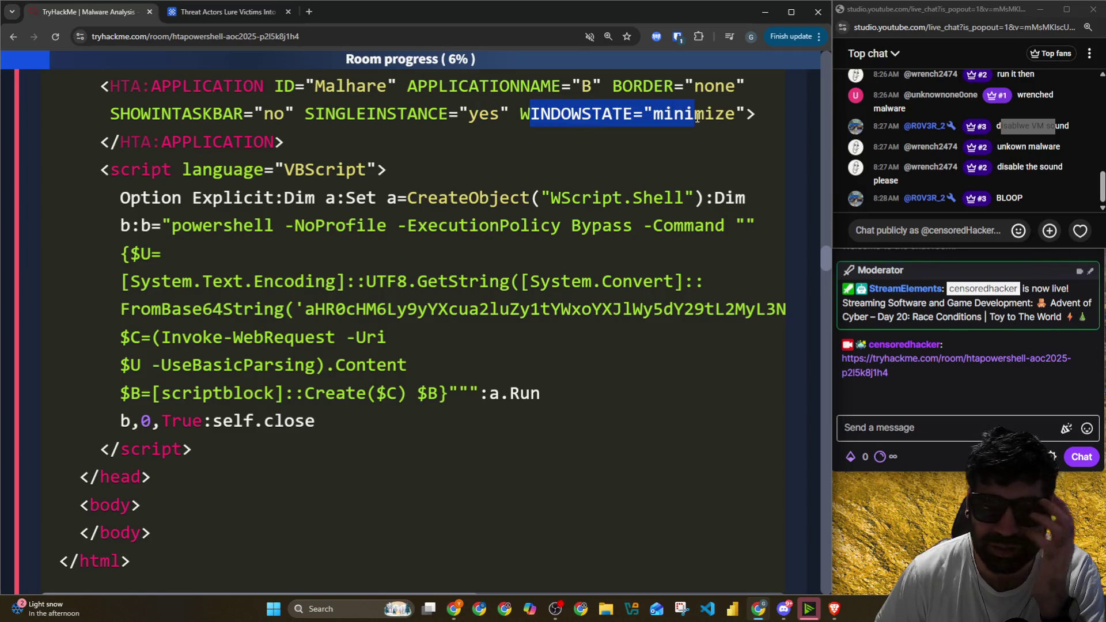
left_click_drag(161, 170, 367, 174)
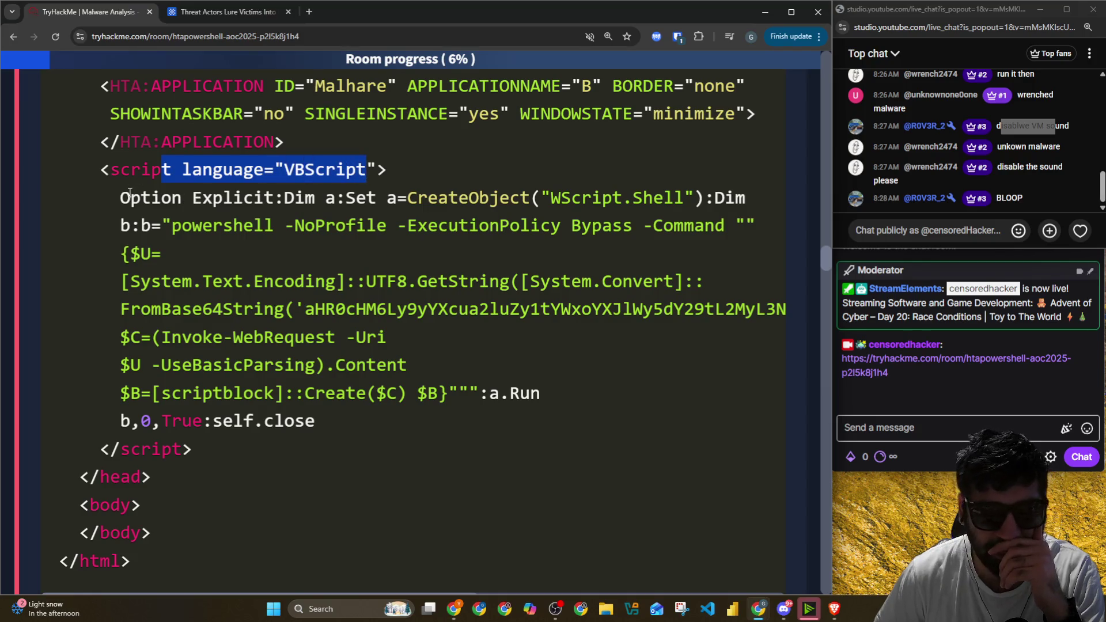
left_click_drag(121, 197, 448, 198)
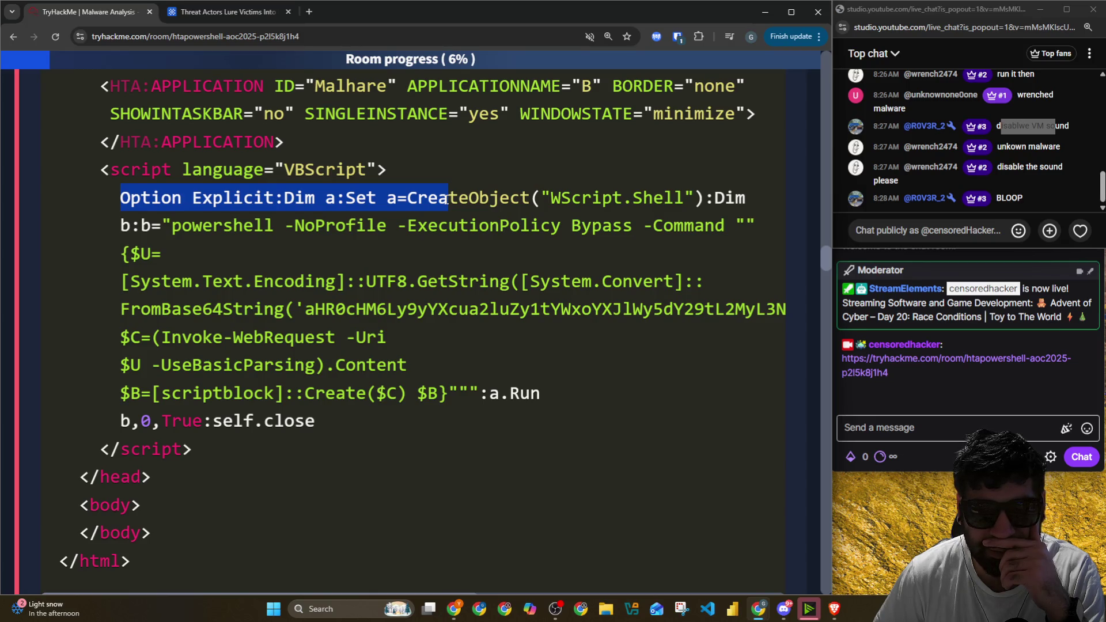
left_click_drag(449, 198, 768, 205)
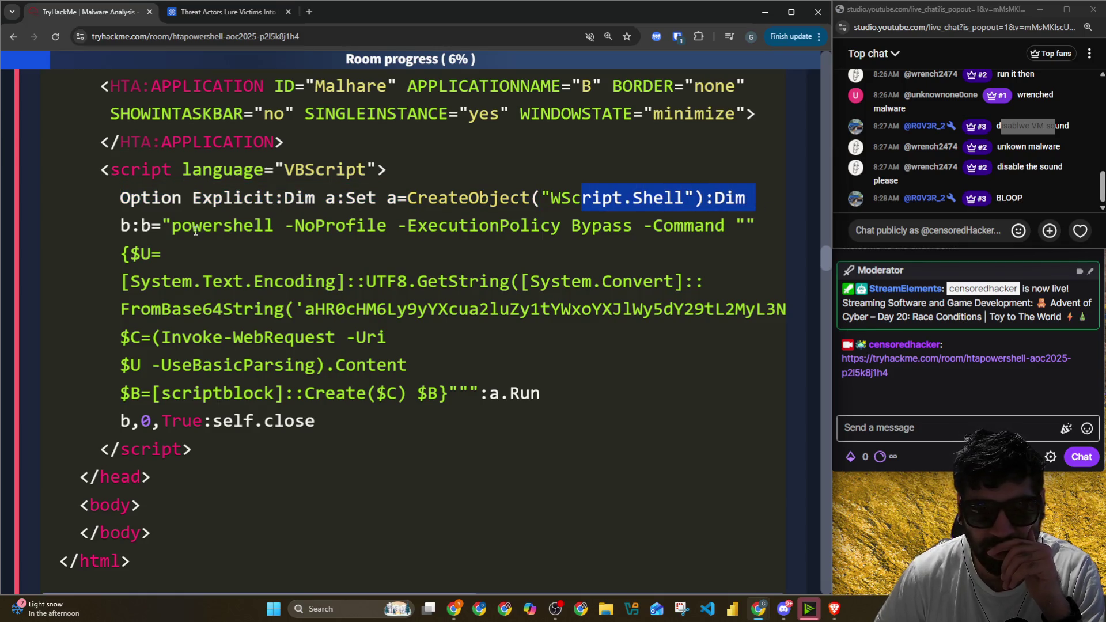
left_click_drag(196, 231, 721, 236)
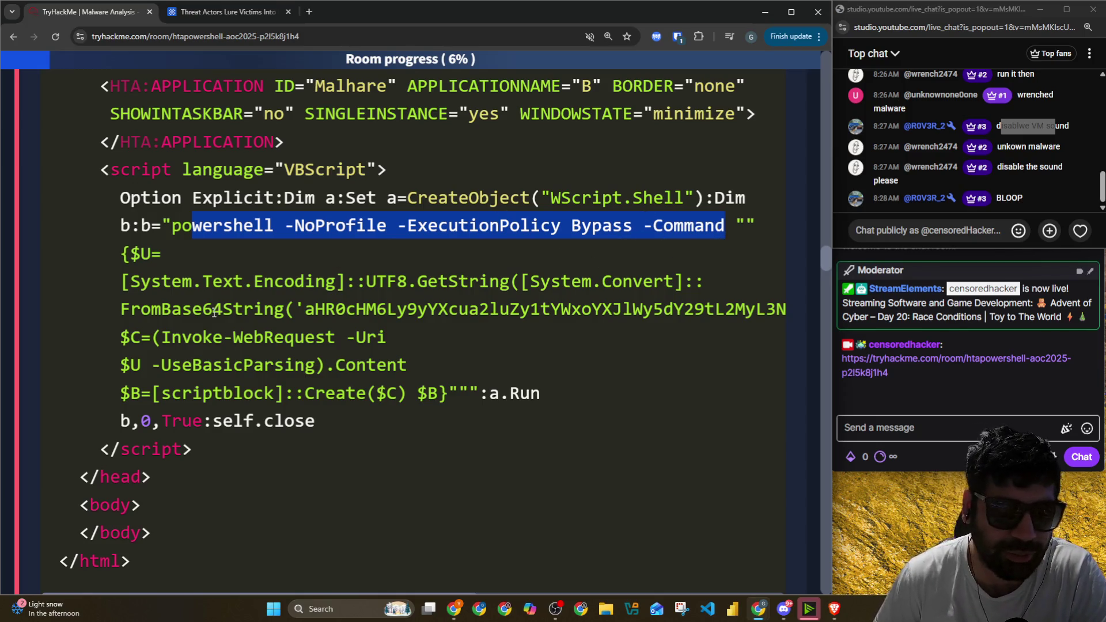
Step: Highlight the System.Text.Encoding call, then select the Base64 string and bring up its copy menu
scroll(220, 291, "down", 1)
left_click(325, 248)
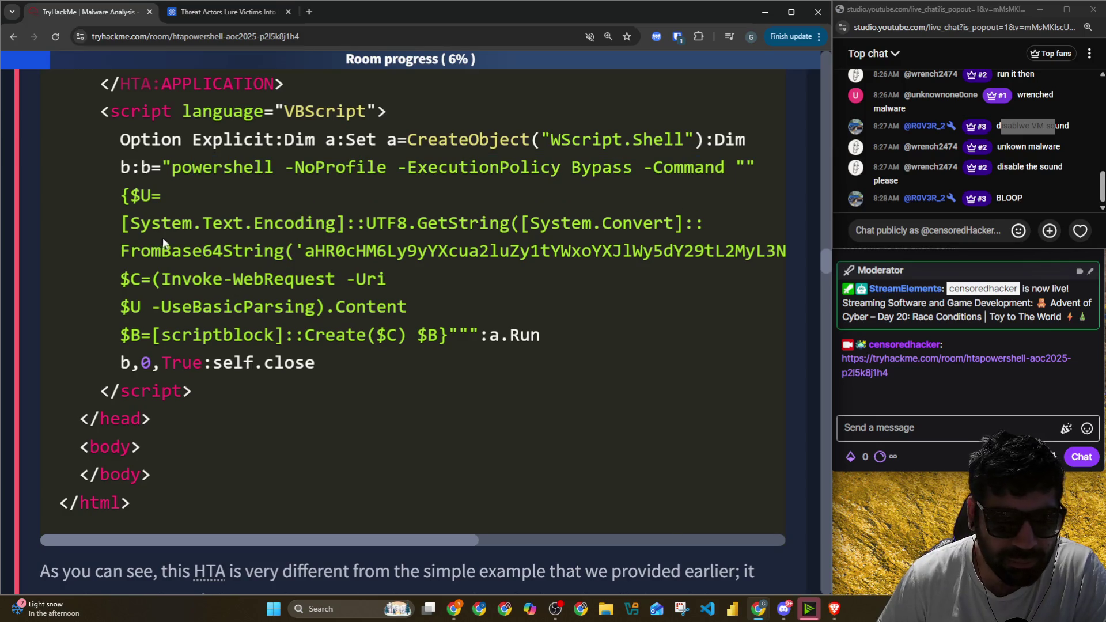
left_click_drag(138, 223, 349, 230)
double_click(309, 256)
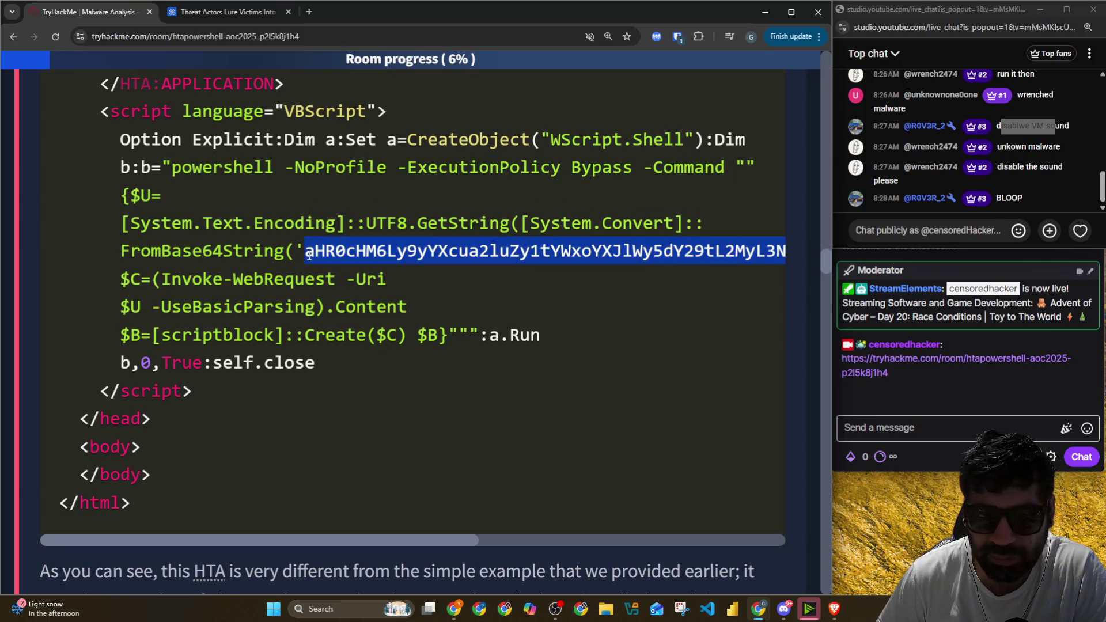
right_click(381, 255)
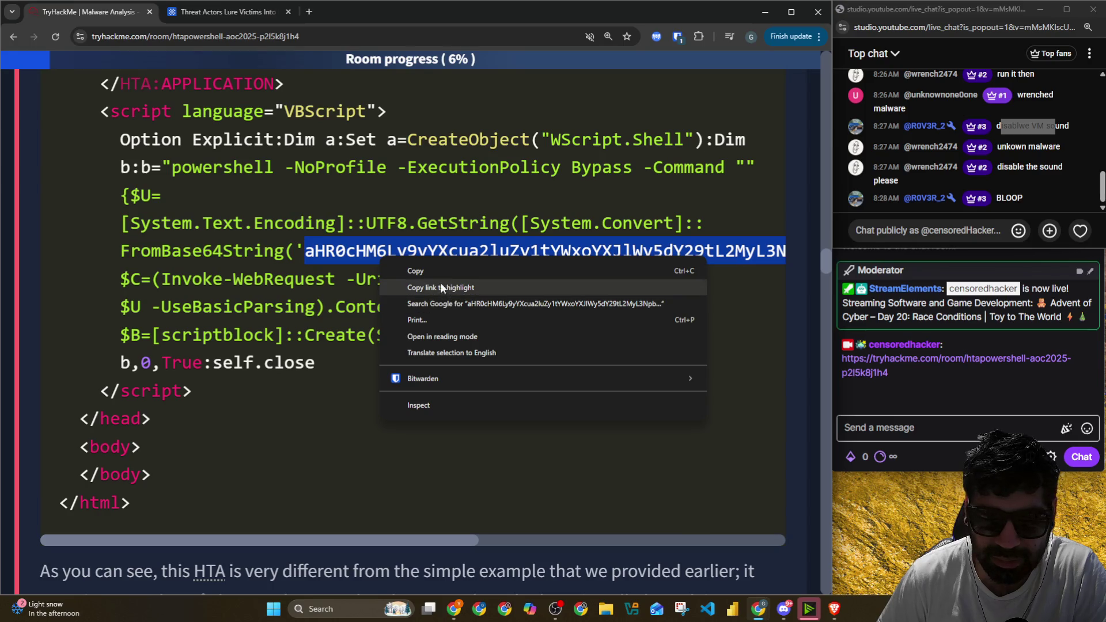
Step: Copy the Base64 string and paste it into CyberChef's Input at cyberchef.io
left_click(444, 269)
left_click(313, 11)
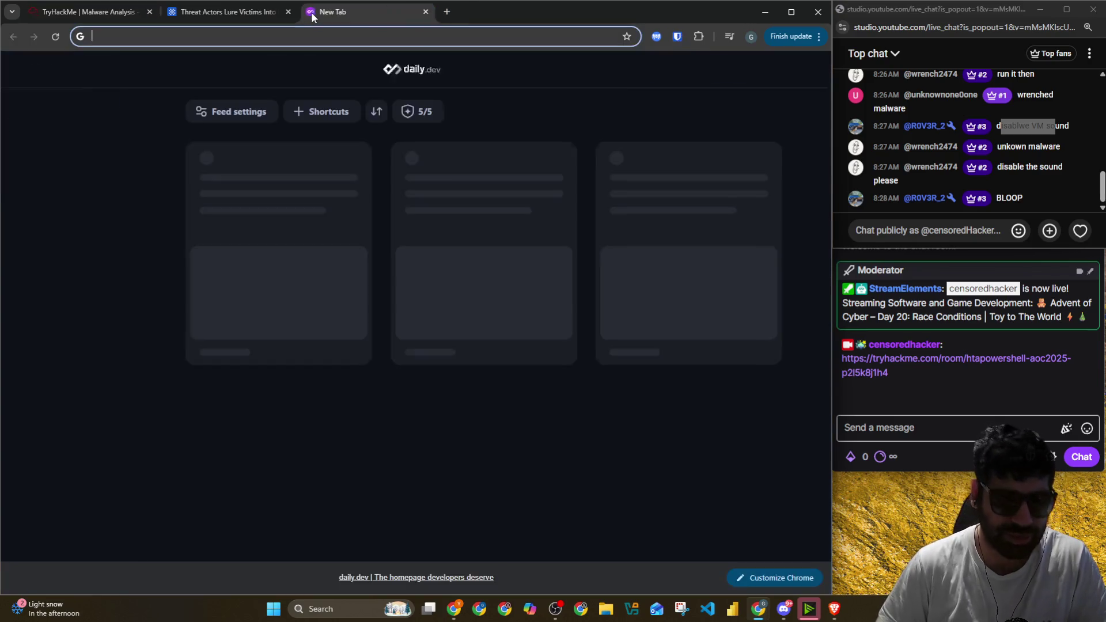
type("cyber")
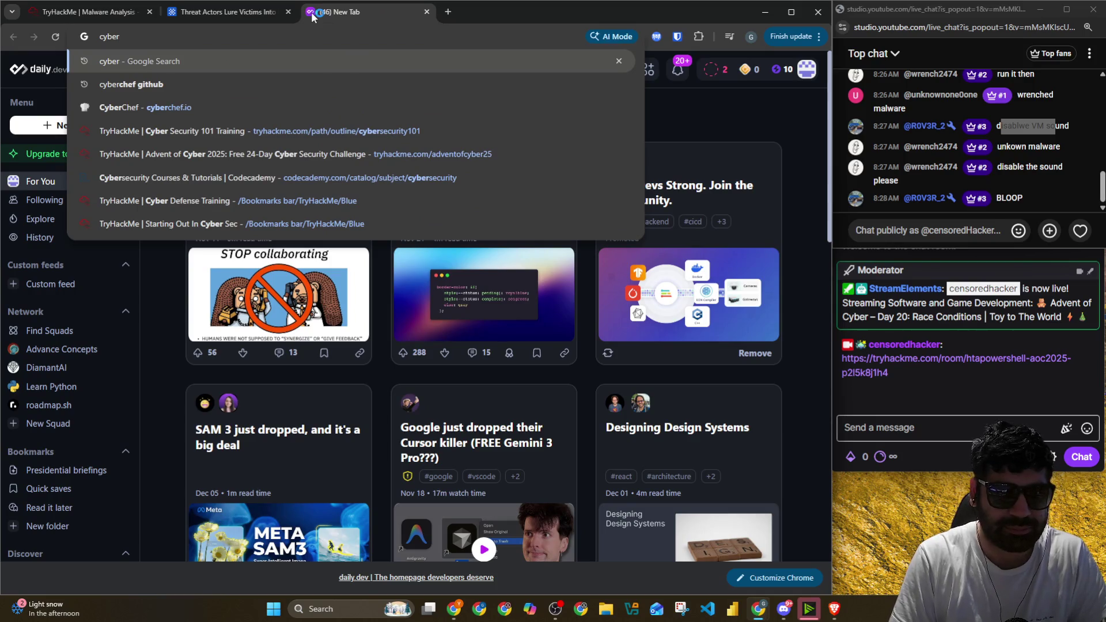
left_click(349, 107)
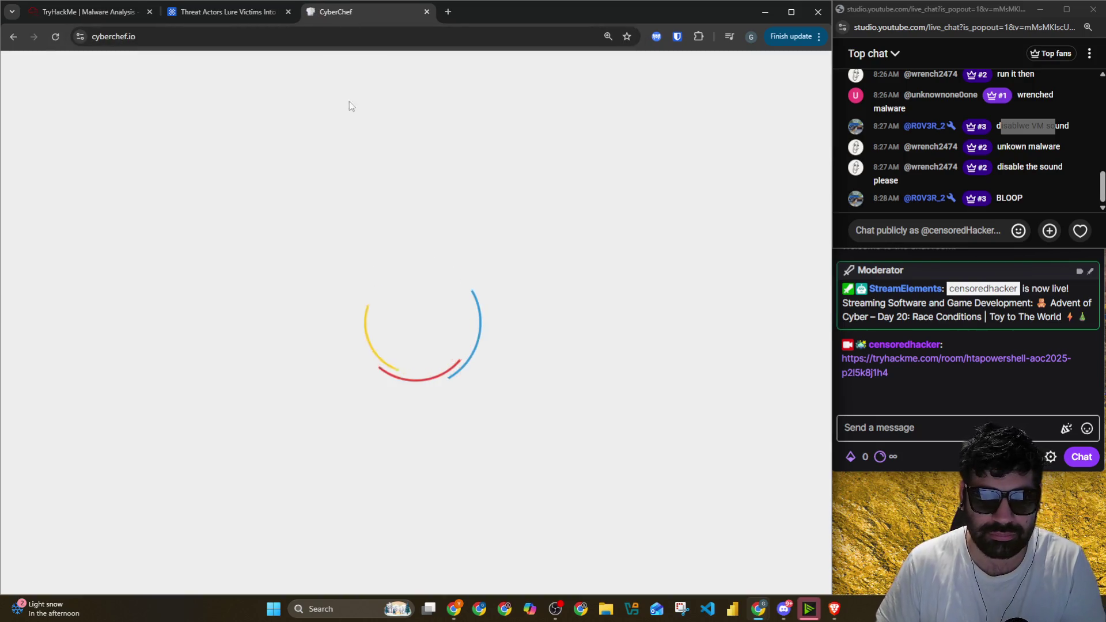
left_click(475, 141)
key("ctrl+v")
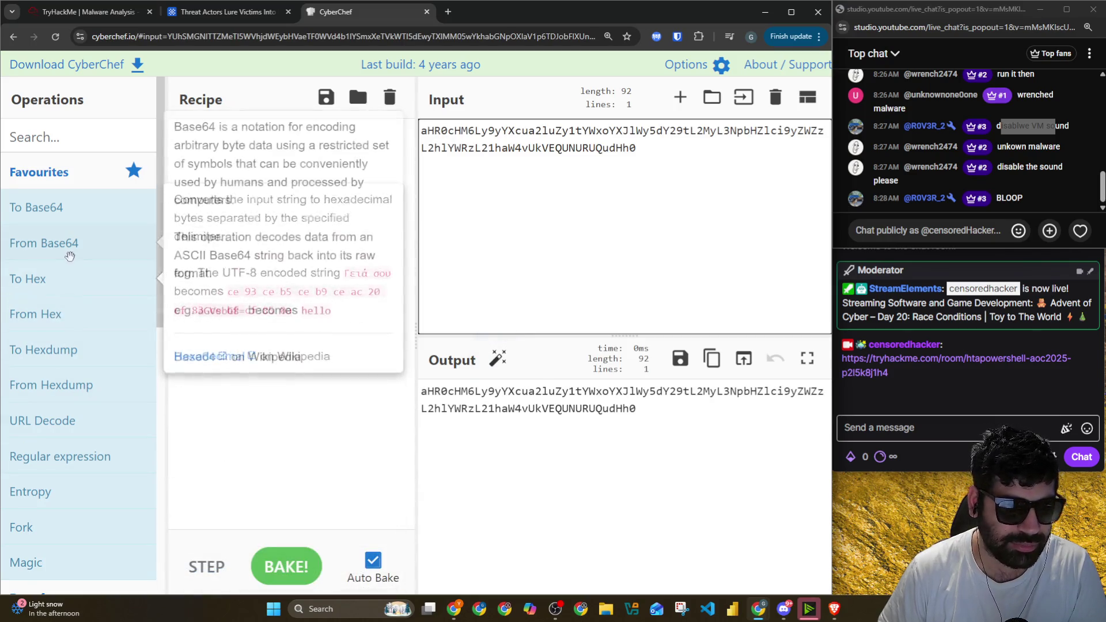
Step: Decode it with From Base64, revealing the raw.king-malhare[.]com URL ending in REDACTED.txt
left_click_drag(72, 248, 348, 239)
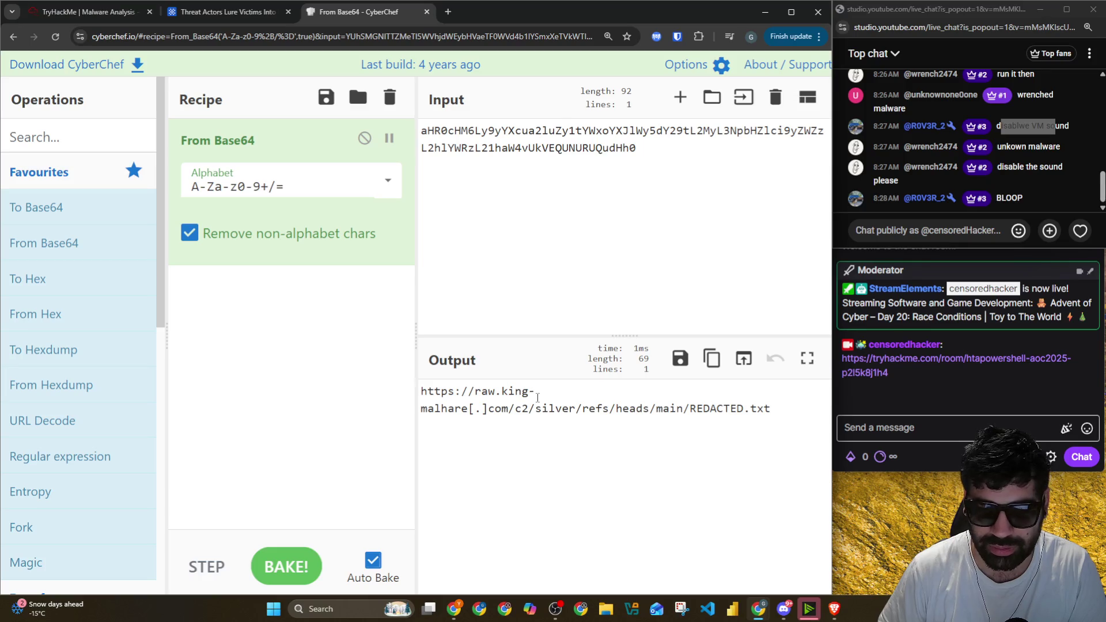
mouse_move(477, 391)
left_mouse_down()
mouse_move(529, 395)
mouse_move(495, 410)
mouse_move(763, 411)
left_mouse_up()
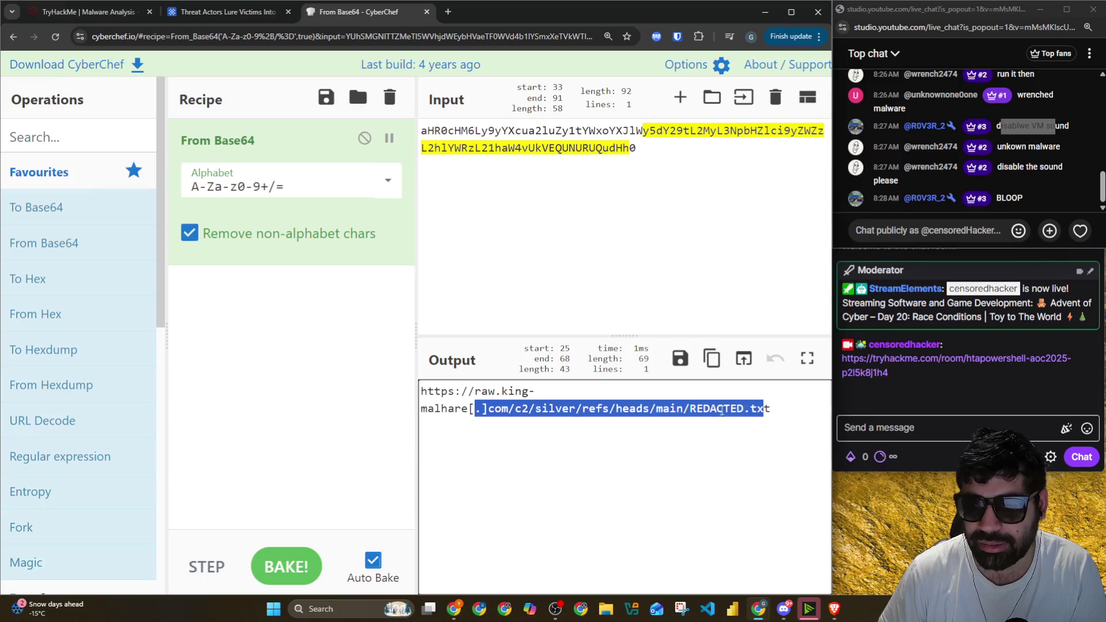
key("alt+Tab")
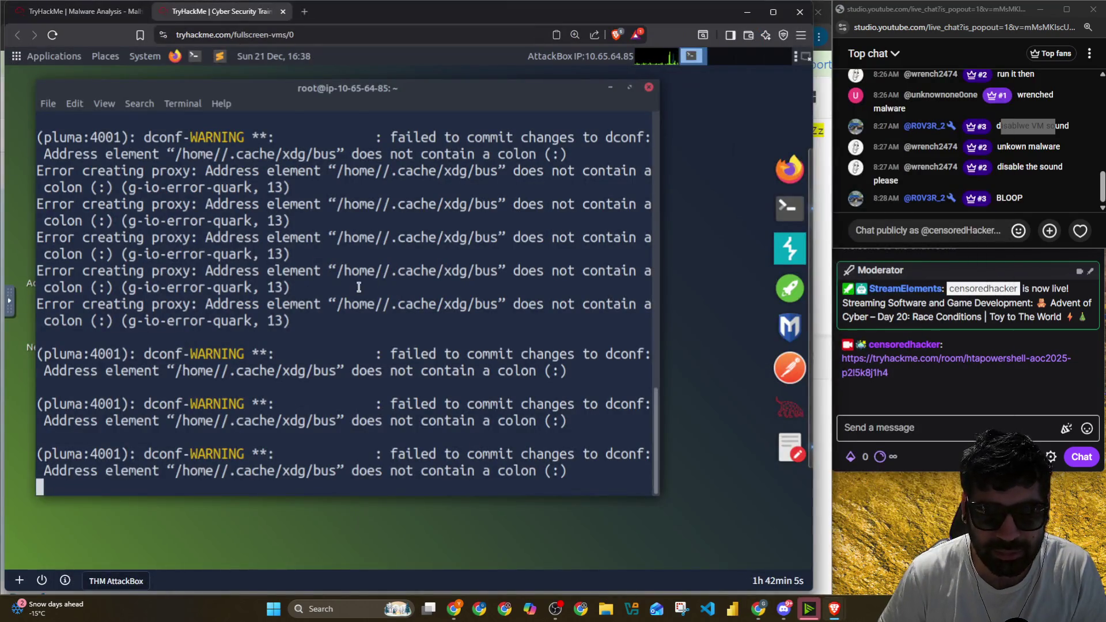
key("alt+Tab")
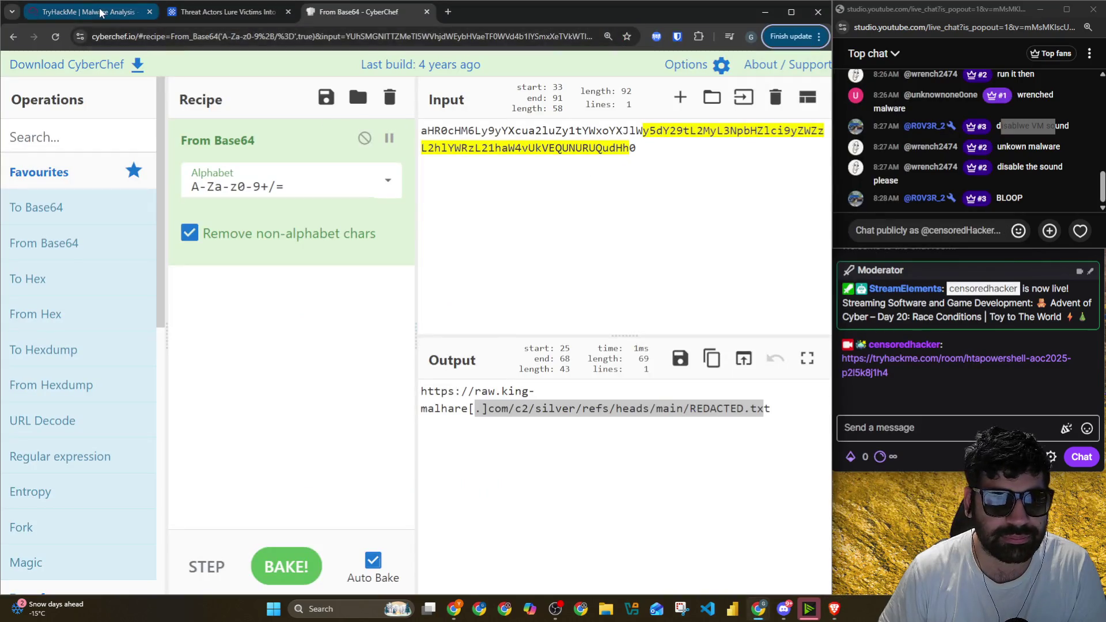
Step: Back in the room, highlight the Invoke-WebRequest, UseBasicParsing, scriptblock Create and a.Run calls
left_click(101, 13)
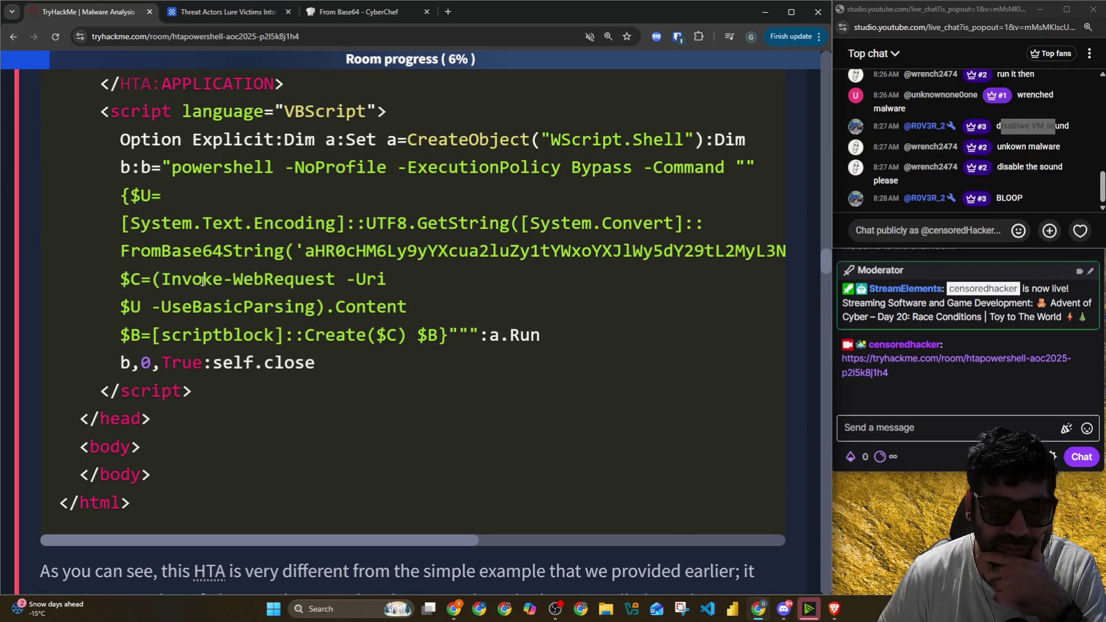
mouse_move(171, 283)
left_mouse_down()
mouse_move(377, 285)
mouse_move(380, 297)
left_mouse_up()
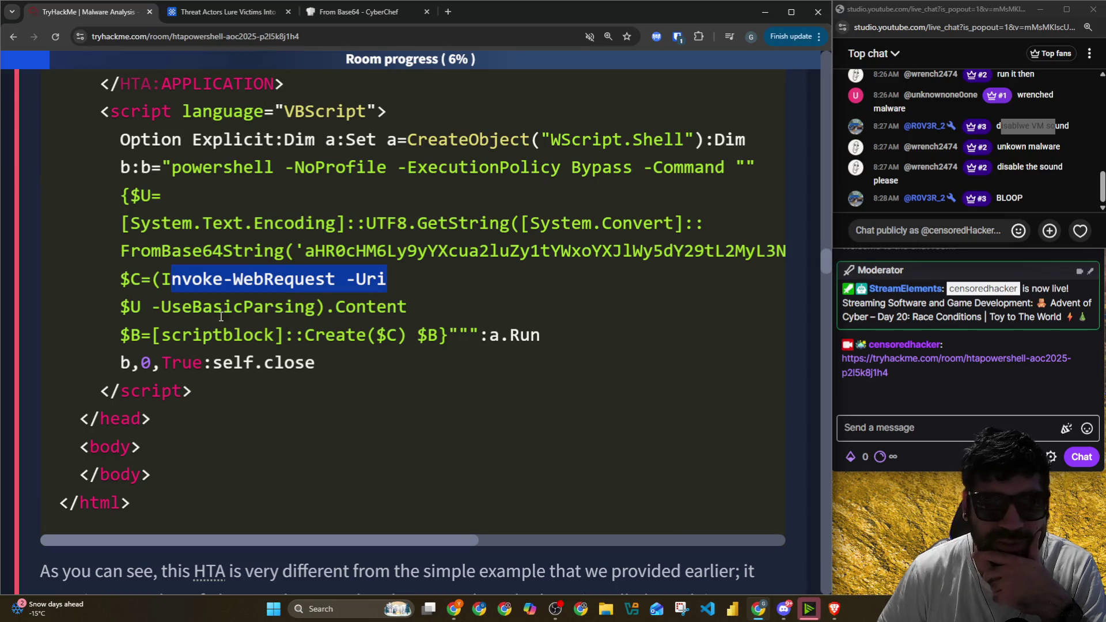
left_click_drag(161, 307, 378, 305)
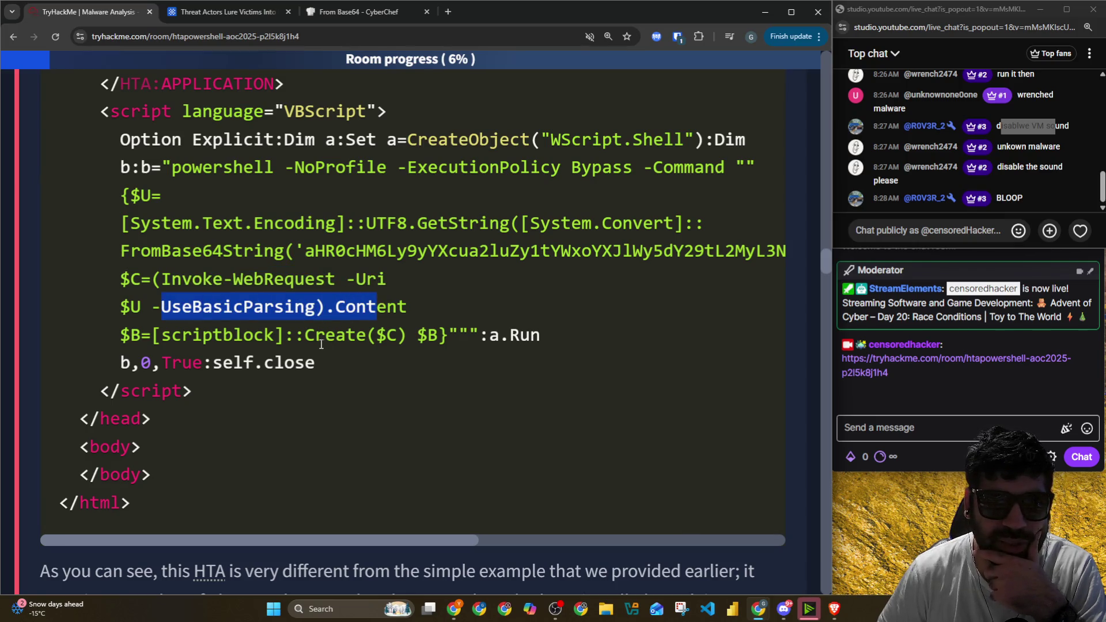
left_click_drag(315, 335, 405, 336)
left_click_drag(489, 332, 547, 327)
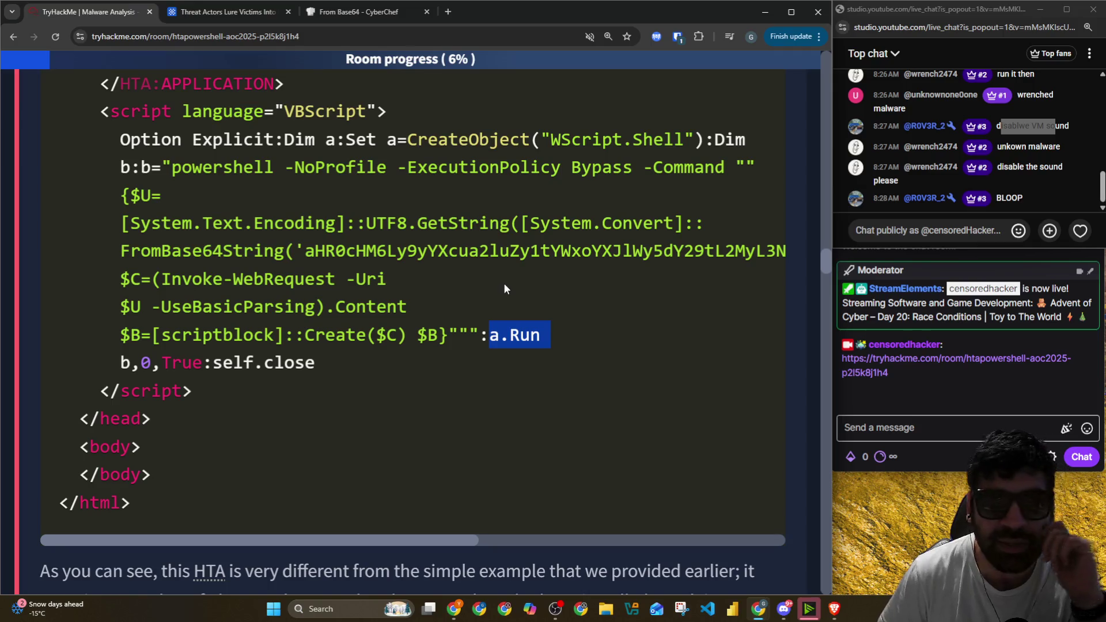
scroll(310, 304, "down", 2)
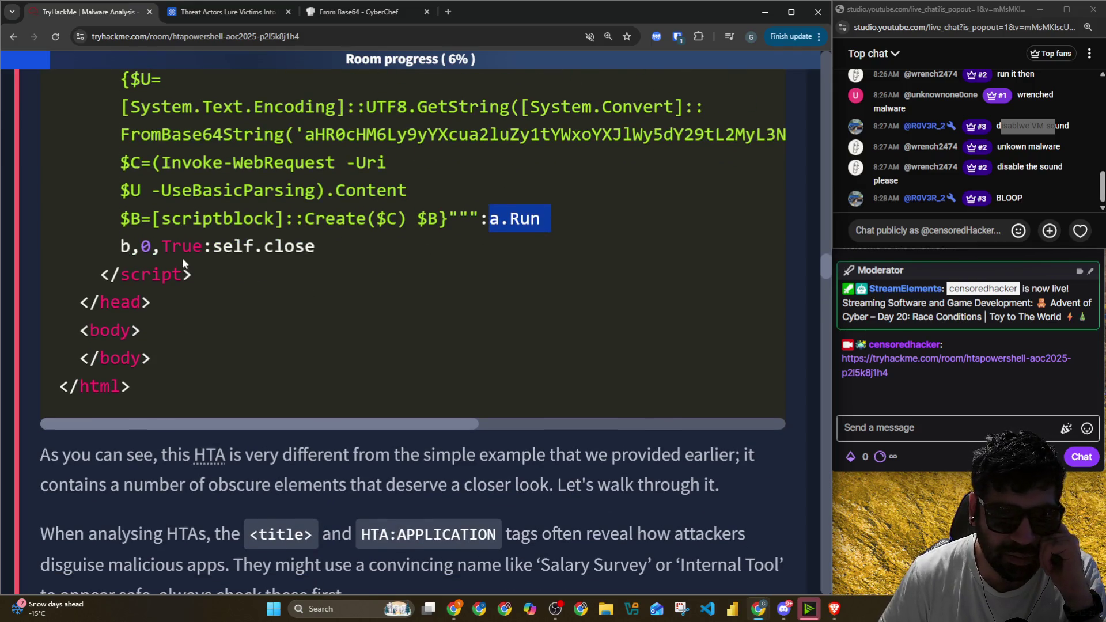
scroll(182, 257, "down", 4)
scroll(128, 265, "up", 14)
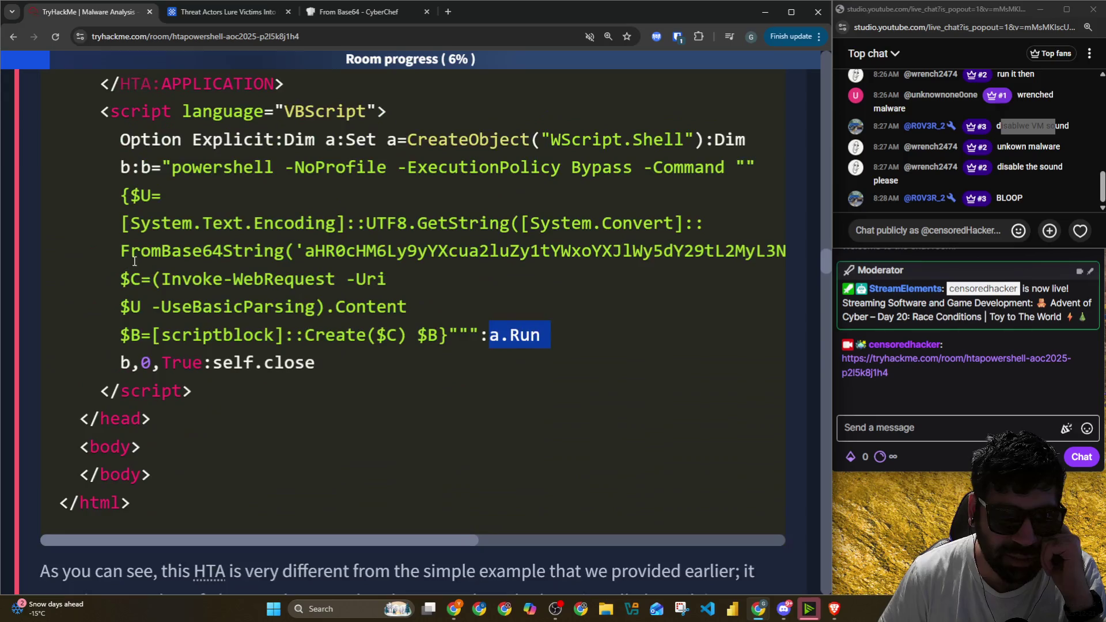
scroll(135, 260, "down", 16)
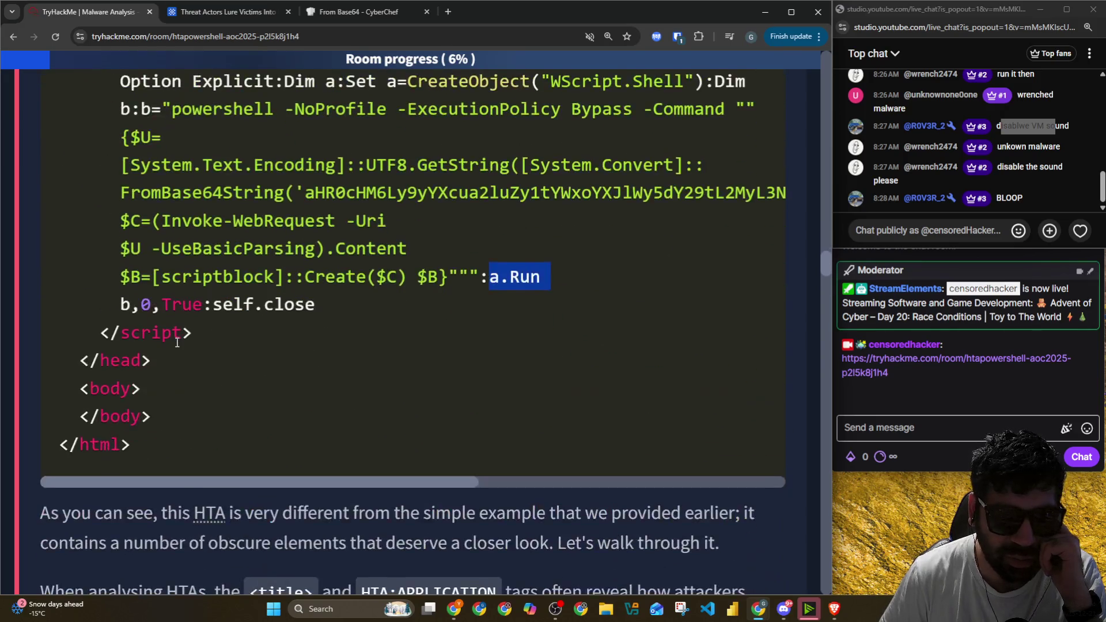
scroll(182, 325, "up", 1)
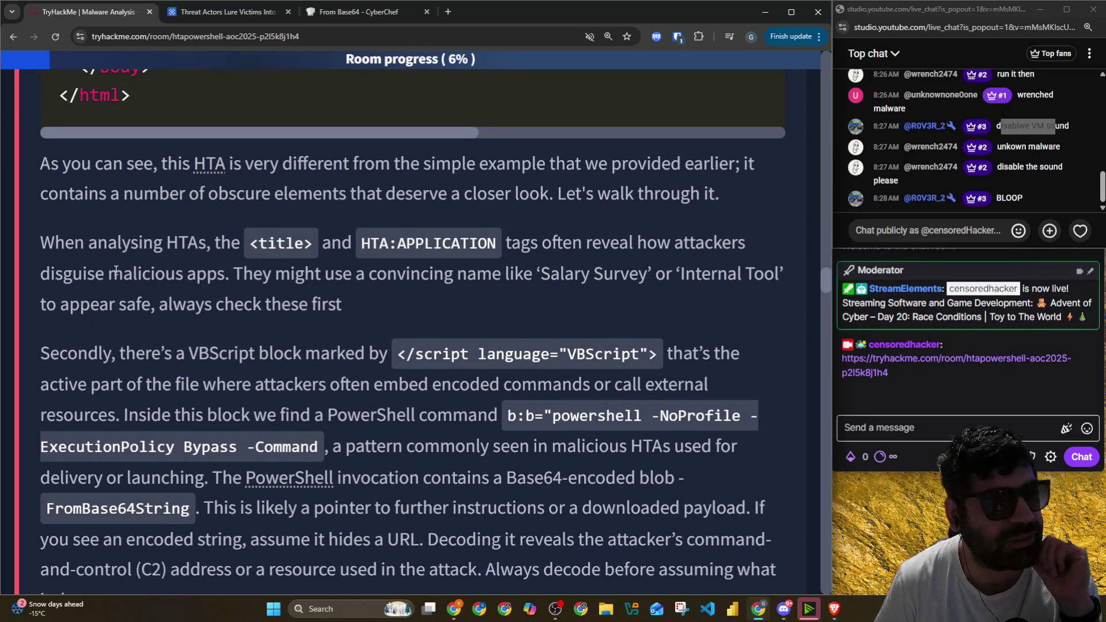
left_click_drag(92, 166, 730, 166)
left_click_drag(108, 193, 710, 197)
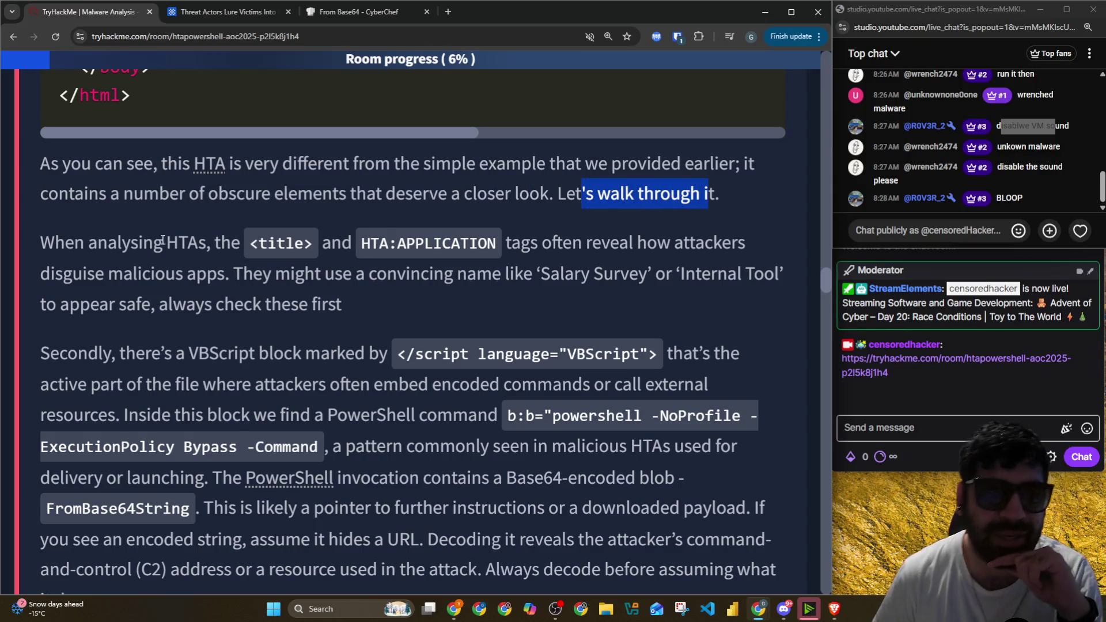
left_click_drag(153, 243, 736, 242)
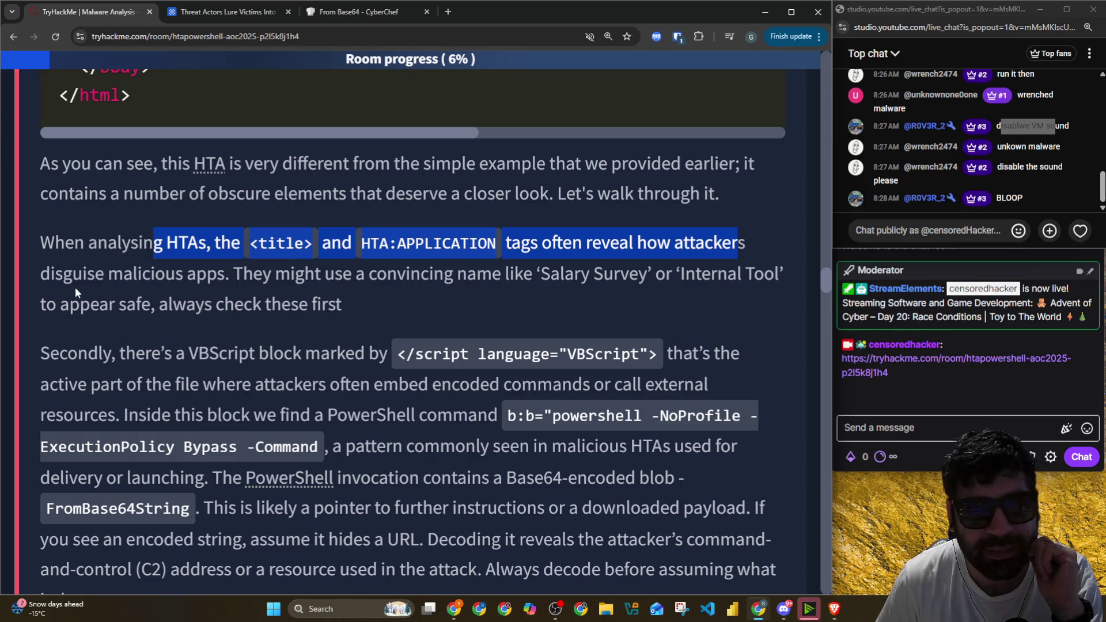
left_click_drag(95, 274, 778, 277)
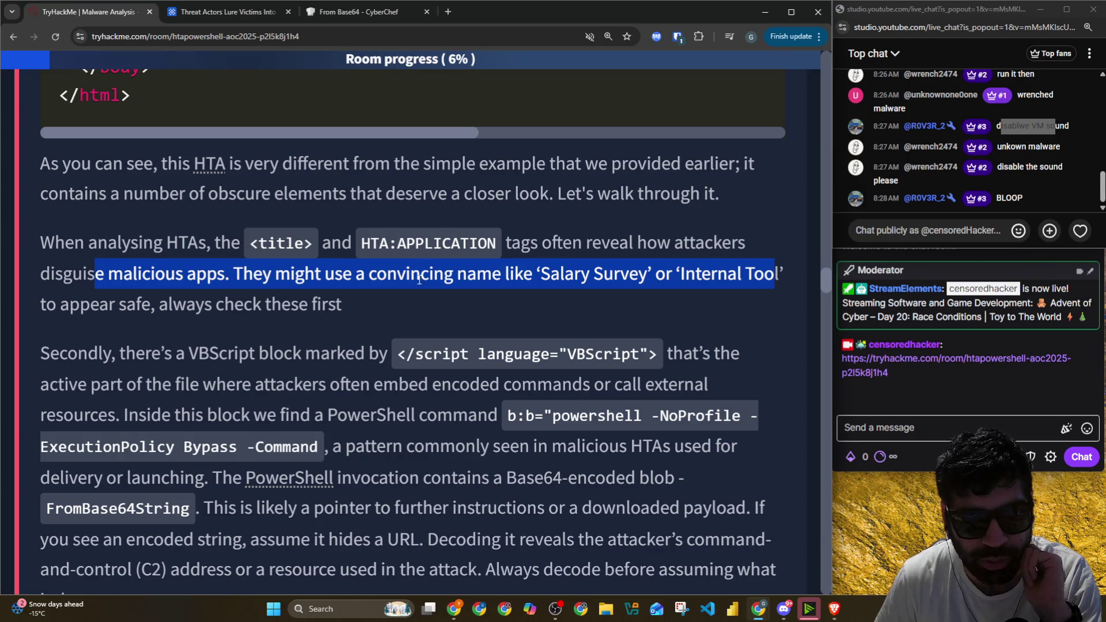
left_click_drag(159, 306, 317, 304)
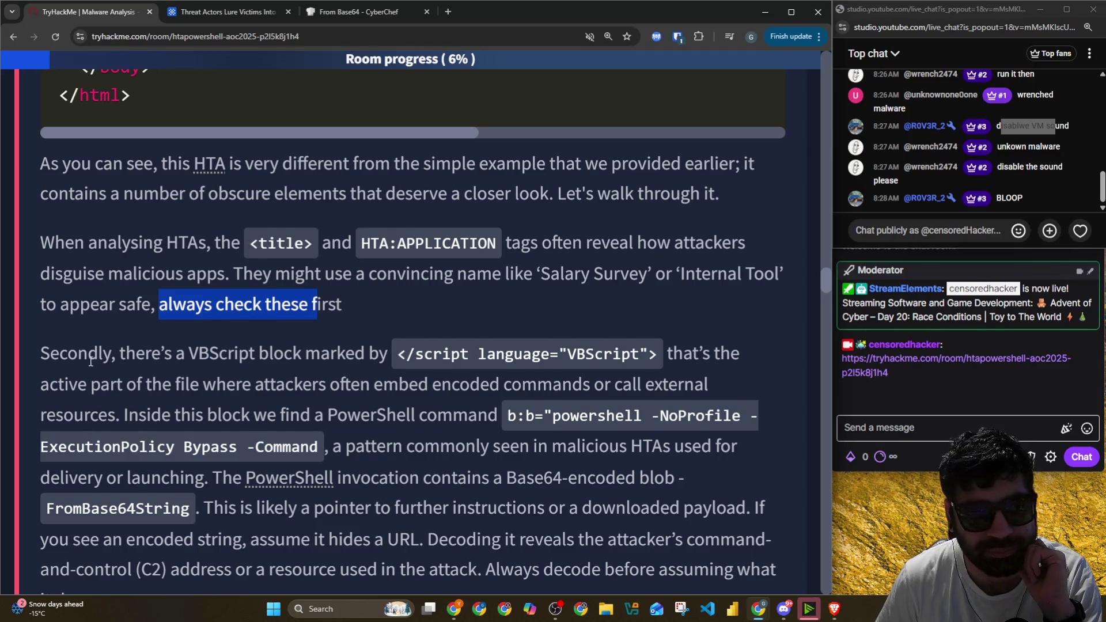
scroll(90, 361, "down", 1)
left_click_drag(40, 295, 779, 306)
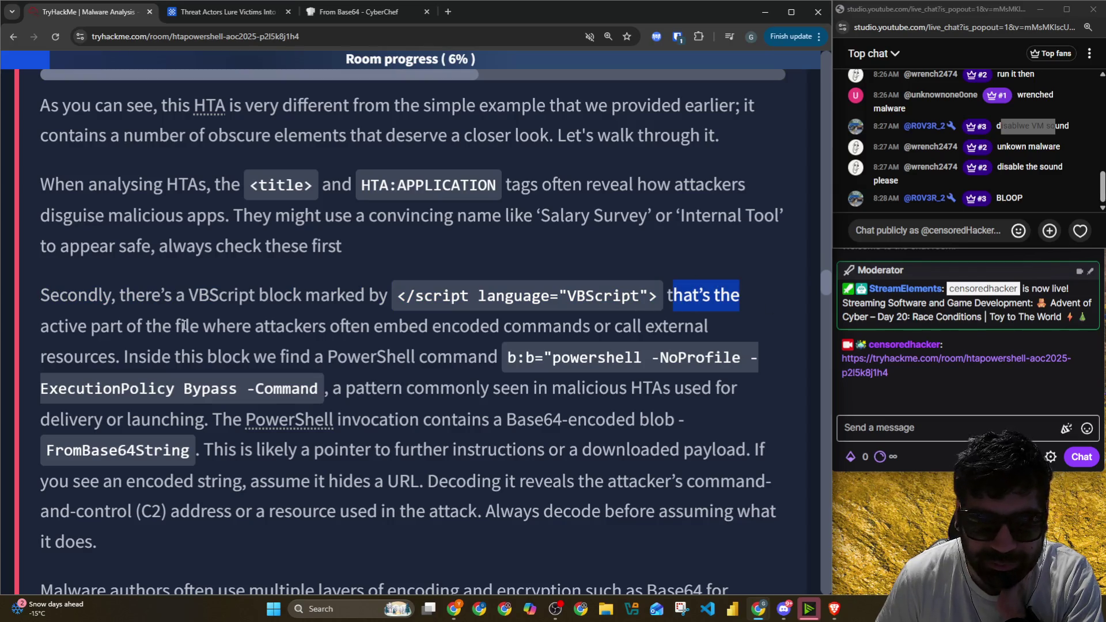
left_click_drag(49, 326, 494, 327)
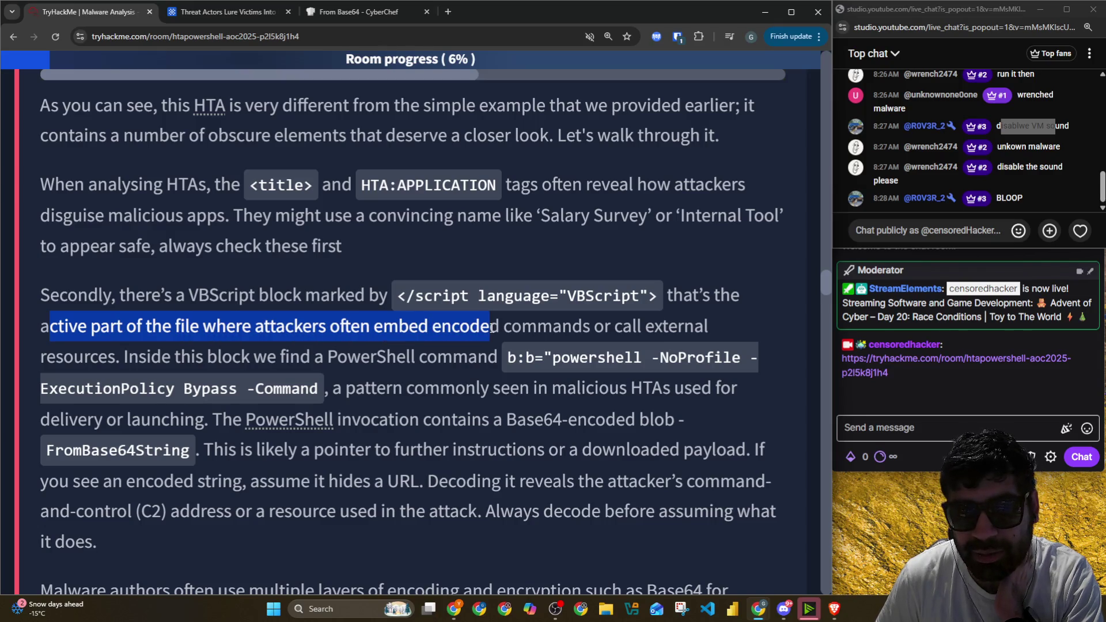
left_click_drag(494, 328, 706, 331)
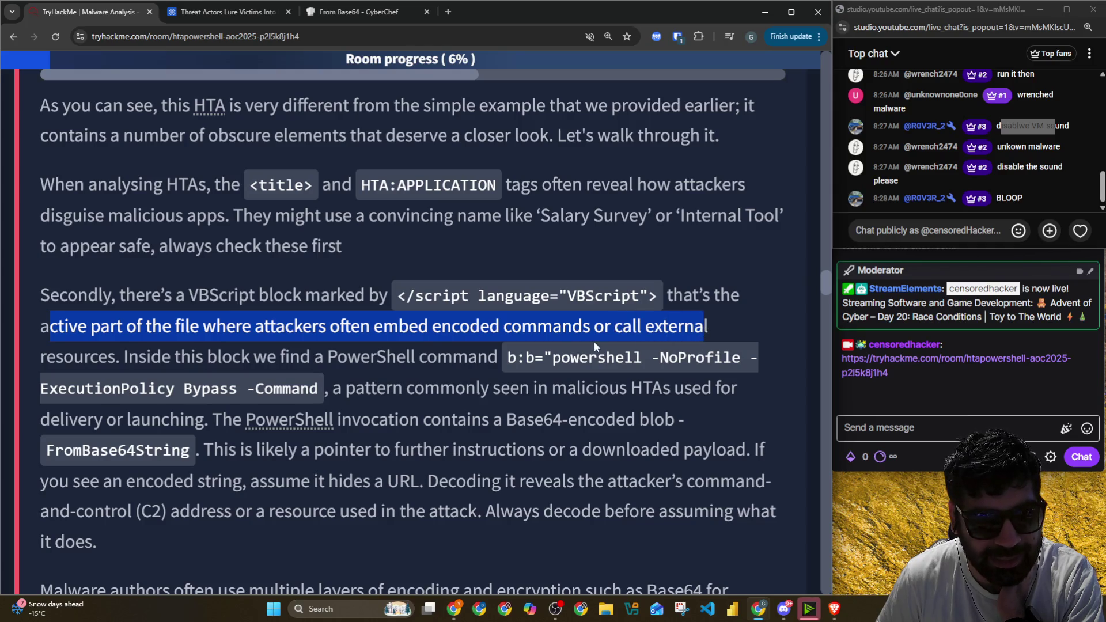
left_click_drag(122, 357, 752, 357)
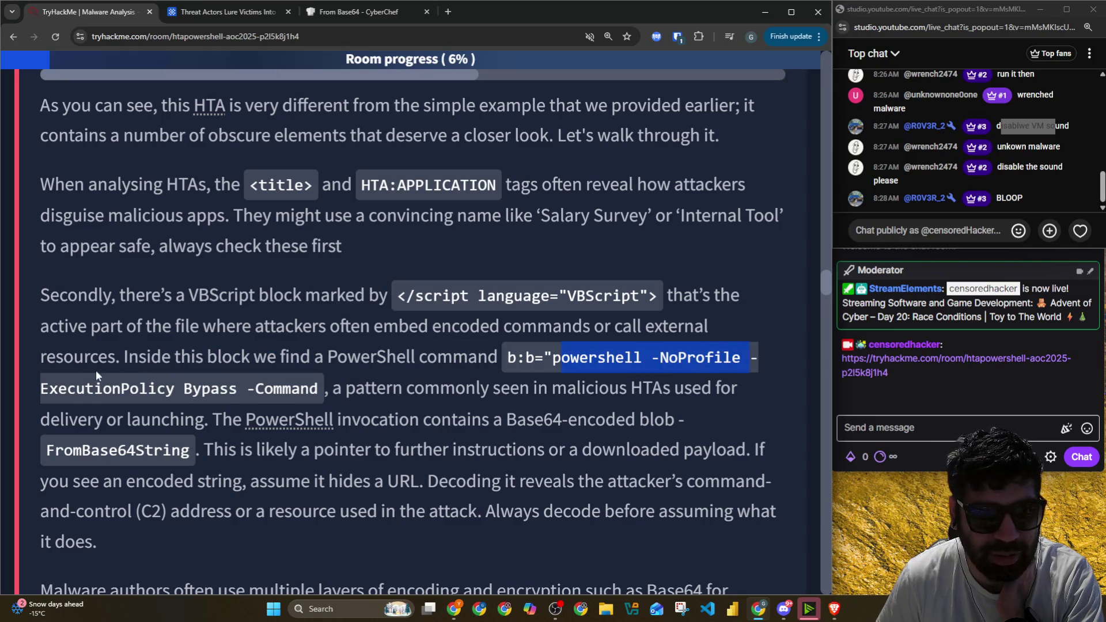
left_click_drag(58, 389, 191, 386)
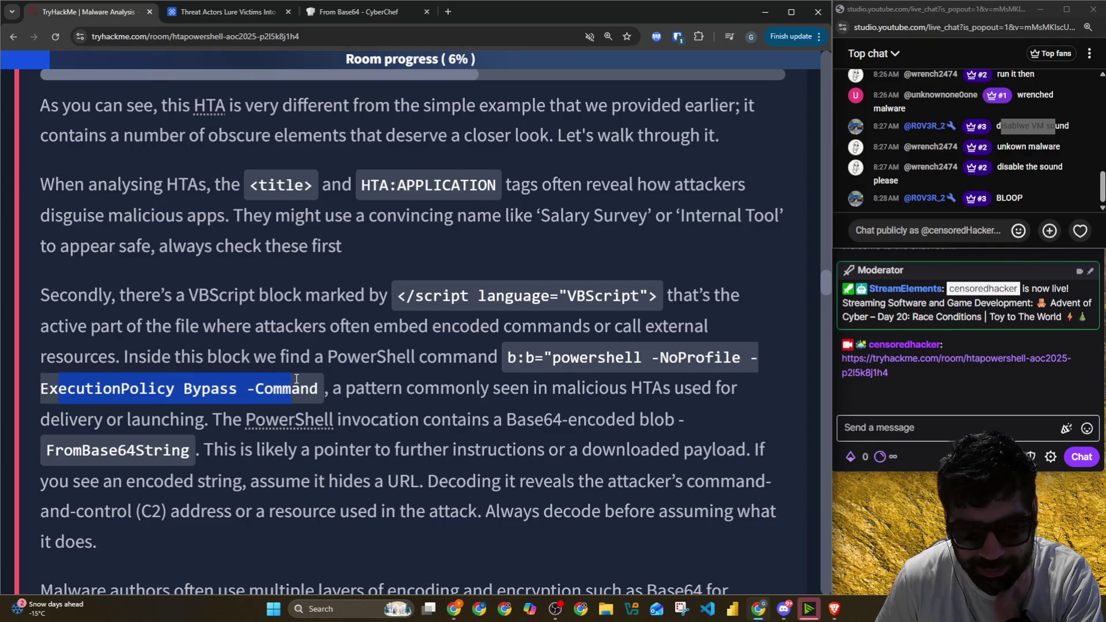
left_click(347, 384)
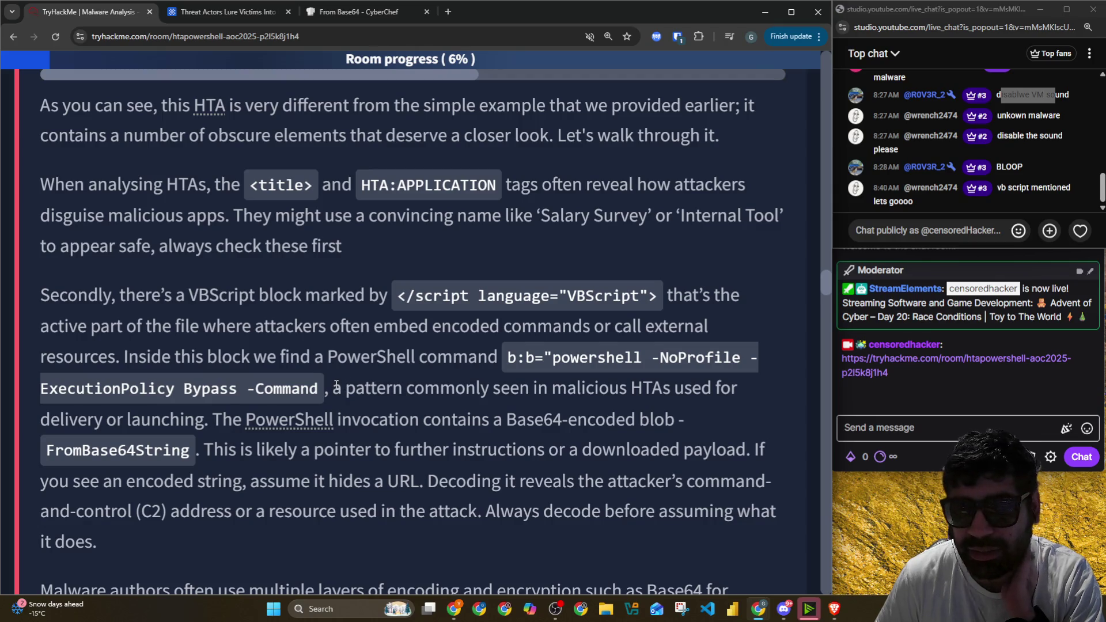
scroll(335, 385, "down", 2)
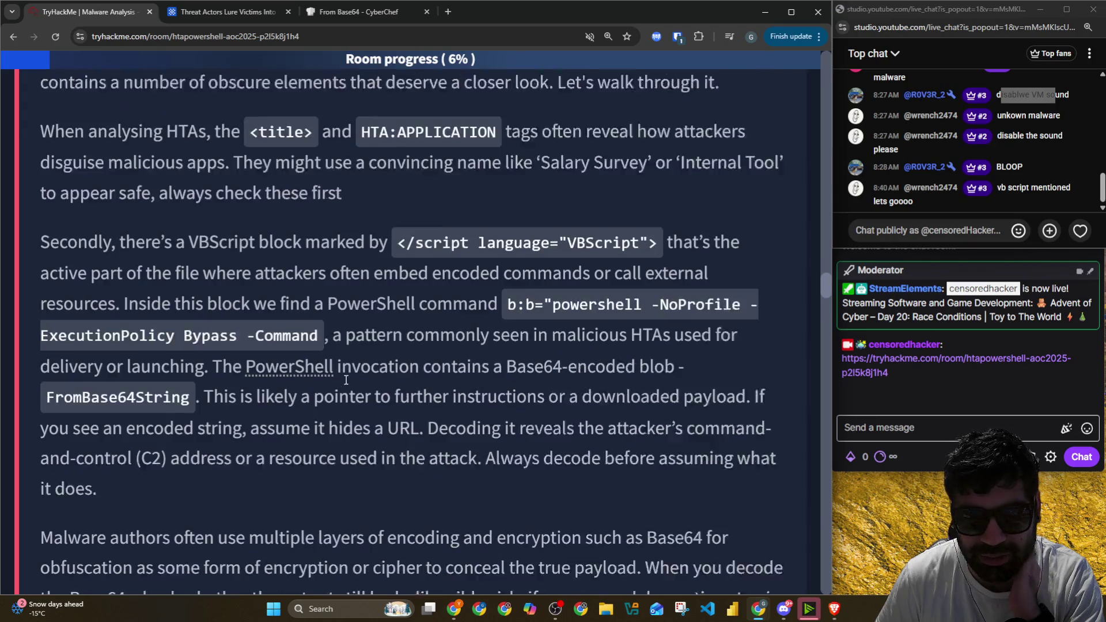
Step: Highlight the paragraphs on the Base64 blob, on encoded strings hiding URLs, and on decoding first
left_click_drag(333, 273, 721, 277)
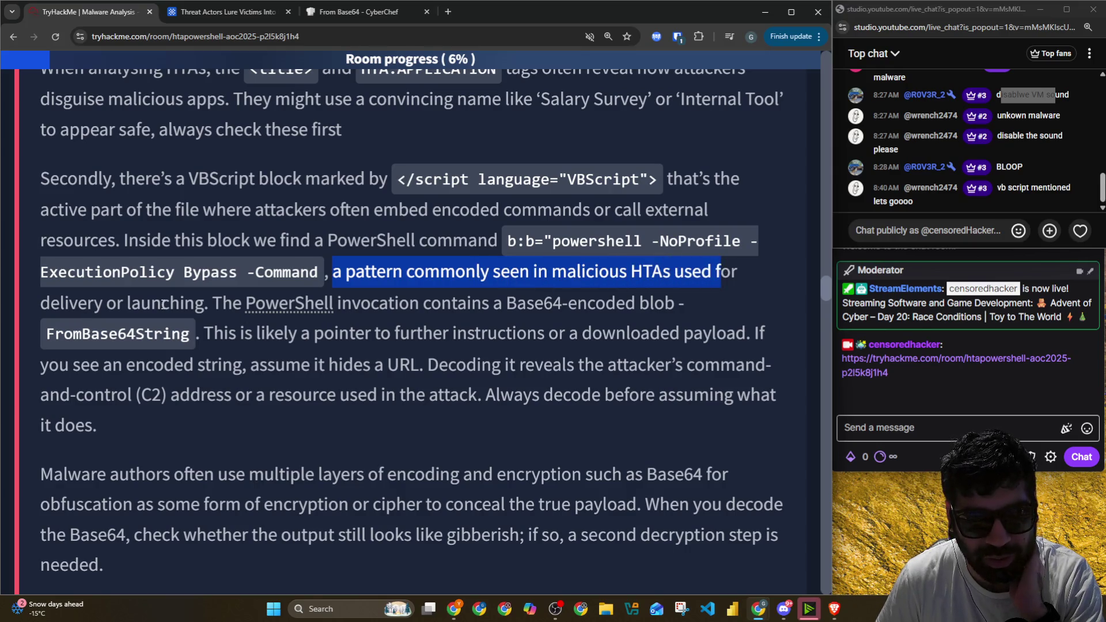
left_click(369, 303)
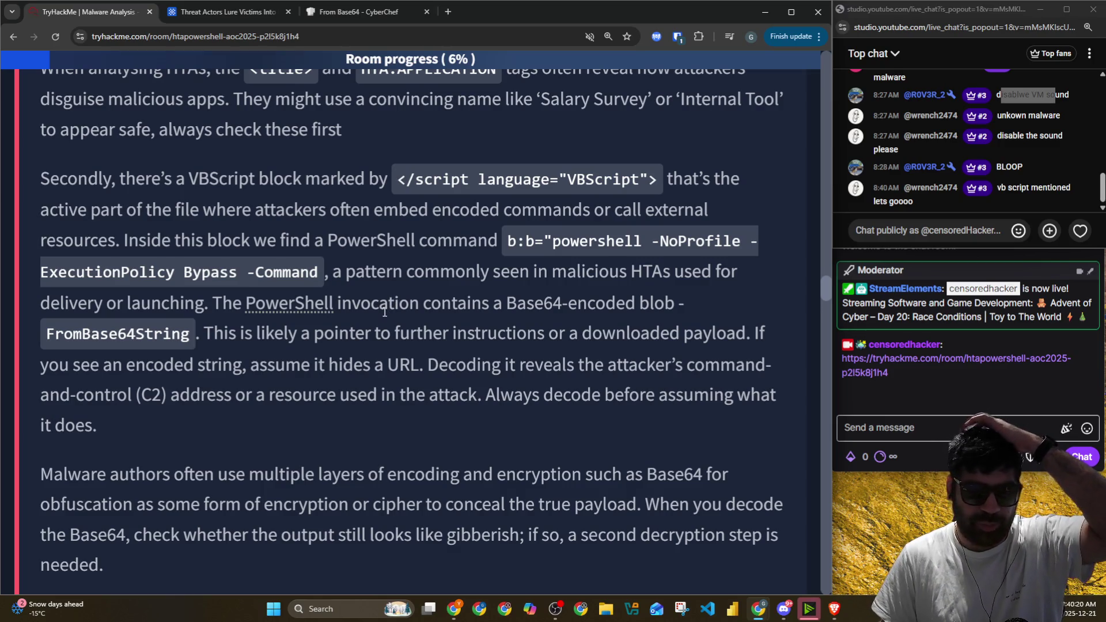
mouse_move(214, 305)
left_mouse_down()
mouse_move(680, 300)
mouse_move(49, 353)
mouse_move(48, 342)
mouse_move(182, 336)
mouse_move(547, 337)
mouse_move(581, 241)
mouse_move(637, 275)
mouse_move(759, 274)
left_mouse_up()
scroll(518, 334, "down", 1)
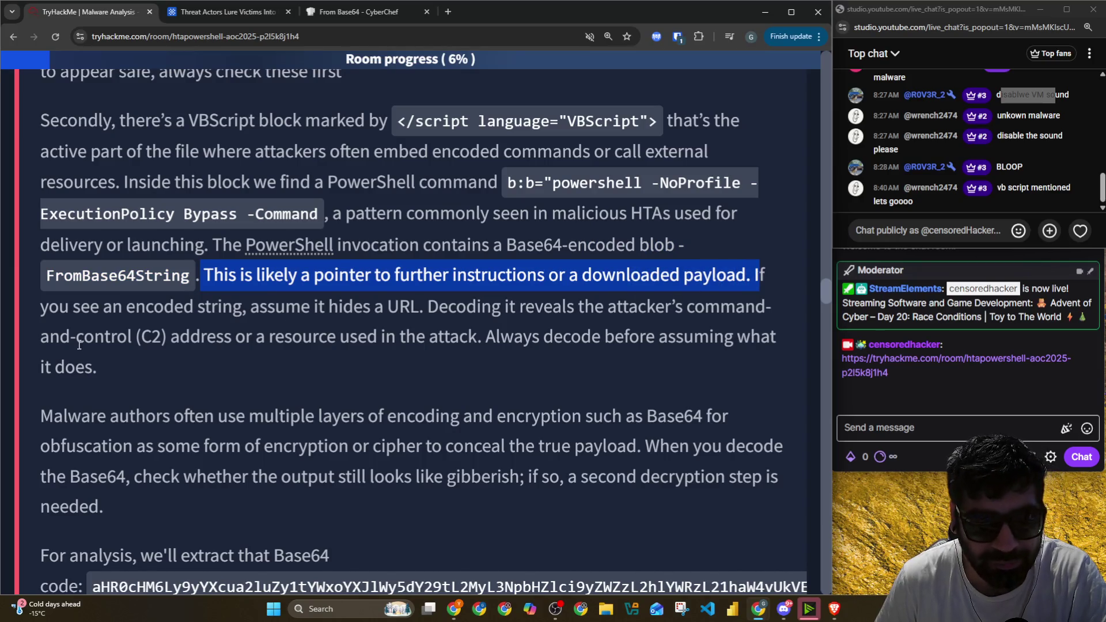
left_click_drag(74, 311, 779, 309)
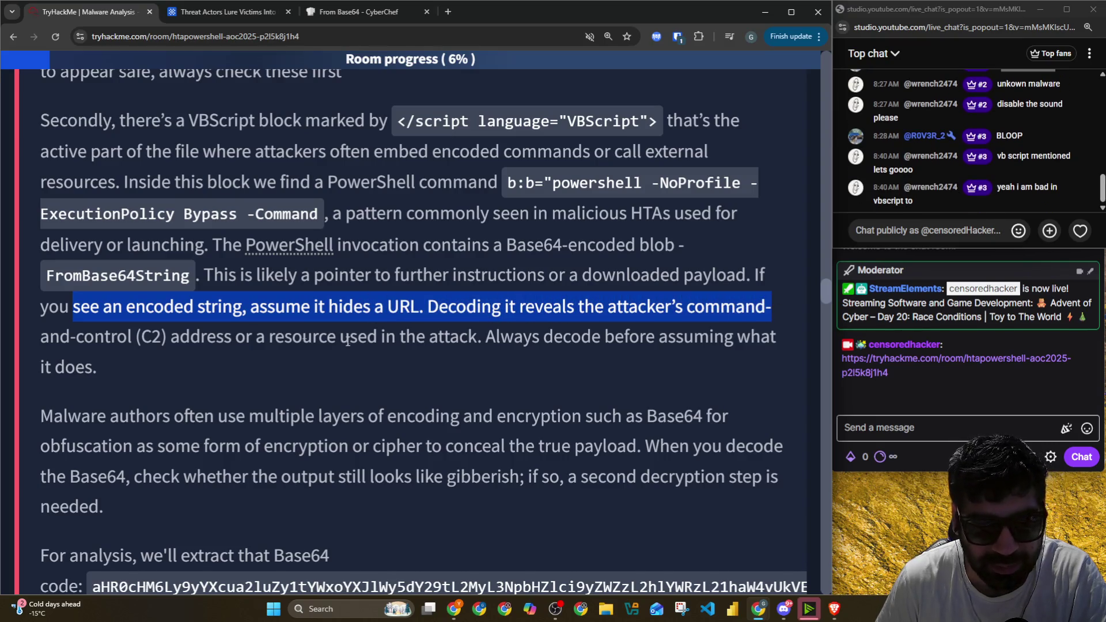
left_click_drag(171, 336, 784, 343)
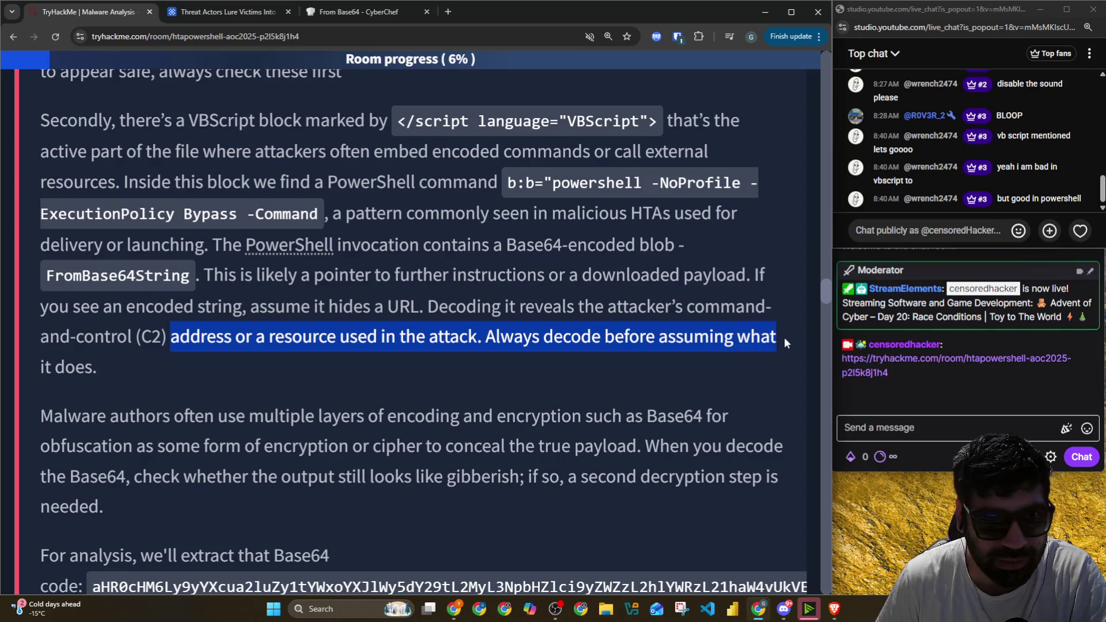
Step: Highlight the notes on multiple encoding layers and gibberish output, down to the CyberChef example
left_click(923, 229)
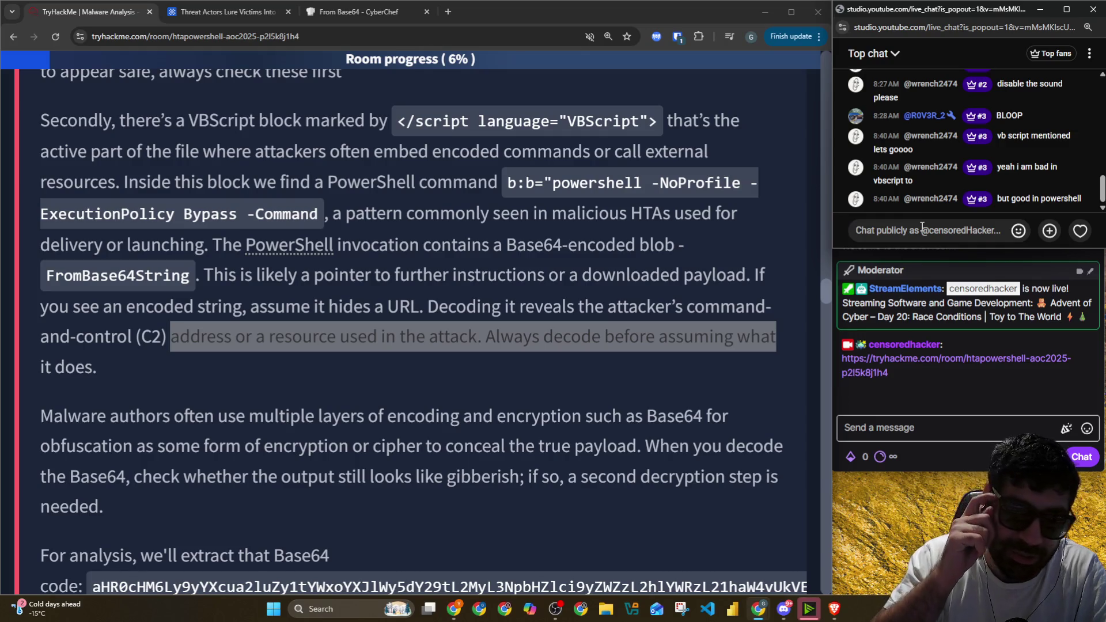
scroll(148, 180, "down", 3)
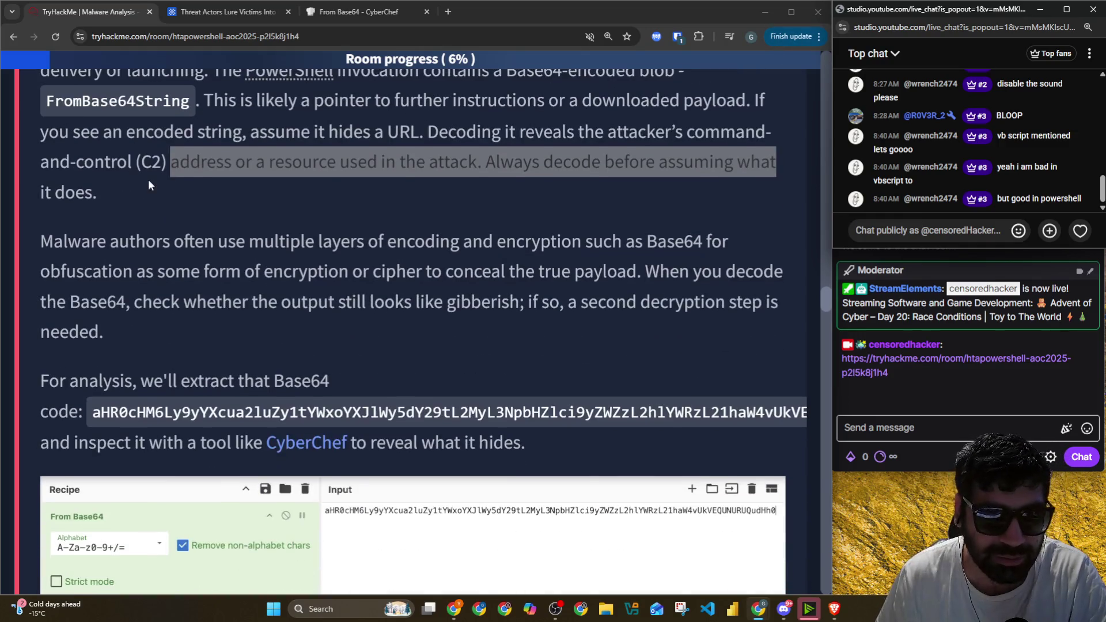
left_click(148, 179)
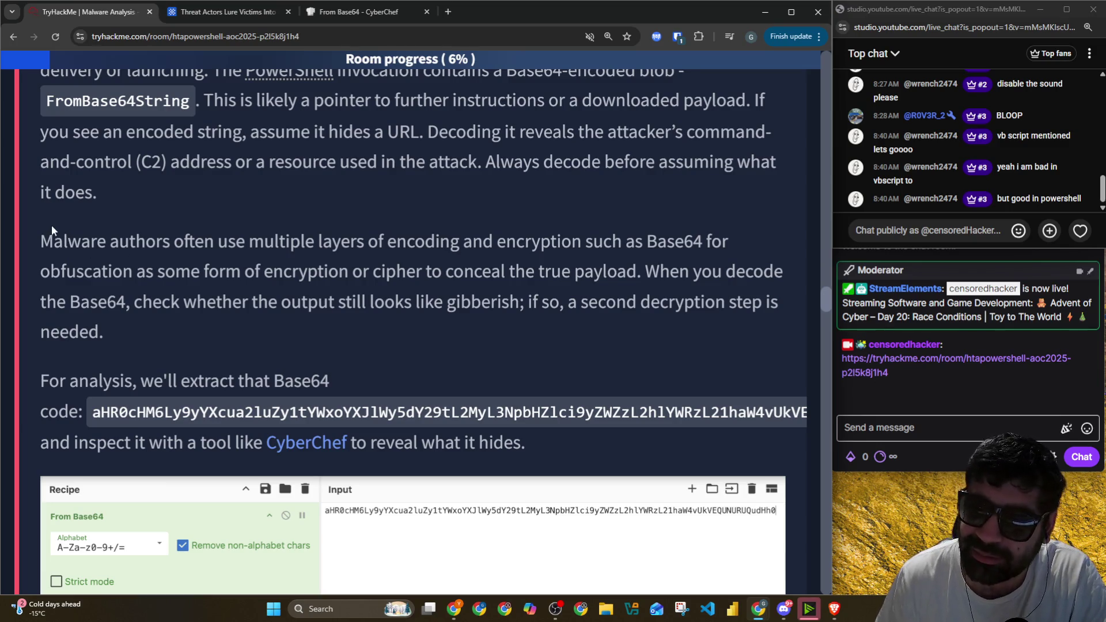
left_click_drag(42, 242, 729, 245)
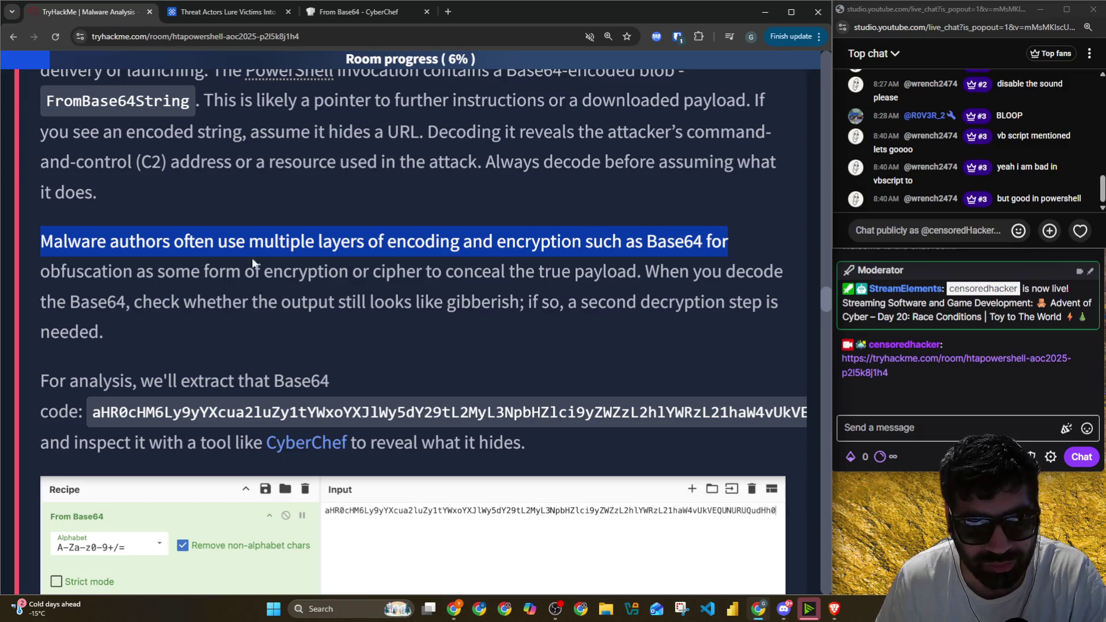
left_click_drag(148, 274, 783, 280)
left_click_drag(135, 302, 769, 304)
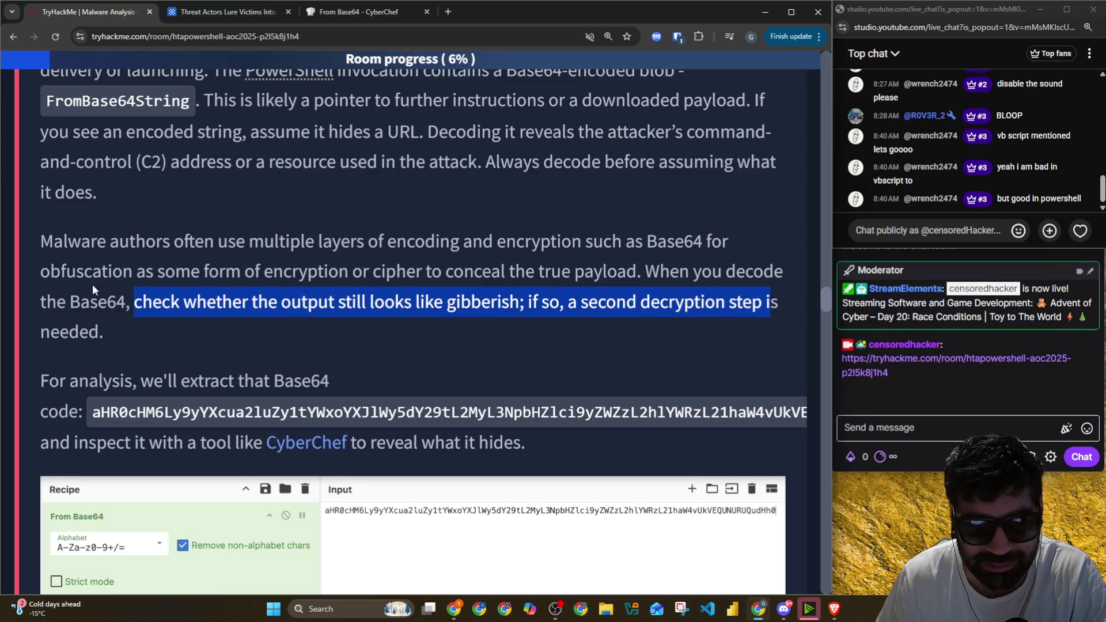
scroll(92, 284, "down", 4)
left_click_drag(89, 148, 360, 157)
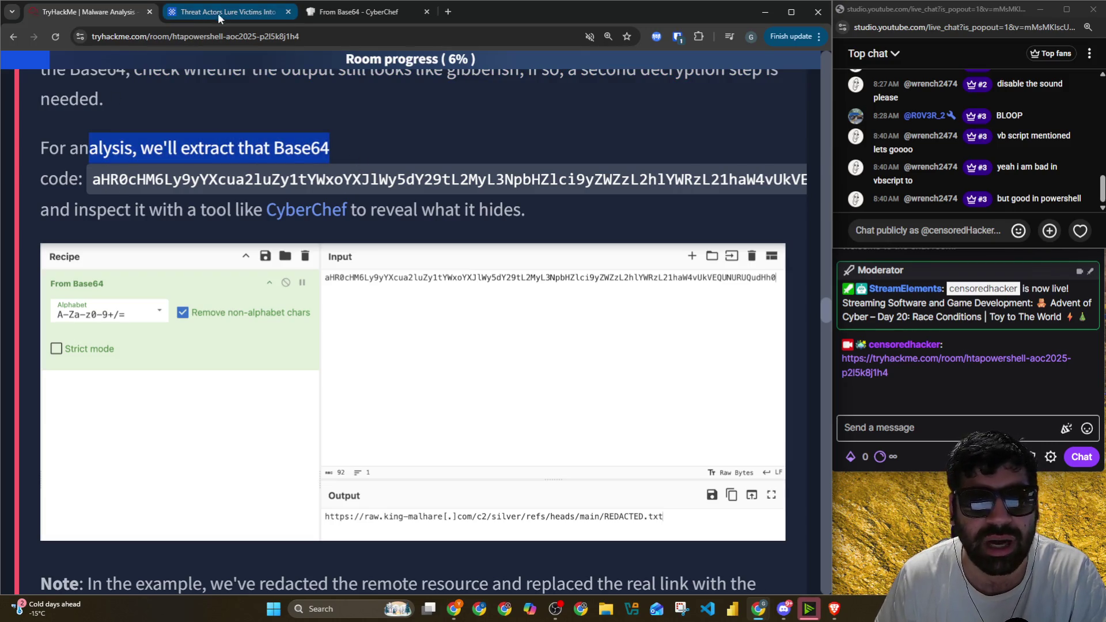
scroll(250, 380, "up", 5)
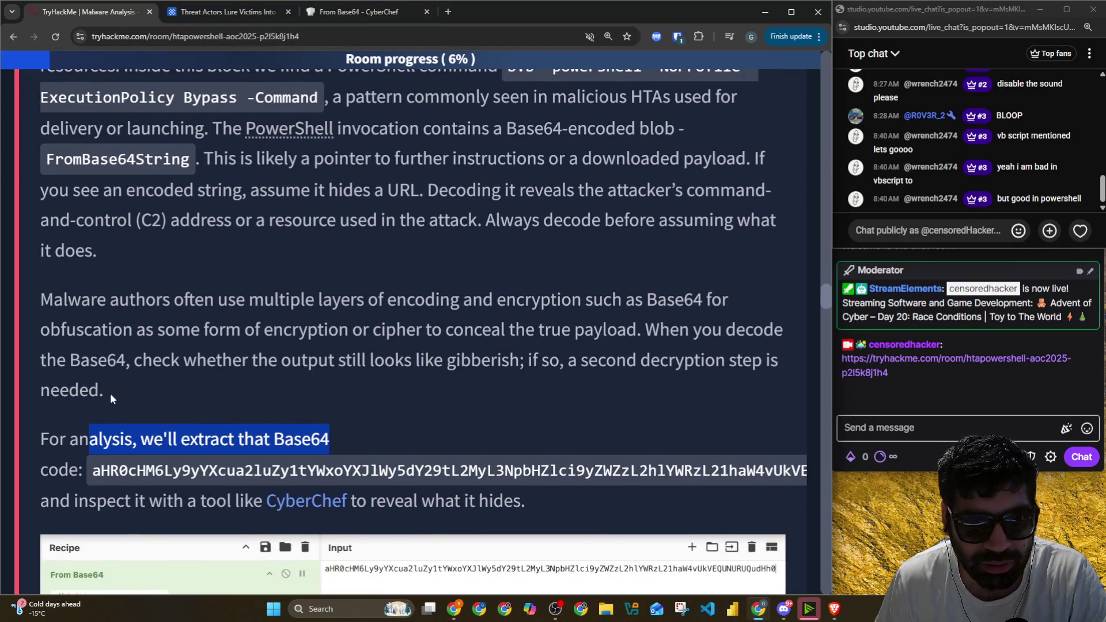
left_click_drag(110, 395, 22, 352)
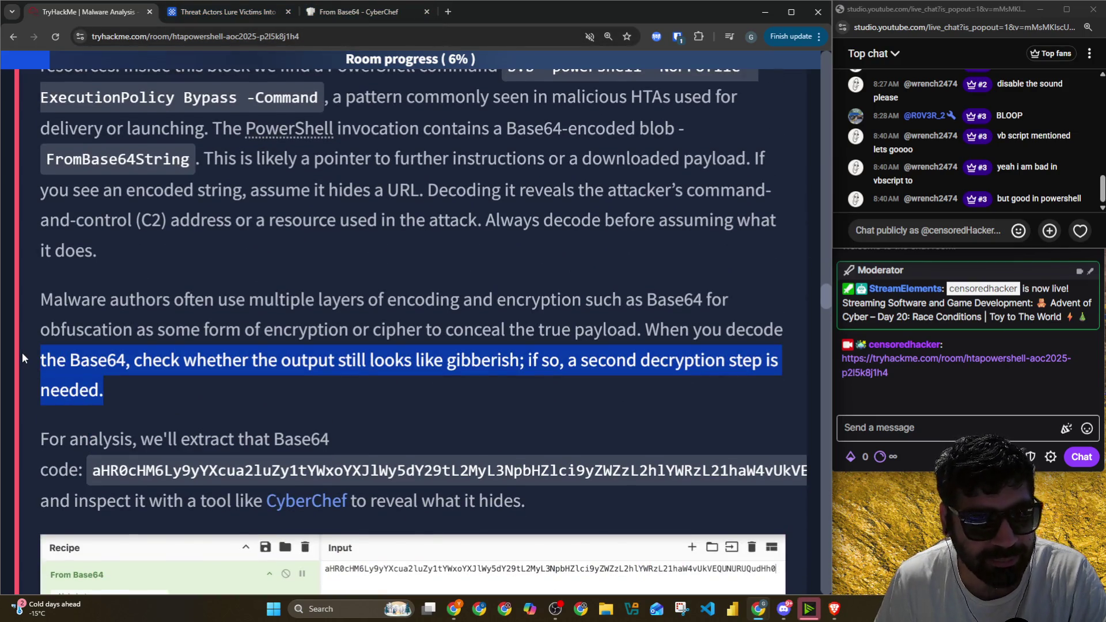
scroll(248, 253, "up", 15)
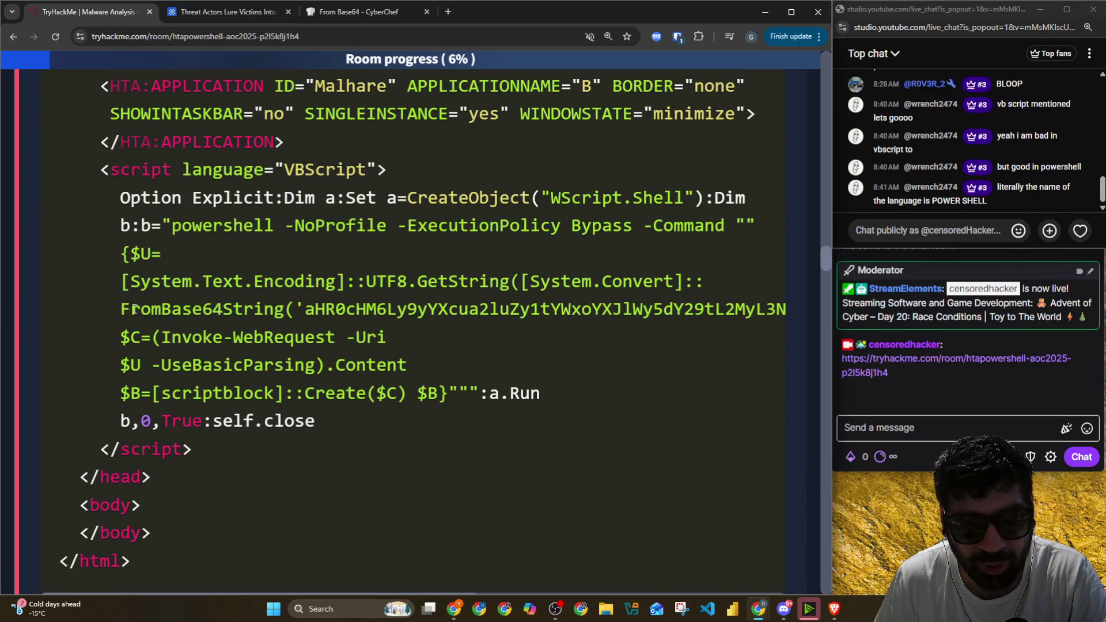
left_click_drag(121, 310, 298, 314)
scroll(298, 314, "down", 16)
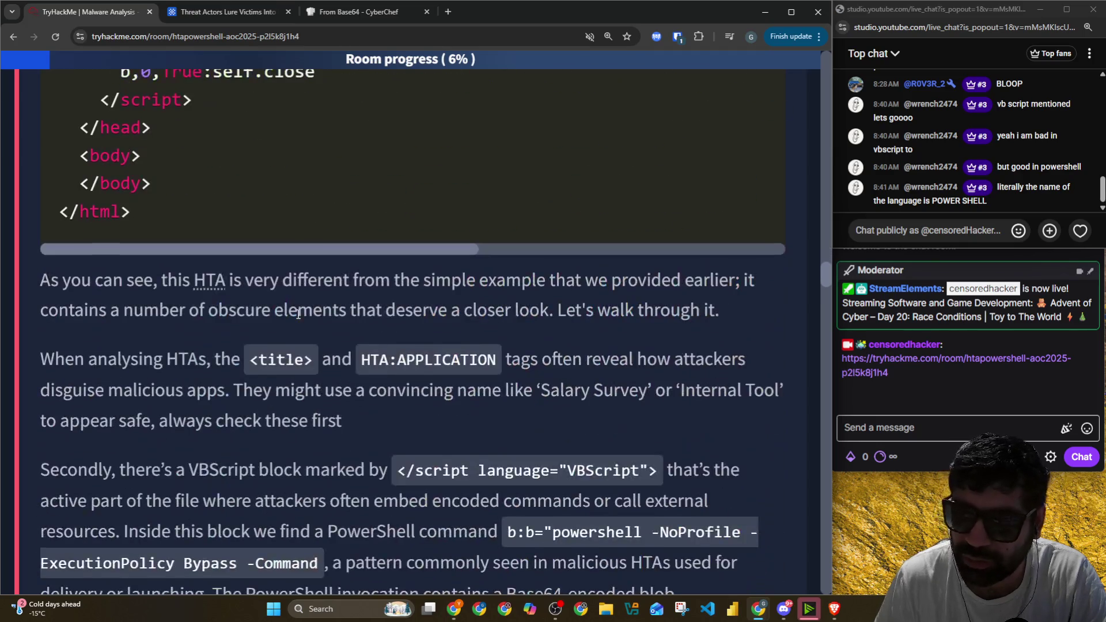
scroll(270, 304, "down", 4)
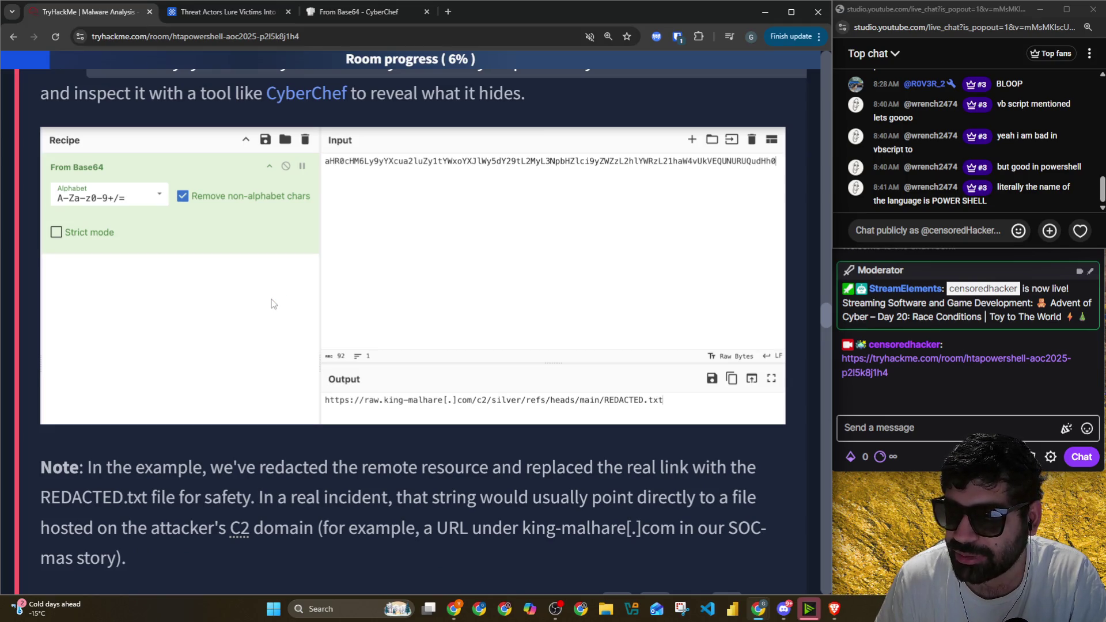
scroll(272, 304, "down", 6)
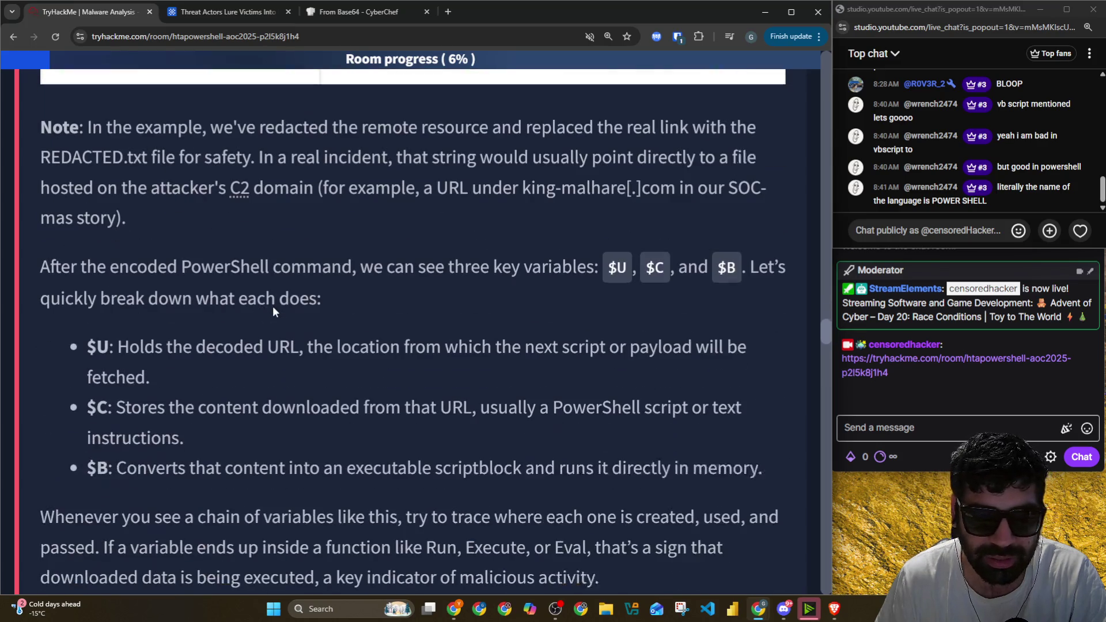
scroll(109, 210, "up", 8)
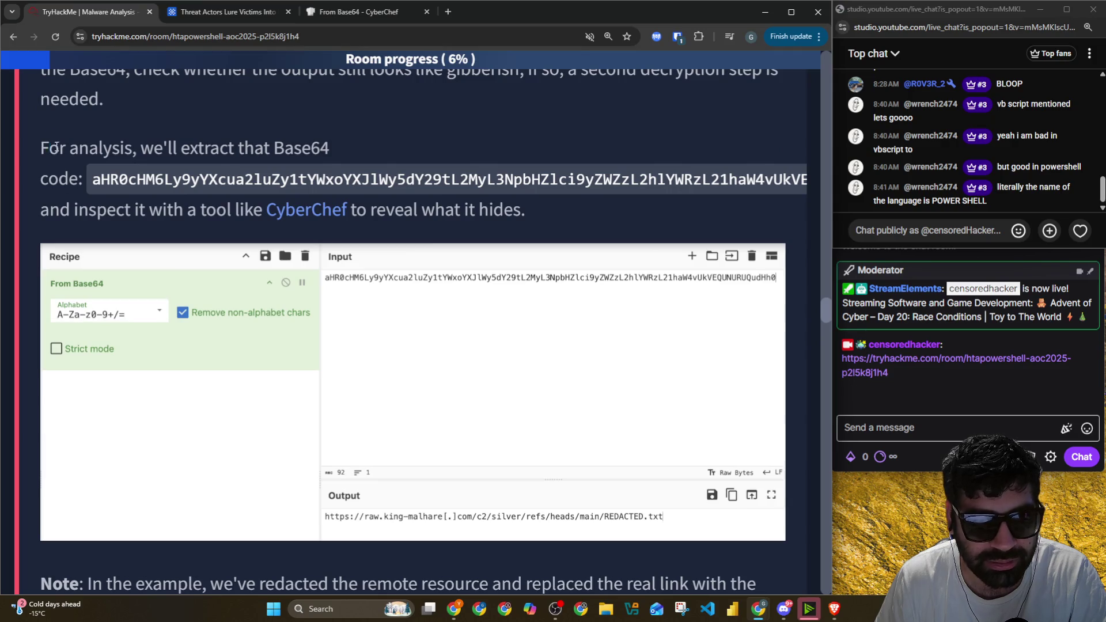
left_click_drag(56, 148, 394, 147)
left_click_drag(121, 179, 592, 183)
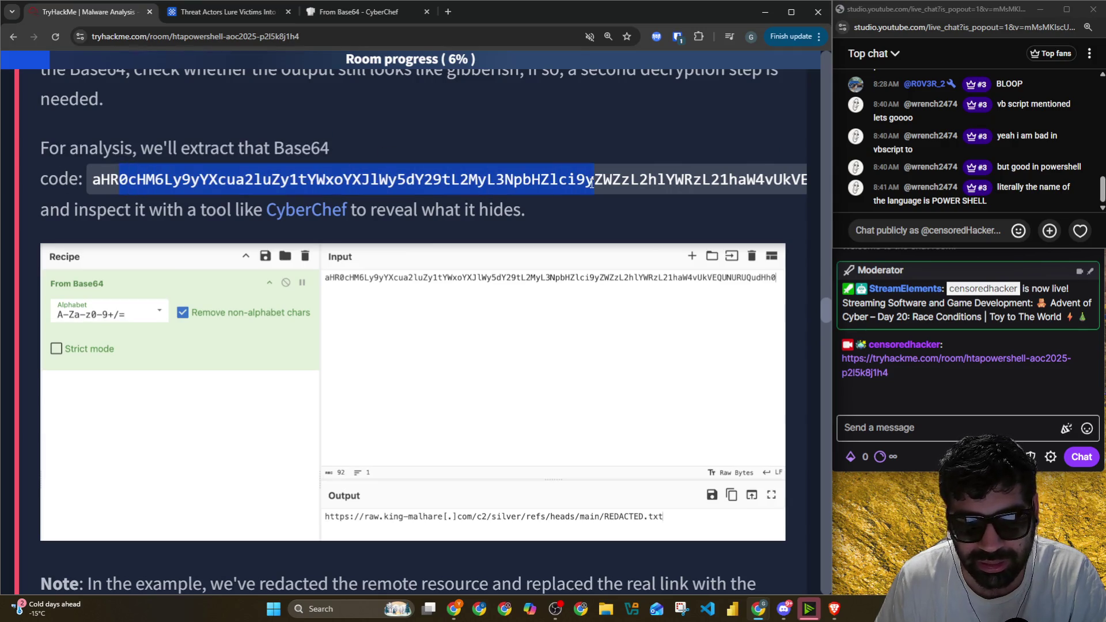
left_click_drag(107, 210, 518, 219)
scroll(518, 219, "down", 5)
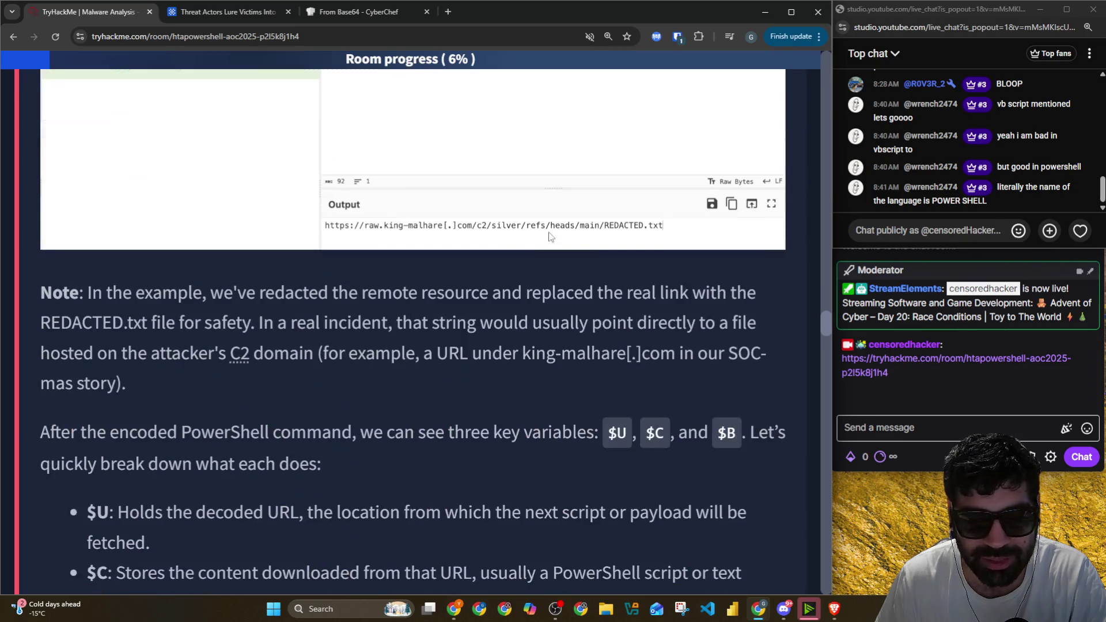
scroll(33, 161, "down", 2)
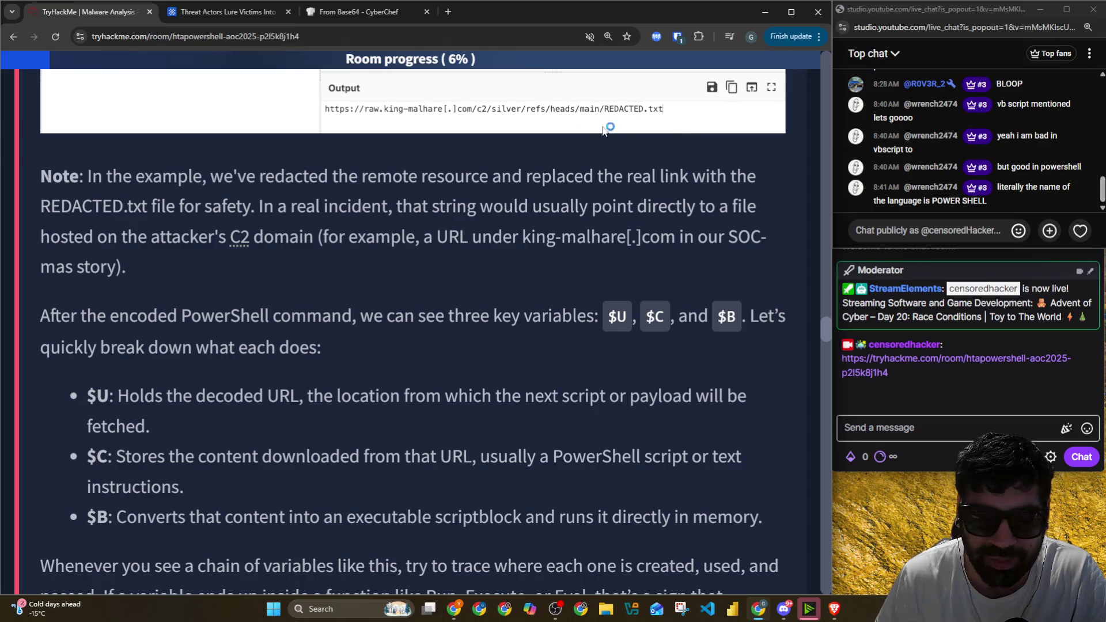
left_click_drag(49, 180, 737, 186)
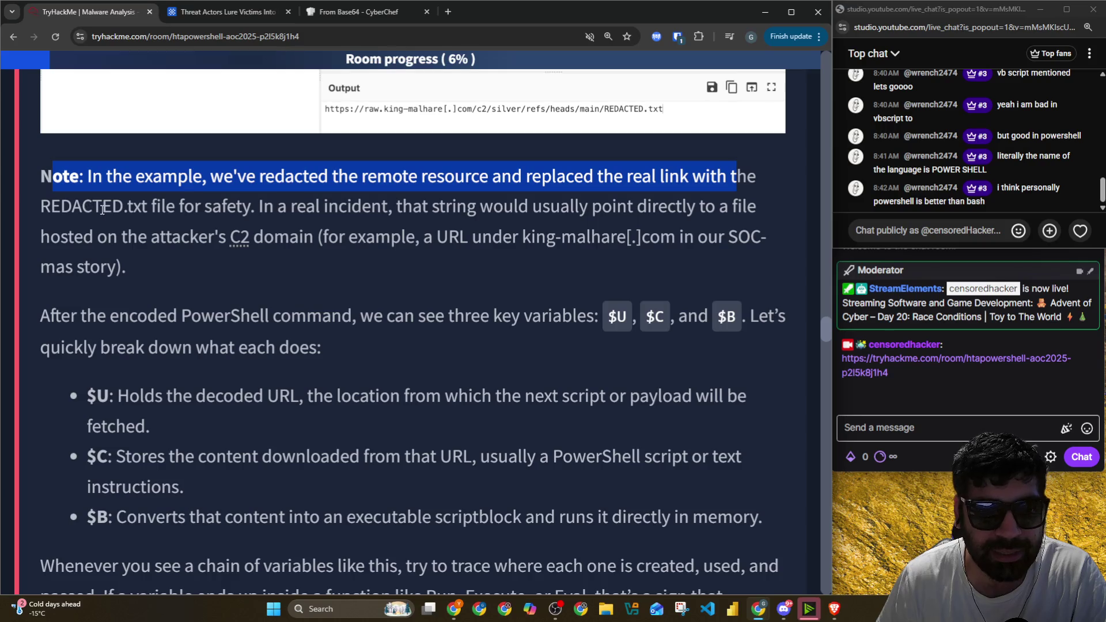
left_click_drag(179, 206, 756, 212)
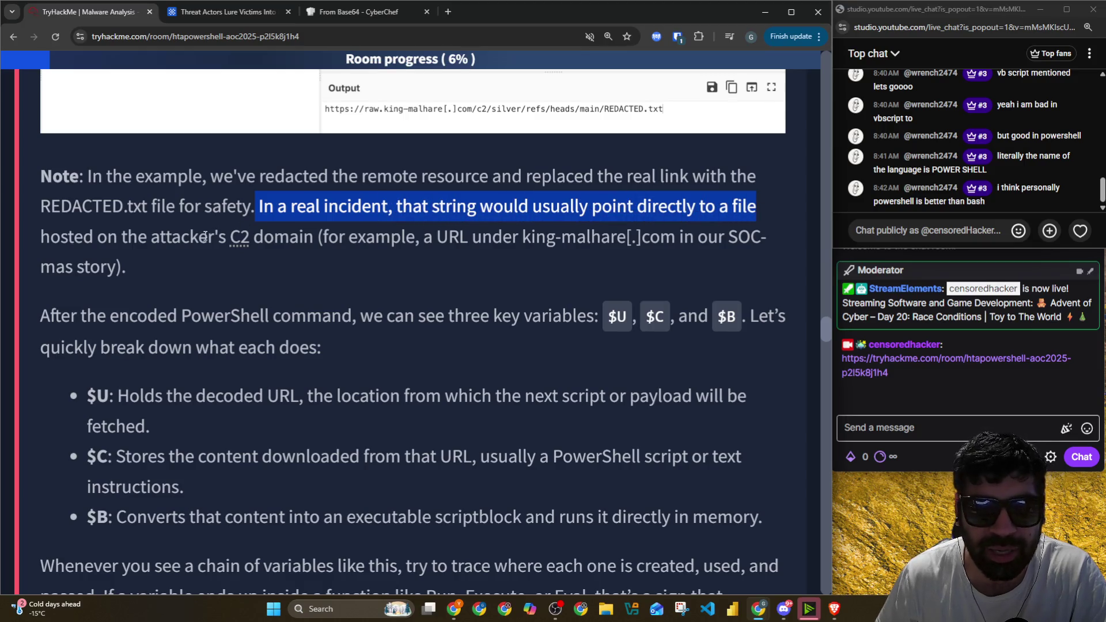
mouse_move(138, 237)
left_mouse_down()
mouse_move(341, 230)
mouse_move(765, 246)
left_mouse_up()
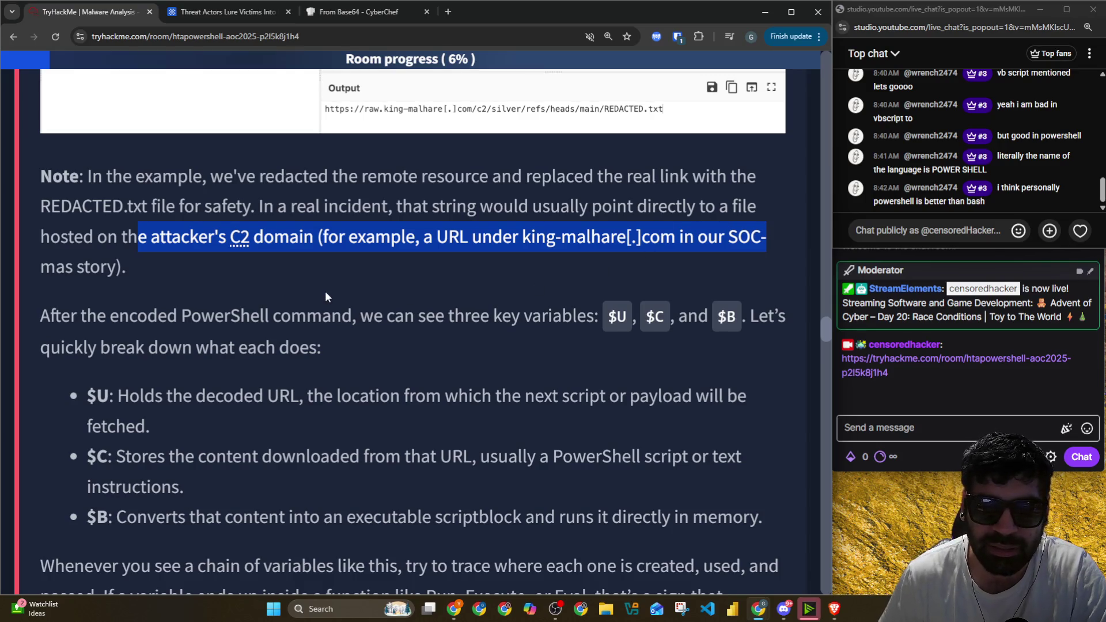
scroll(325, 291, "down", 1)
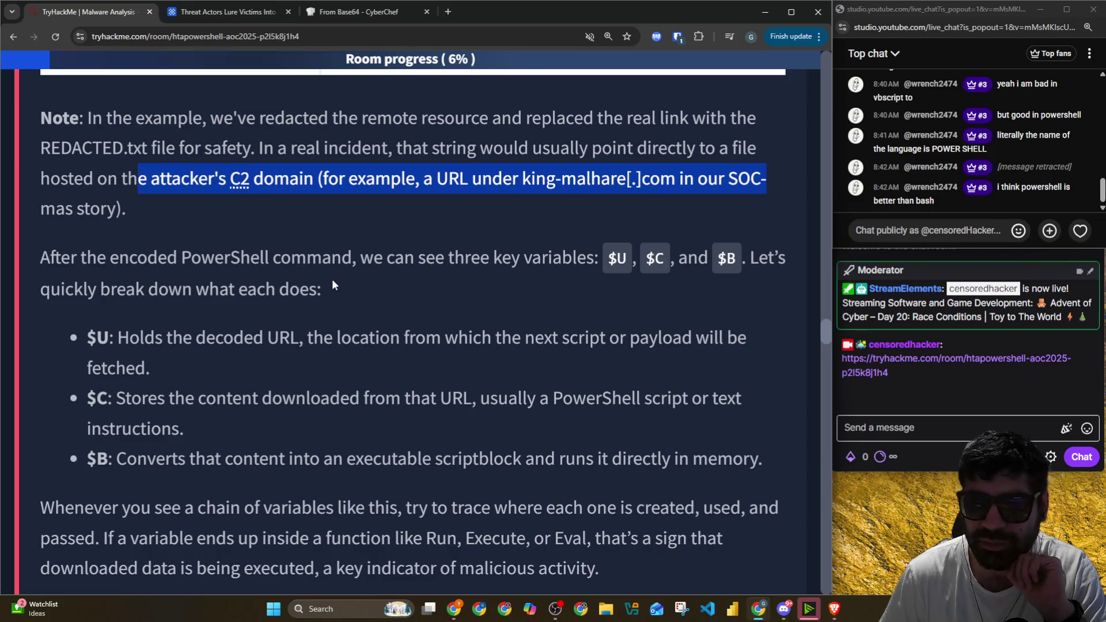
scroll(322, 238, "down", 3)
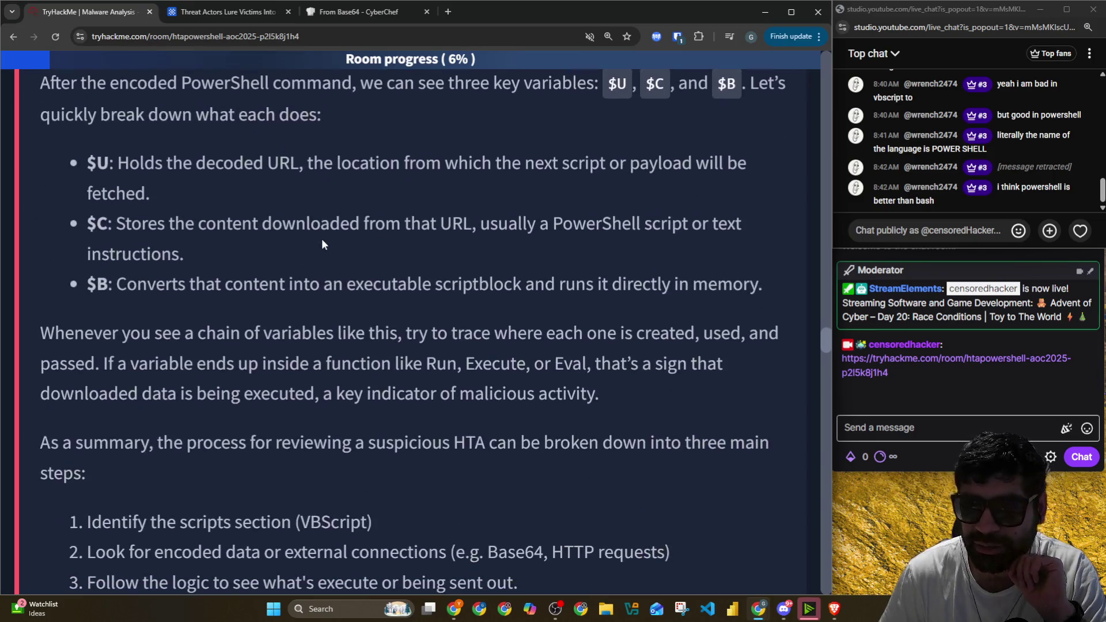
scroll(179, 212, "up", 2)
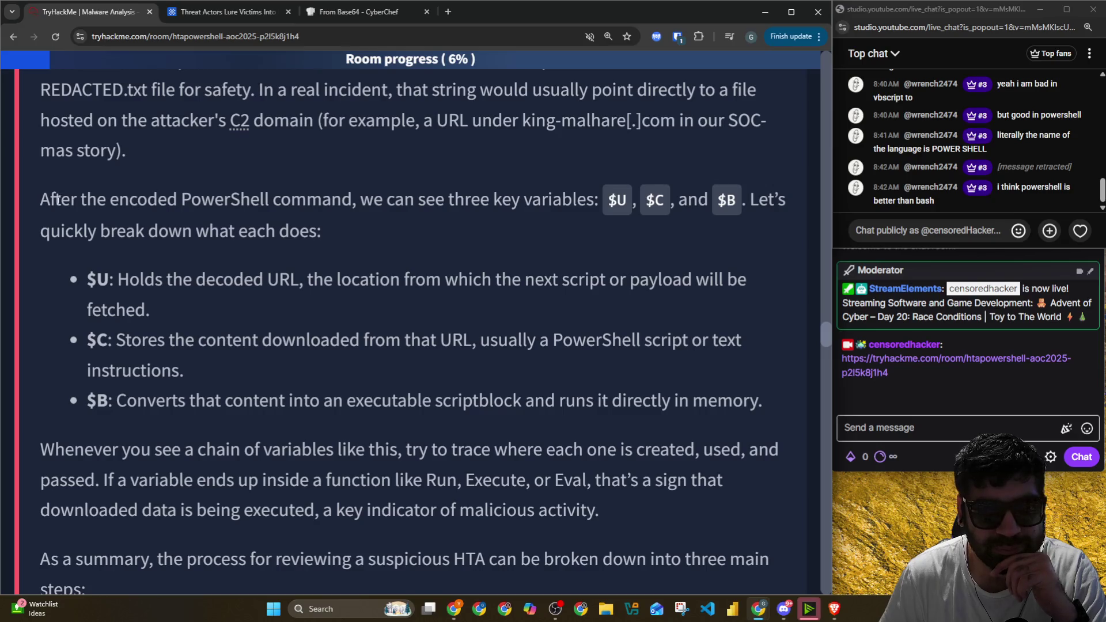
left_click_drag(51, 200, 728, 200)
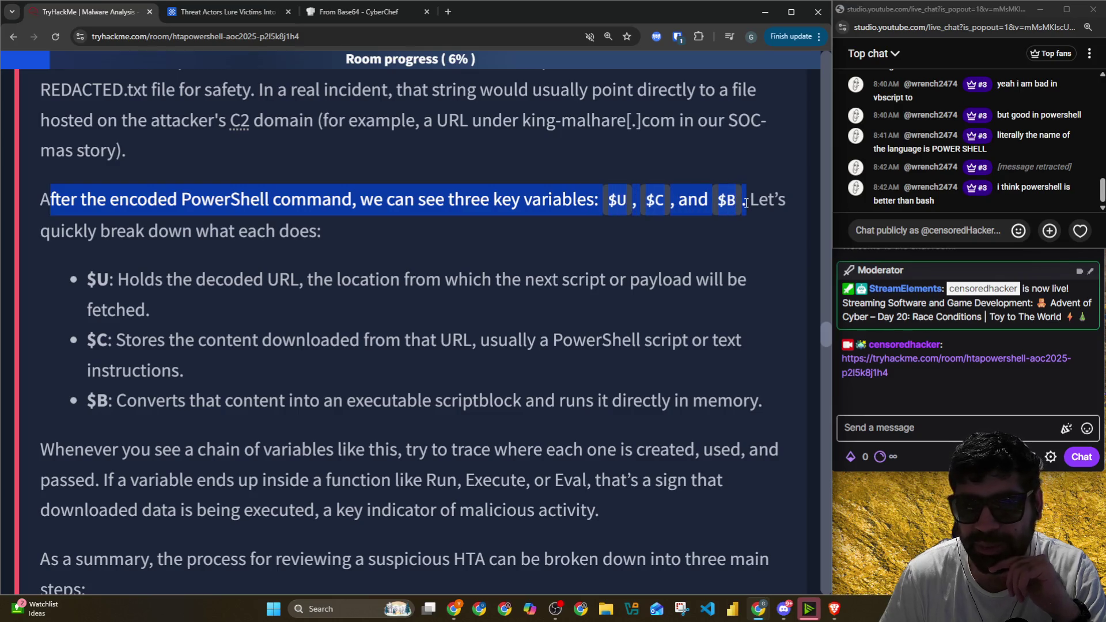
left_click_drag(173, 229, 316, 231)
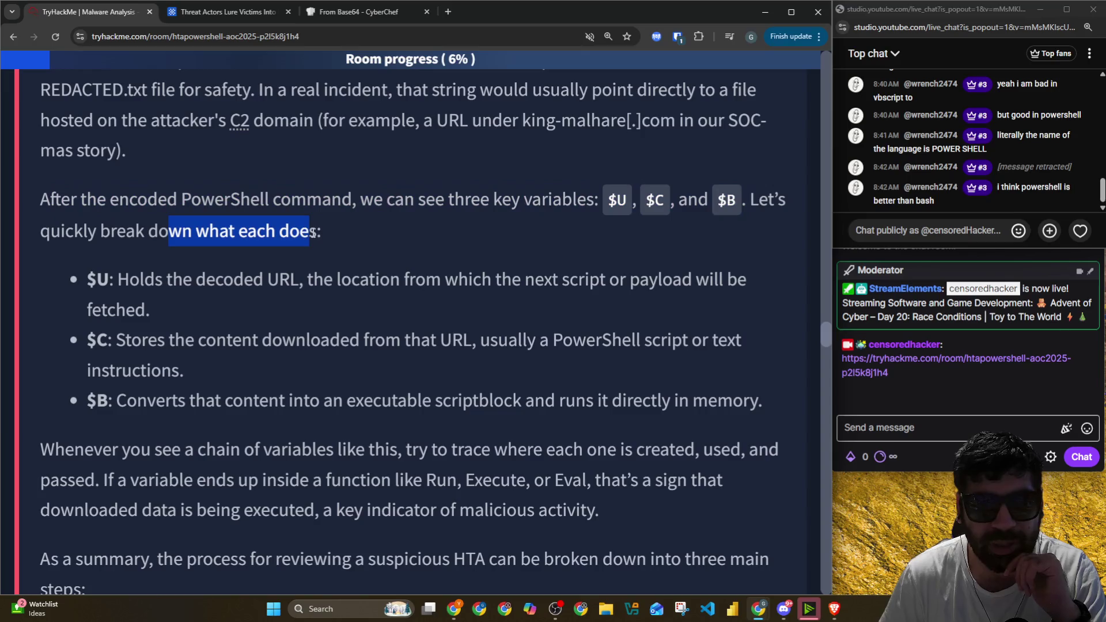
scroll(230, 230, "down", 2)
left_click(91, 172)
left_click_drag(118, 163, 718, 168)
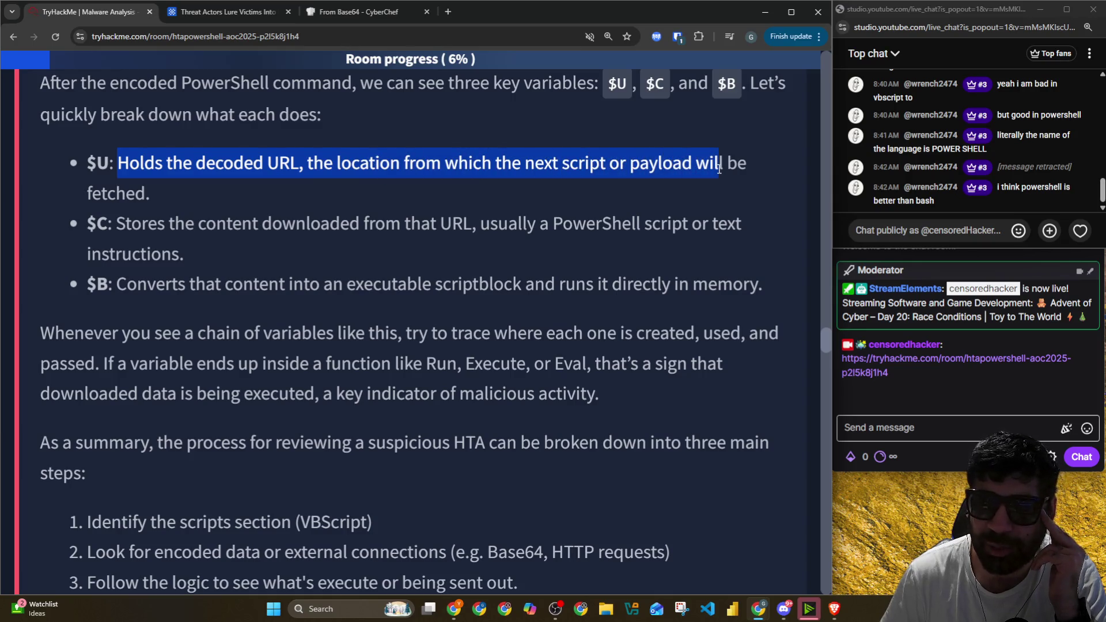
mouse_move(117, 225)
left_mouse_down()
mouse_move(629, 216)
mouse_move(748, 225)
left_mouse_up()
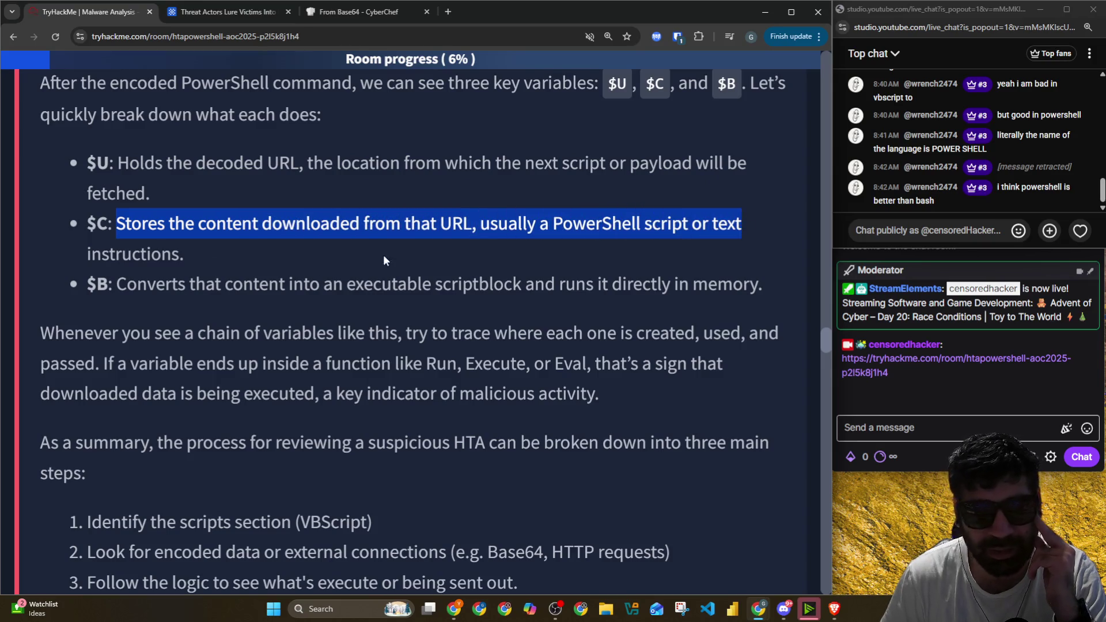
left_click_drag(136, 284, 559, 285)
left_click_drag(659, 284, 749, 287)
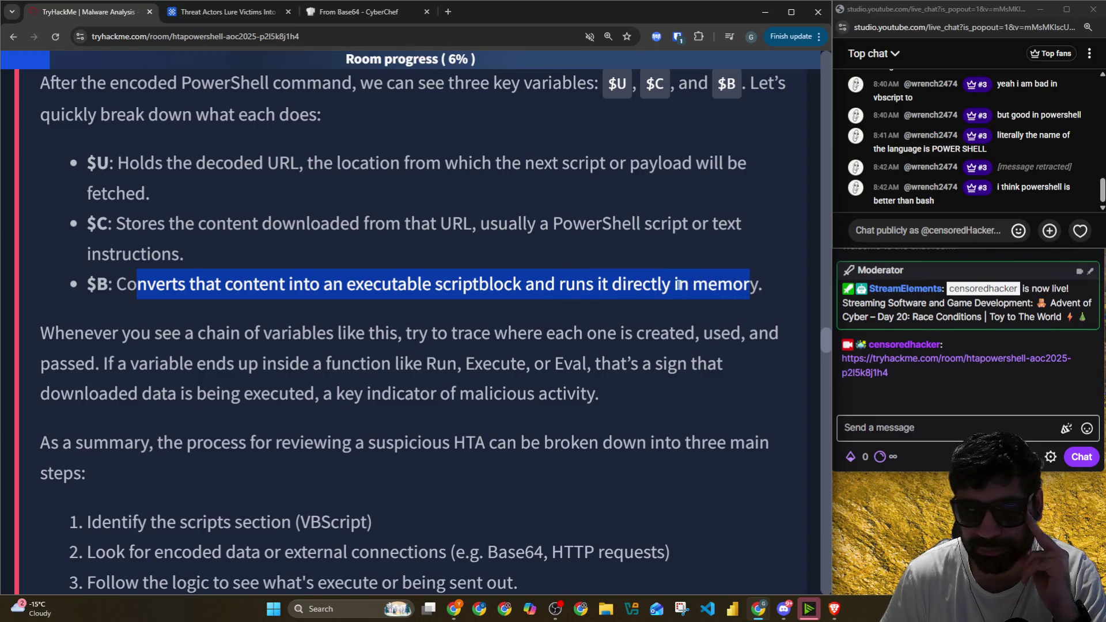
scroll(194, 236, "down", 2)
scroll(194, 237, "up", 8)
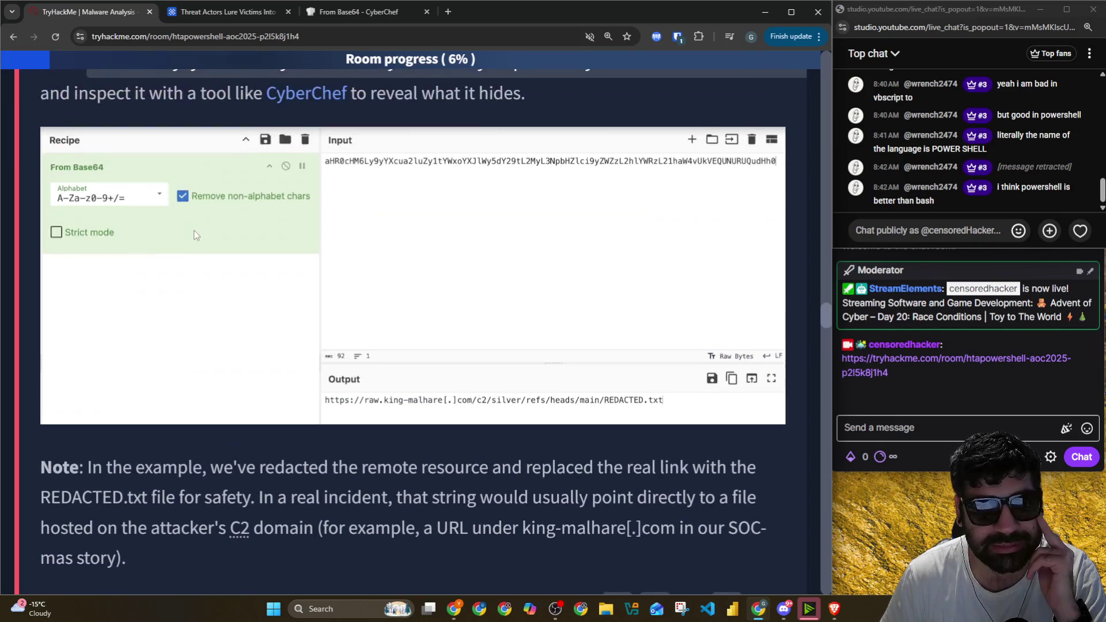
scroll(195, 234, "up", 15)
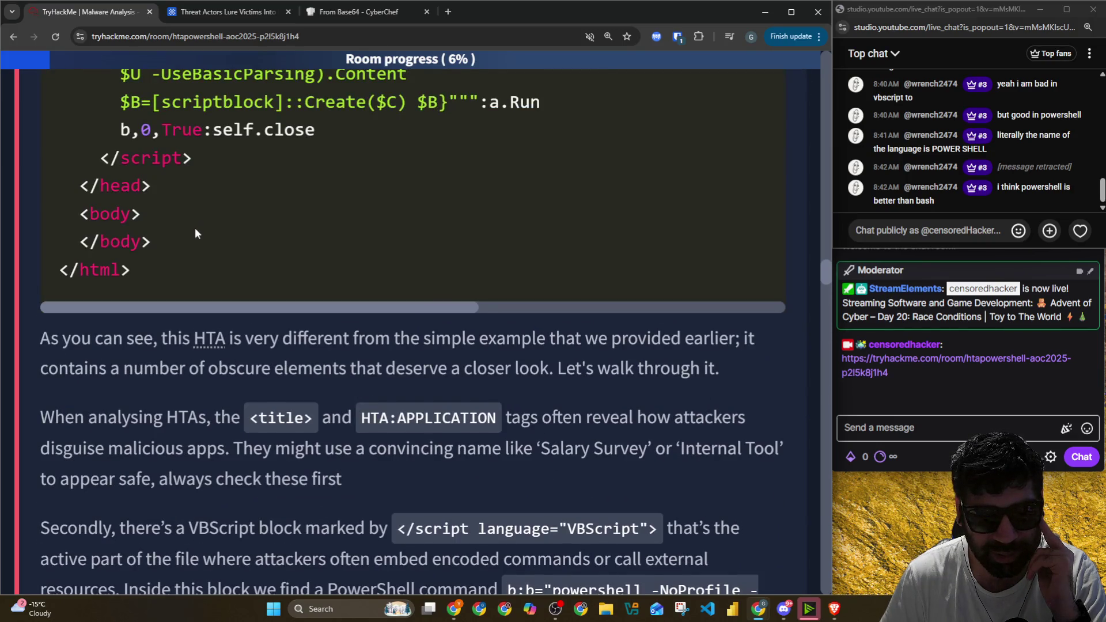
scroll(195, 233, "up", 3)
scroll(441, 260, "up", 1)
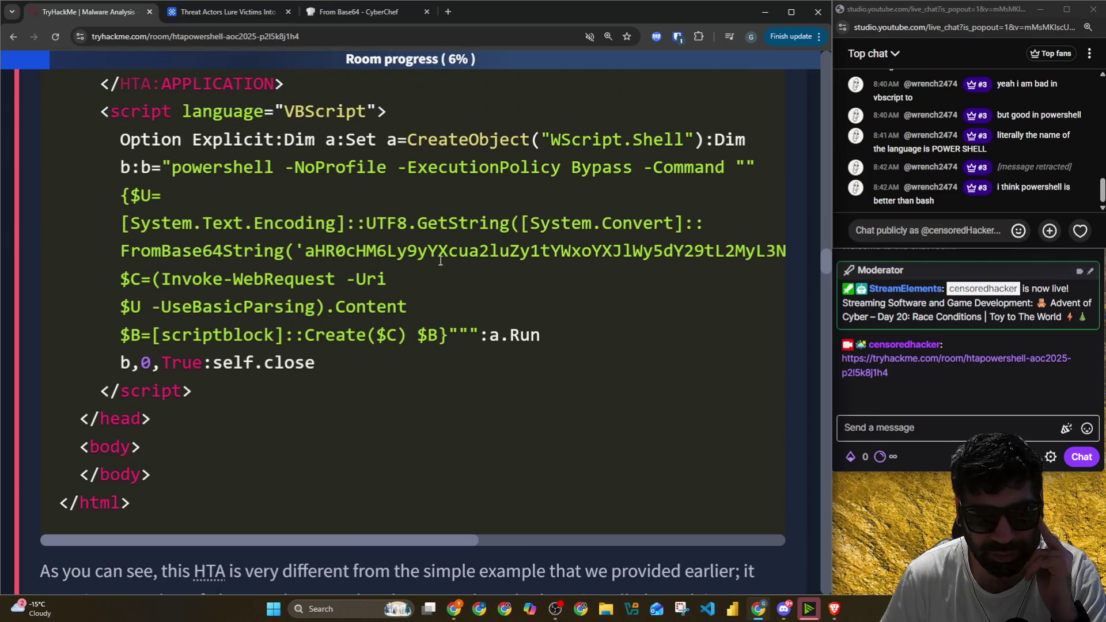
left_click_drag(116, 337, 550, 339)
scroll(318, 299, "down", 15)
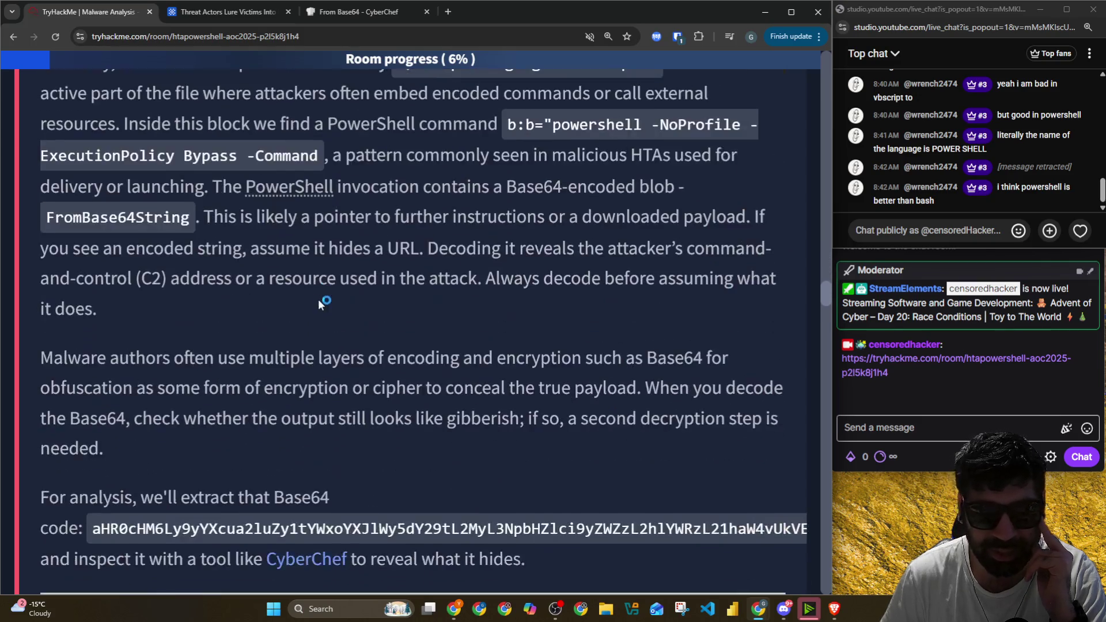
scroll(291, 313, "down", 10)
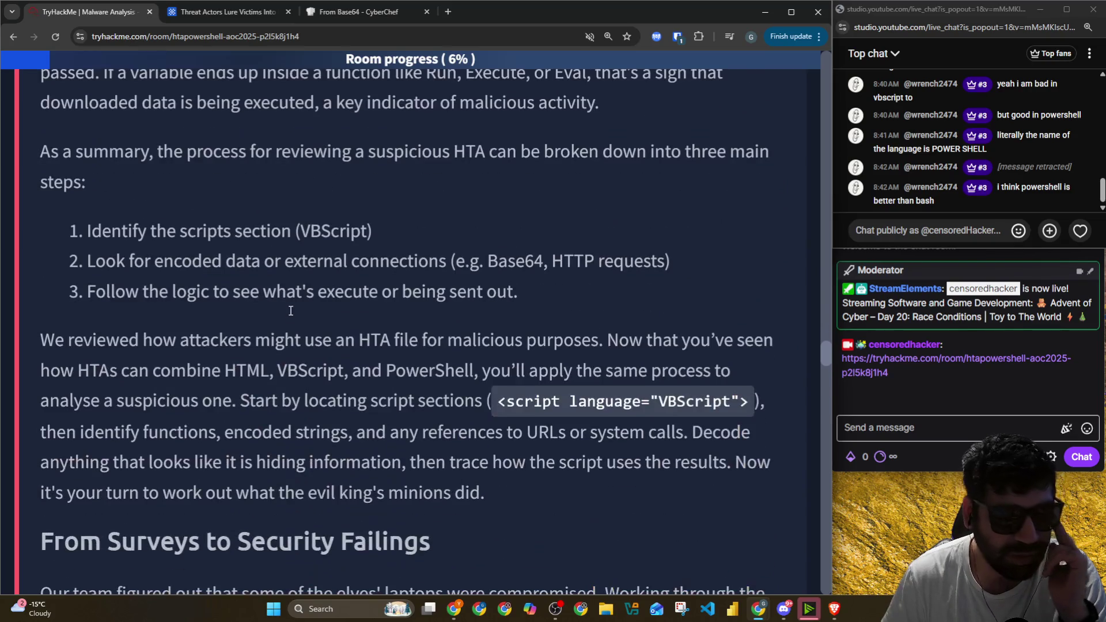
scroll(290, 311, "up", 4)
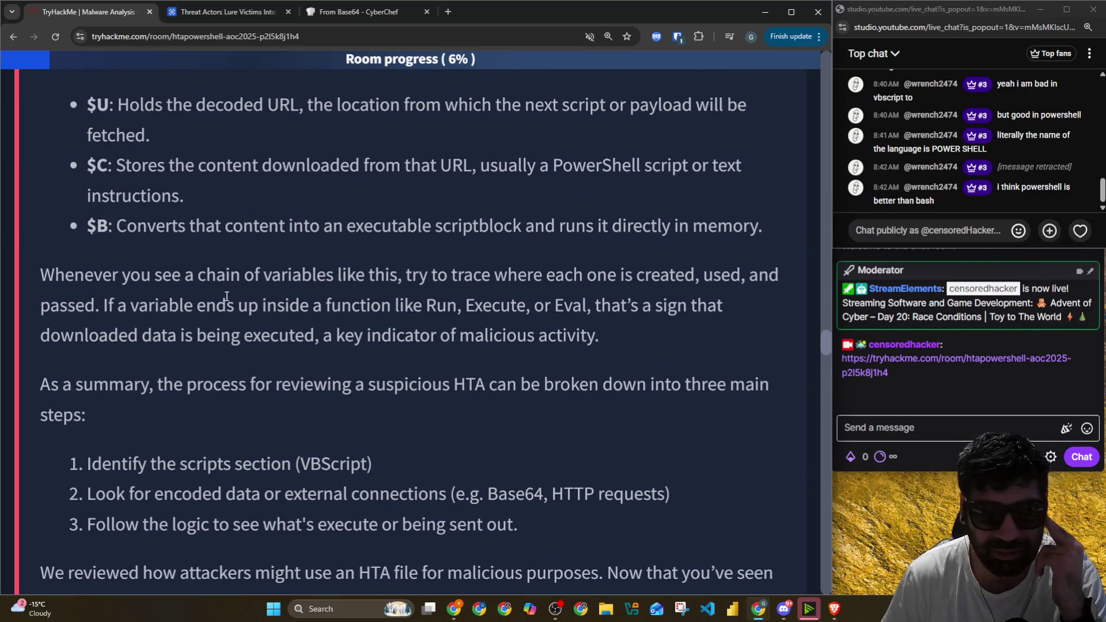
scroll(190, 293, "down", 2)
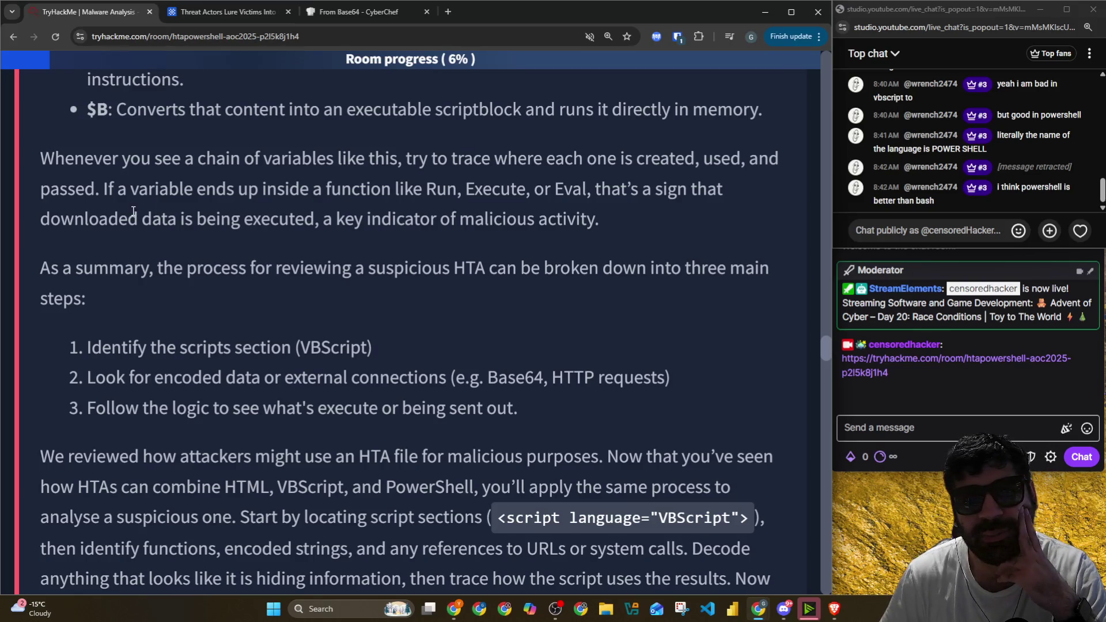
left_click_drag(435, 109, 725, 104)
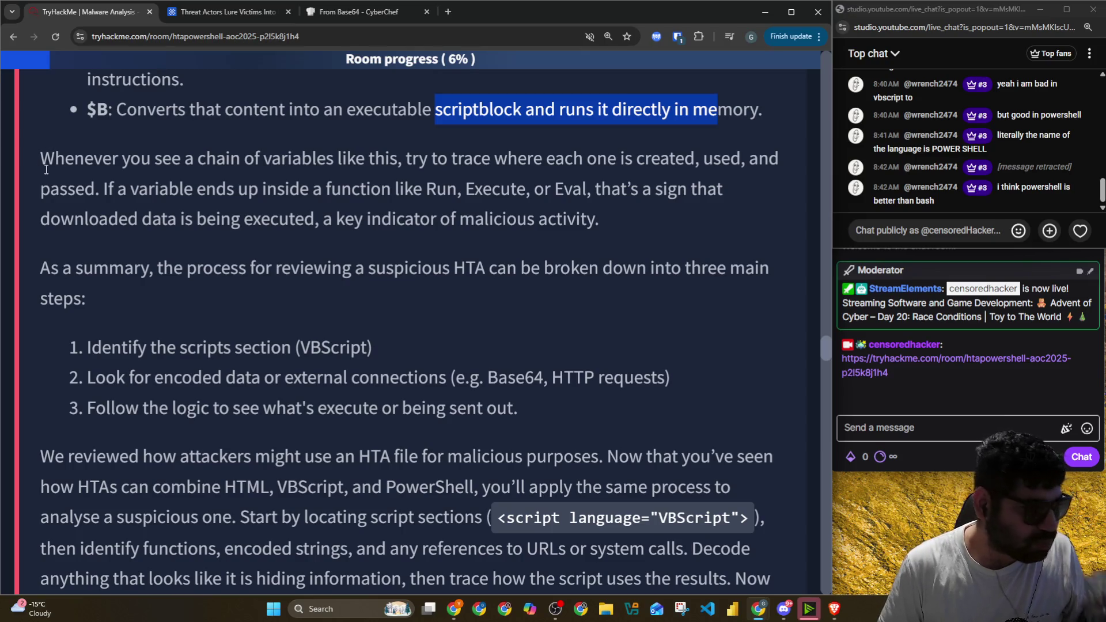
mouse_move(46, 170)
left_mouse_down()
mouse_move(414, 153)
mouse_move(768, 163)
left_mouse_up()
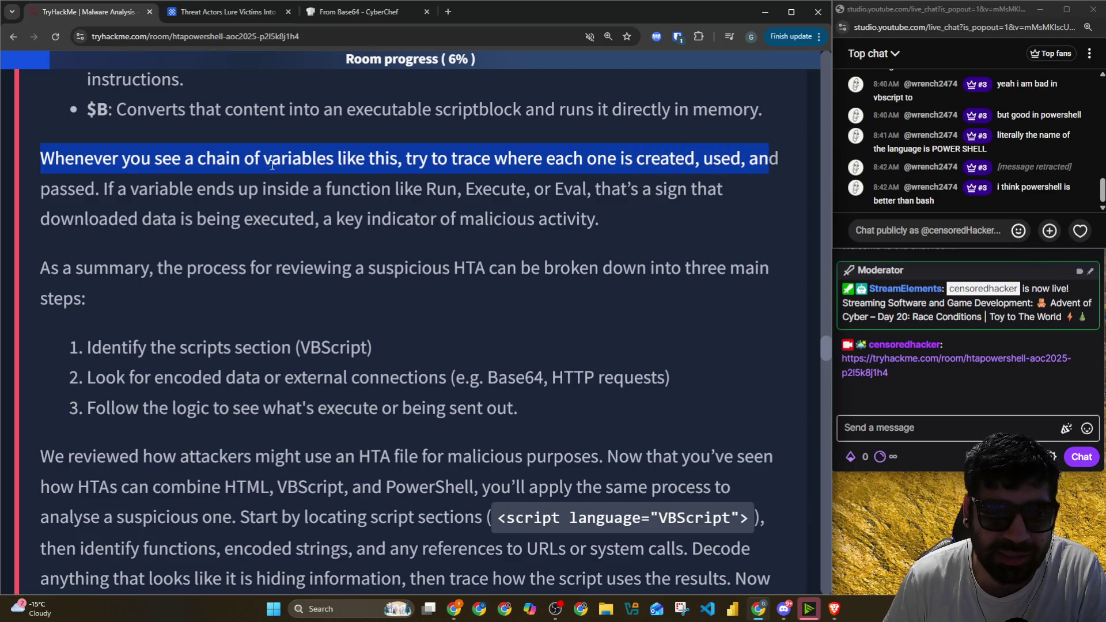
left_click_drag(132, 188, 724, 190)
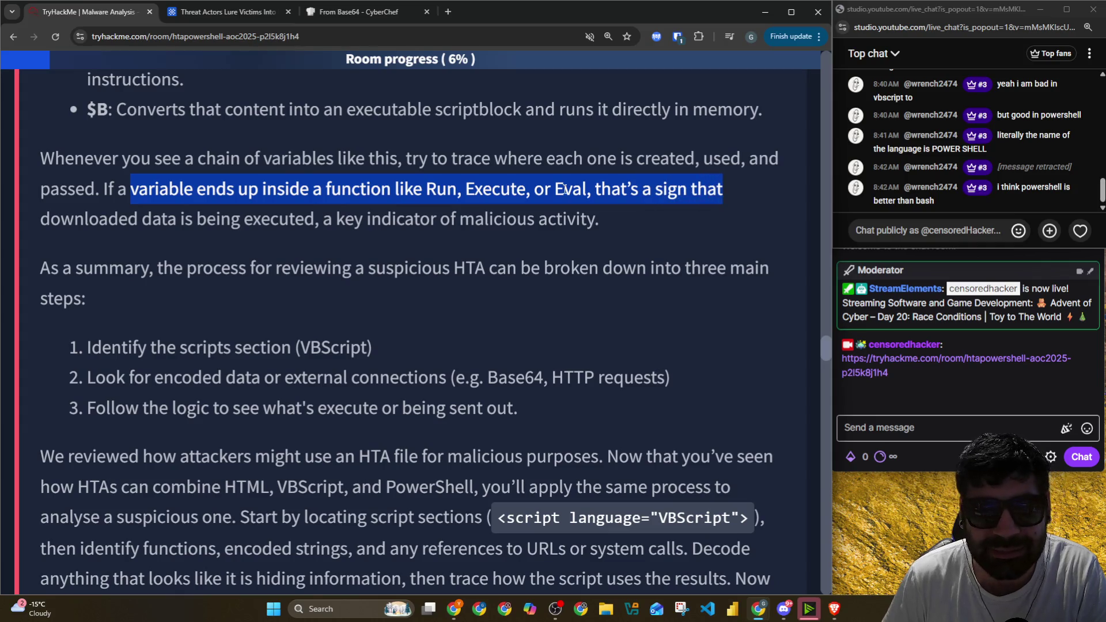
left_click_drag(153, 222, 578, 223)
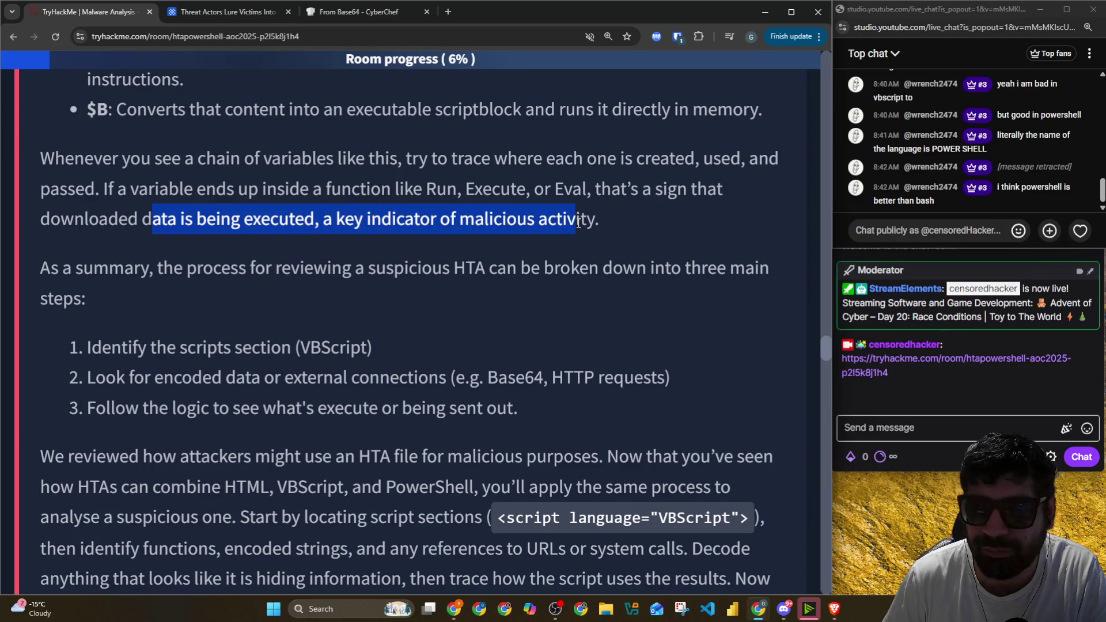
scroll(321, 217, "down", 2)
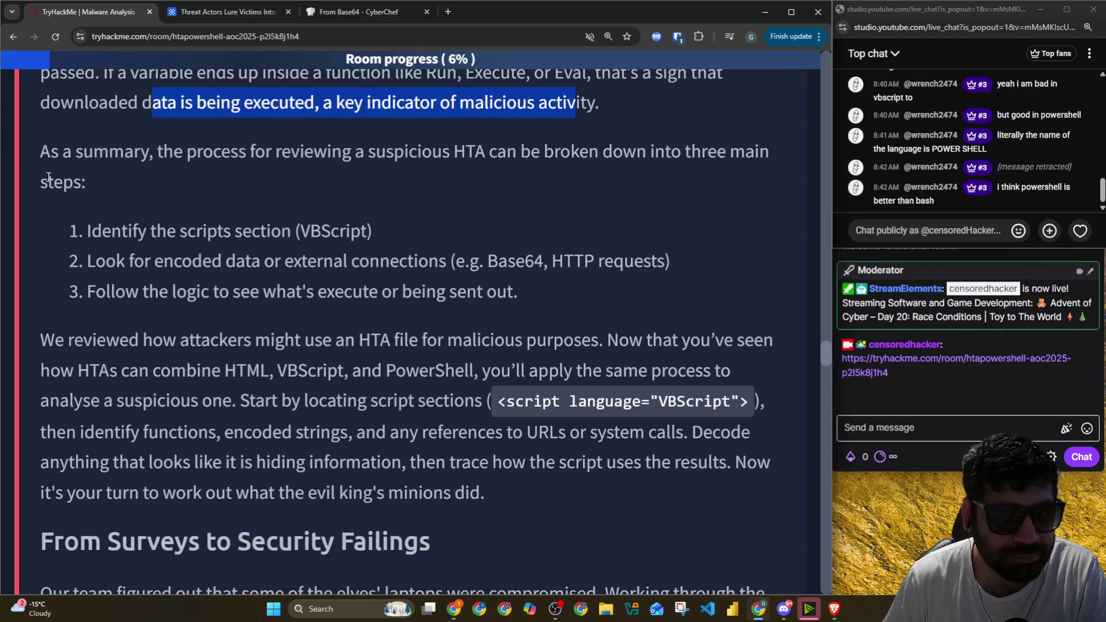
left_click_drag(42, 153, 759, 158)
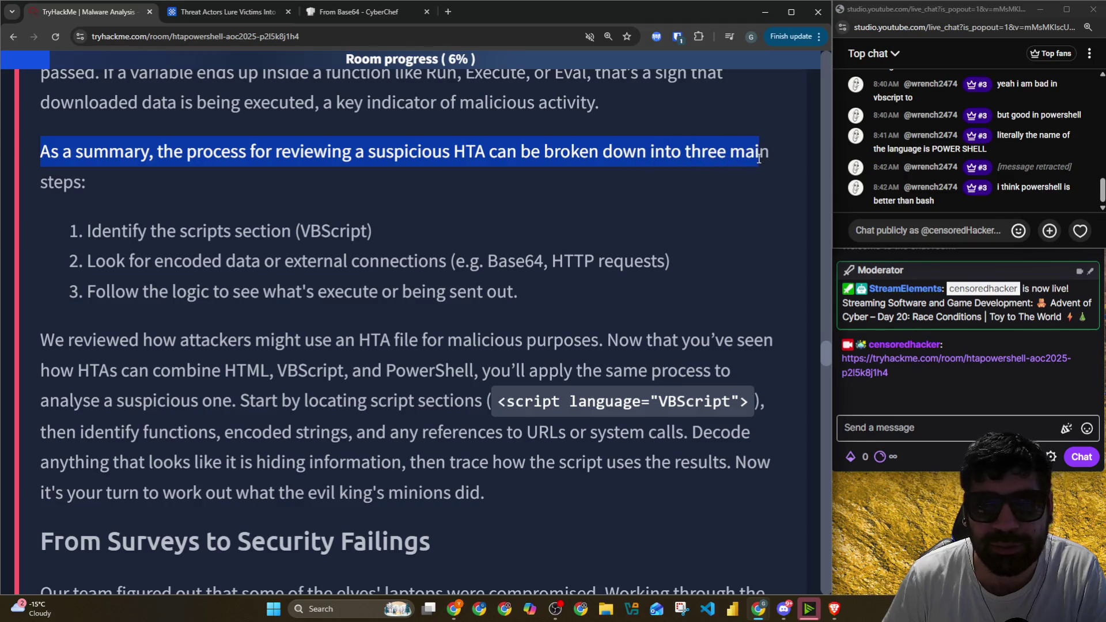
left_click_drag(111, 232, 261, 228)
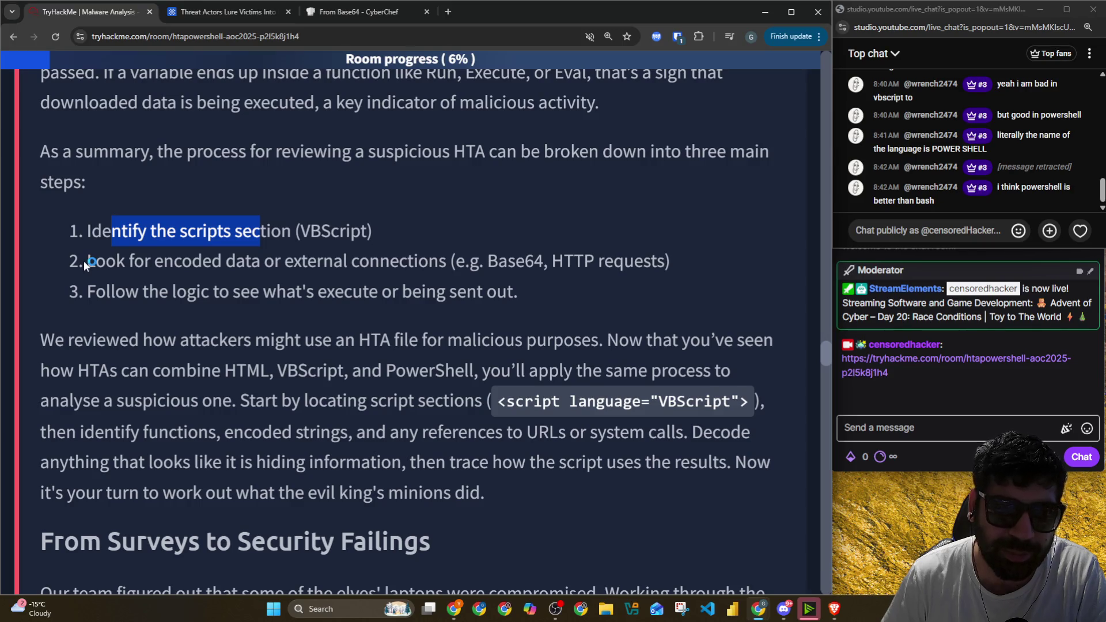
left_click_drag(87, 260, 661, 262)
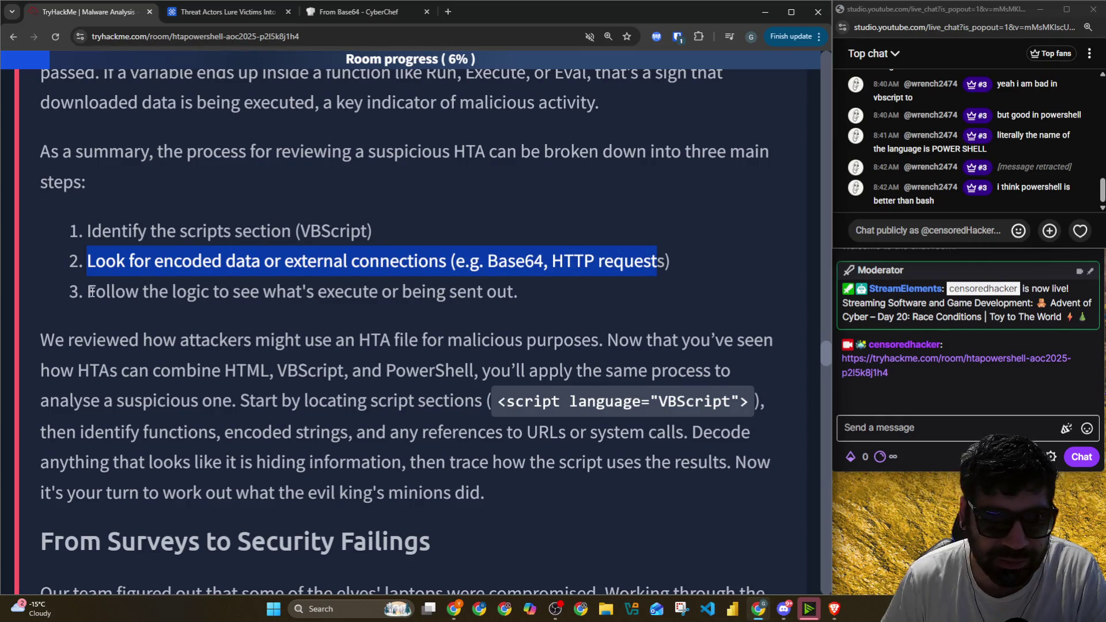
left_click_drag(88, 291, 517, 295)
scroll(589, 285, "down", 1)
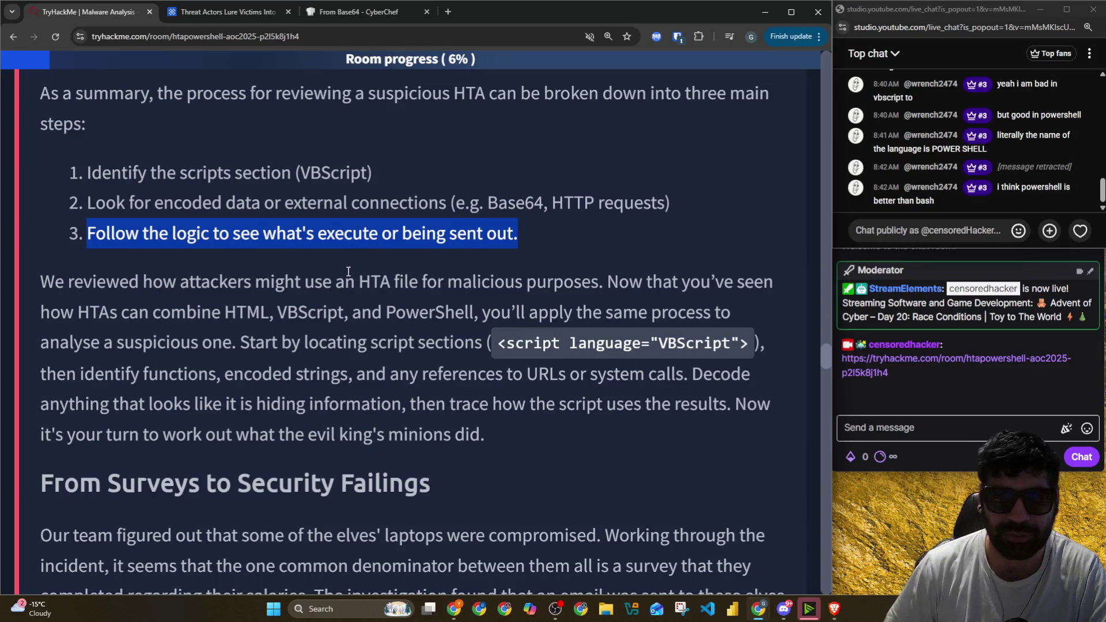
scroll(344, 271, "down", 3)
scroll(352, 300, "down", 7)
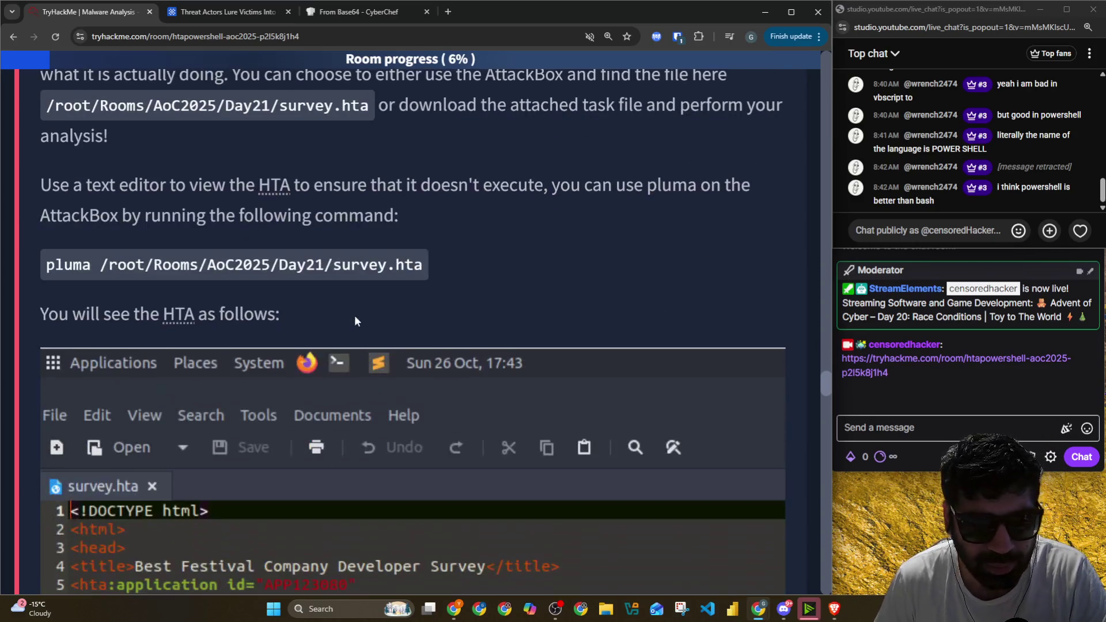
scroll(357, 298, "down", 12)
scroll(362, 296, "down", 20)
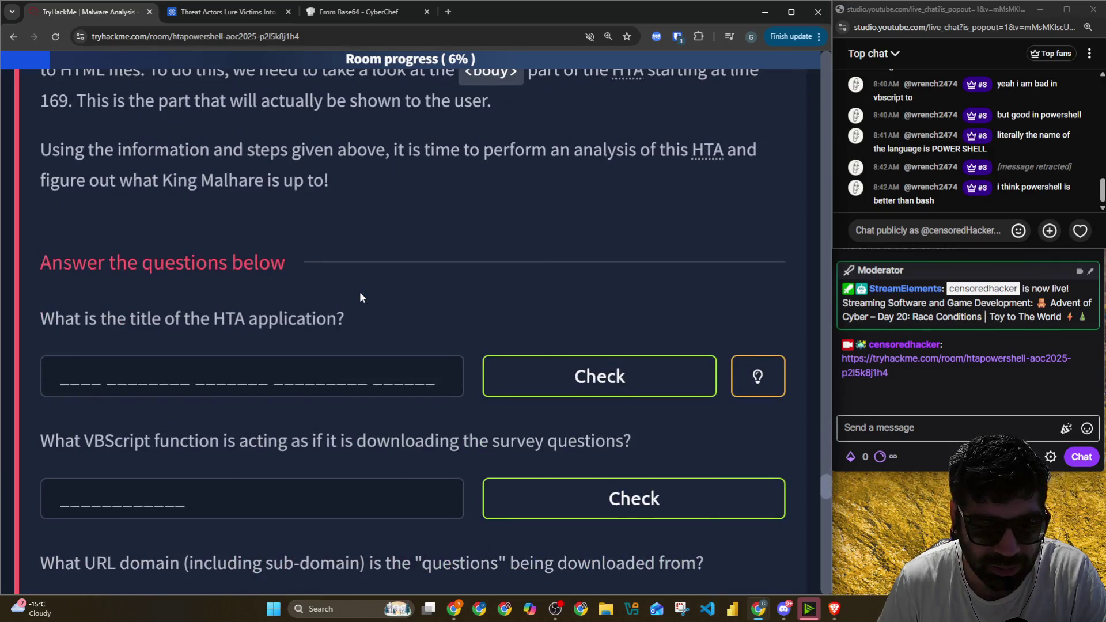
scroll(360, 292, "up", 20)
scroll(361, 291, "up", 15)
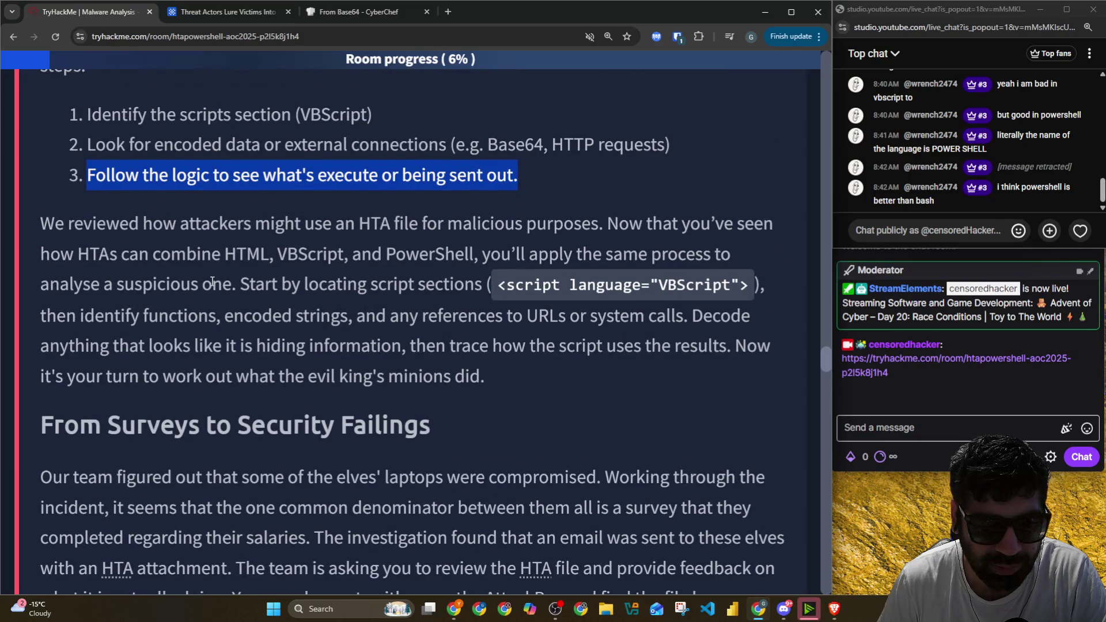
Step: Highlight the recap of HTA analysis steps: locate scripts, identify functions and encoded strings, and decode
left_click(212, 281)
left_click_drag(84, 223, 764, 223)
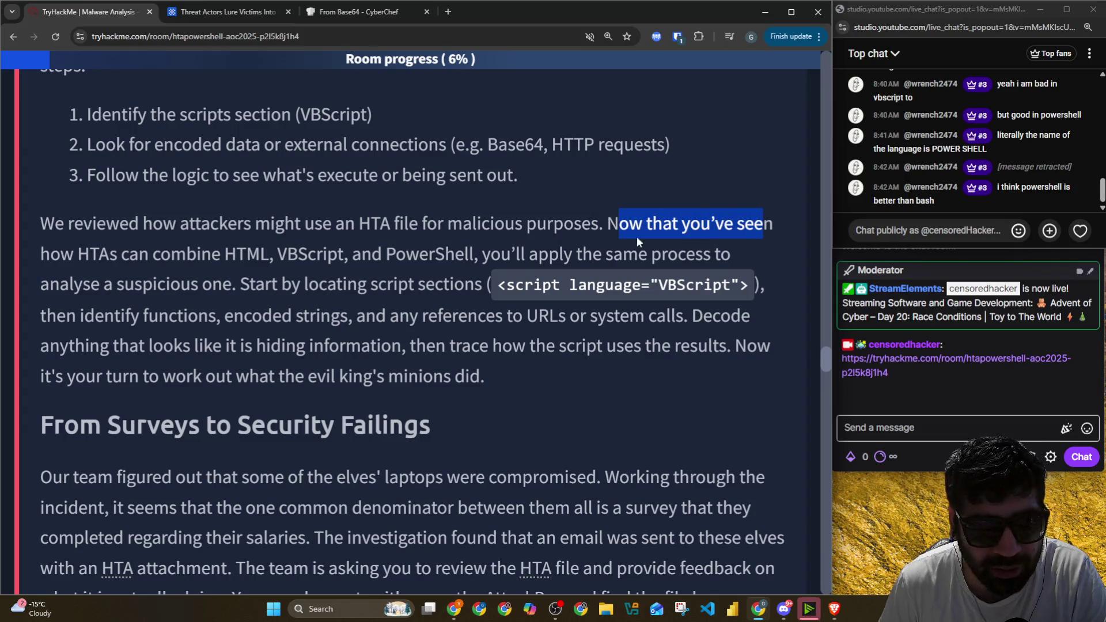
left_click_drag(51, 254, 737, 263)
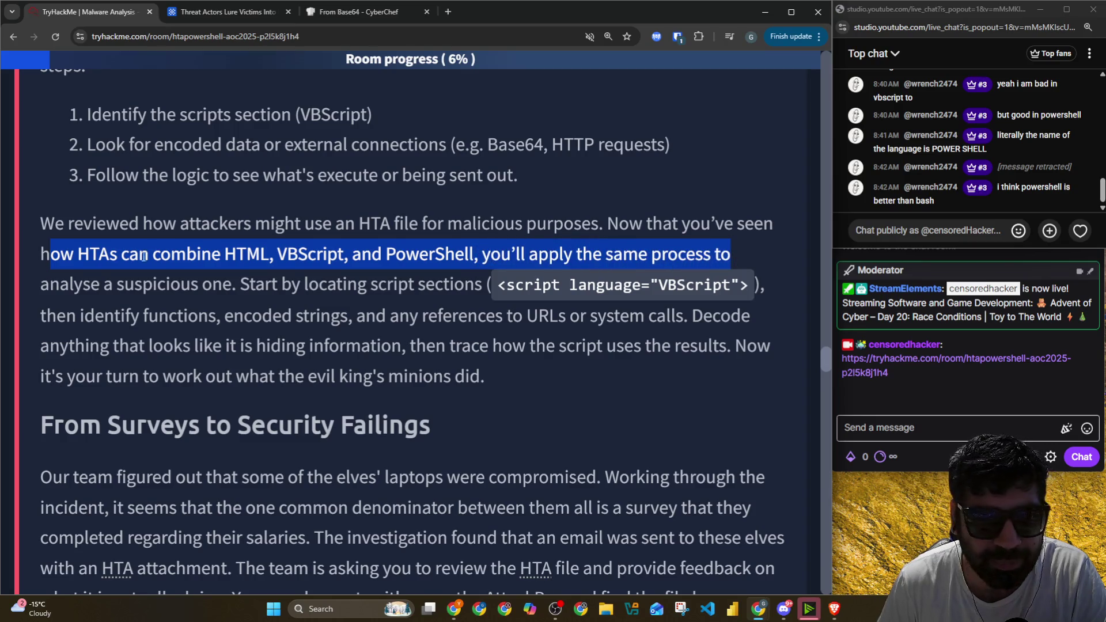
left_click_drag(52, 288, 520, 285)
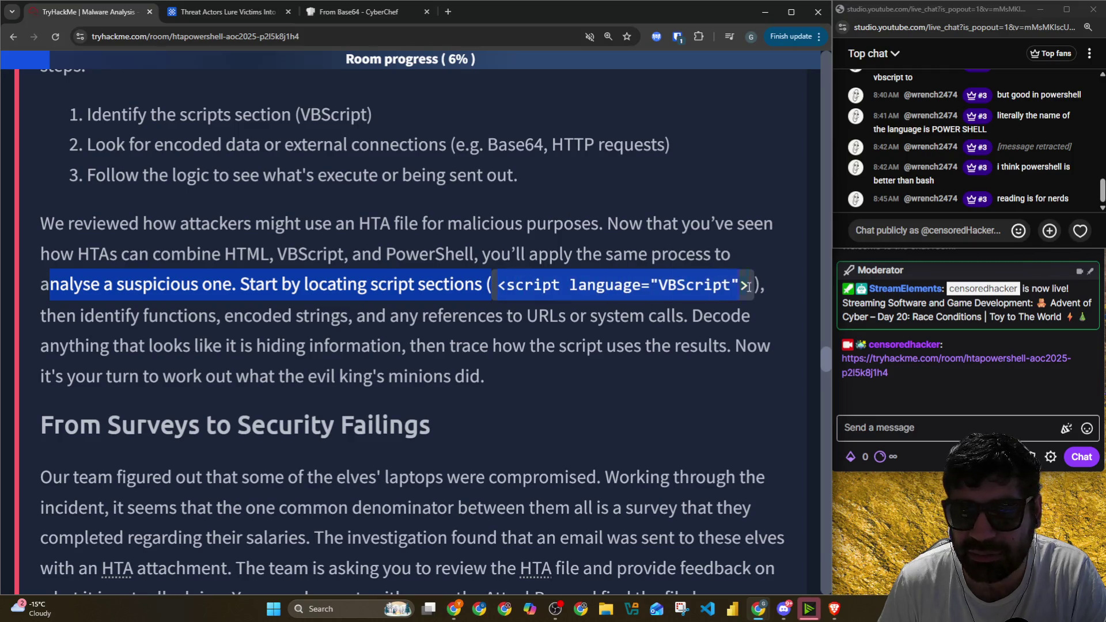
left_click_drag(749, 286, 768, 293)
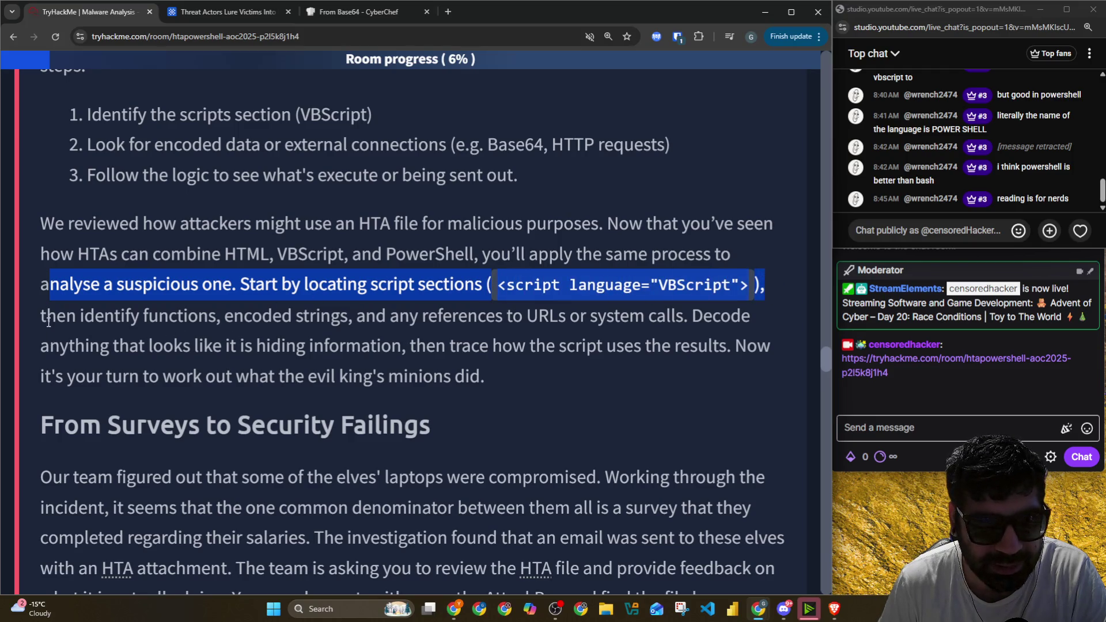
mouse_move(48, 322)
left_mouse_down()
mouse_move(676, 327)
mouse_move(750, 315)
left_mouse_up()
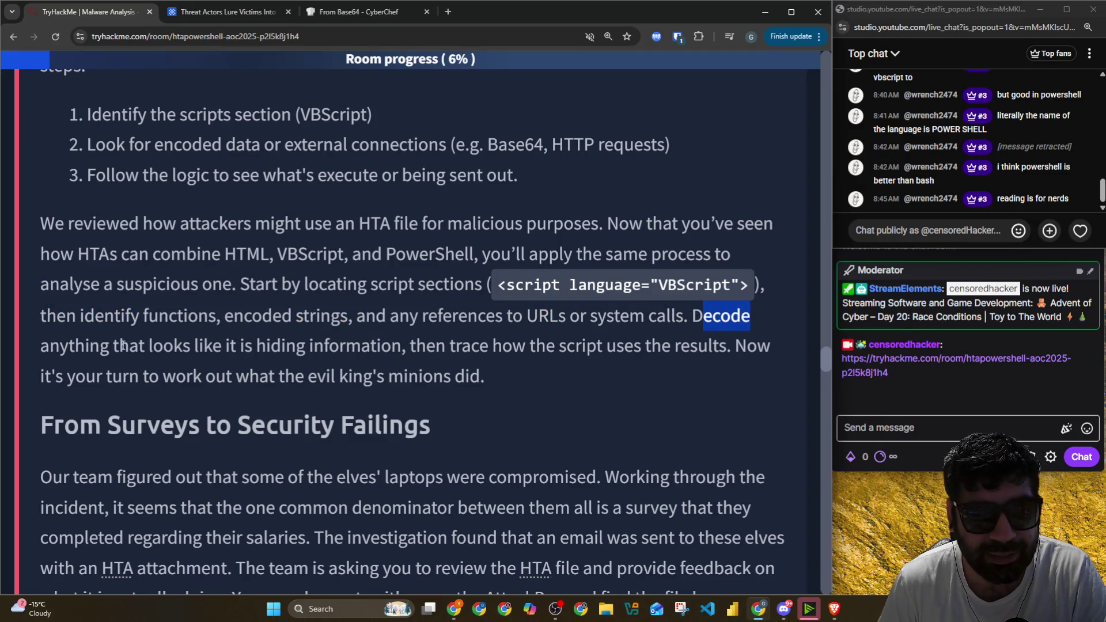
left_click_drag(123, 346, 771, 353)
left_click_drag(192, 377, 470, 377)
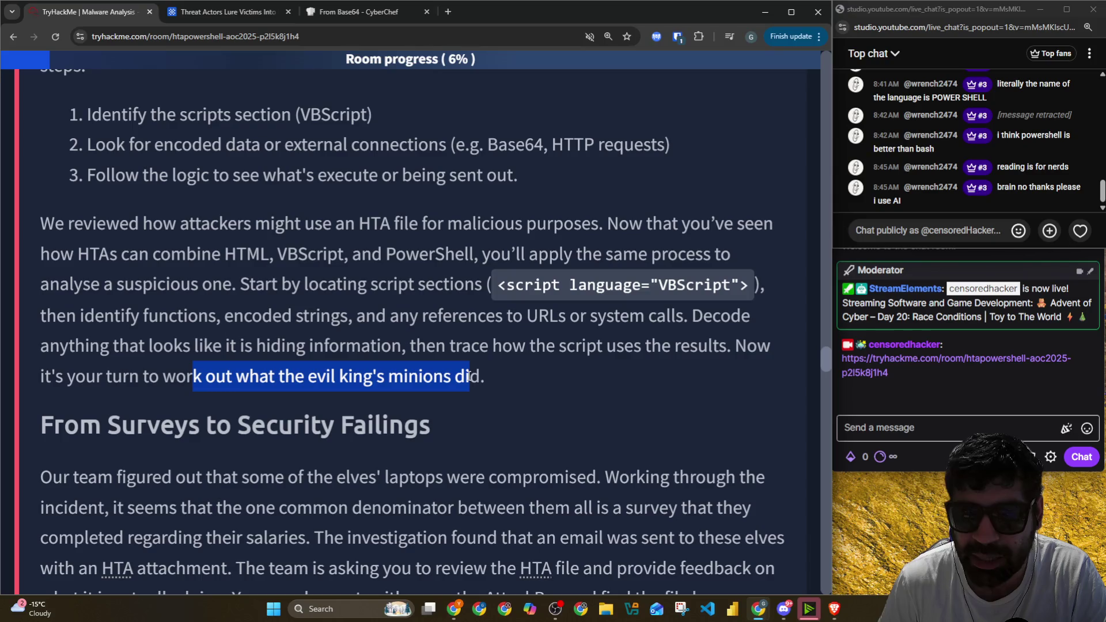
left_click(508, 381)
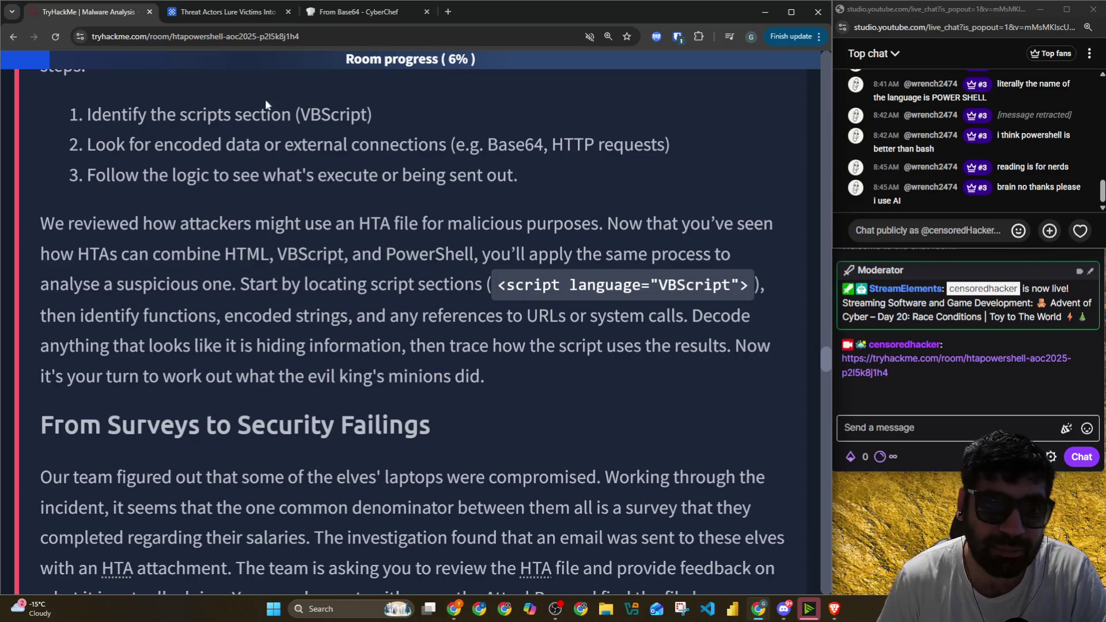
Step: Switch to the Brave window running the AttackBox
key("super")
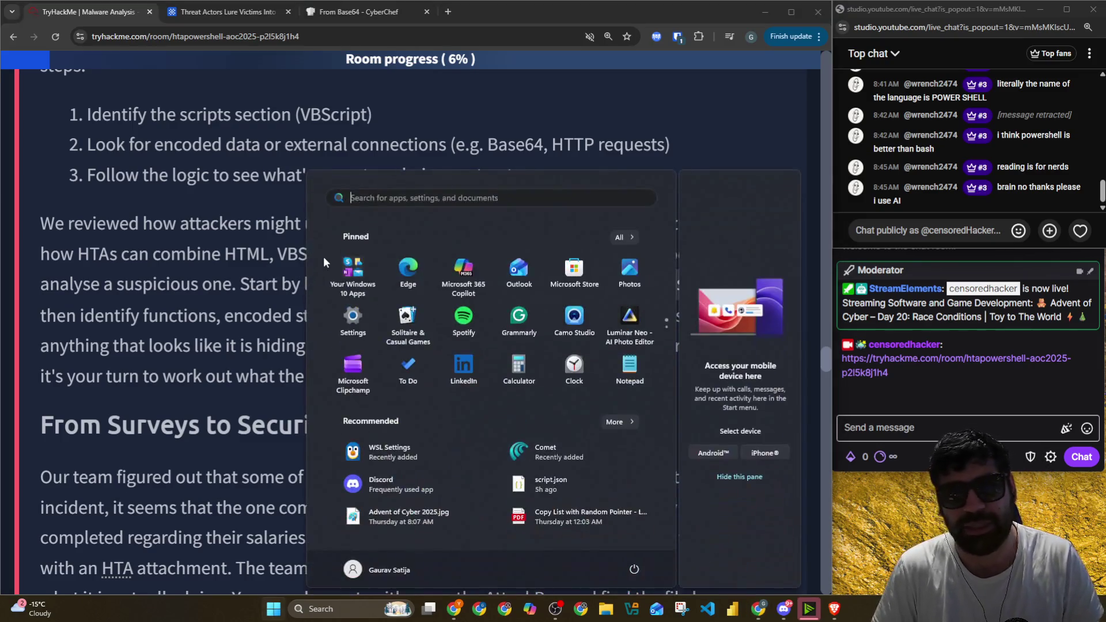
key("super+Tab")
left_click(443, 181)
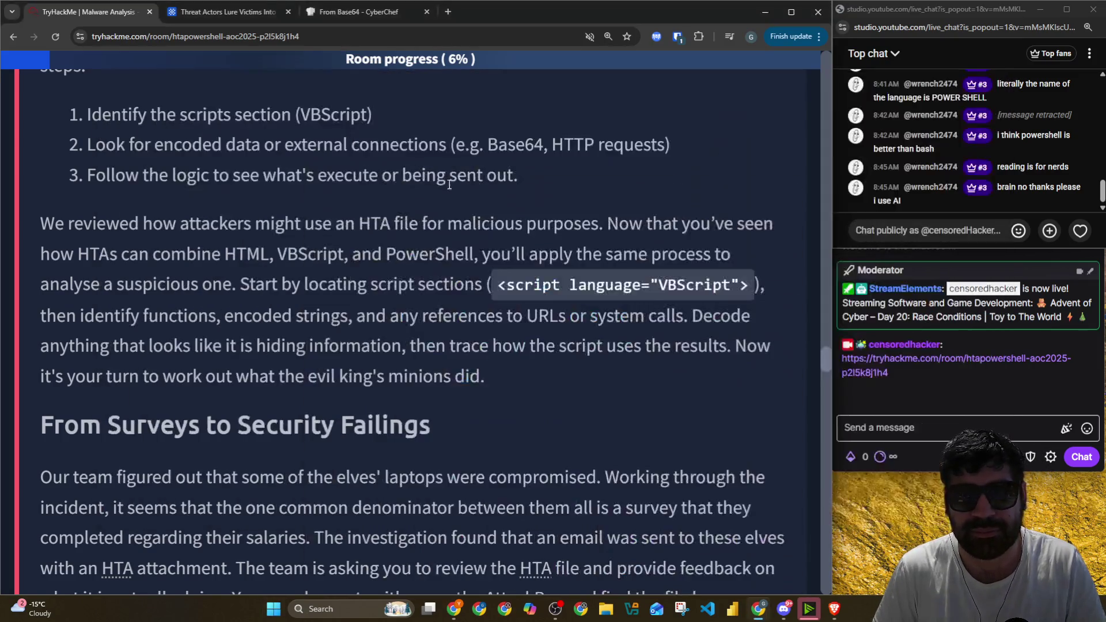
key("super+Tab")
left_click(699, 192)
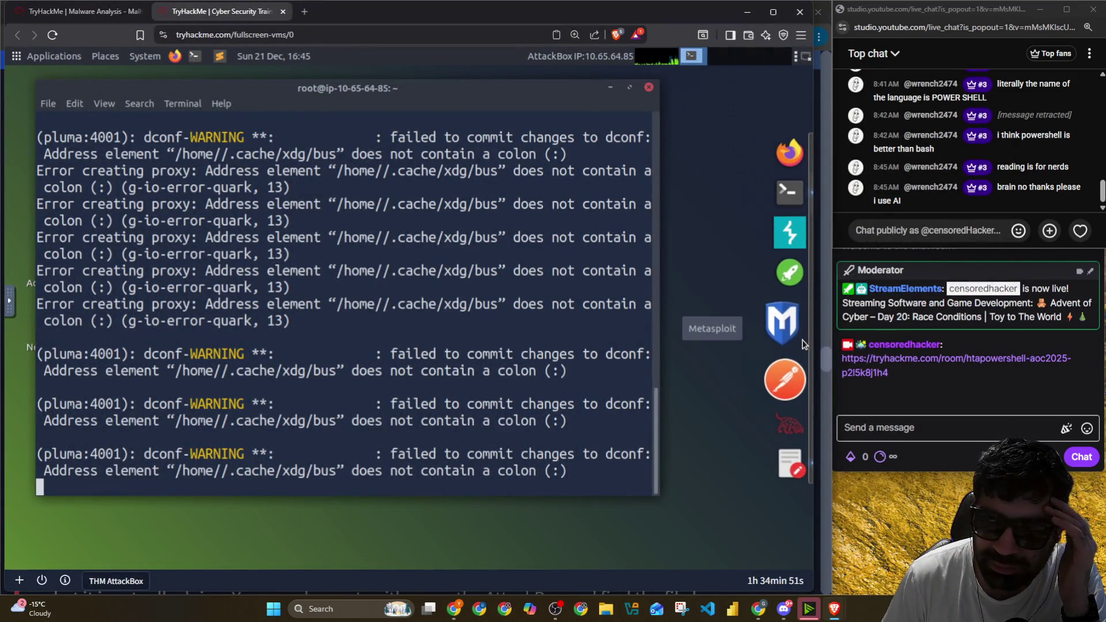
Step: Launch Sublime Text, dismiss the update prompt and maximize the window
left_click(224, 57)
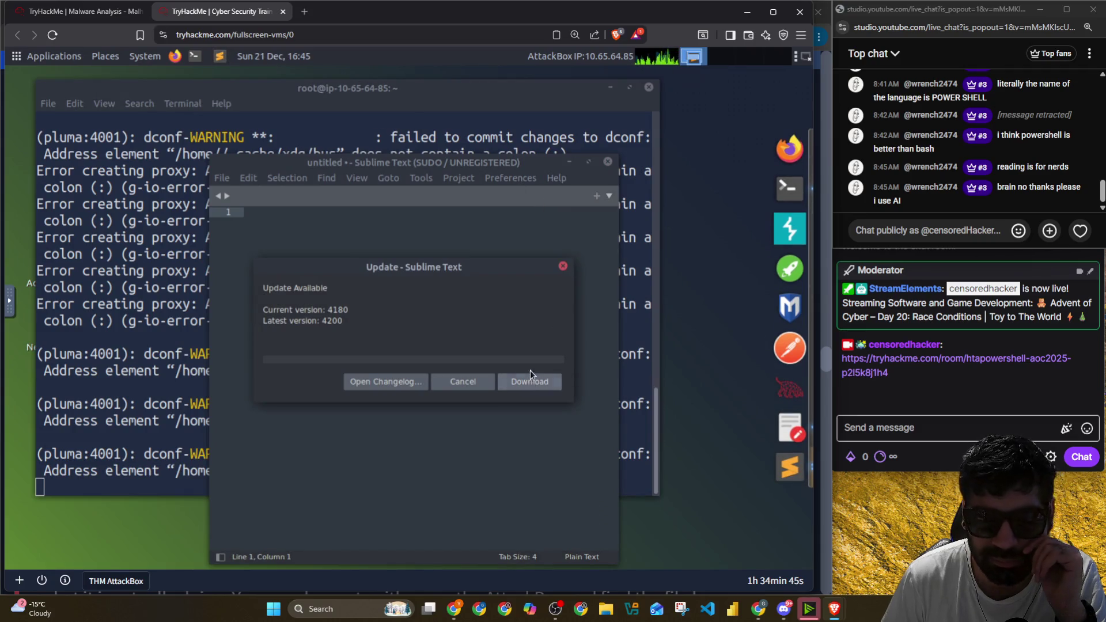
left_click(454, 382)
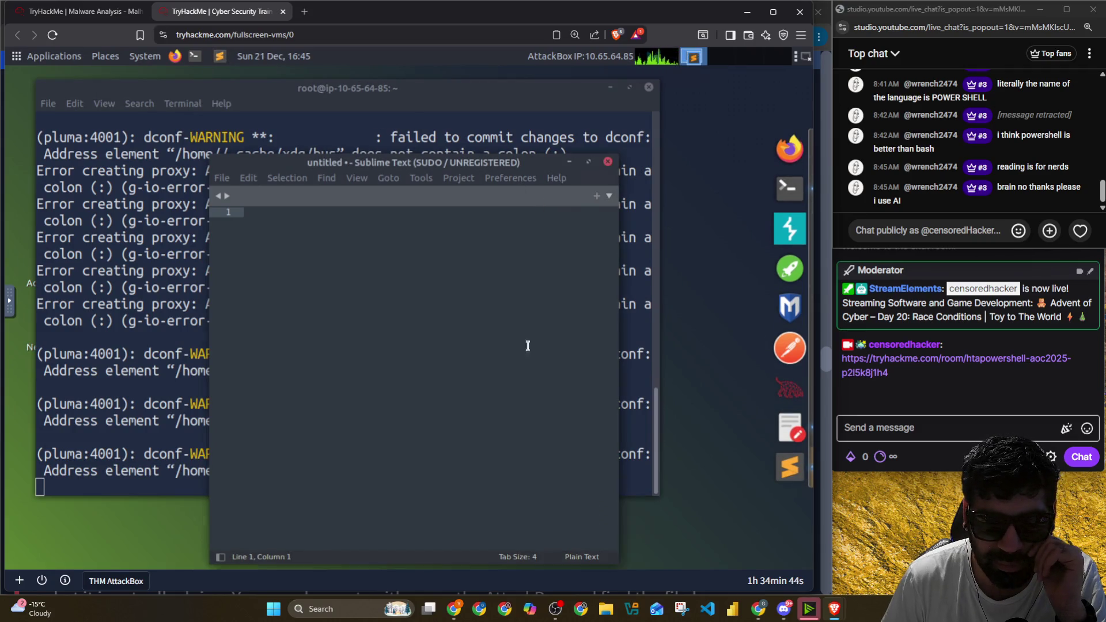
left_click(588, 162)
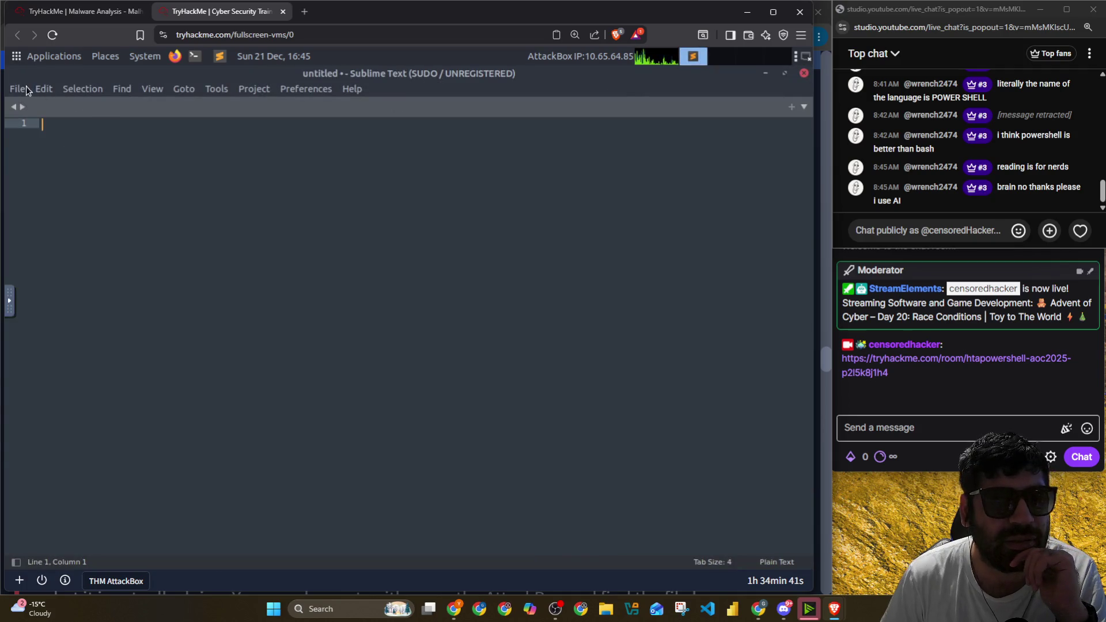
Step: Open survey.hta from the Desktop folder via File > Open File
left_click(18, 89)
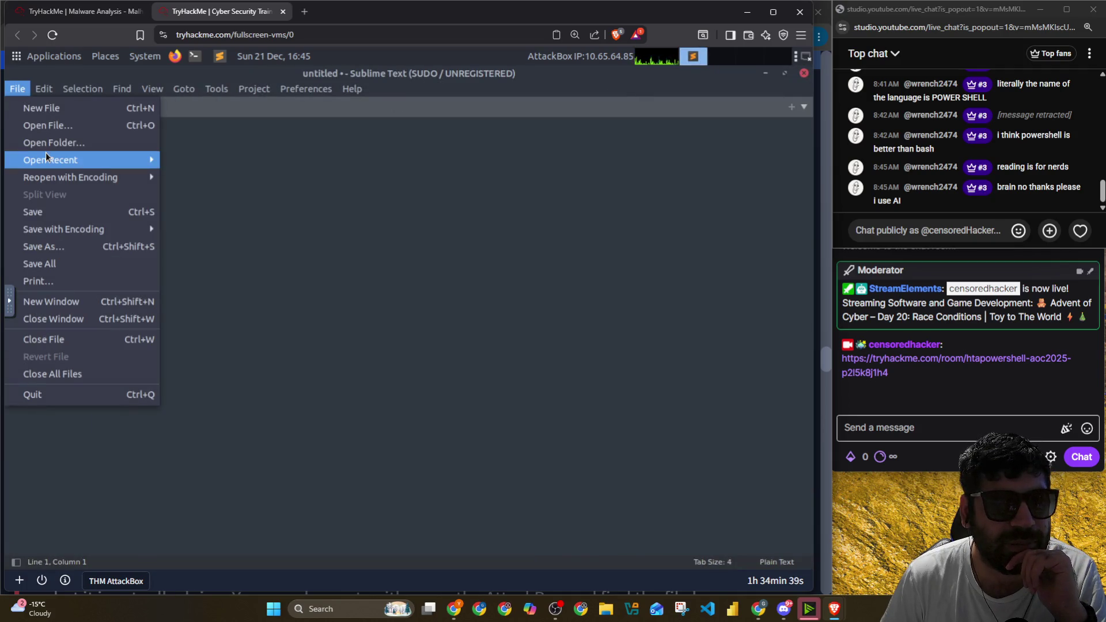
mouse_move(46, 155)
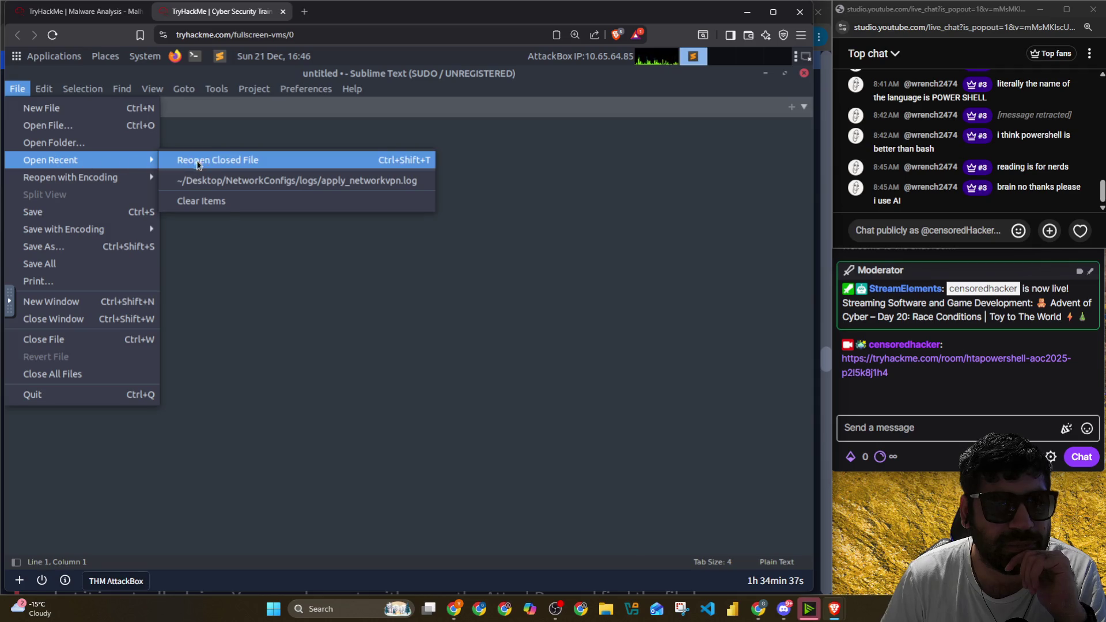
left_click(99, 143)
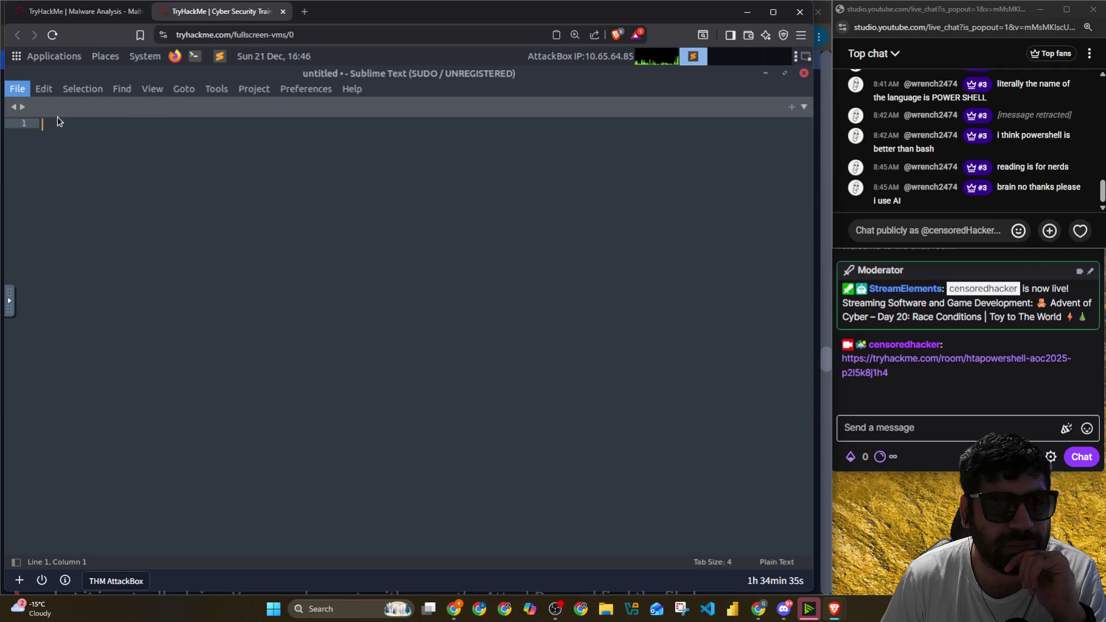
key("Escape")
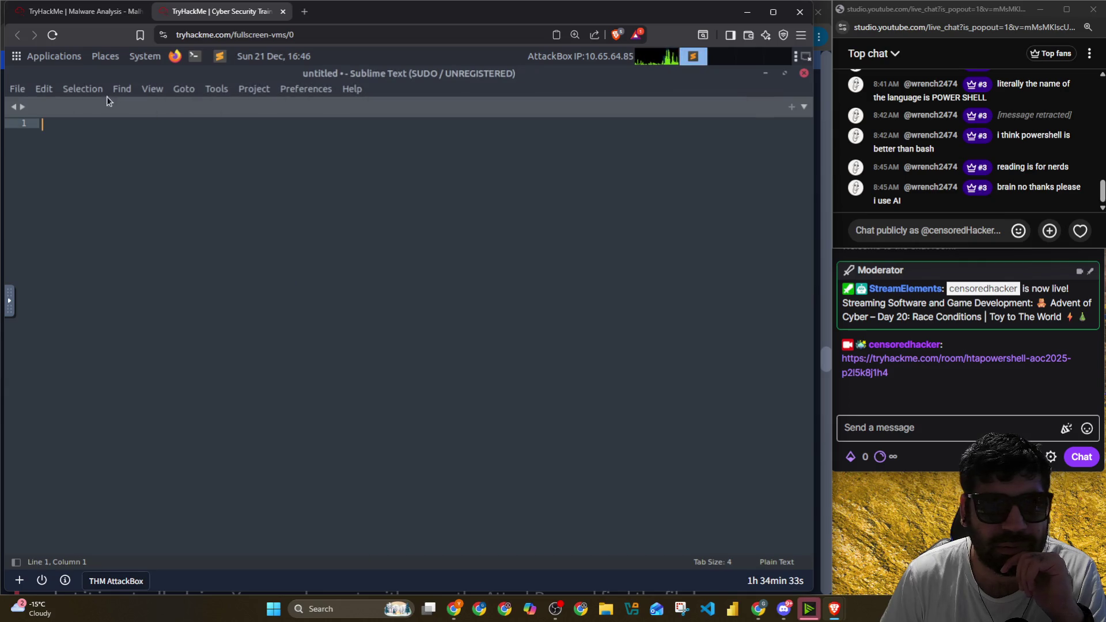
left_click(27, 90)
left_click(25, 92)
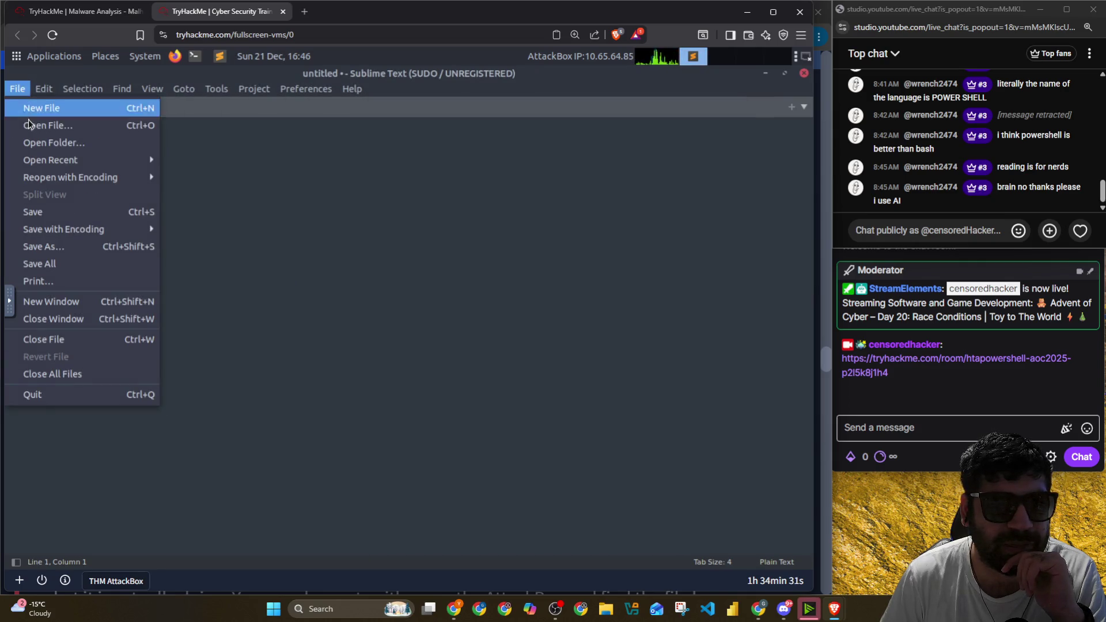
left_click(29, 124)
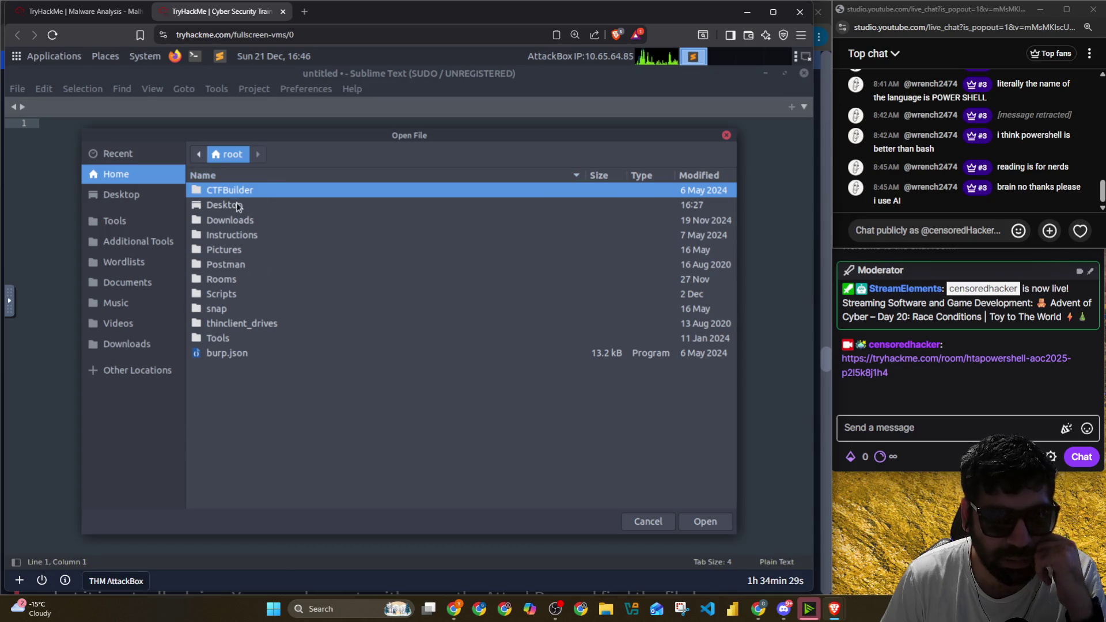
double_click(238, 206)
left_click(245, 248)
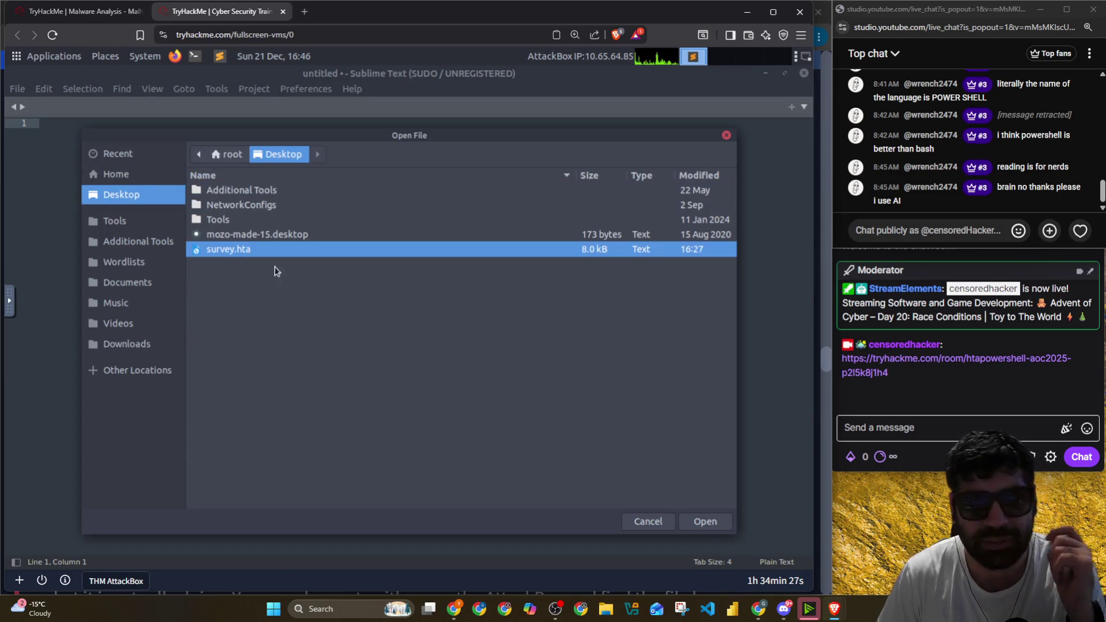
left_click(696, 523)
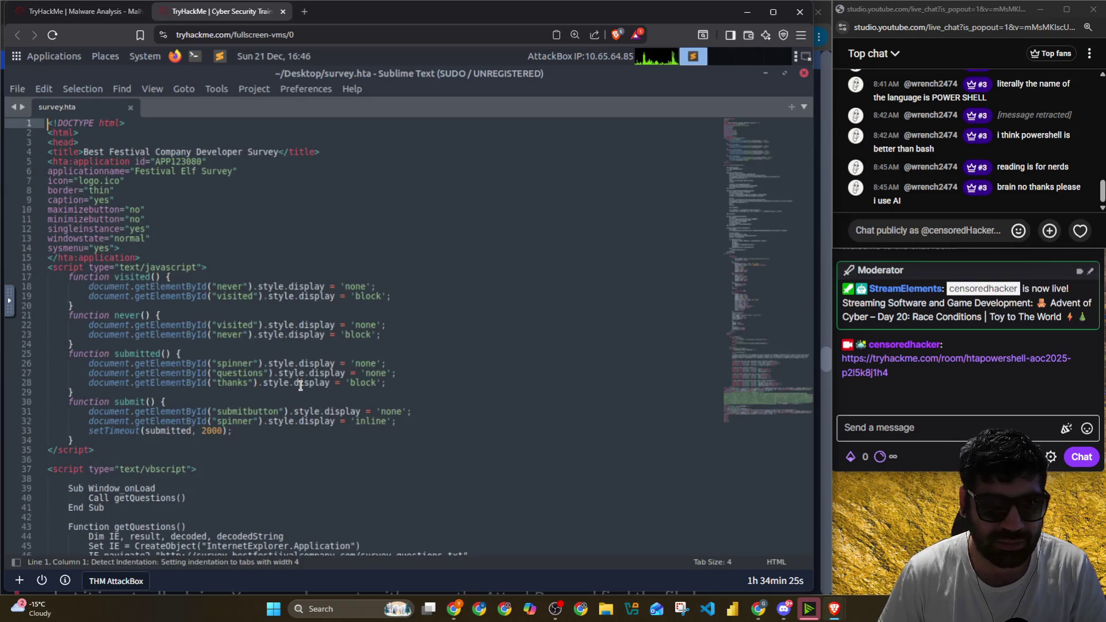
key("ctrl+equal")
key("ctrl+equal")
key("ctrl+equal")
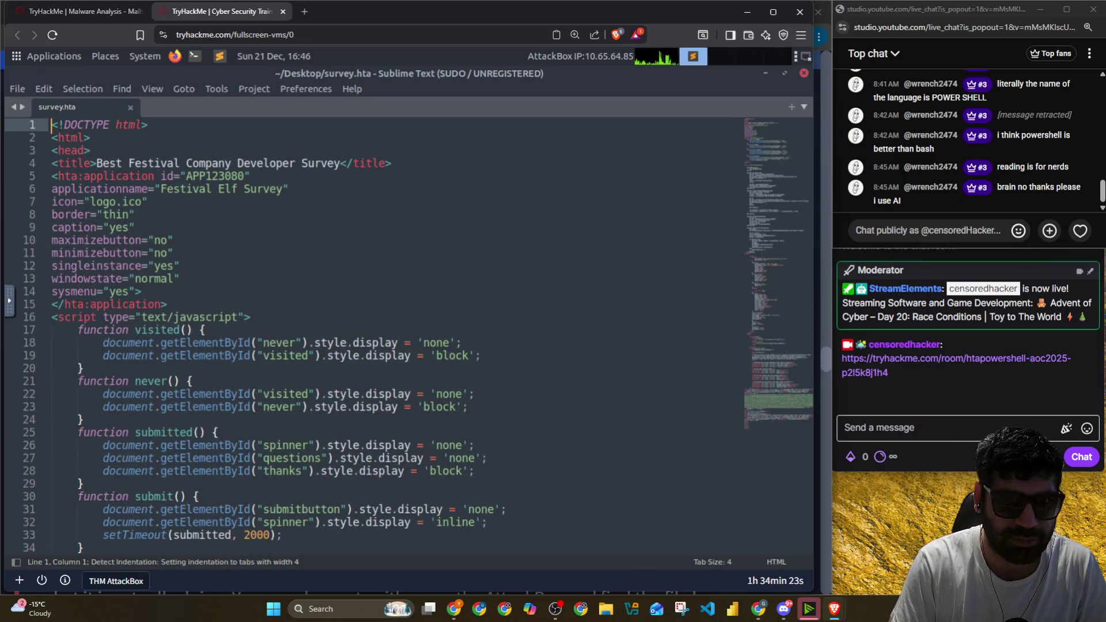
key("ctrl+equal")
key("ctrl+equal")
key("ctrl+equal")
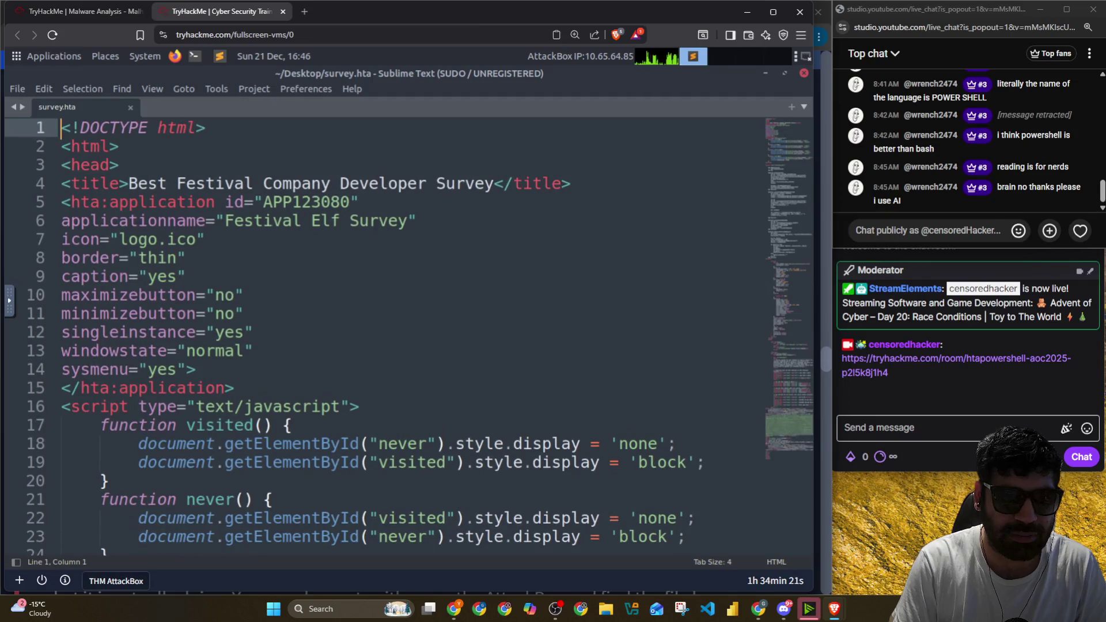
left_click(198, 201)
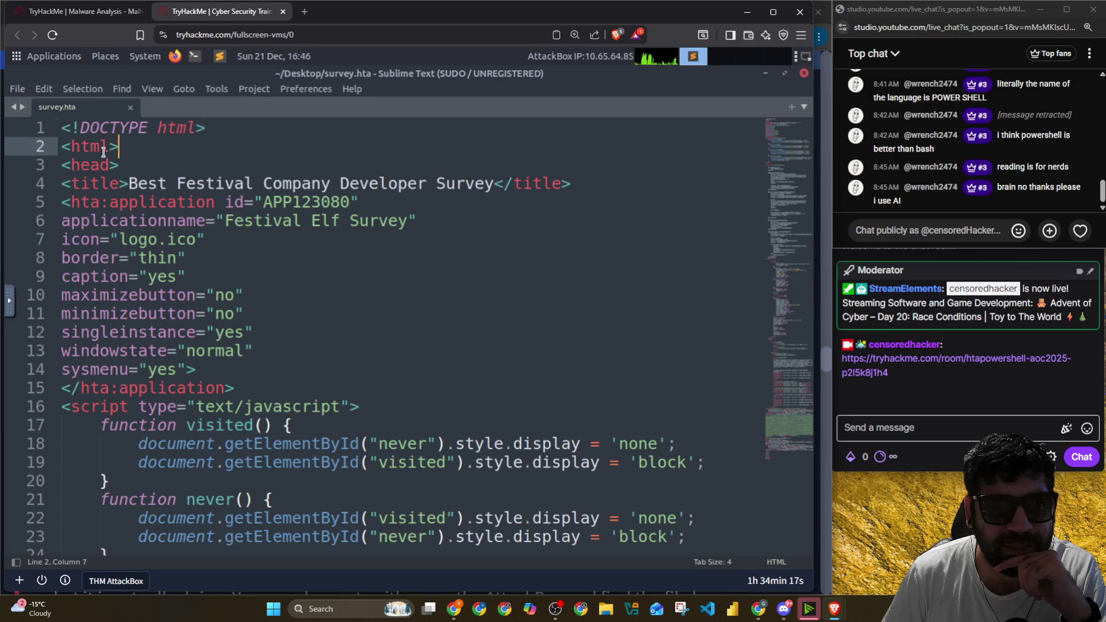
left_click_drag(118, 183, 138, 183)
left_click_drag(272, 186, 493, 187)
left_click_drag(385, 213, 123, 198)
left_click_drag(282, 219, 378, 219)
scroll(276, 248, "down", 1)
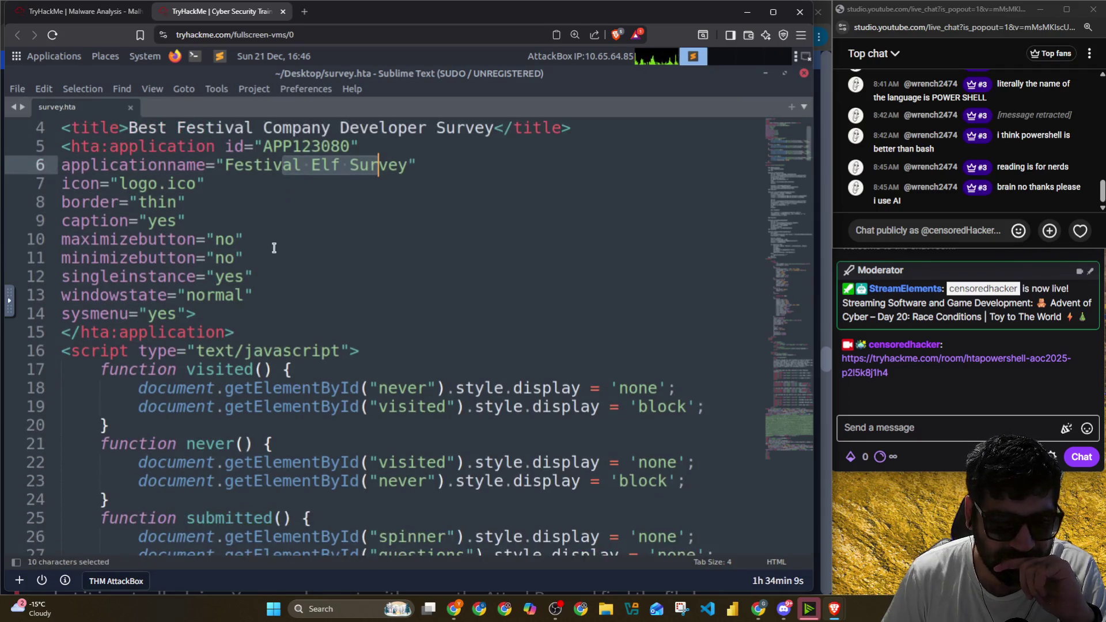
left_click_drag(214, 310, 80, 297)
left_click(185, 297)
left_click_drag(254, 282, 110, 281)
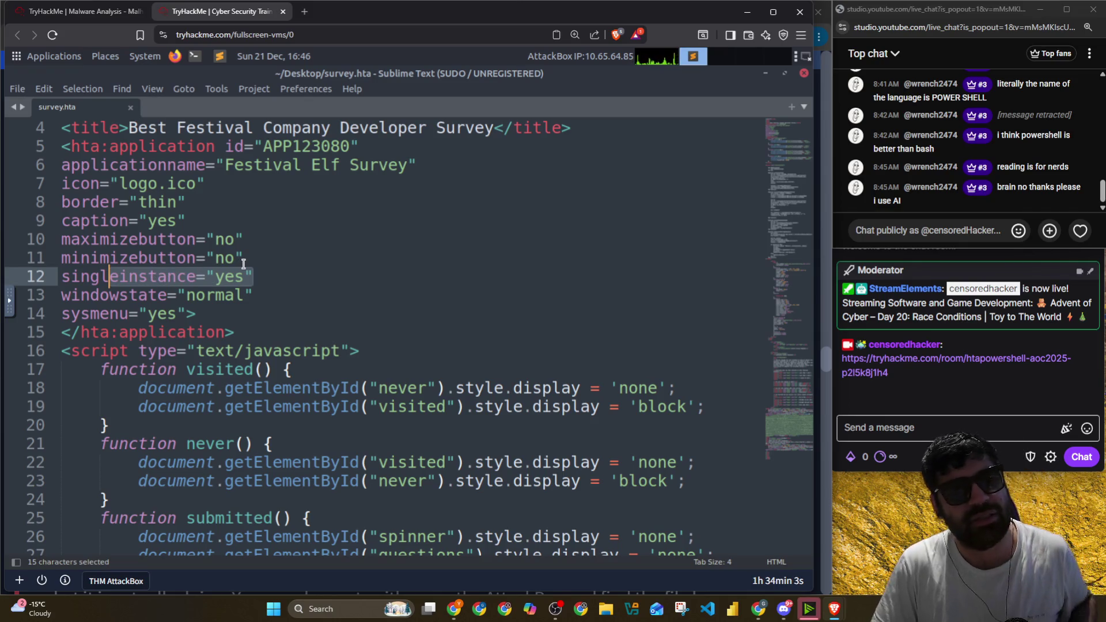
scroll(247, 265, "down", 1)
scroll(247, 265, "down", 2)
scroll(326, 242, "down", 3)
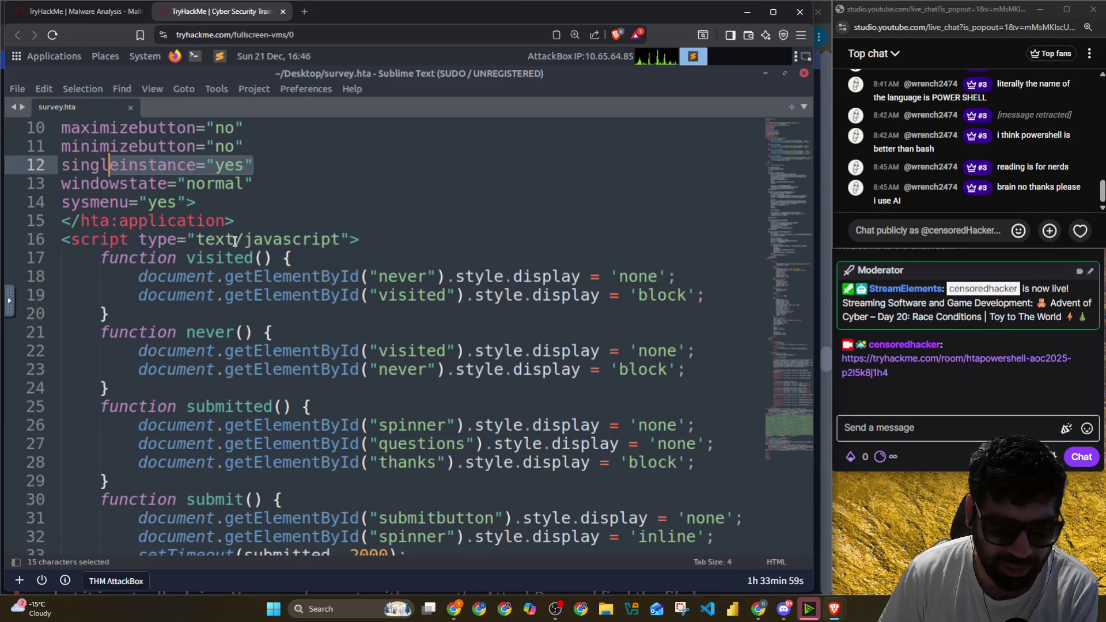
scroll(373, 265, "down", 3)
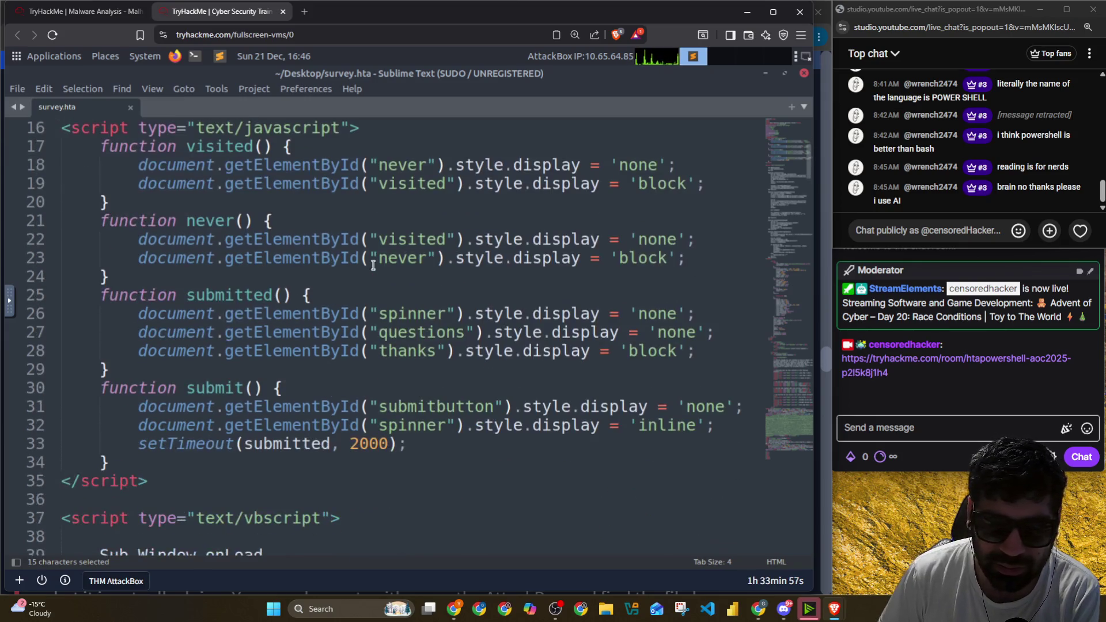
left_click_drag(371, 258, 506, 240)
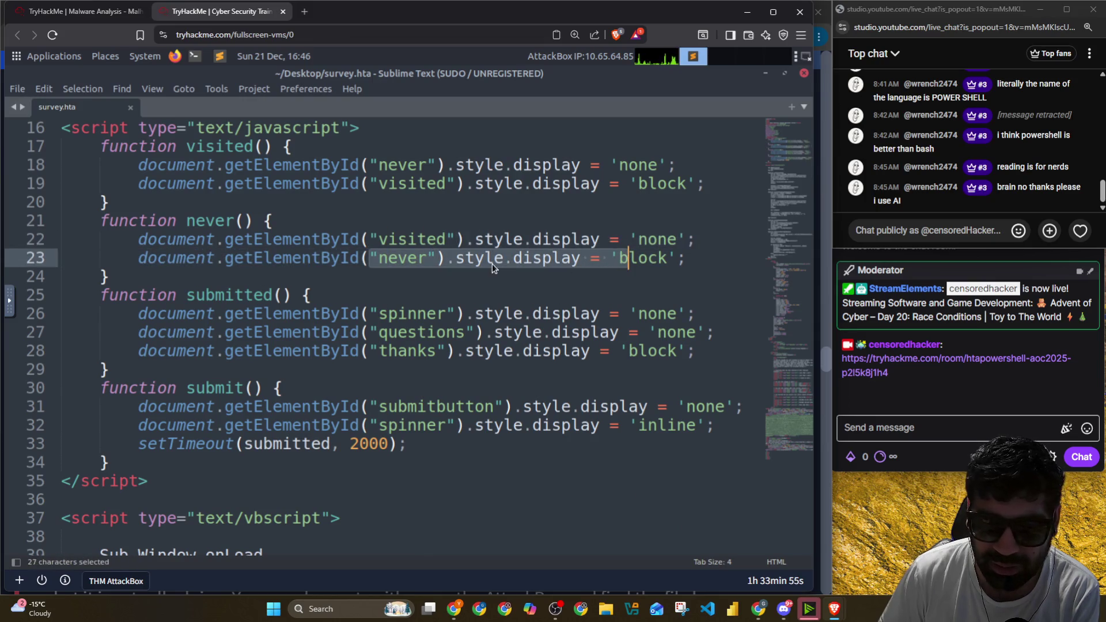
left_click(492, 261)
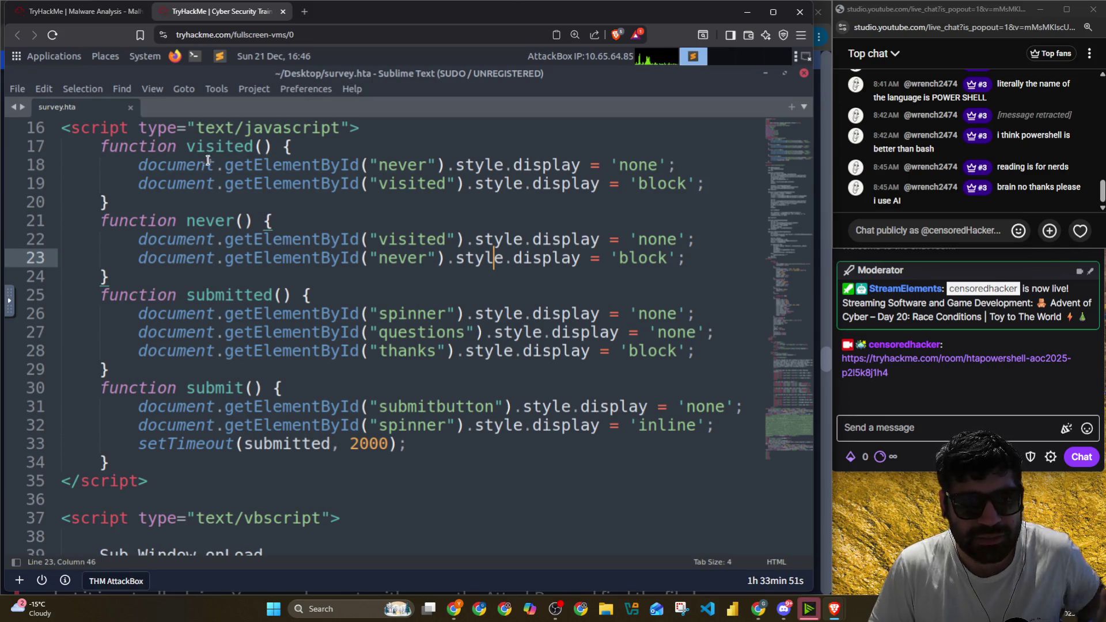
left_click_drag(197, 294, 254, 295)
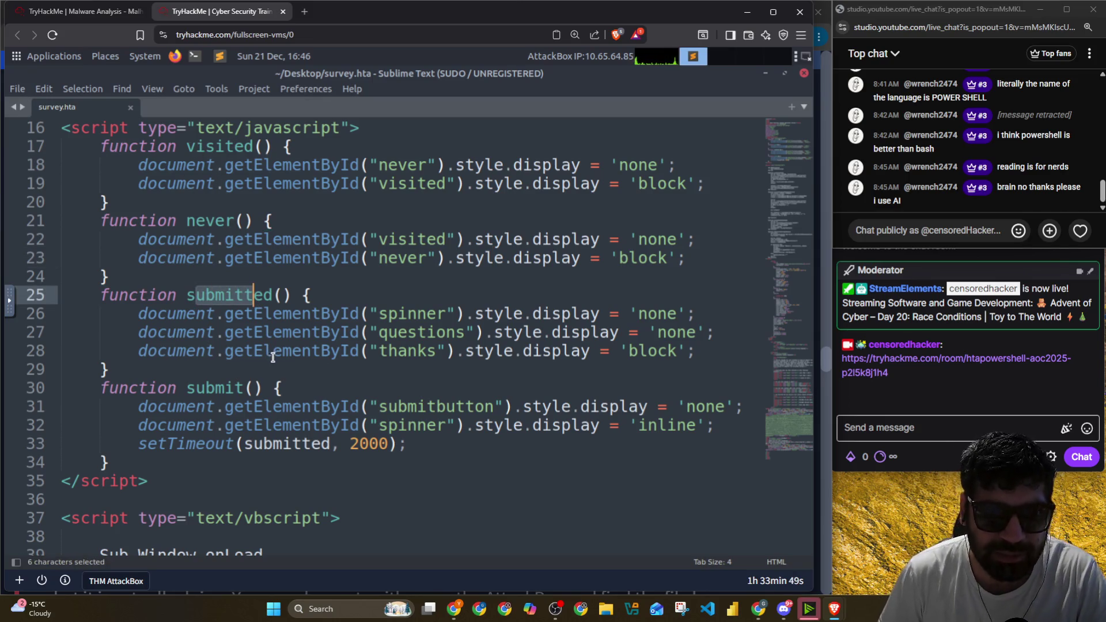
scroll(290, 342, "down", 6)
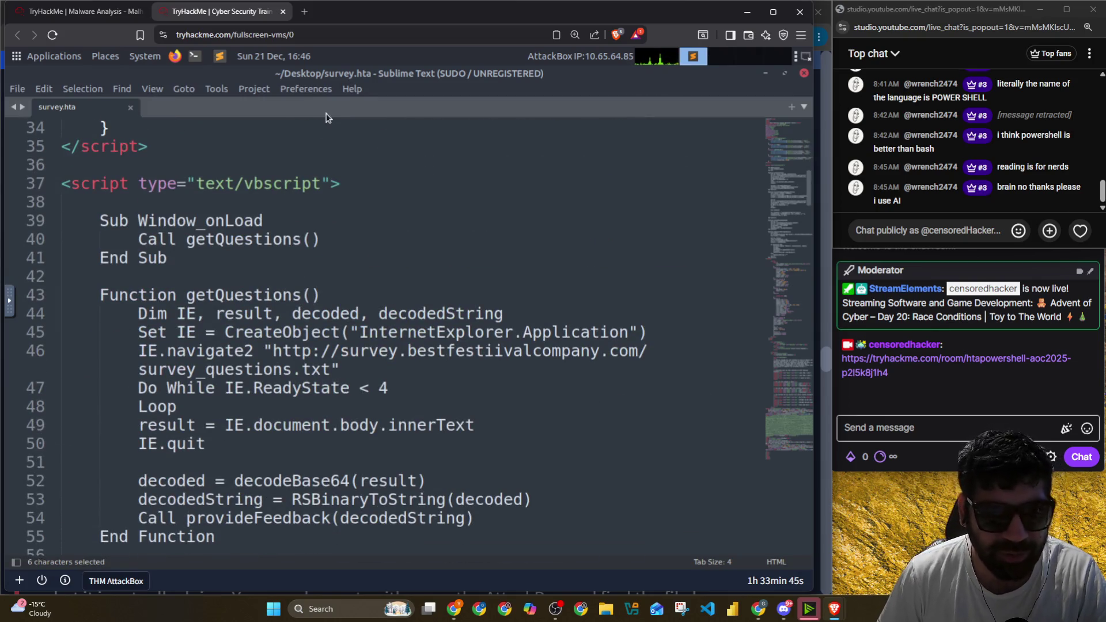
mouse_move(185, 241)
left_mouse_down()
mouse_move(314, 239)
mouse_move(322, 230)
left_mouse_up()
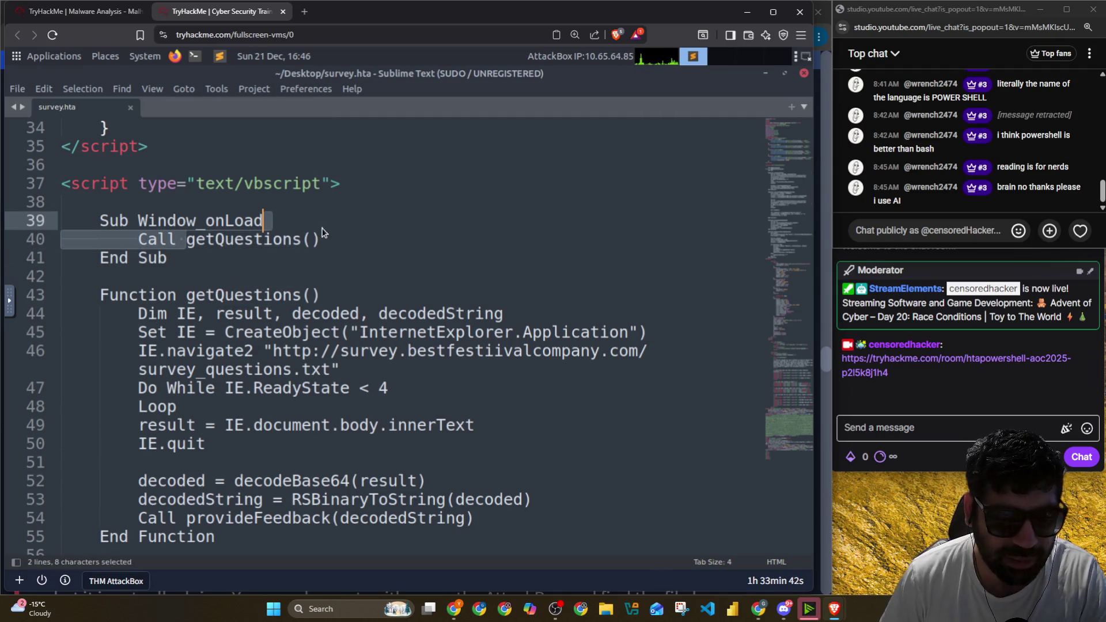
left_click(232, 245)
scroll(241, 240, "down", 1)
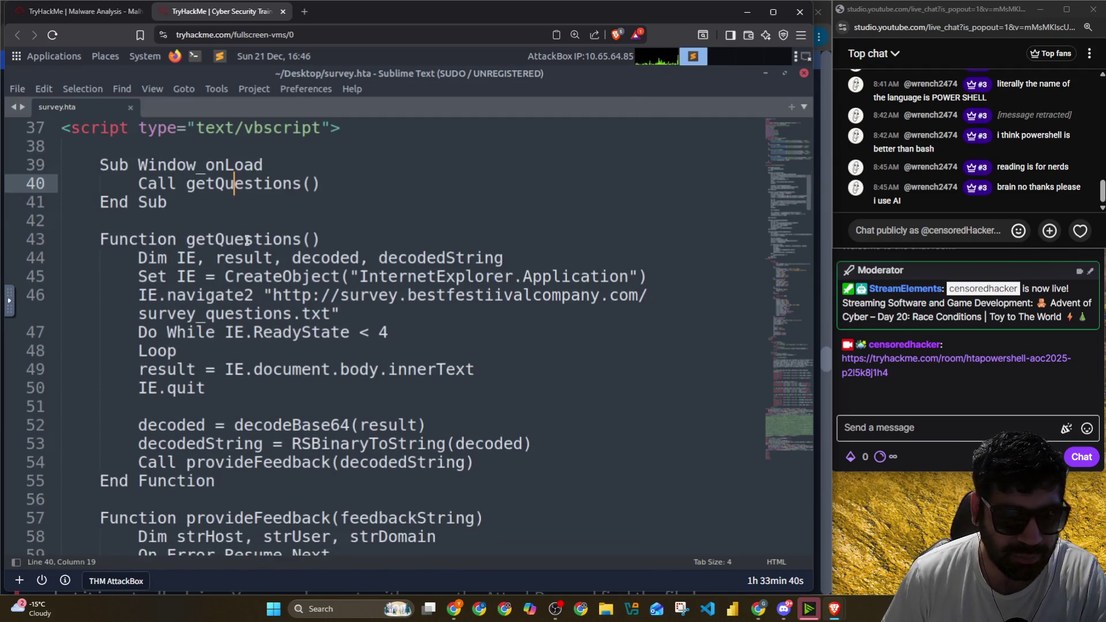
double_click(246, 190)
scroll(312, 269, "down", 4)
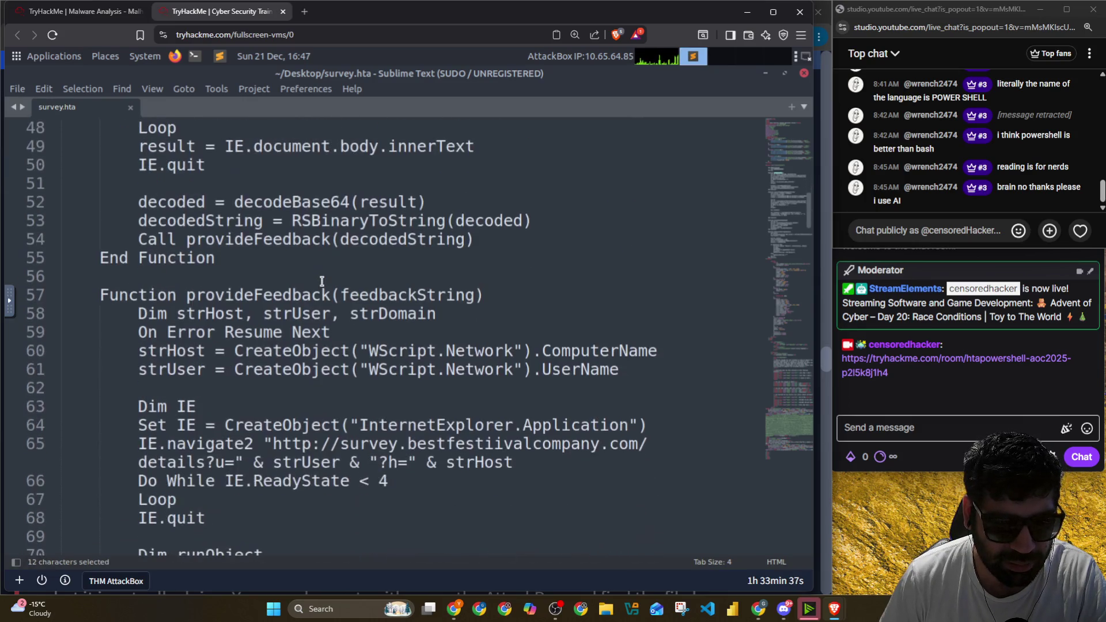
scroll(322, 281, "up", 4)
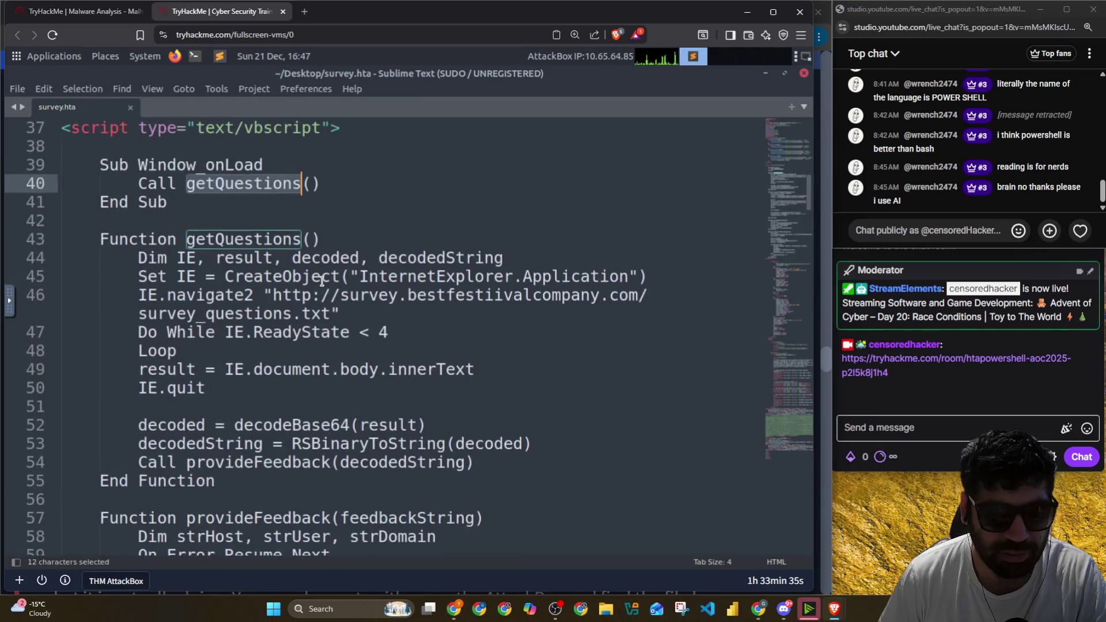
left_click(159, 261)
left_click_drag(138, 260, 478, 259)
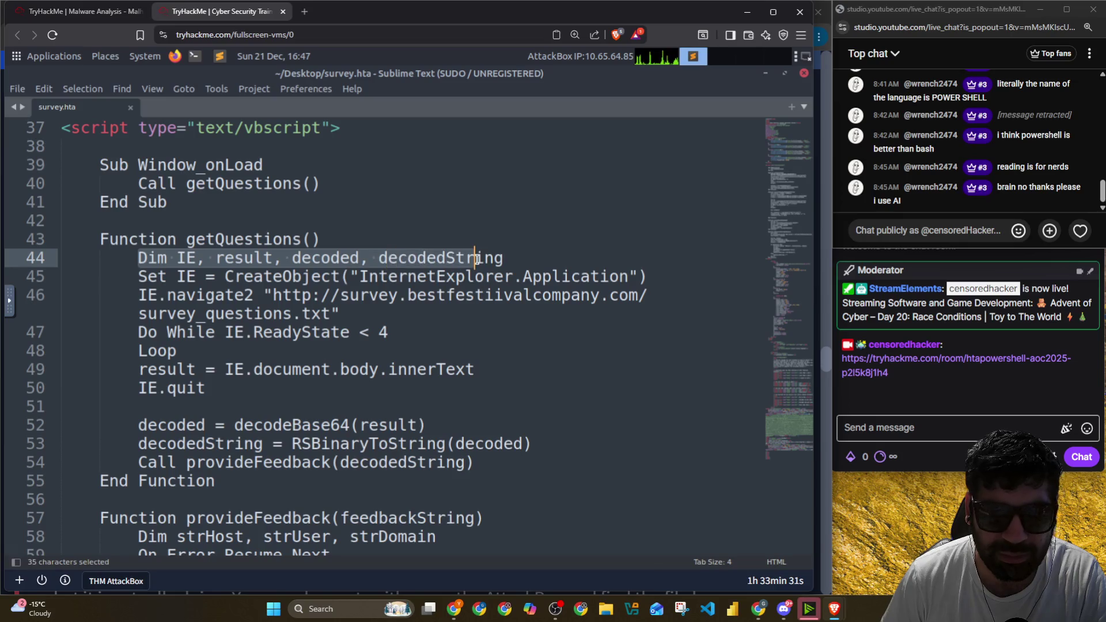
left_click(285, 260)
left_click_drag(372, 279, 621, 281)
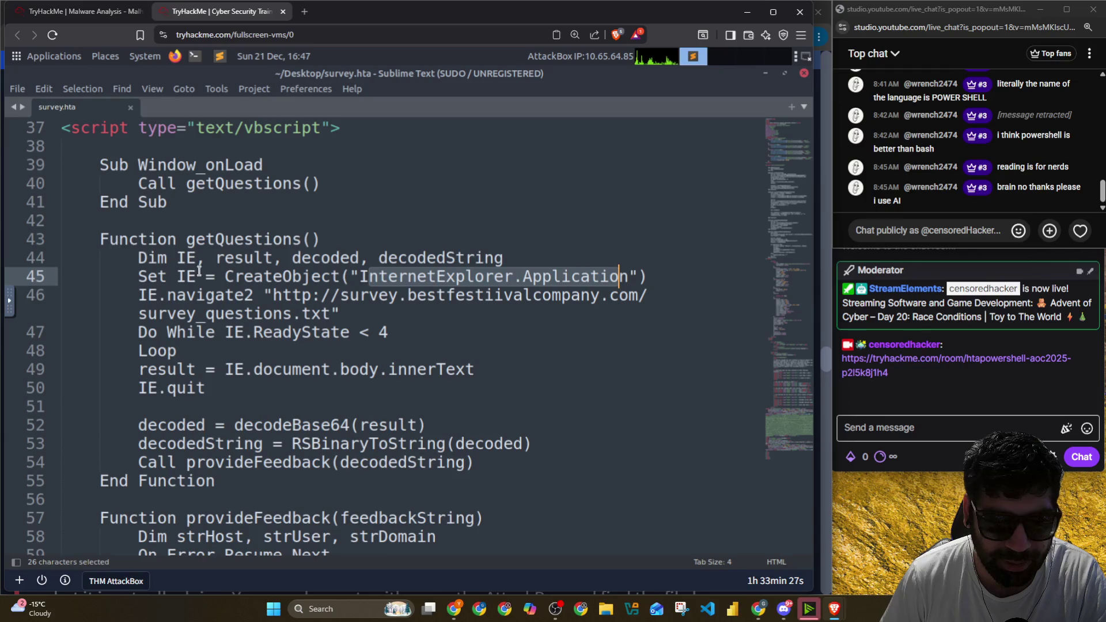
left_click_drag(286, 295, 624, 306)
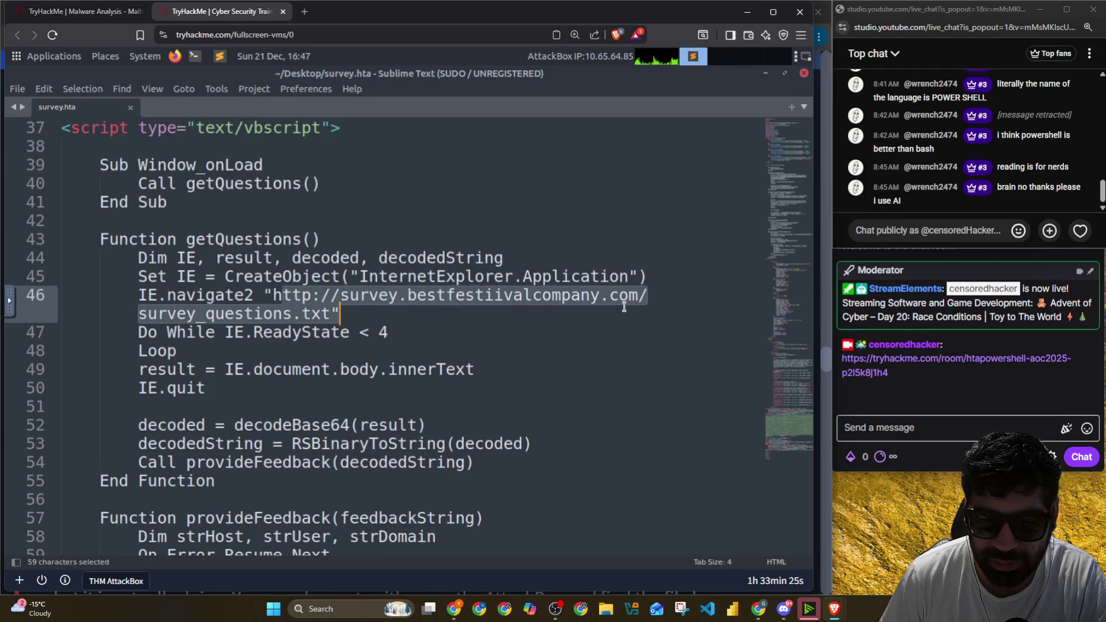
left_click(326, 366)
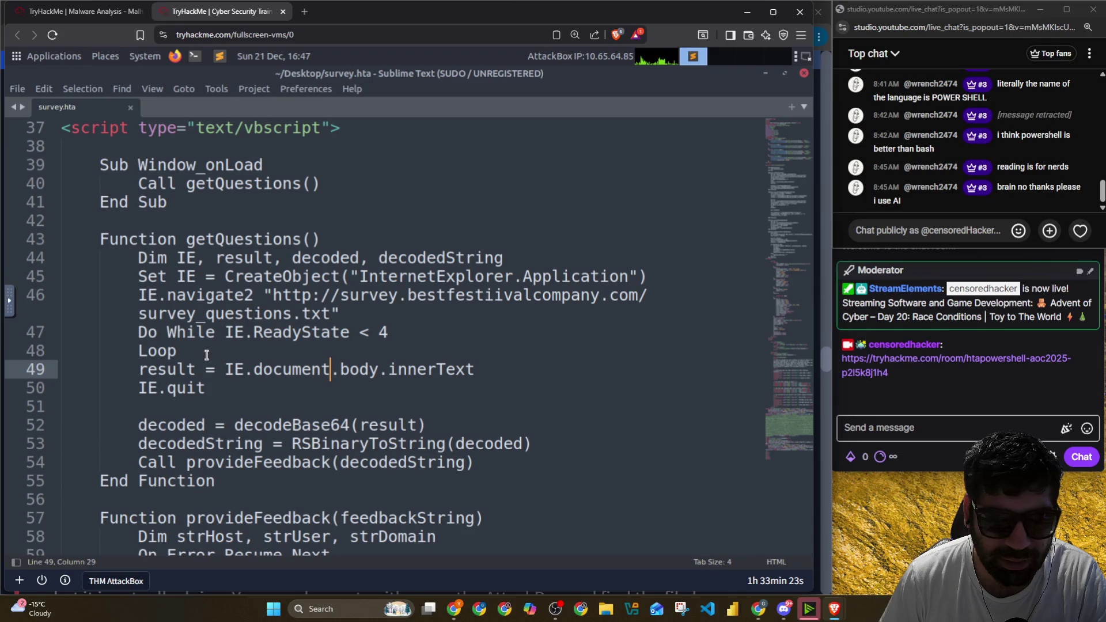
mouse_move(148, 334)
left_mouse_down()
mouse_move(341, 338)
mouse_move(345, 386)
left_mouse_up()
scroll(228, 354, "down", 2)
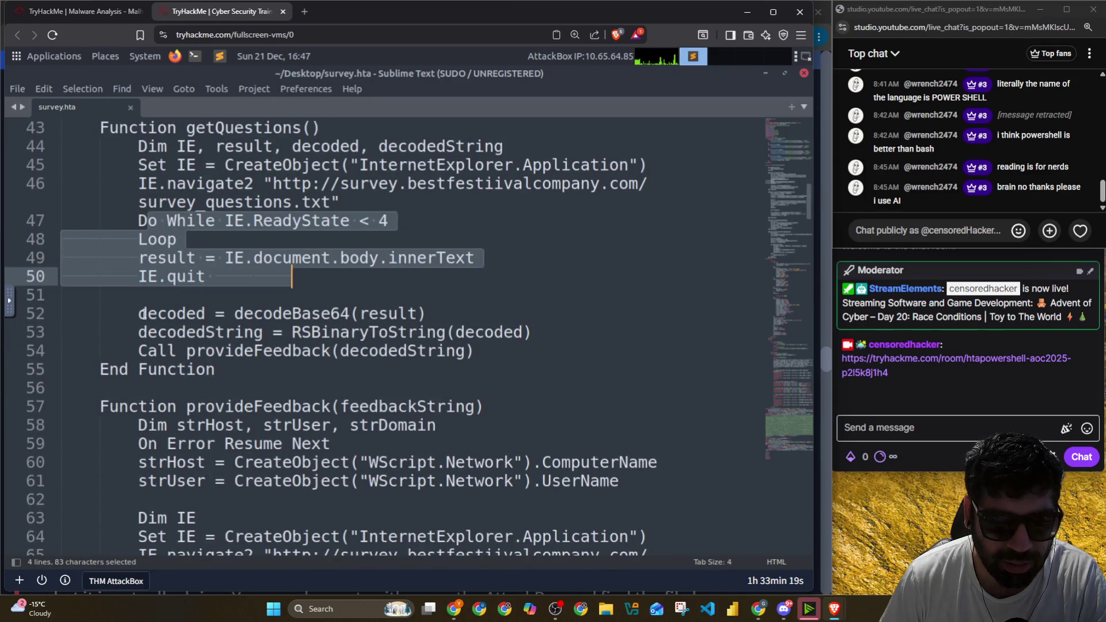
left_click_drag(144, 313, 184, 321)
left_click_drag(408, 183, 503, 183)
left_click(501, 187)
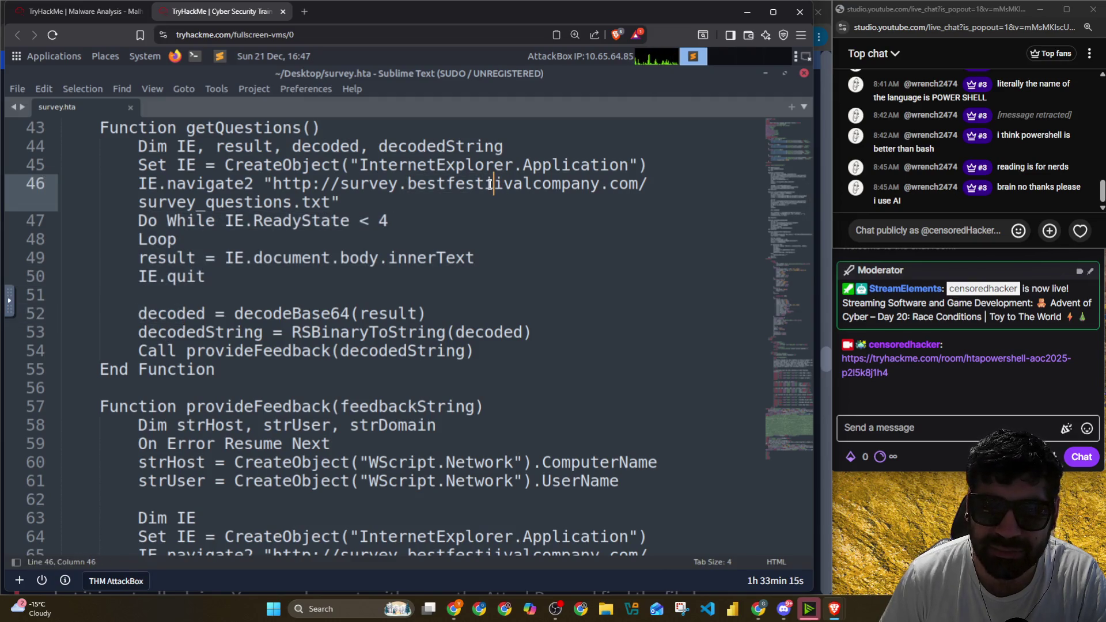
key("Right")
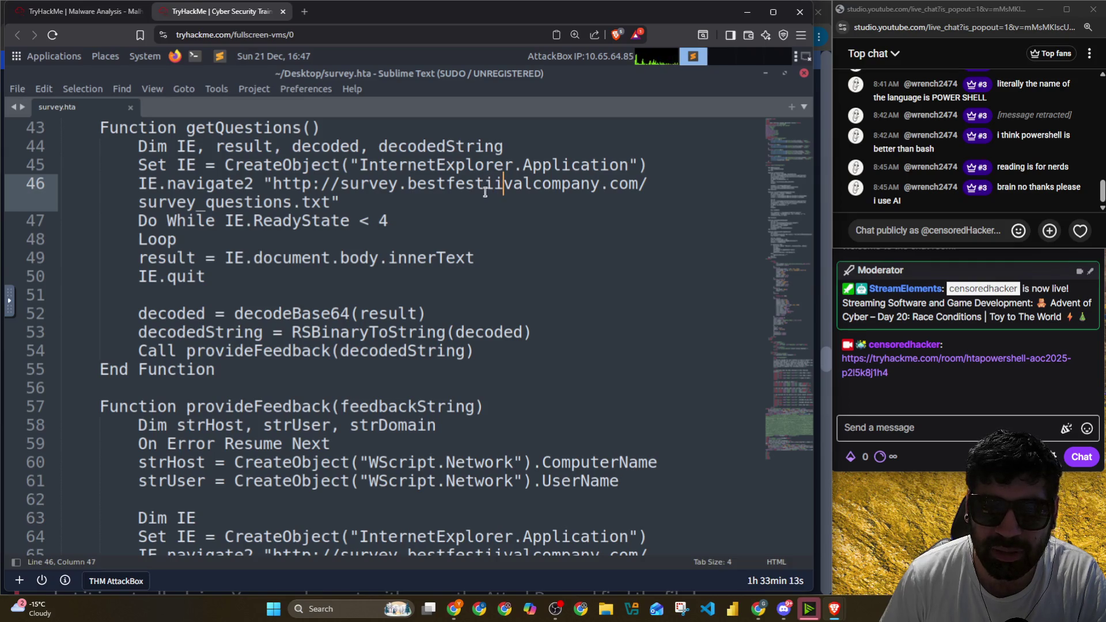
left_click_drag(344, 185, 635, 186)
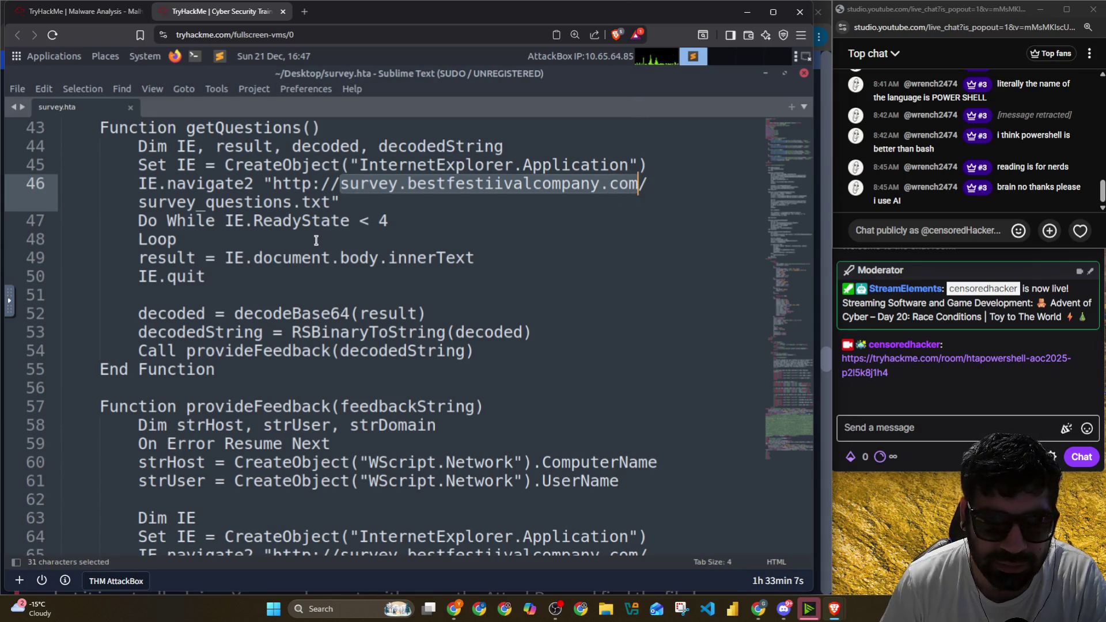
left_click_drag(244, 260, 466, 260)
left_click_drag(263, 315, 427, 317)
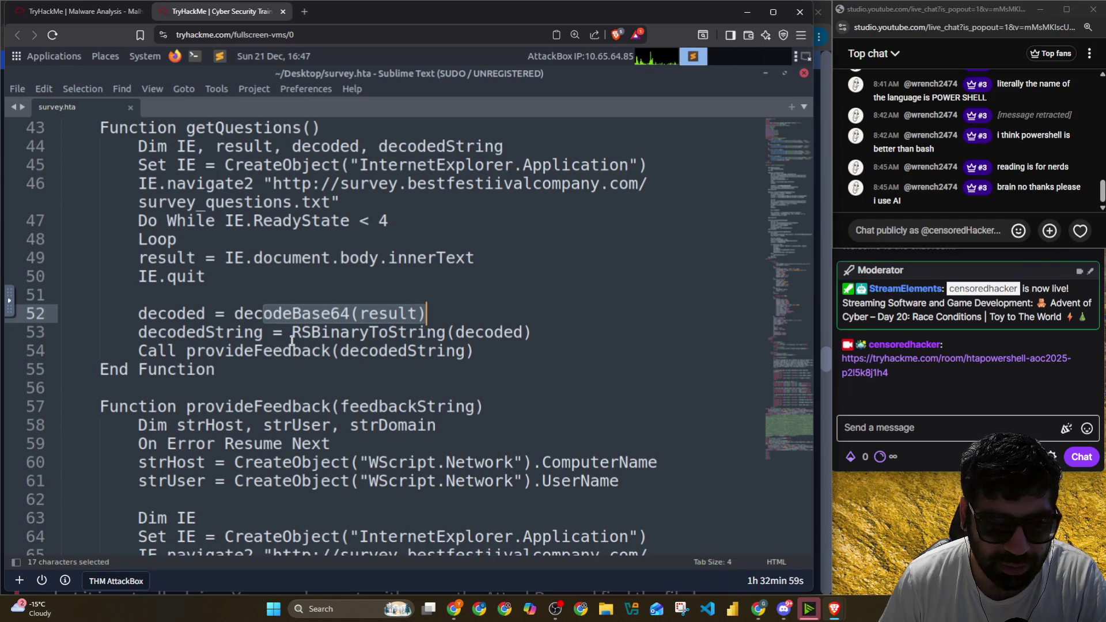
left_click_drag(292, 340, 523, 334)
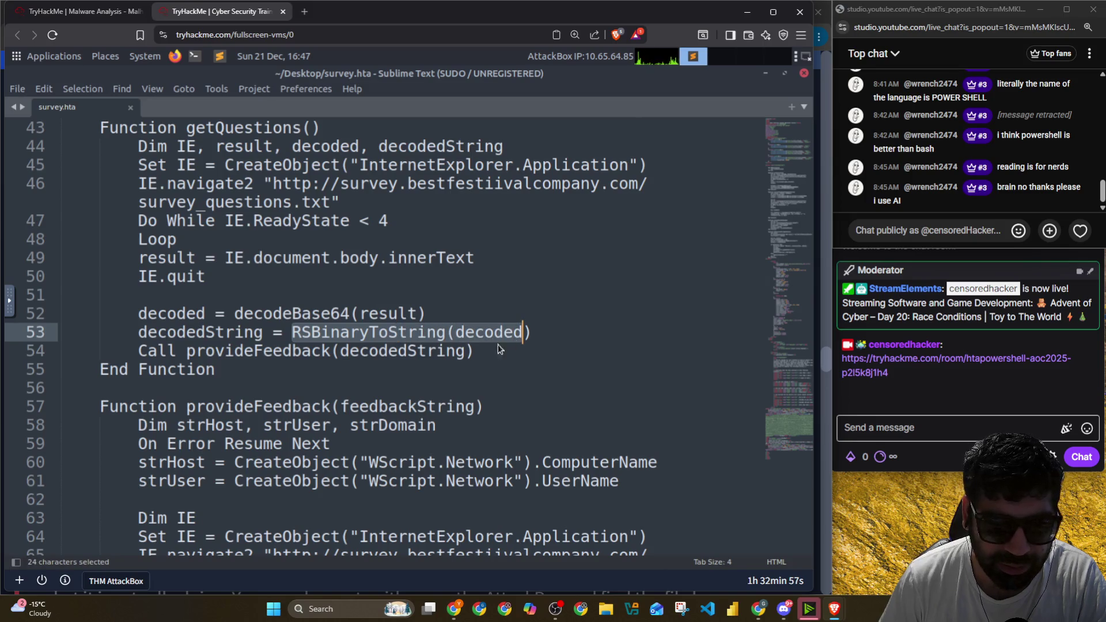
left_click_drag(196, 350, 418, 353)
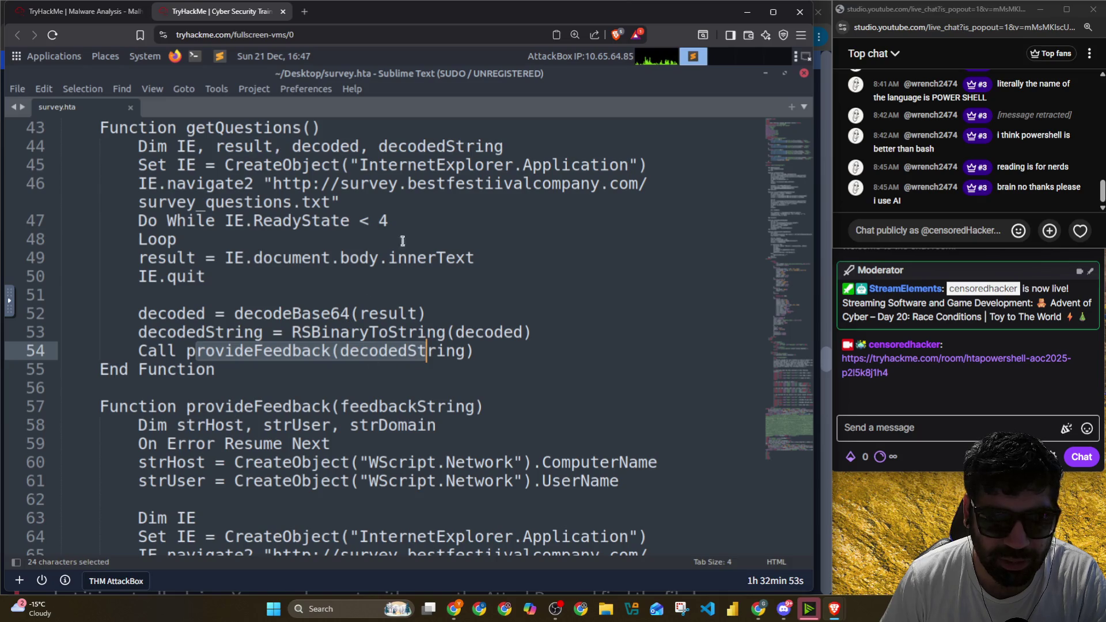
left_click_drag(332, 203, 272, 189)
Step: Copy the survey_questions.txt URL, resize the Sublime Text window, and bring Firefox forward
right_click(299, 193)
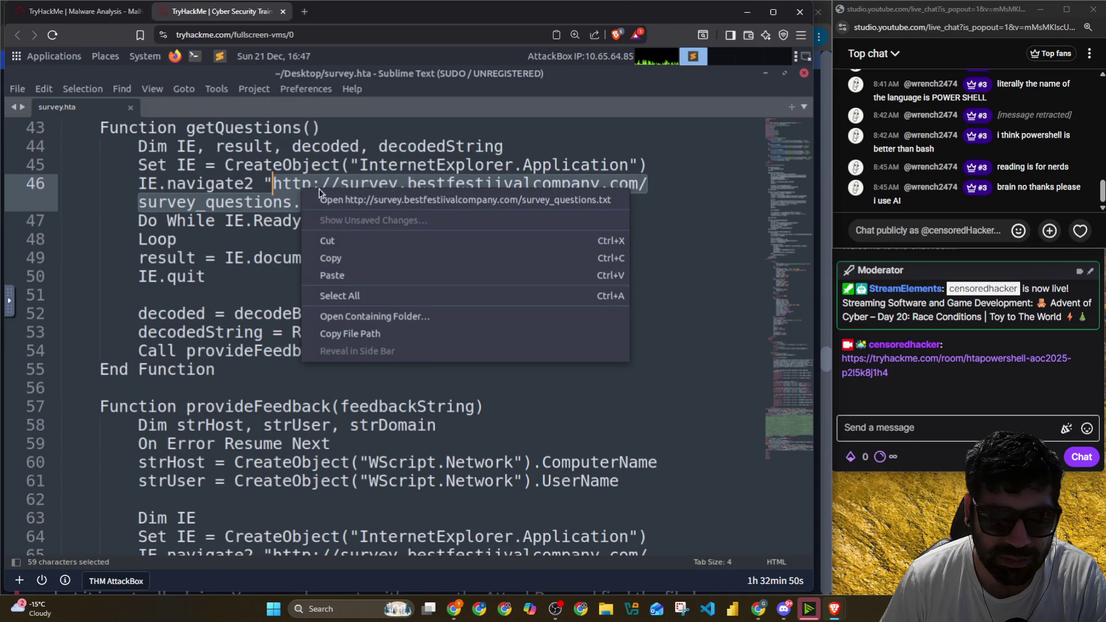
left_click(328, 258)
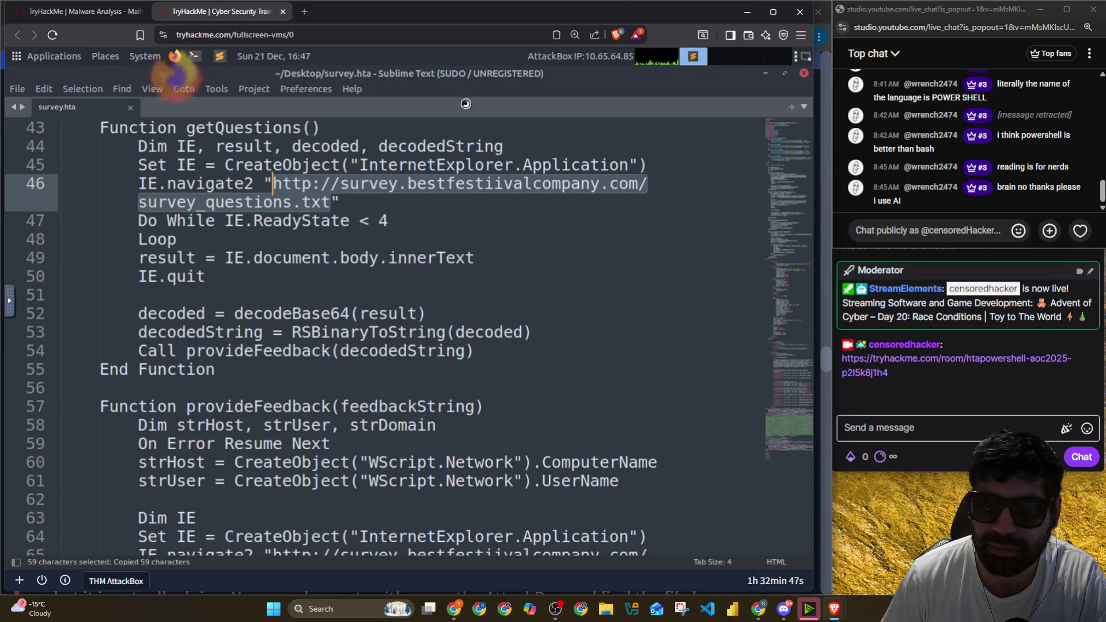
left_click(784, 74)
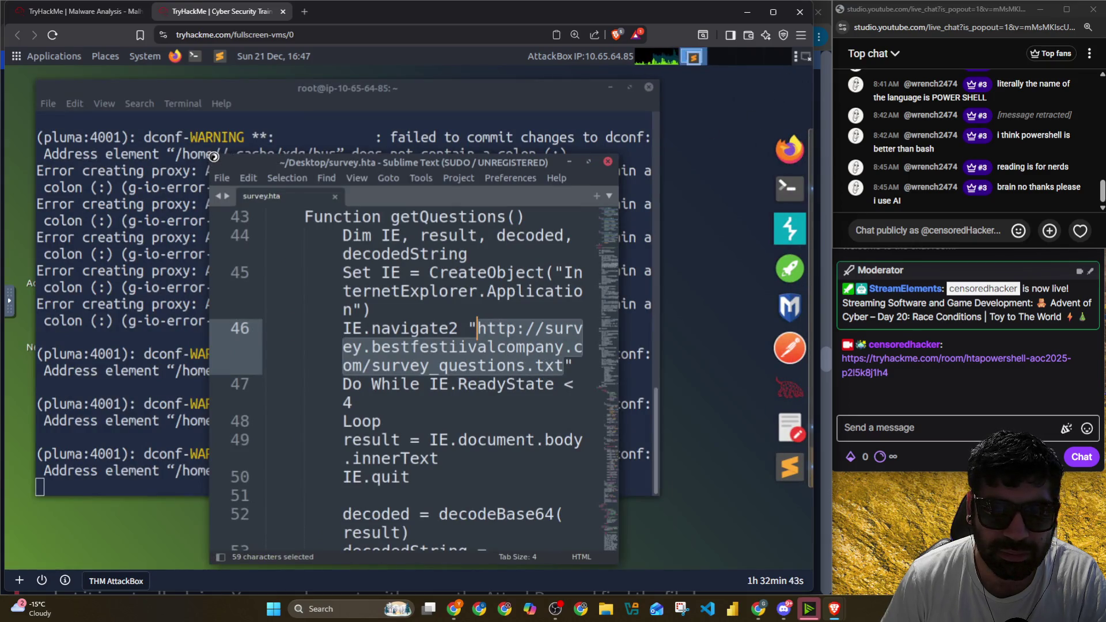
mouse_move(209, 156)
left_mouse_down()
mouse_move(110, 101)
mouse_move(6, 70)
mouse_move(334, 251)
mouse_move(334, 240)
mouse_move(136, 128)
mouse_move(24, 85)
mouse_move(11, 68)
left_mouse_up()
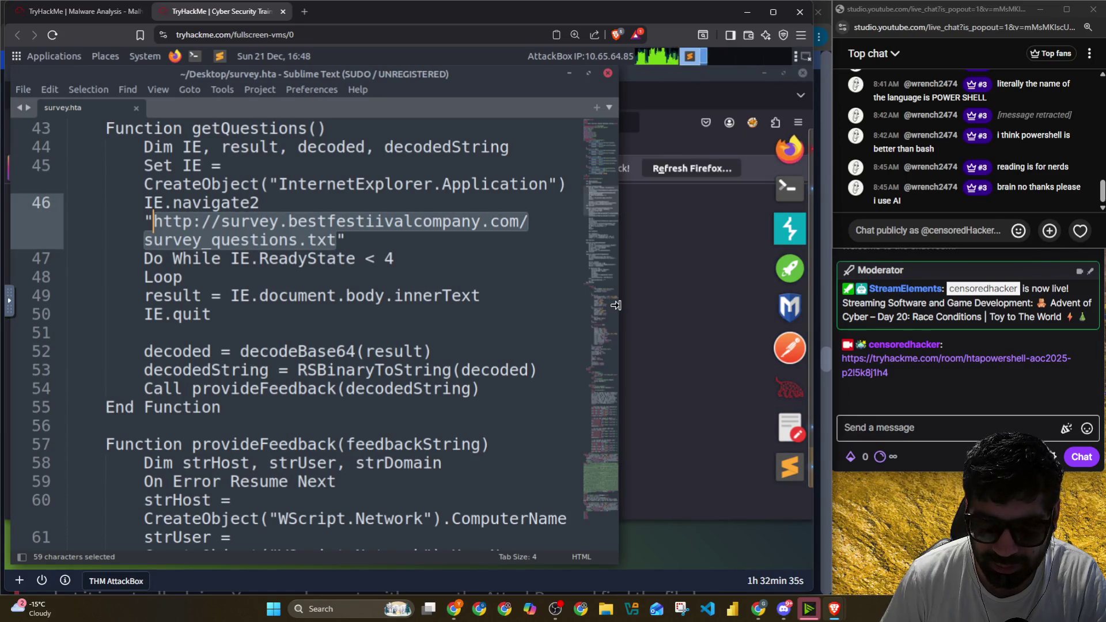
left_click_drag(616, 305, 746, 318)
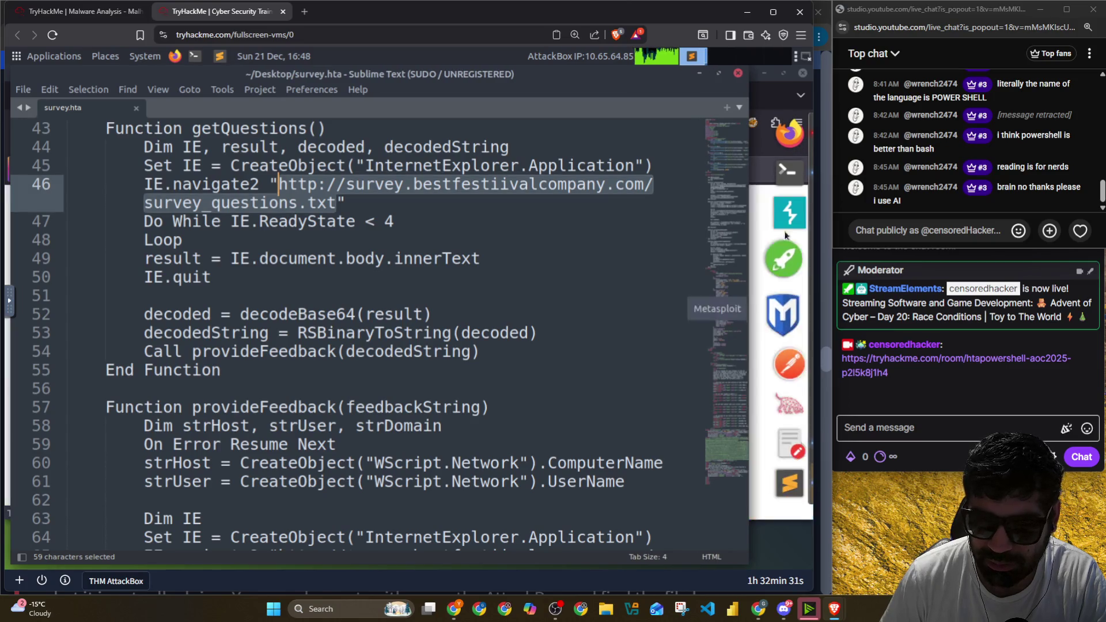
left_click(789, 134)
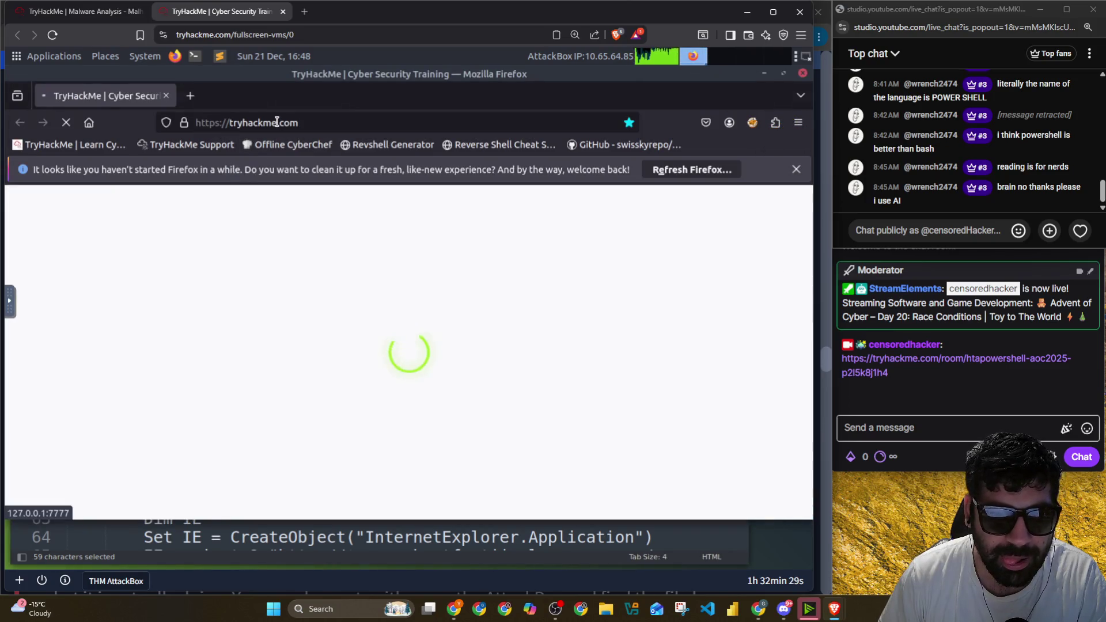
Step: Load the survey_questions.txt URL in Firefox (Server Not Found), narrow the window and open a terminal
left_click(277, 122)
right_click(279, 122)
left_click(362, 268)
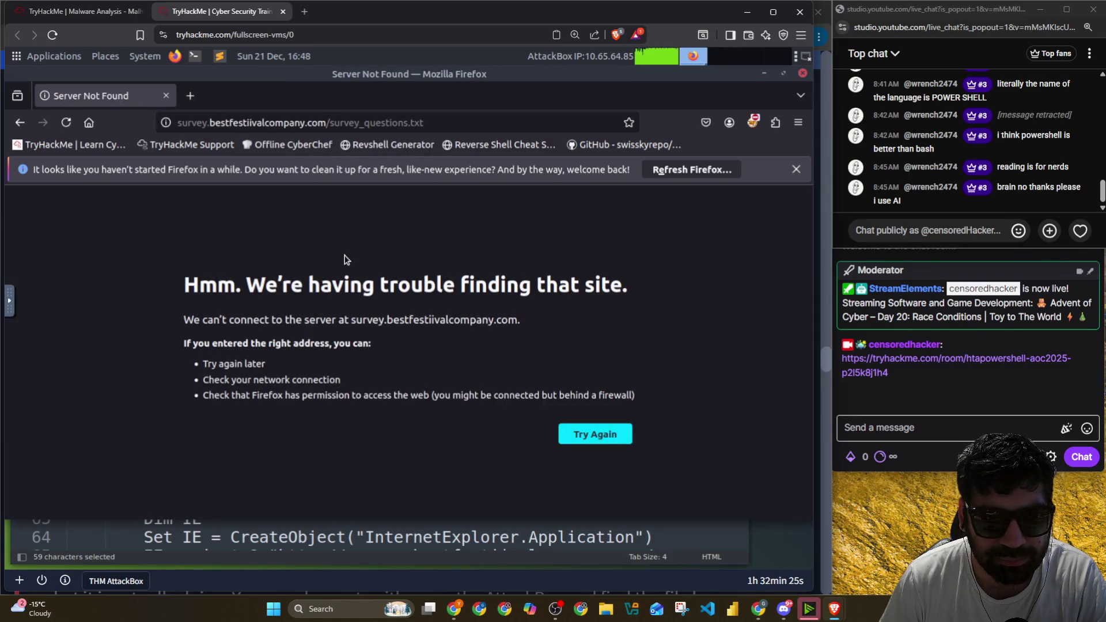
left_click(378, 122)
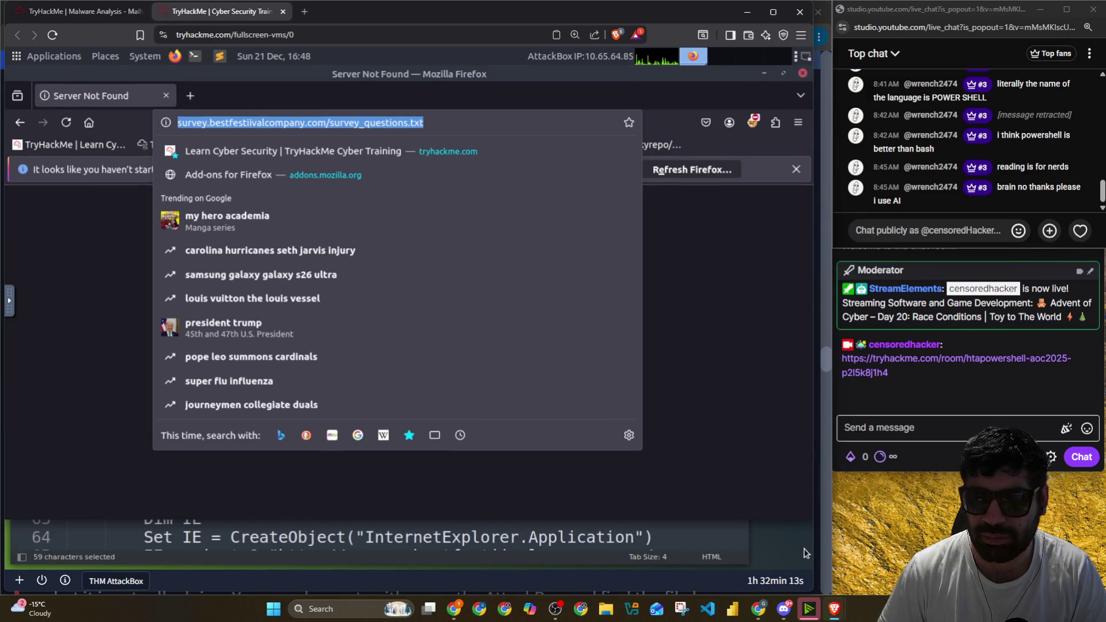
left_click_drag(804, 553, 723, 555)
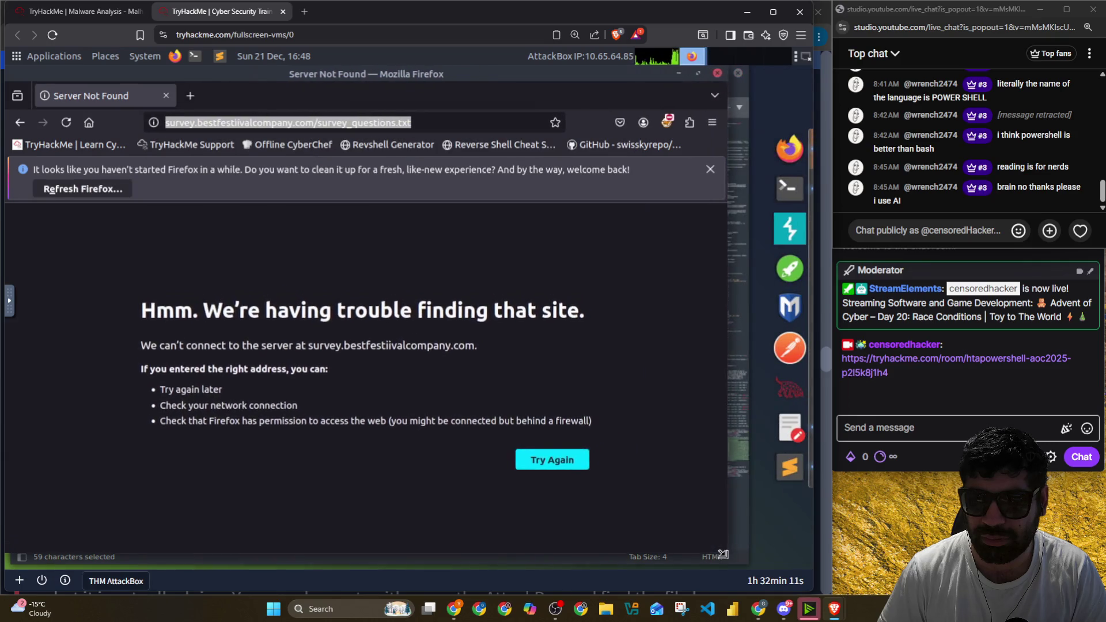
left_click(790, 187)
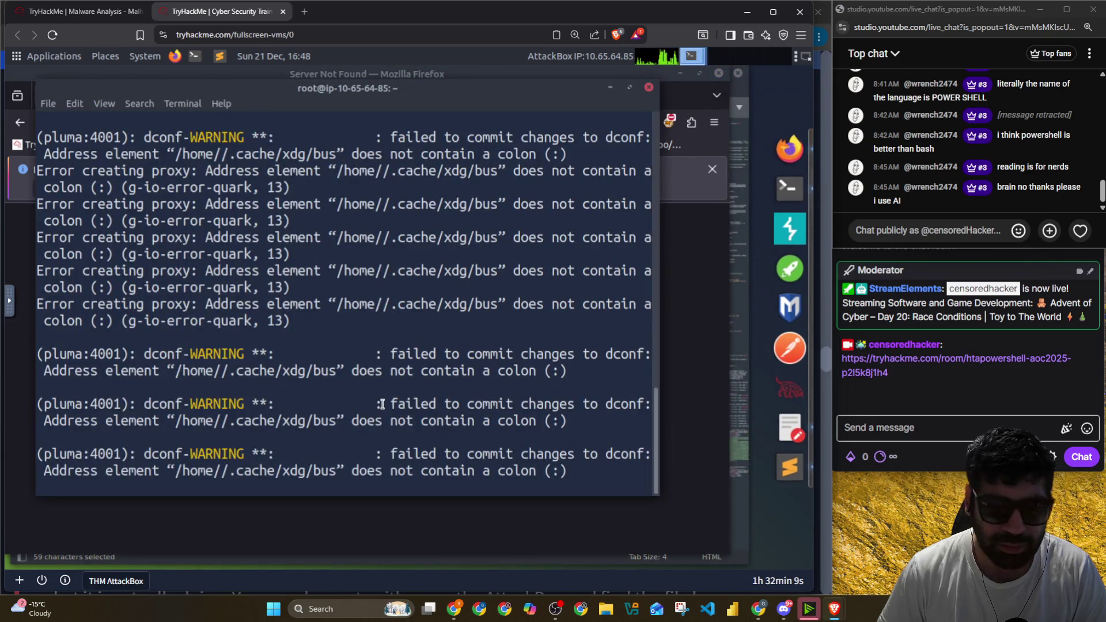
Step: Curl the survey_questions.txt URL in a new terminal tab, which fails to resolve, then return to survey.hta
left_click(49, 104)
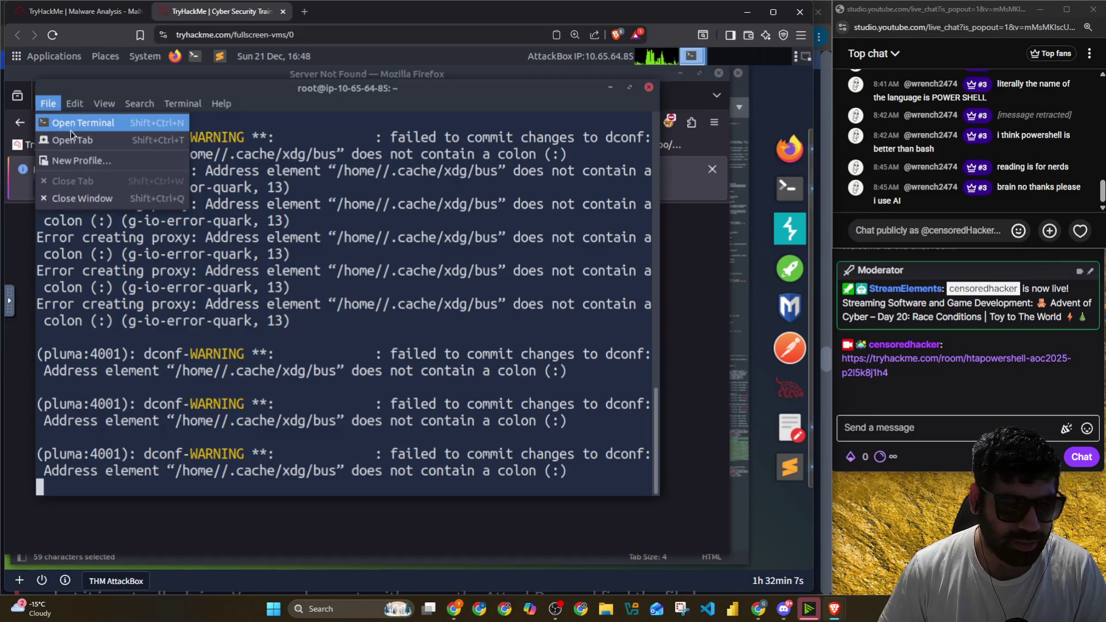
left_click(71, 141)
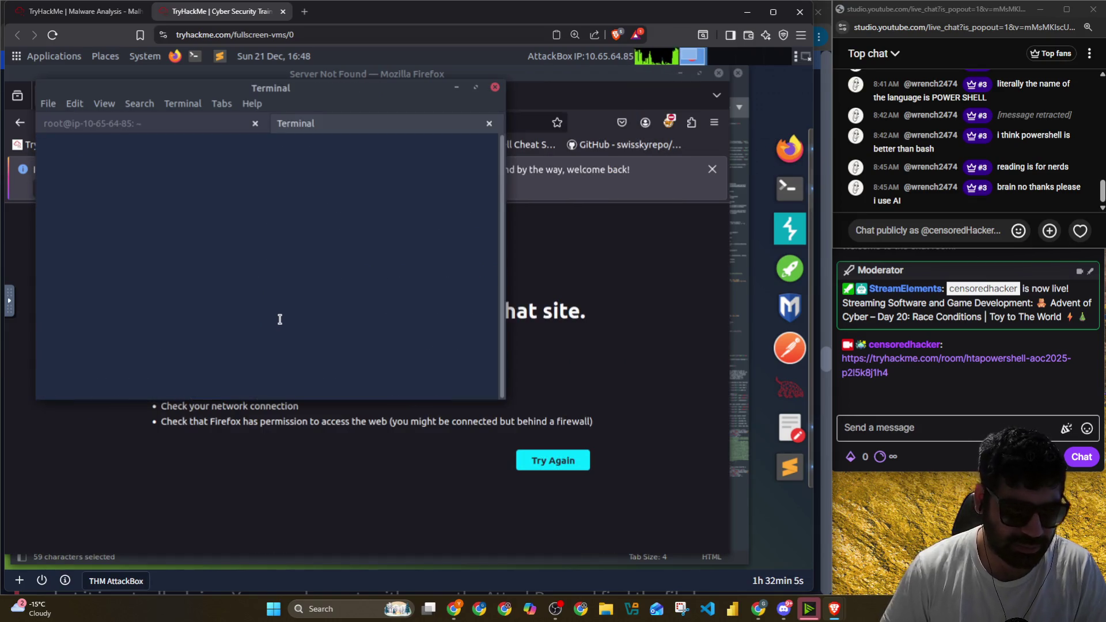
type("curl")
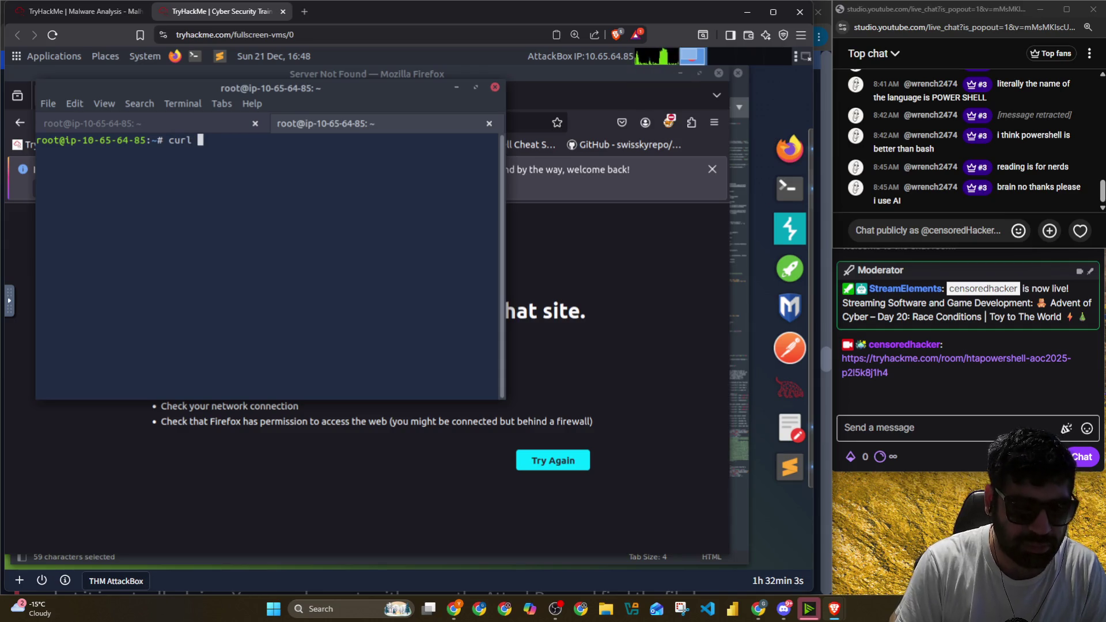
key("ctrl+shift+v")
key("Return")
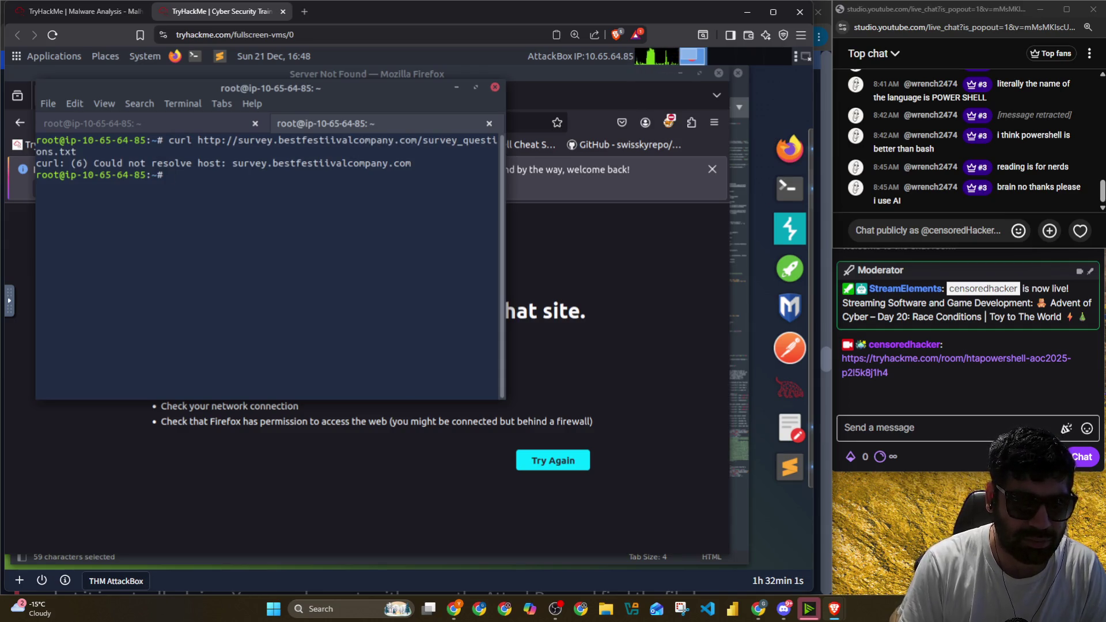
left_click(789, 467)
left_click(335, 242)
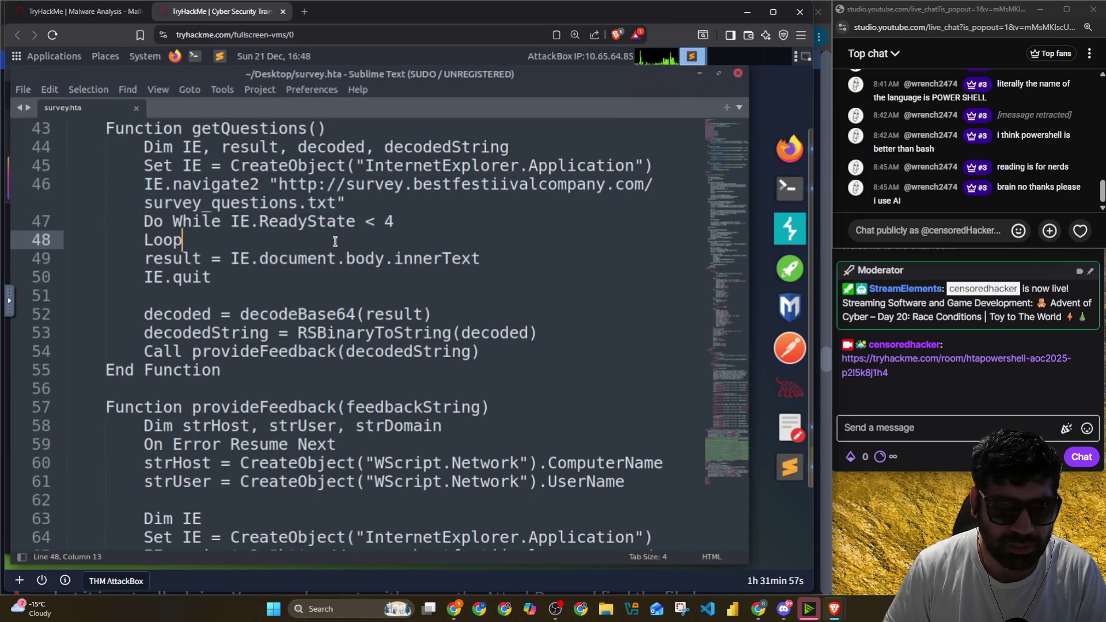
Step: Copy the survey_questions.txt URL on line 46 of survey.hta and return to the terminal
double_click(171, 190)
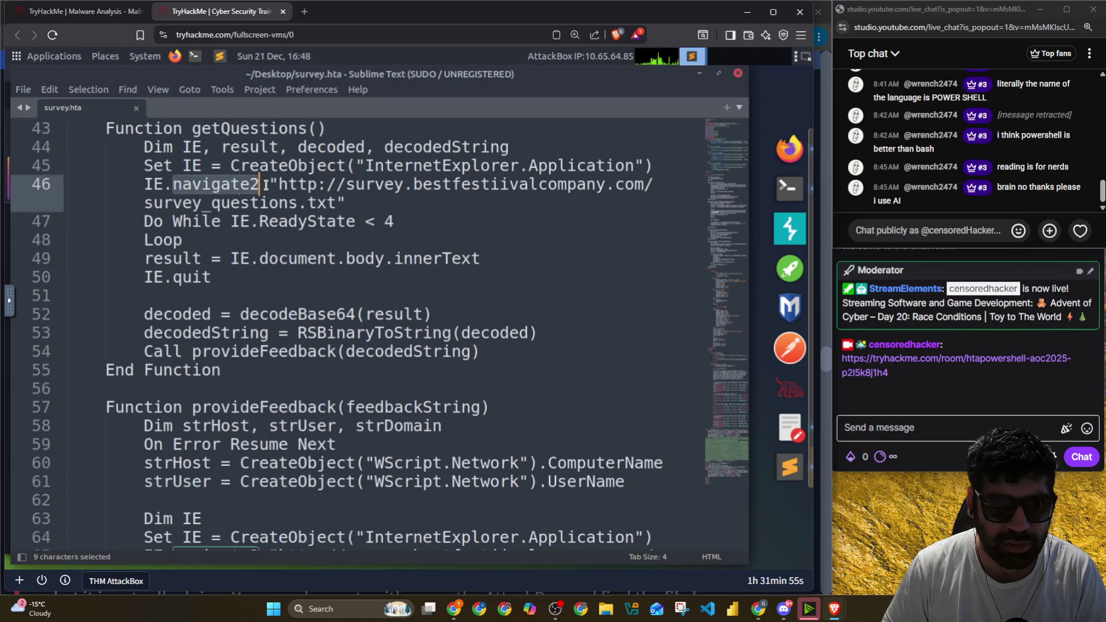
left_click(288, 190)
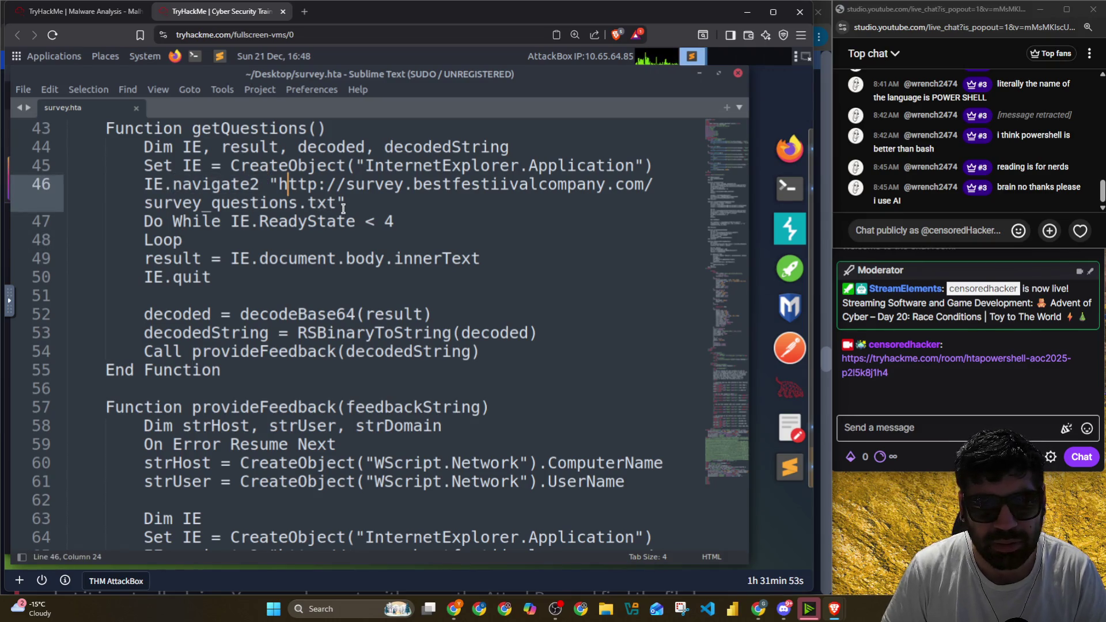
left_click_drag(339, 206, 279, 185)
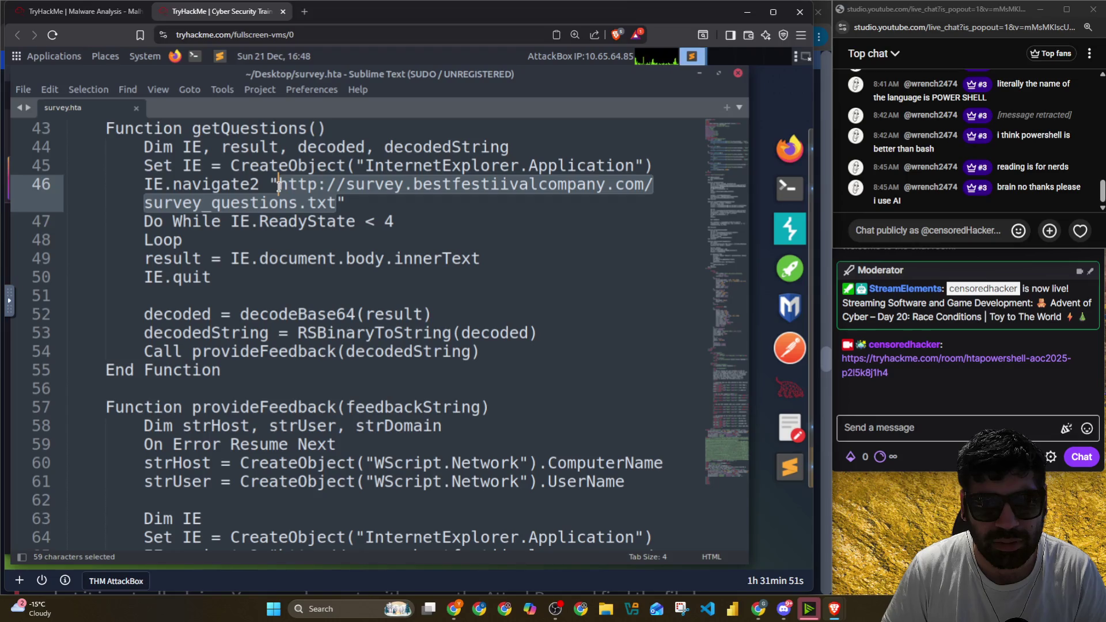
right_click(306, 189)
left_click(332, 252)
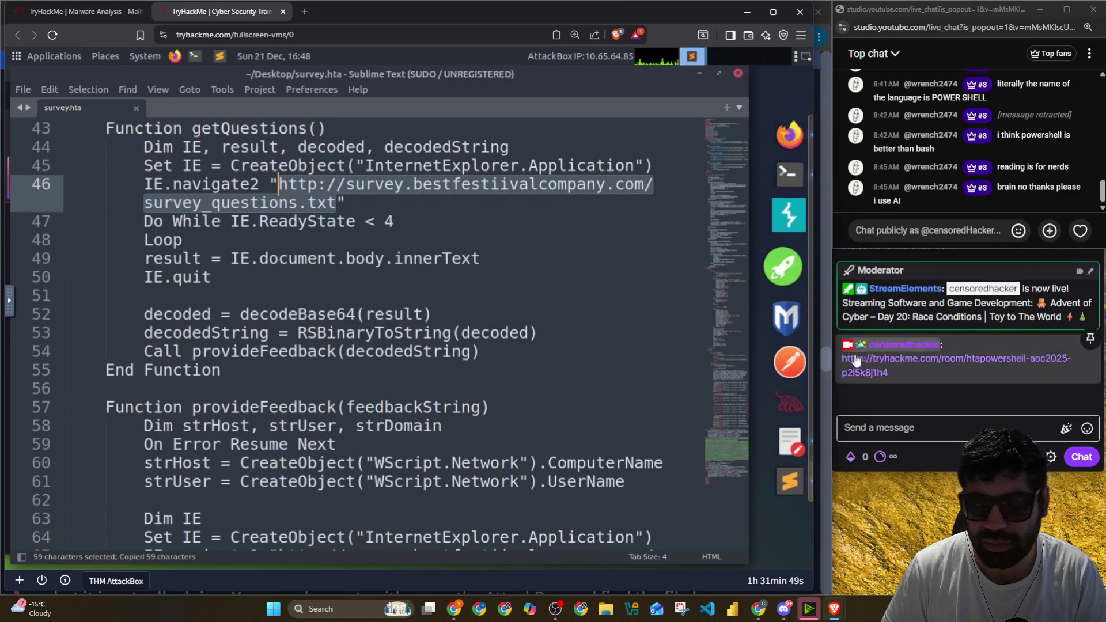
left_click(785, 194)
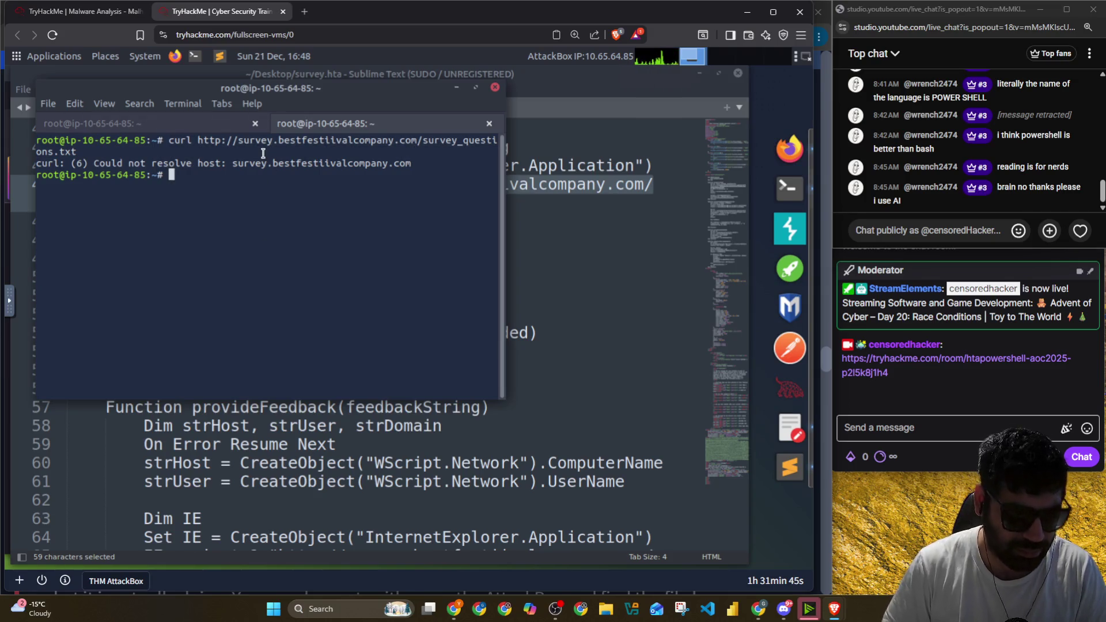
Step: Run wget on the survey_questions.txt URL; it fails to resolve survey.bestfestiivalcompany.com
type("wget")
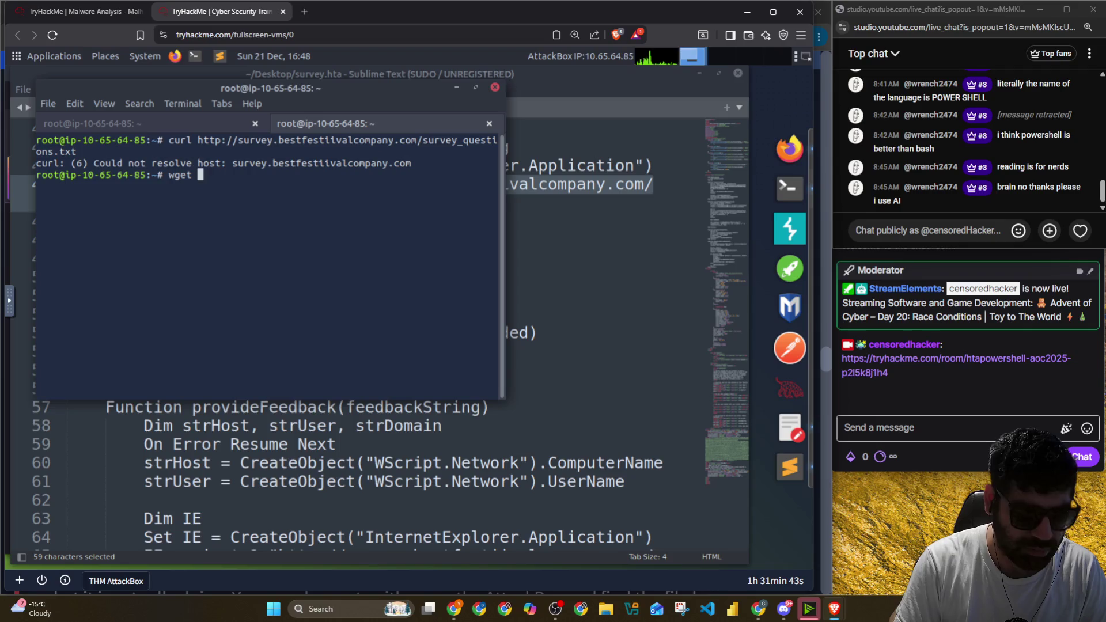
key("ctrl+shift+v")
key("Return")
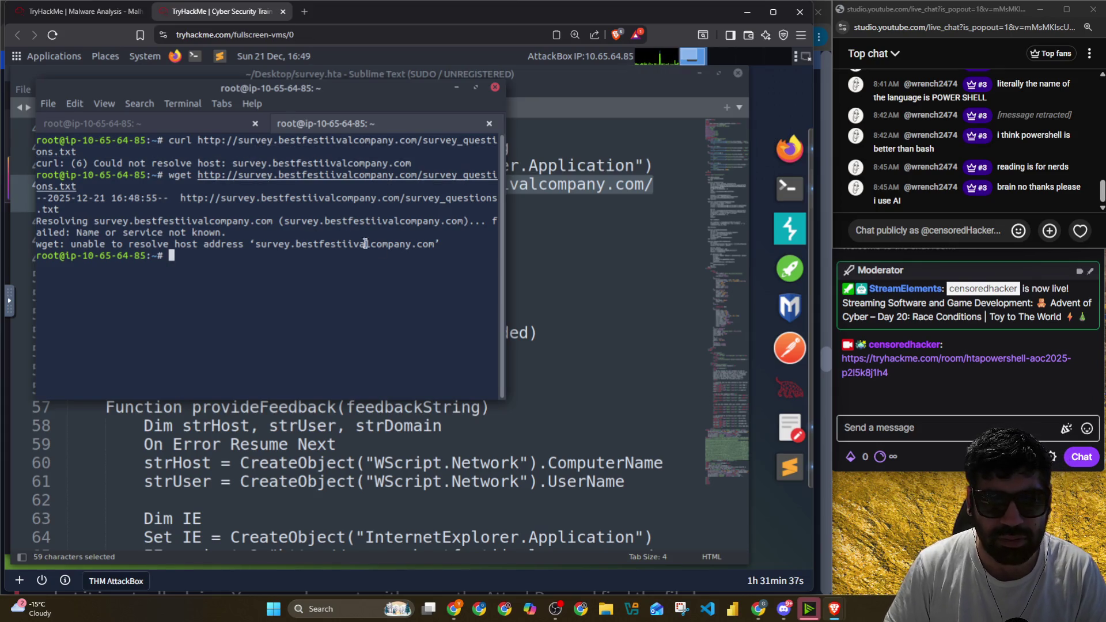
left_click(789, 148)
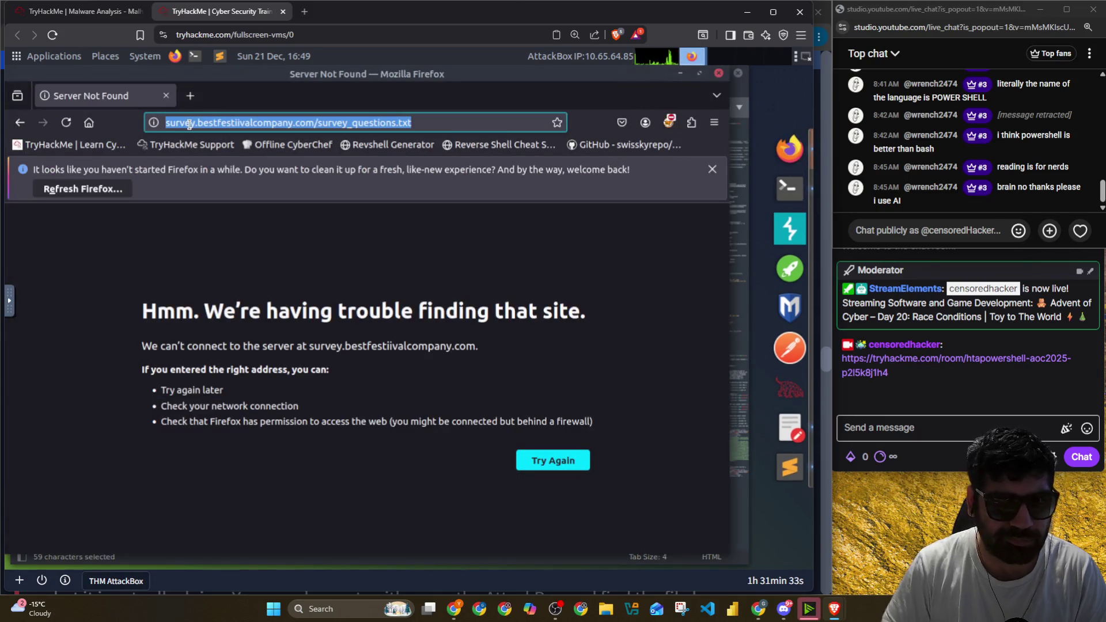
key("Home")
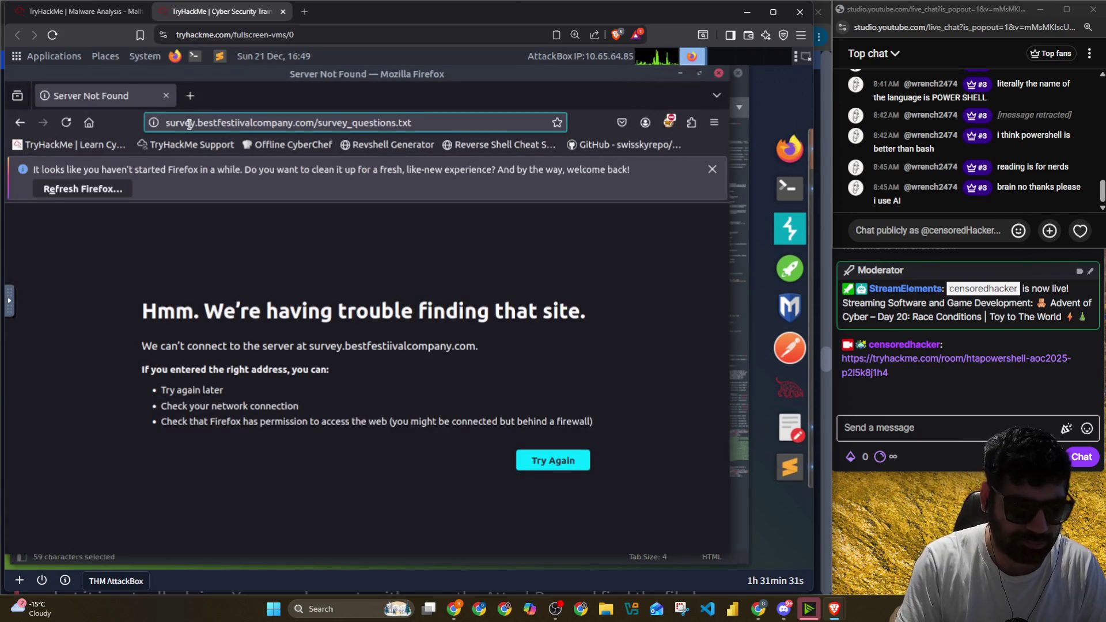
type("https")
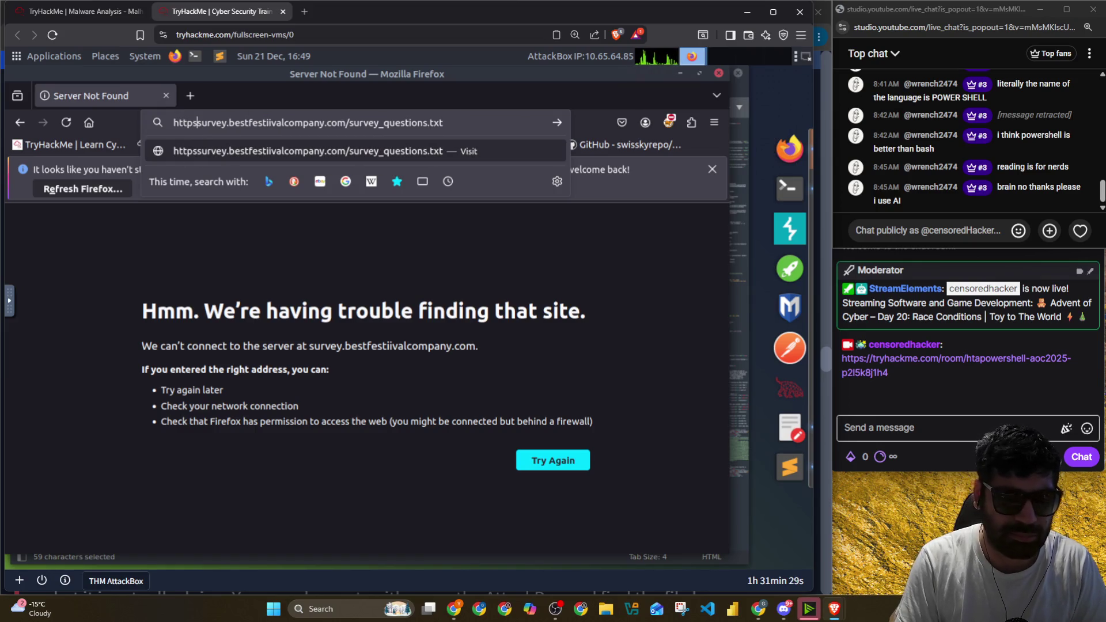
type("://")
key("Return")
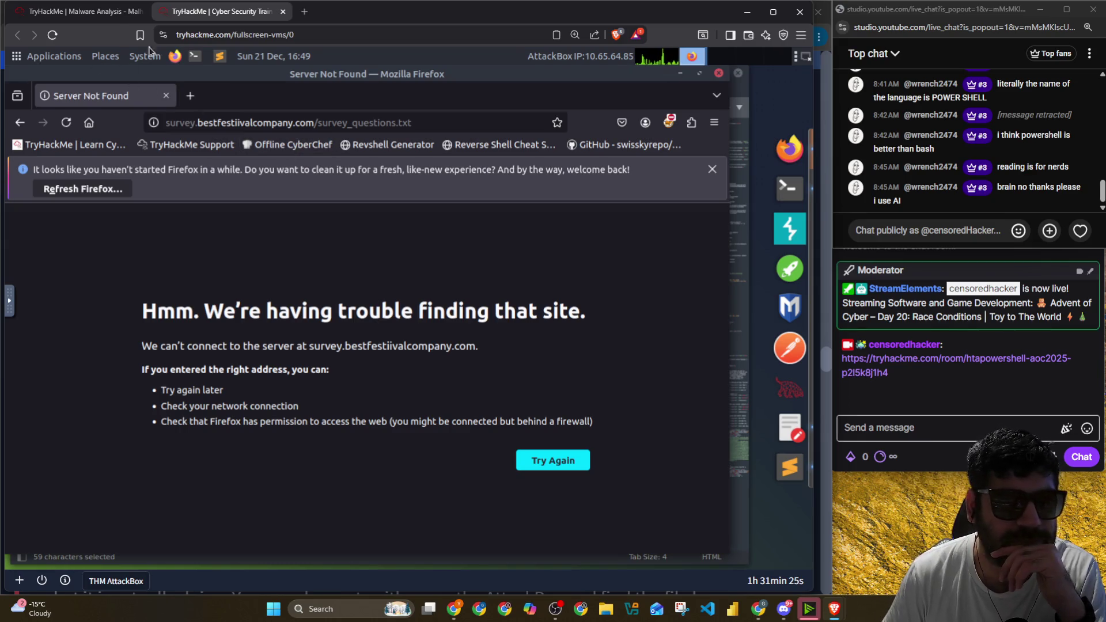
left_click(96, 15)
left_click(219, 11)
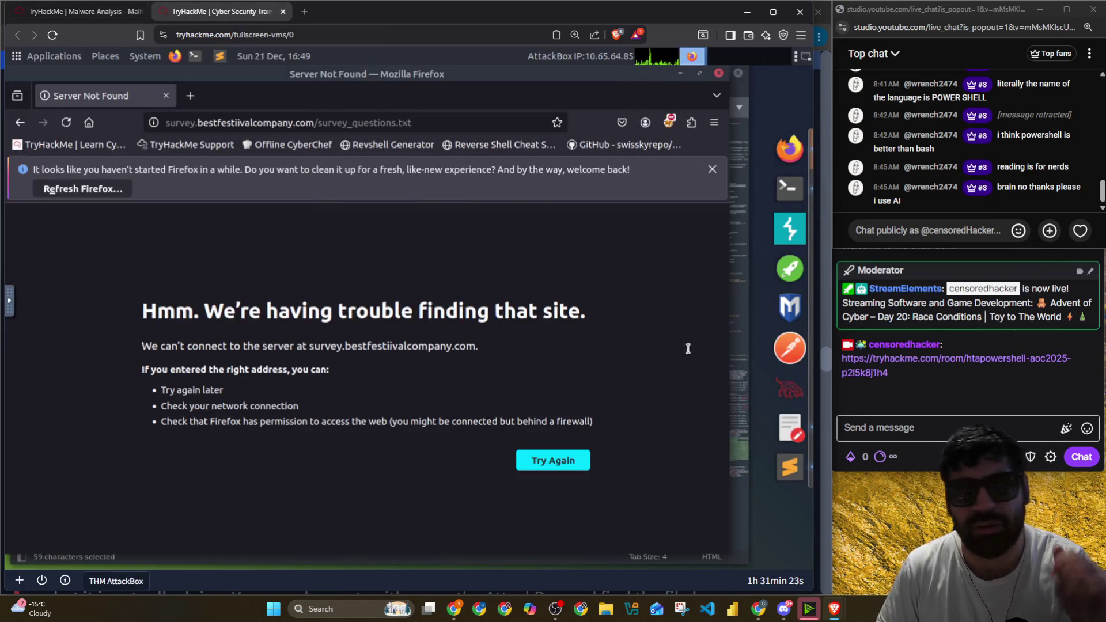
left_click(790, 467)
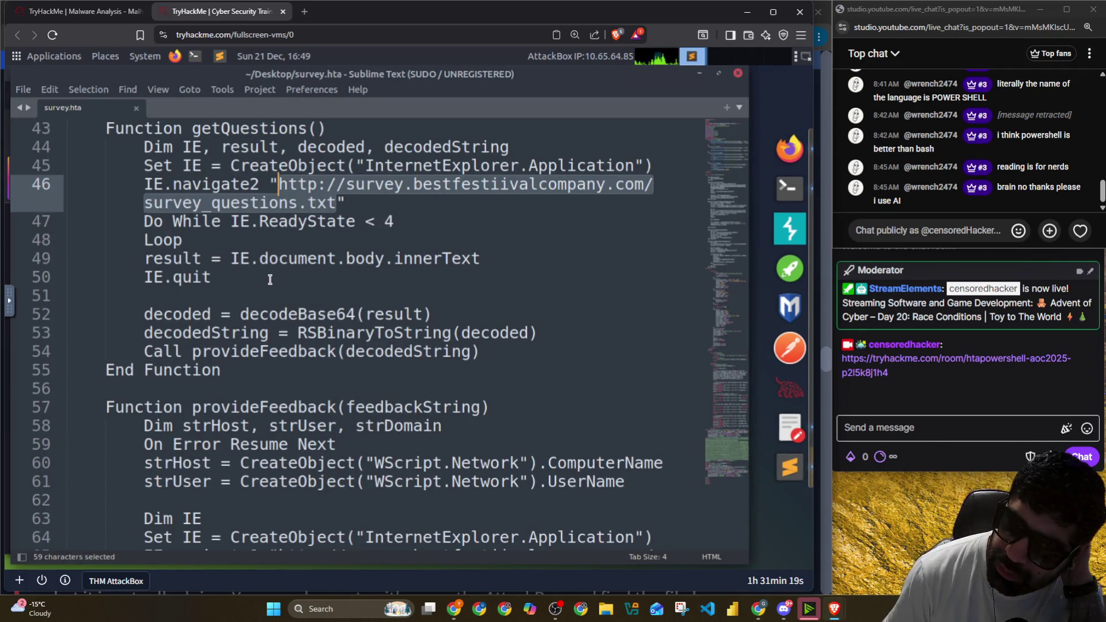
scroll(270, 279, "down", 2)
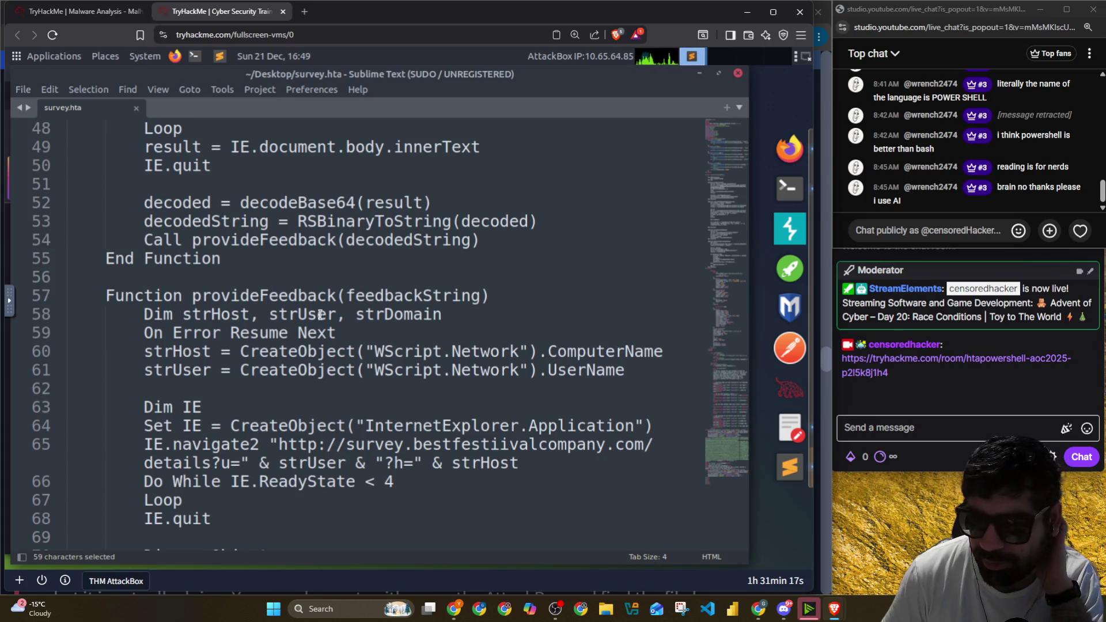
left_click_drag(202, 314, 433, 314)
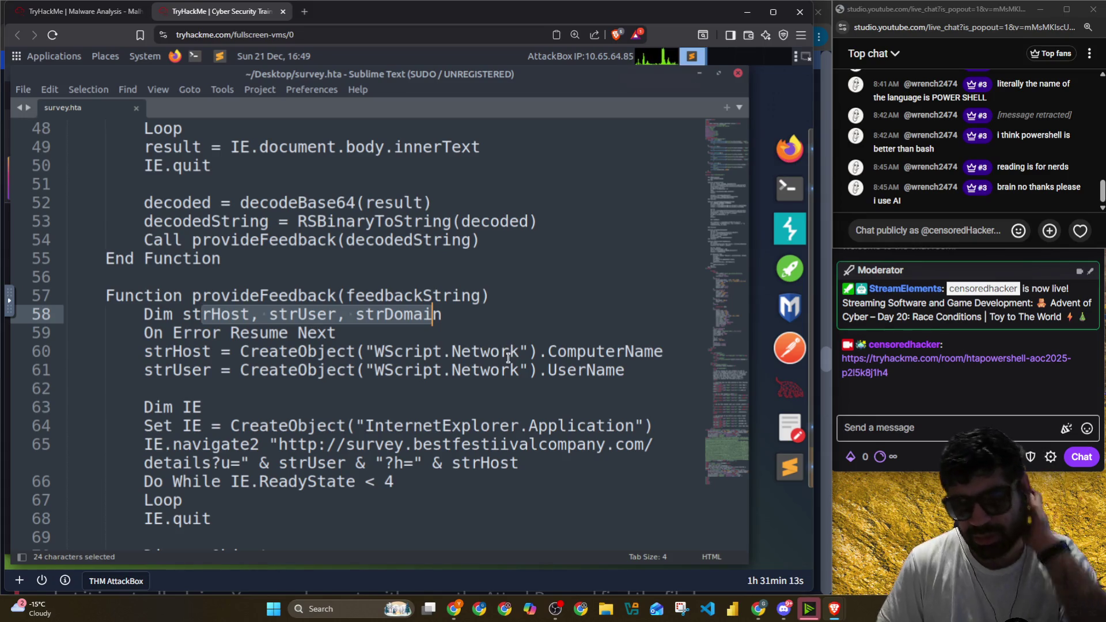
left_click(594, 355)
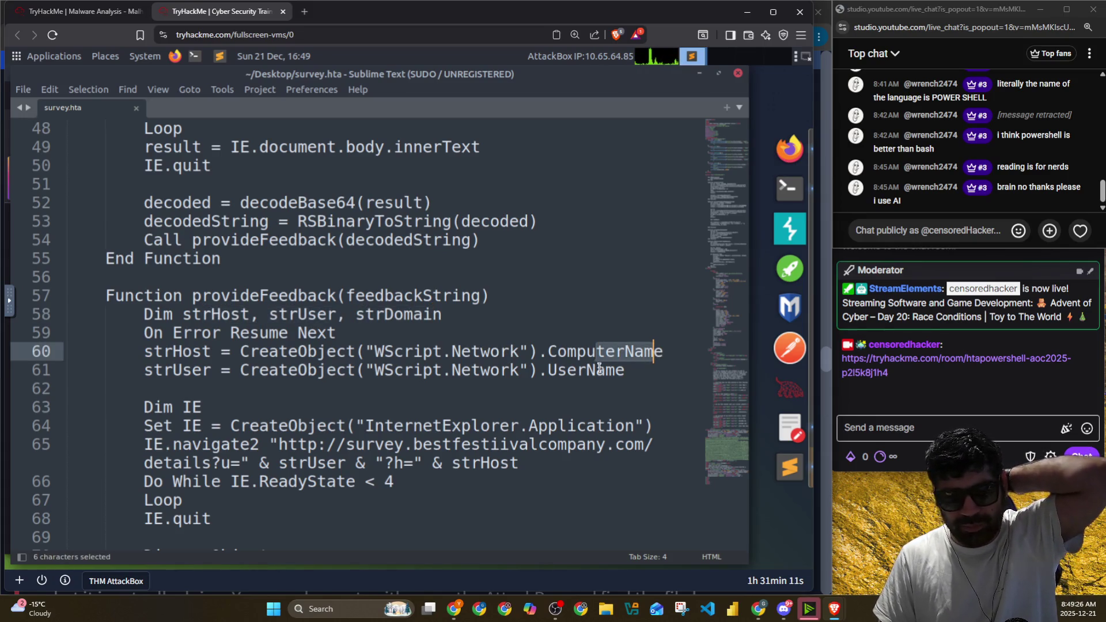
left_click_drag(577, 370, 615, 370)
scroll(377, 392, "down", 2)
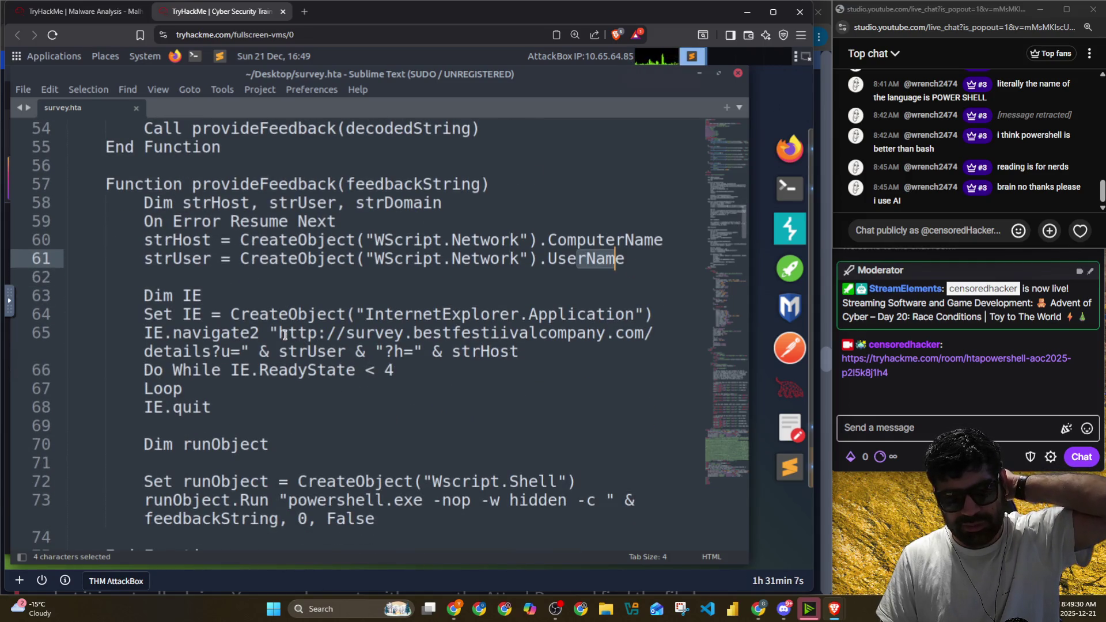
left_click_drag(280, 335, 568, 335)
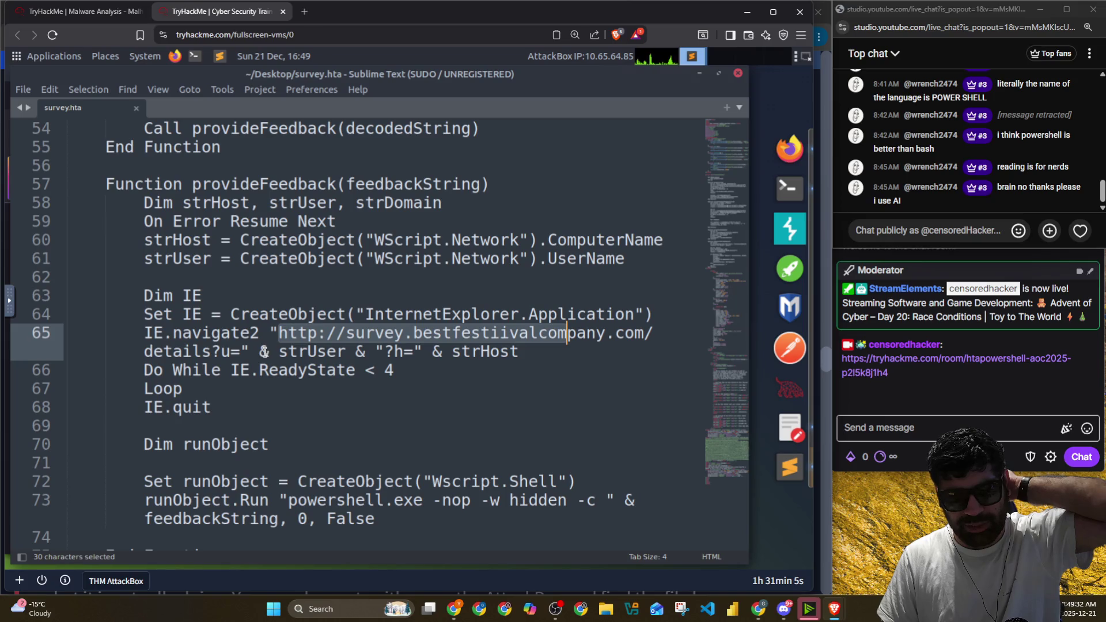
left_click_drag(263, 351, 491, 354)
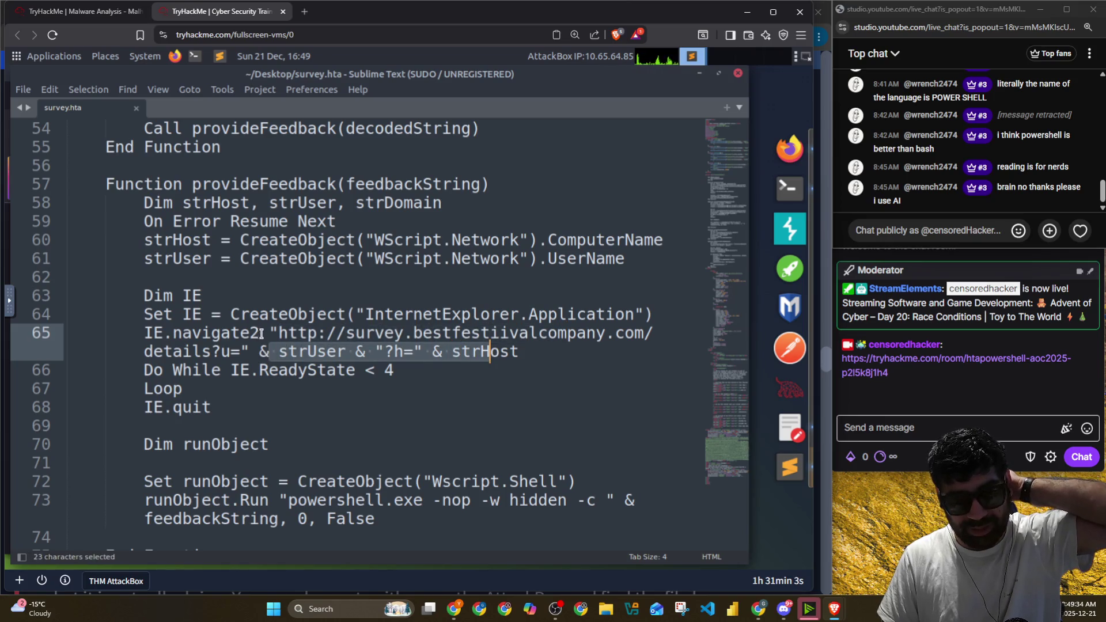
left_click(272, 384)
left_click_drag(150, 369, 289, 372)
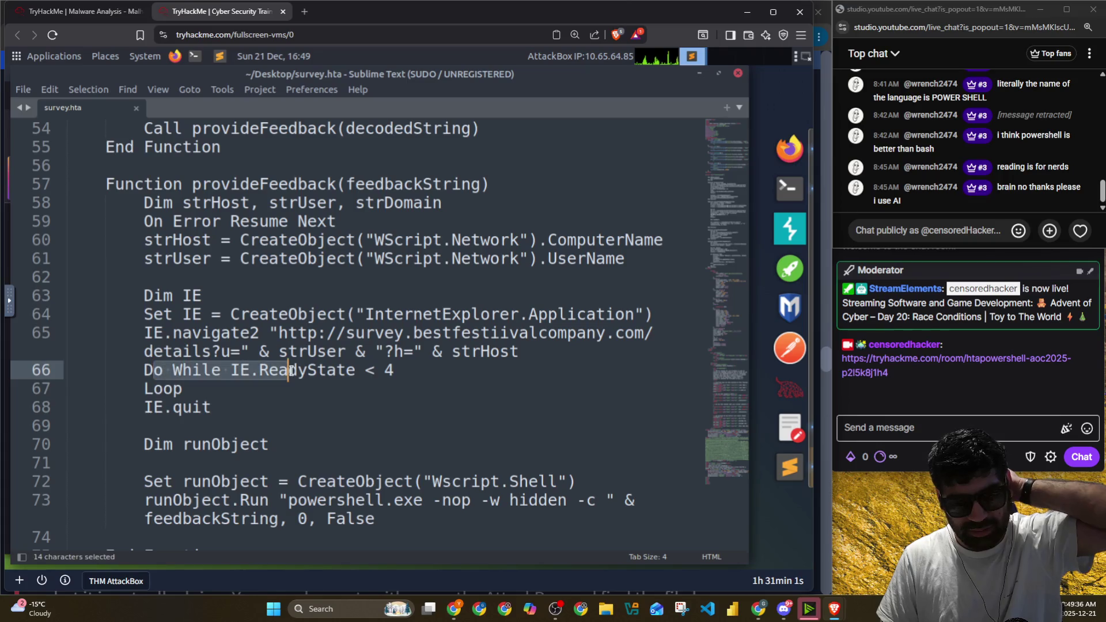
scroll(273, 400, "down", 3)
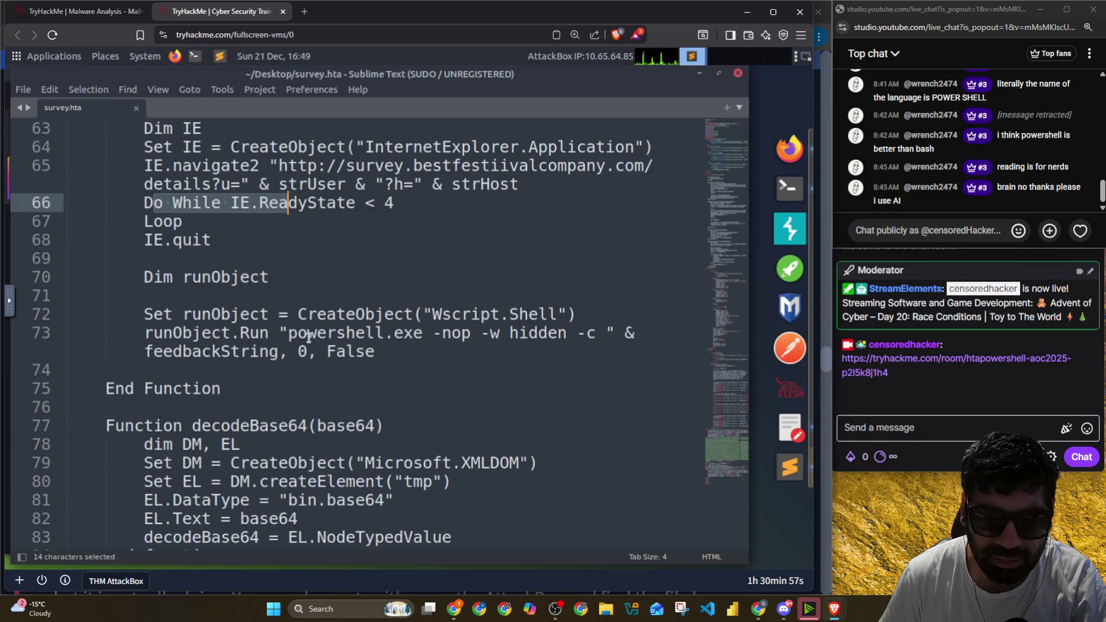
Step: Highlight the hidden PowerShell arguments and decodeBase64's Microsoft.XMLDOM and bin.base64 handling
left_click_drag(308, 338, 568, 335)
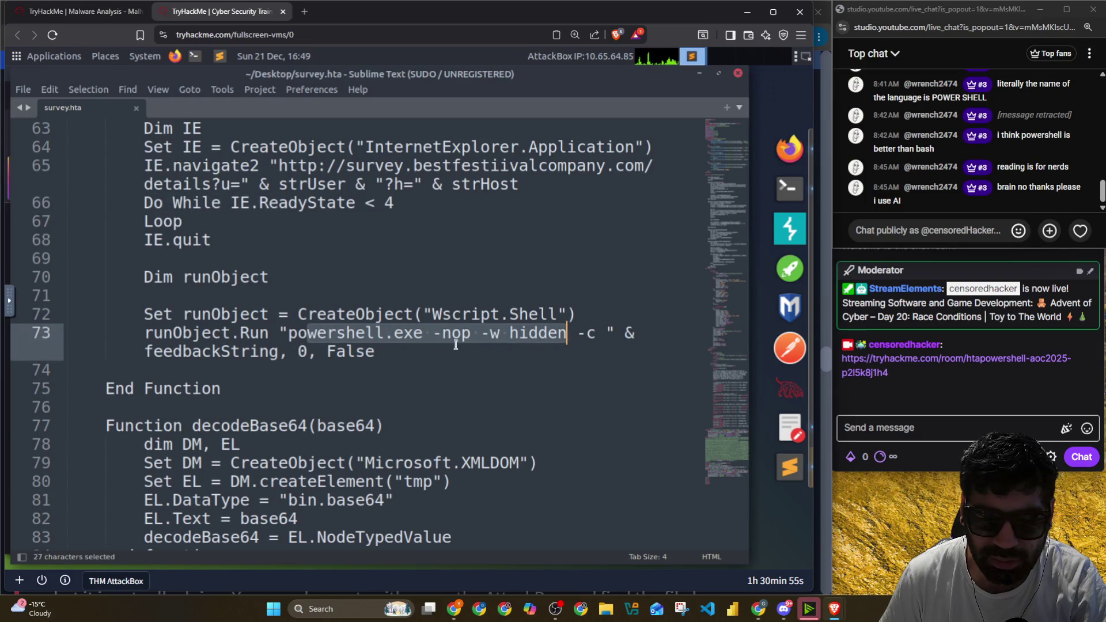
scroll(371, 344, "down", 3)
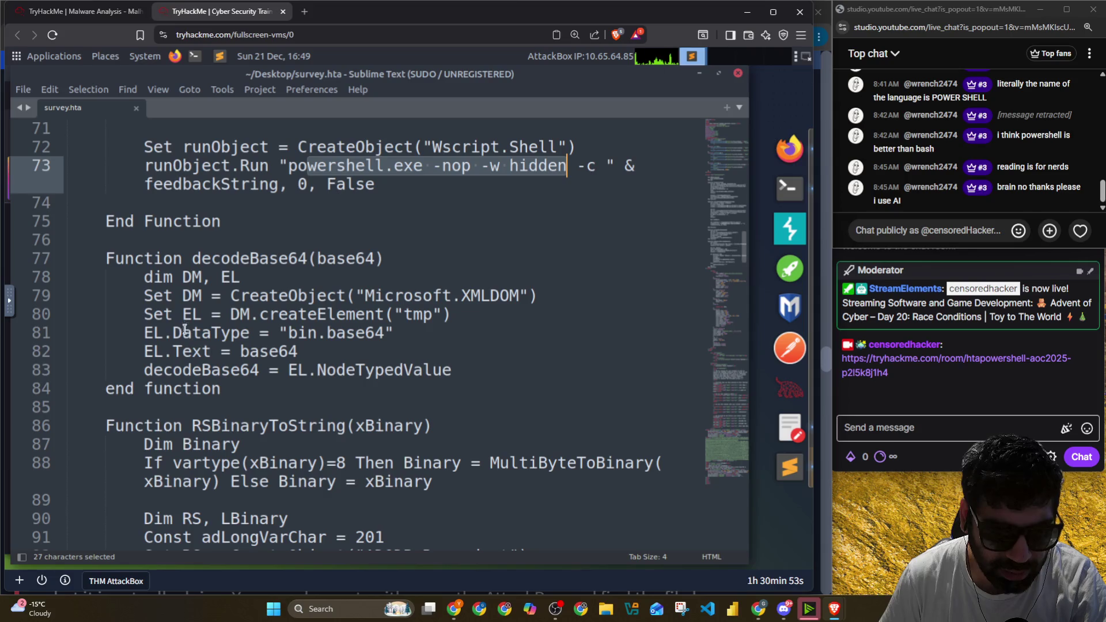
left_click_drag(144, 277, 453, 297)
left_click(452, 296)
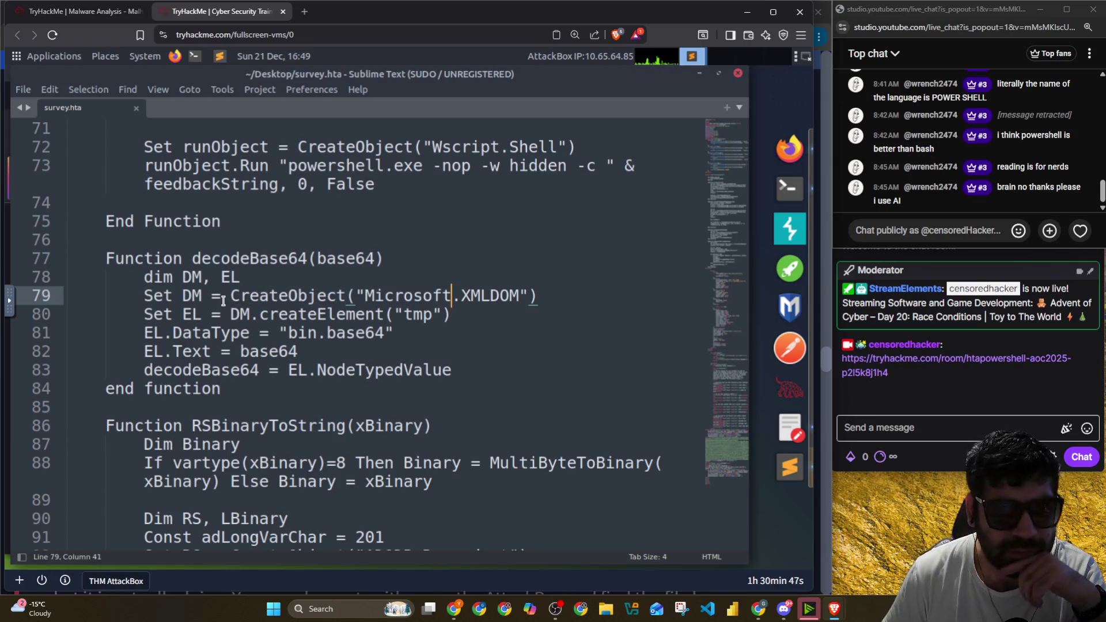
scroll(230, 314, "down", 2)
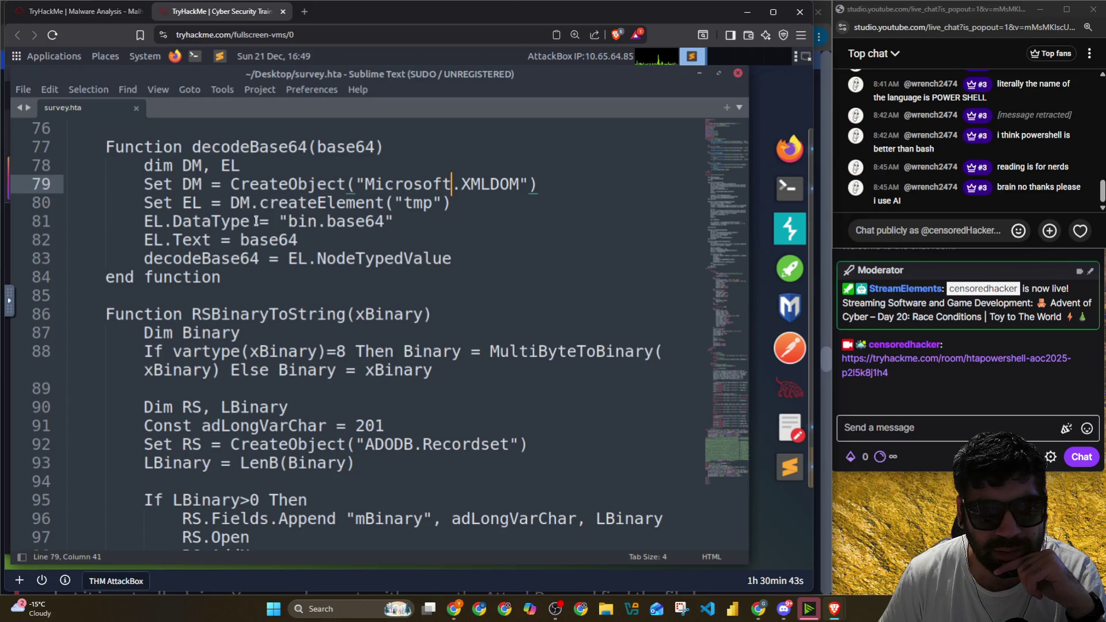
left_click_drag(289, 223, 361, 226)
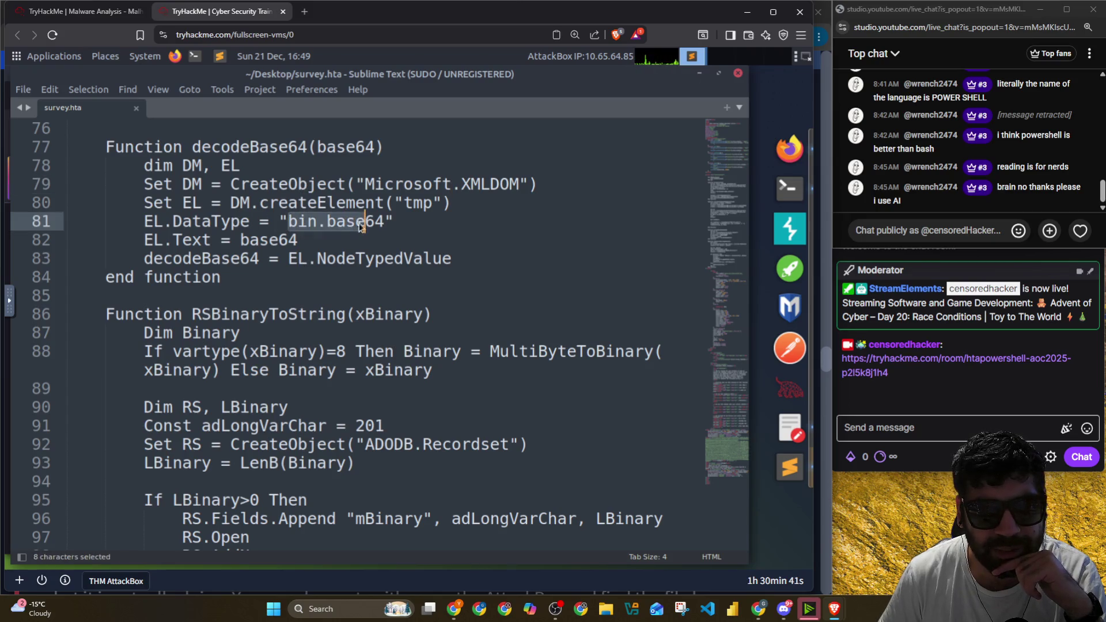
left_click_drag(241, 241, 304, 243)
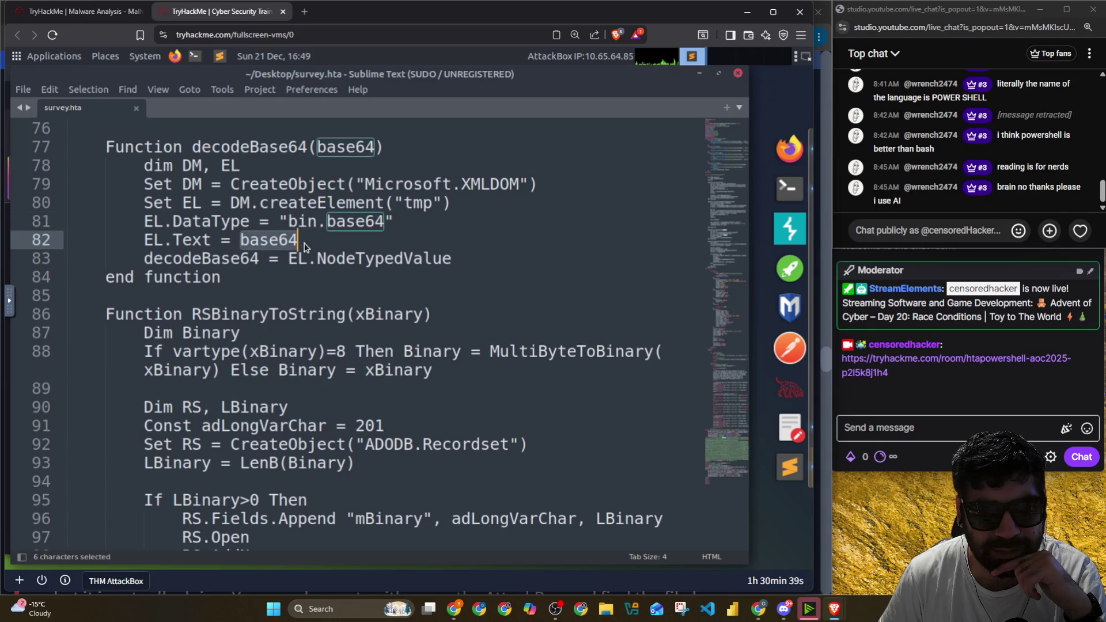
Step: Highlight RSBinaryToString, its MultiByteToBinary conversion, the ADODB.Recordset and the Binary variable
scroll(279, 262, "down", 2)
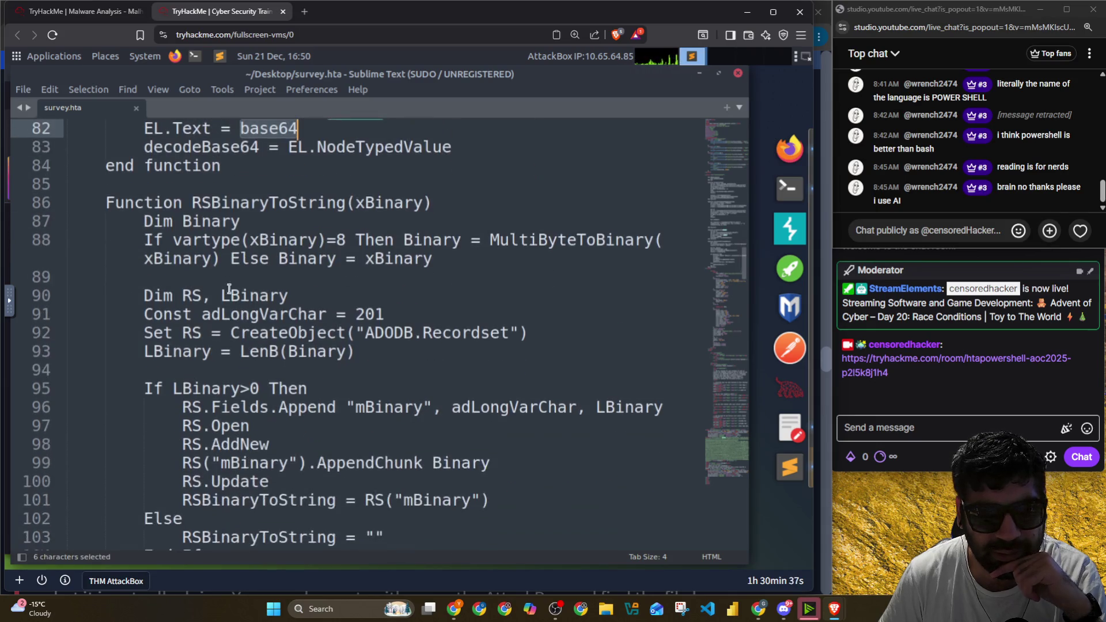
left_click(202, 207)
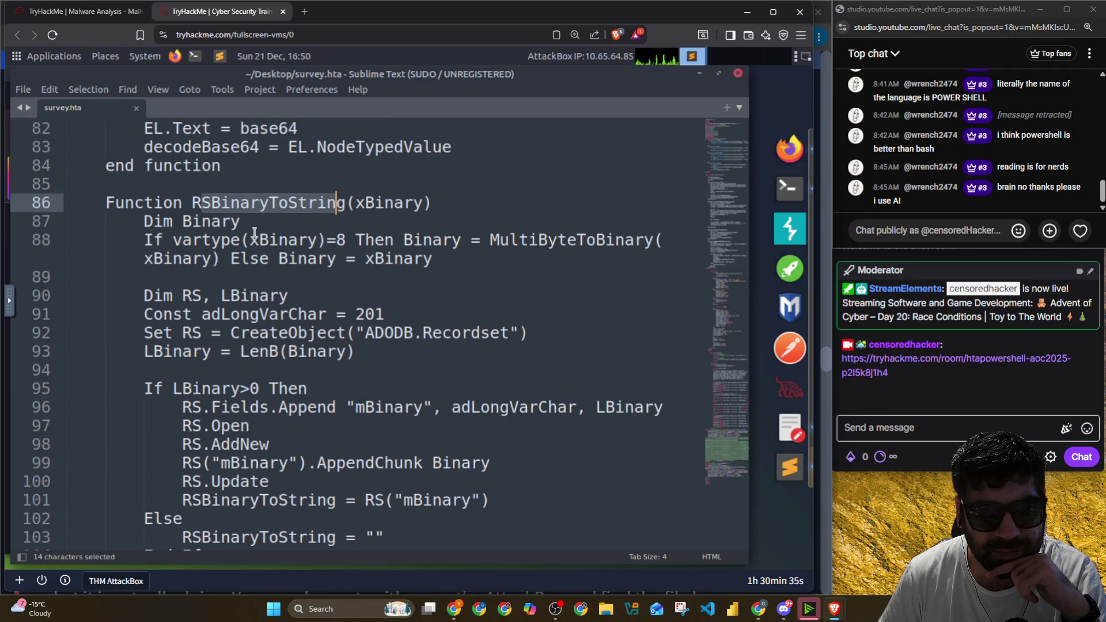
left_click_drag(412, 240, 645, 242)
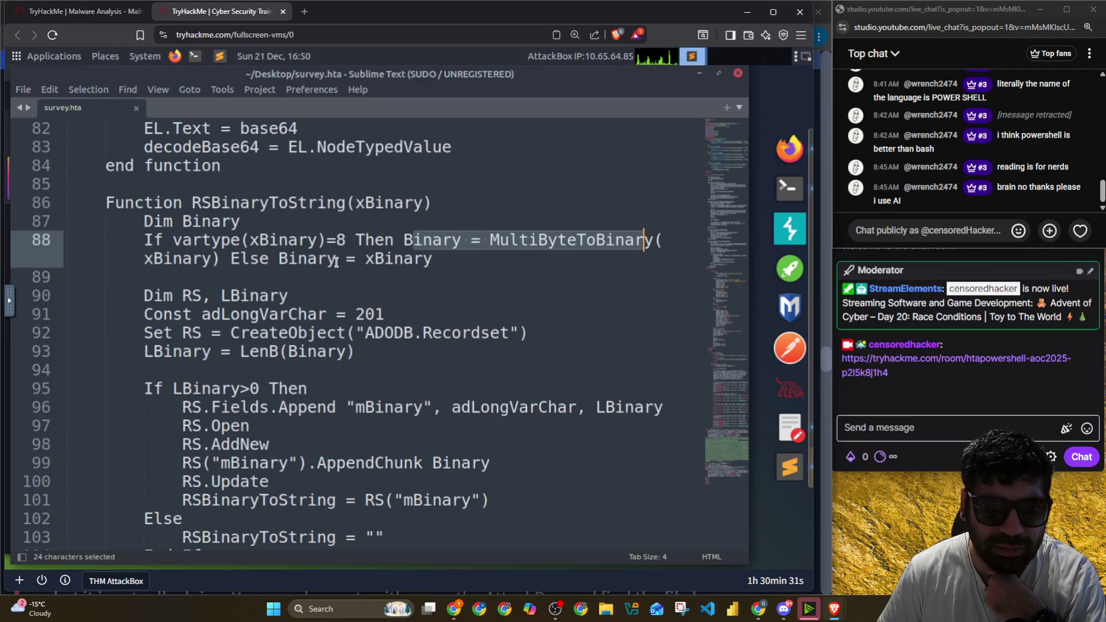
left_click_drag(376, 326, 490, 331)
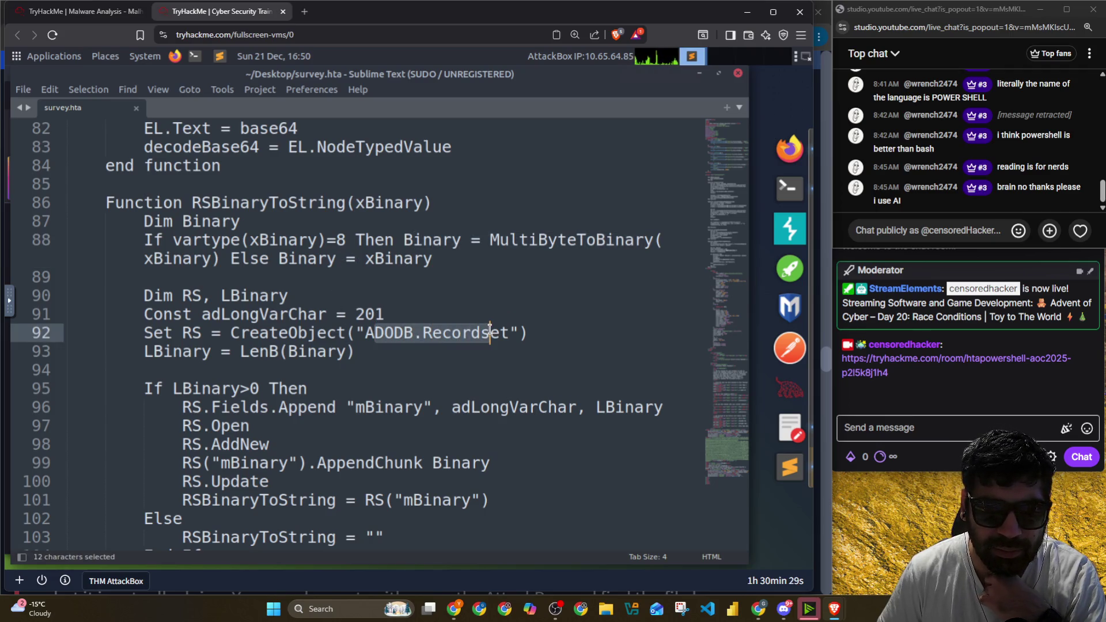
scroll(350, 315, "down", 1)
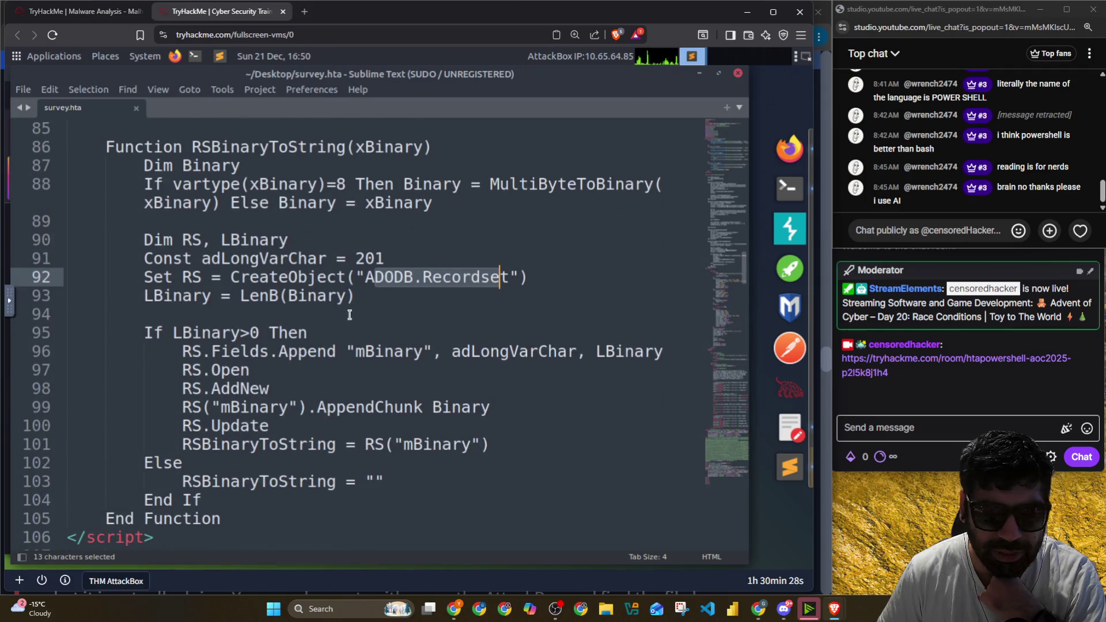
double_click(304, 296)
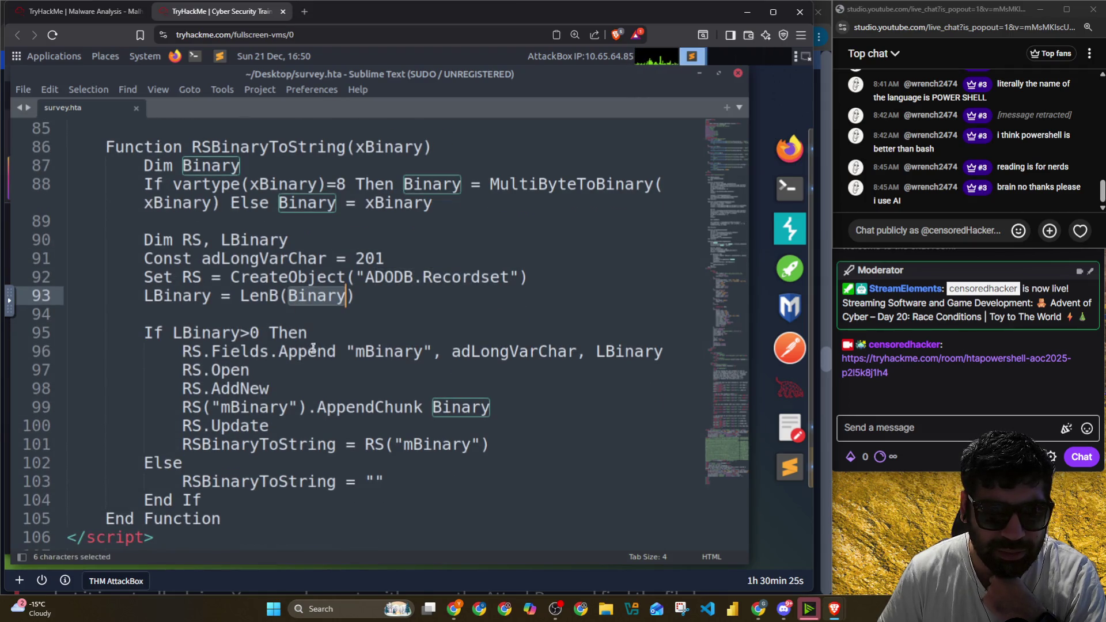
Step: Highlight the survey introduction's employee relations, anonymity and opportunity-to-express wording
scroll(330, 357, "down", 2)
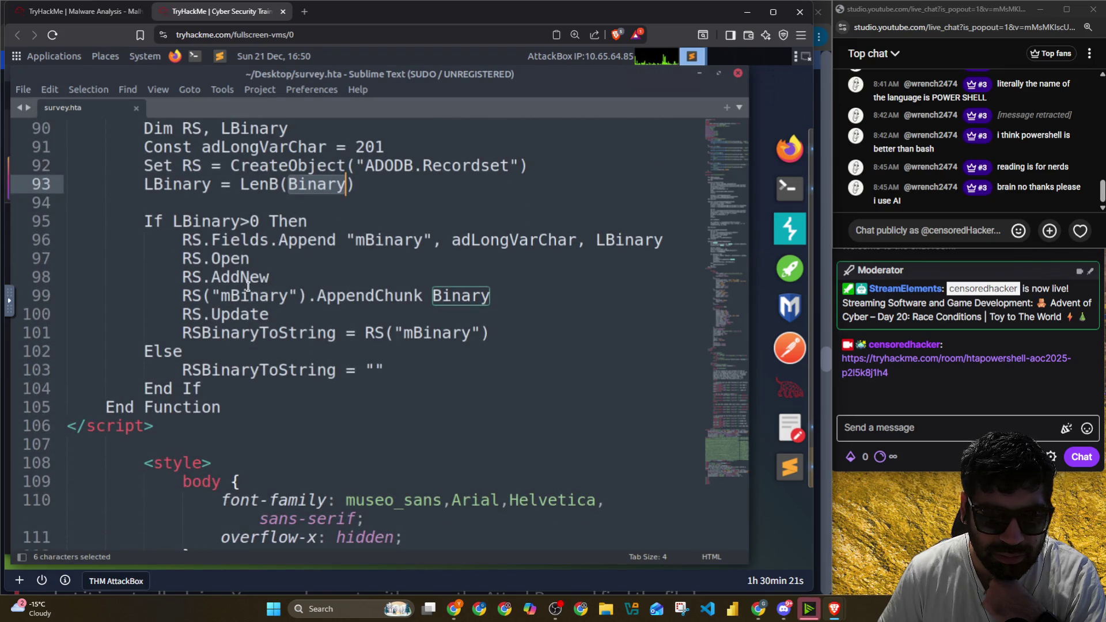
scroll(250, 285, "down", 2)
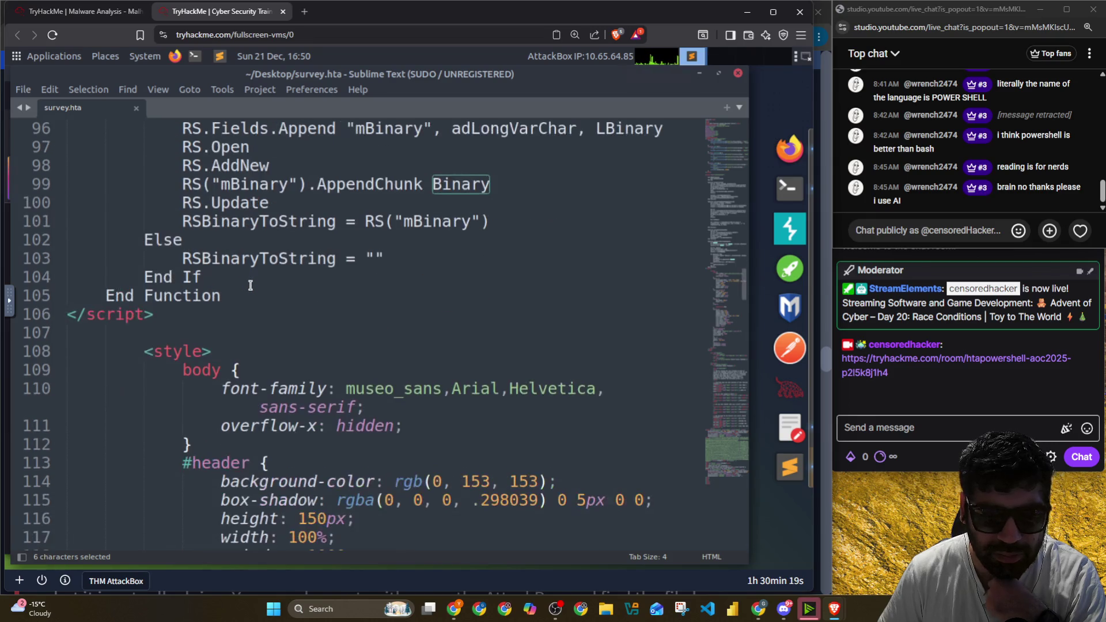
scroll(250, 284, "down", 3)
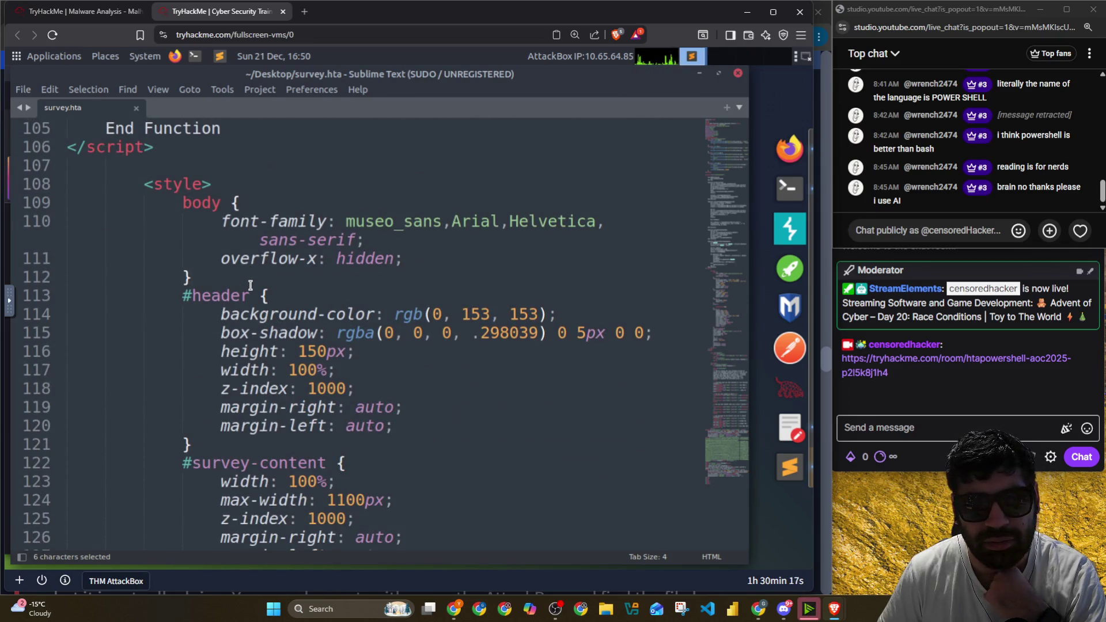
scroll(250, 285, "down", 10)
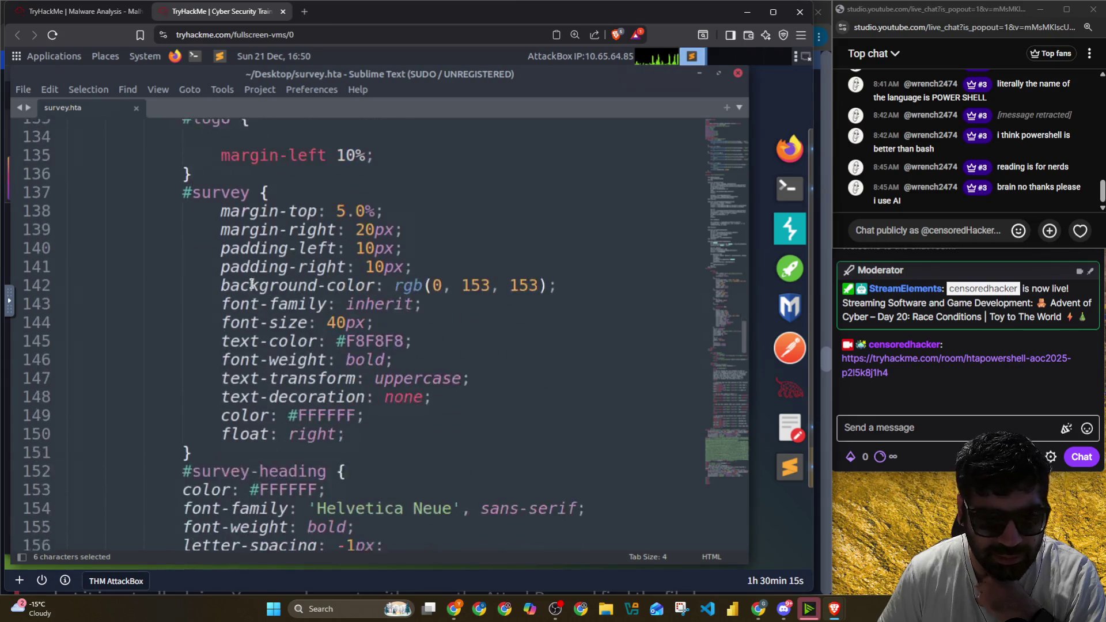
scroll(252, 284, "down", 8)
scroll(251, 283, "down", 3)
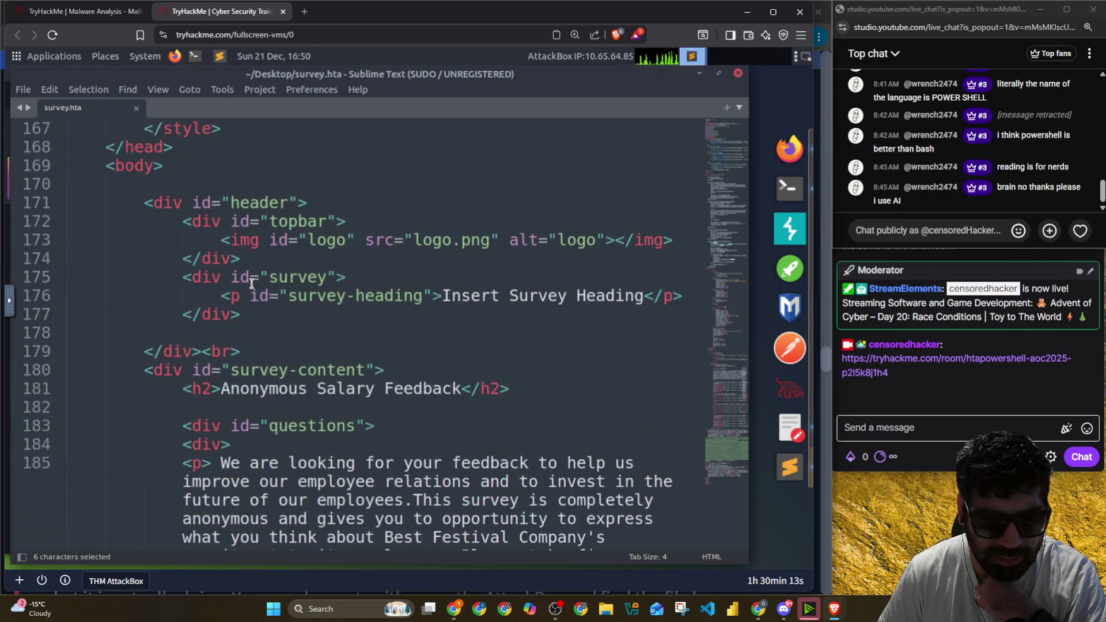
scroll(252, 283, "down", 3)
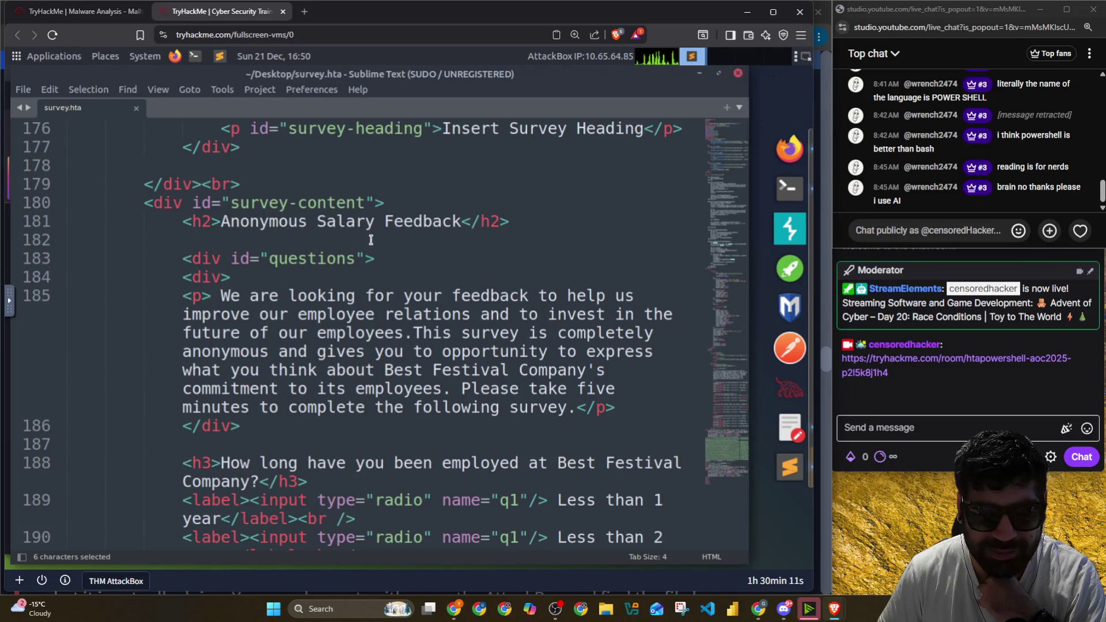
left_click_drag(240, 295, 597, 297)
left_click_drag(254, 314, 648, 316)
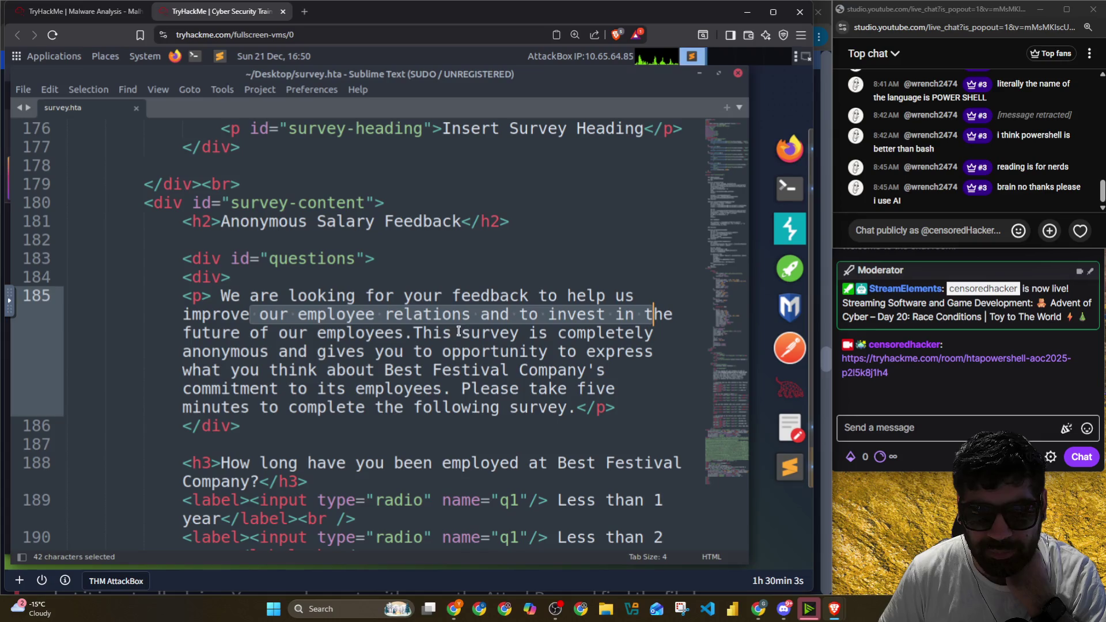
left_click_drag(453, 333, 527, 341)
left_click_drag(307, 351, 572, 358)
Step: Highlight the employment-length question on line 188, then reach the Base64 image tag on line 210
scroll(207, 307, "down", 2)
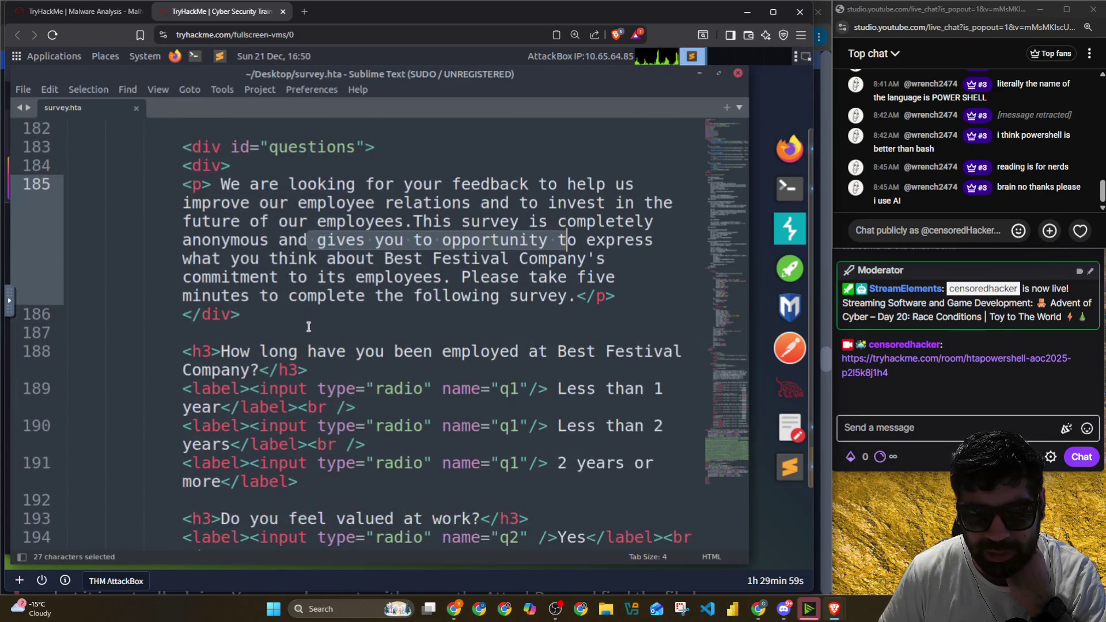
scroll(231, 305, "down", 1)
left_click(239, 297)
left_click_drag(358, 300, 547, 308)
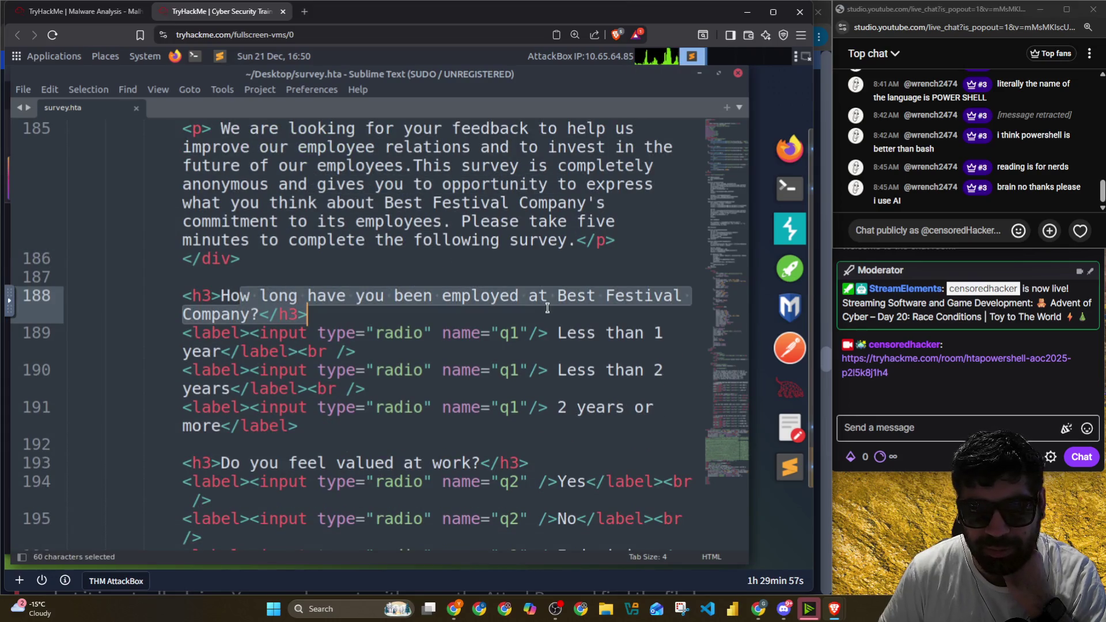
scroll(430, 327, "down", 10)
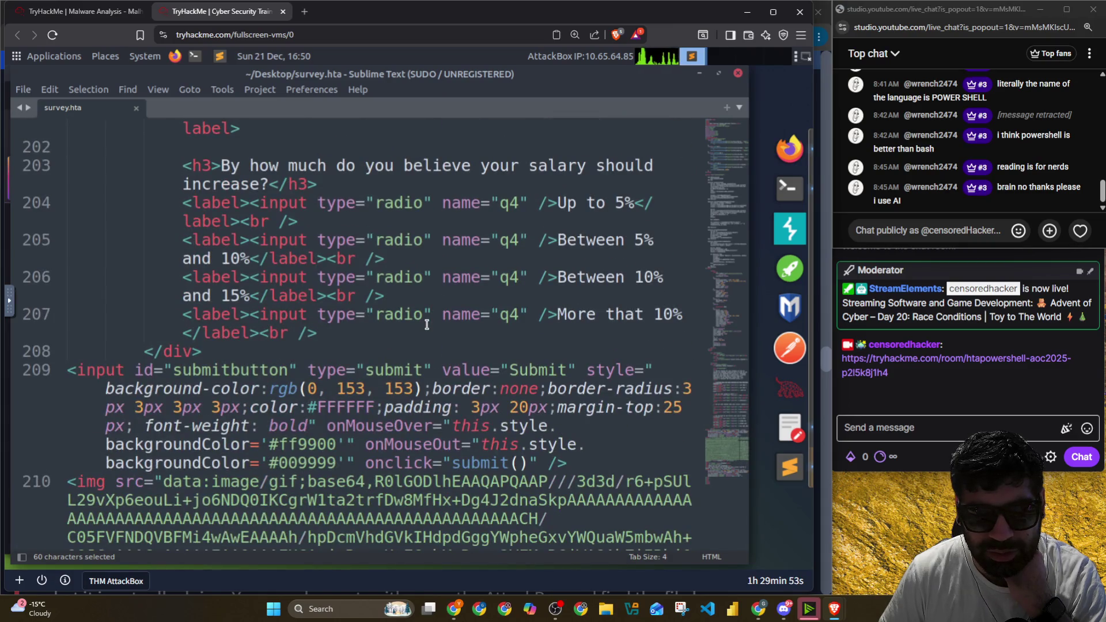
scroll(427, 324, "down", 2)
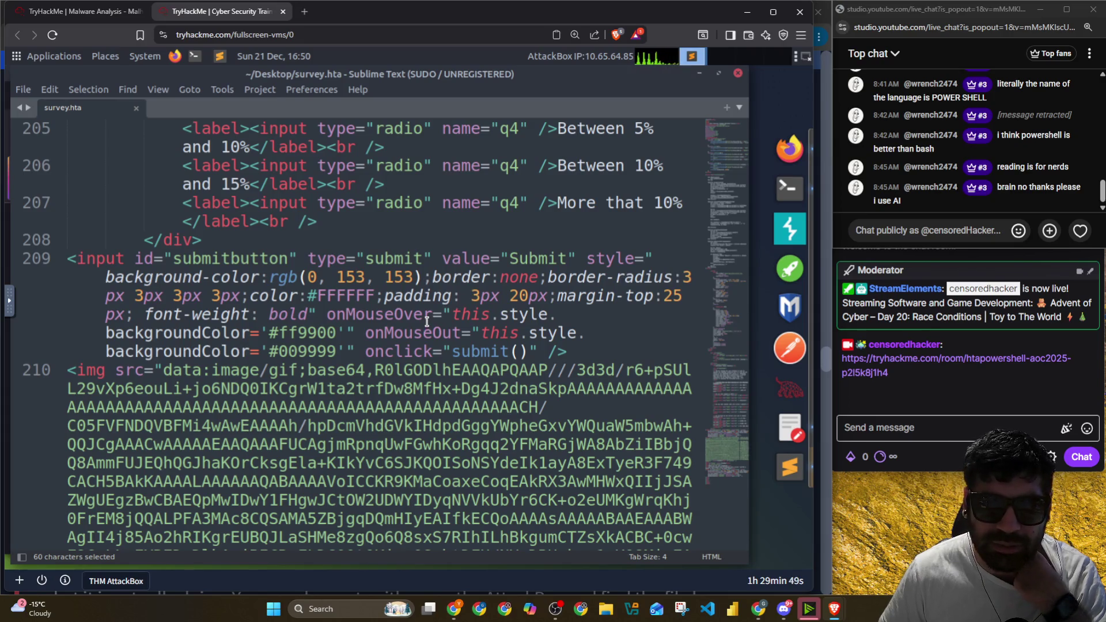
scroll(239, 300, "down", 3)
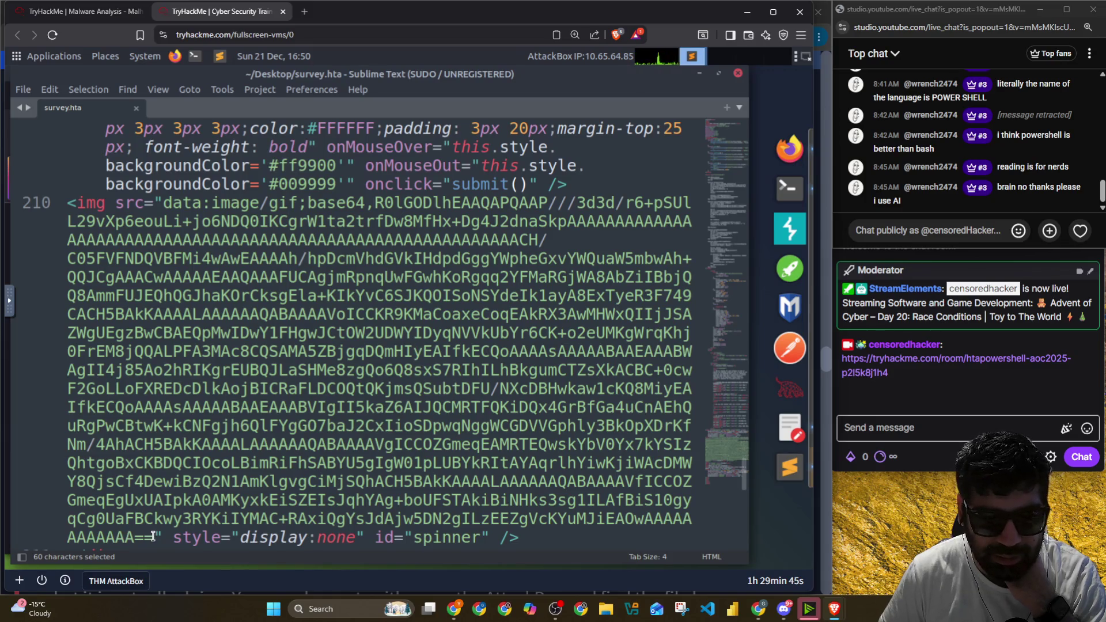
Step: Copy 984 characters of the Base64 image data from survey.hta and return to the browser
mouse_move(153, 537)
left_mouse_down()
mouse_move(195, 223)
mouse_move(537, 223)
mouse_move(377, 210)
mouse_move(74, 277)
mouse_move(69, 265)
left_mouse_up()
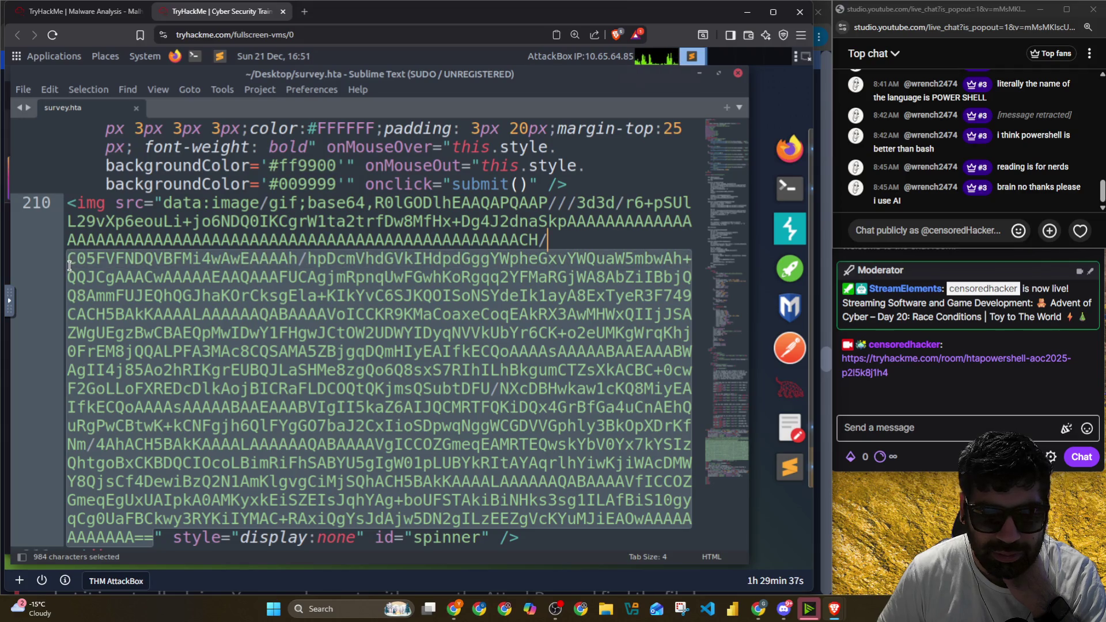
right_click(138, 281)
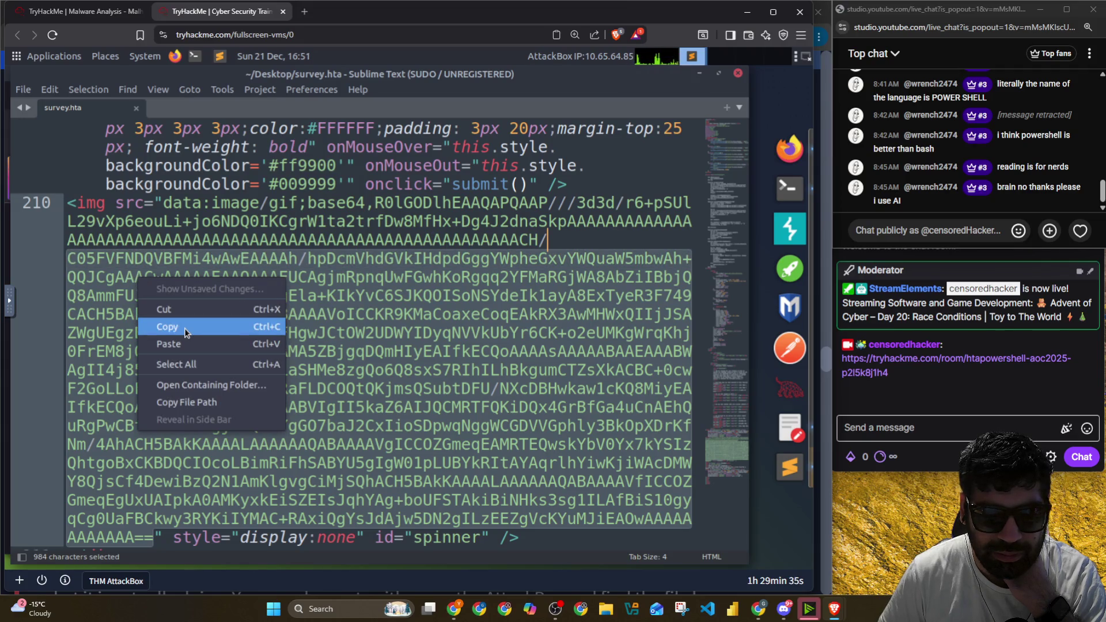
left_click(167, 327)
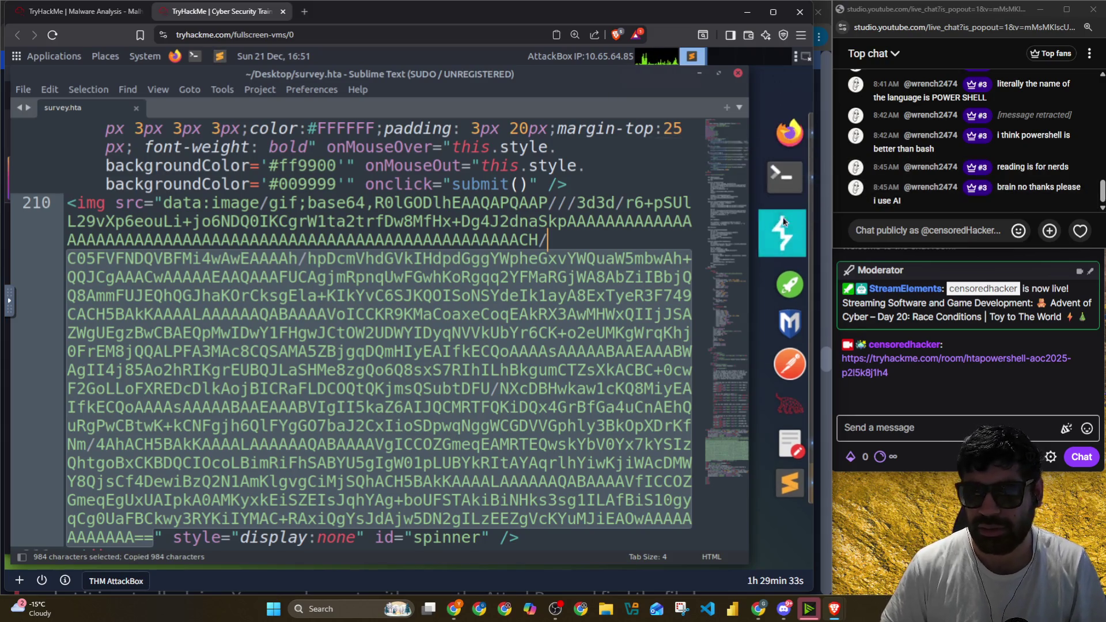
key("alt+Tab")
left_click(547, 167)
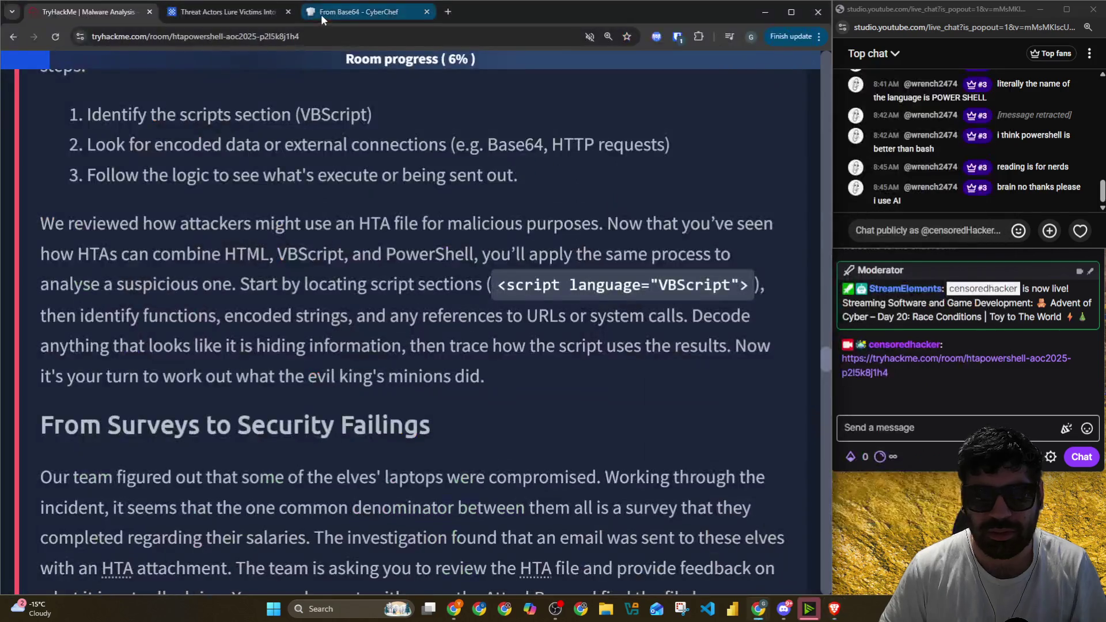
Step: Paste the copied Base64 image data into the input of the From Base64 CyberChef page
left_click(357, 12)
left_click(523, 185)
key("ctrl+a")
key("ctrl+v")
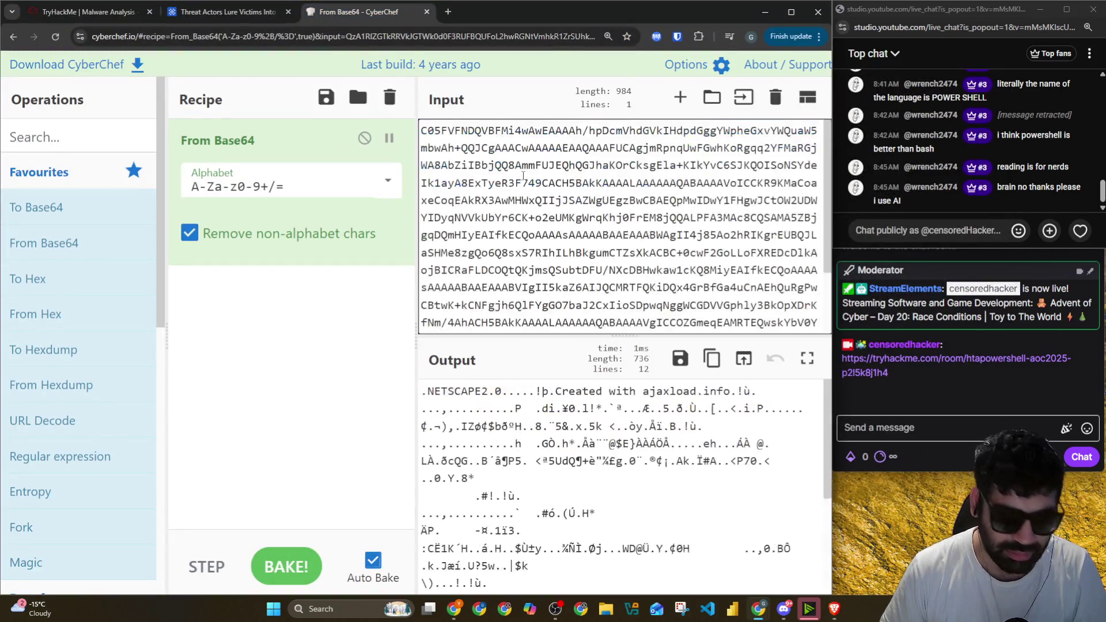
scroll(564, 405, "down", 3)
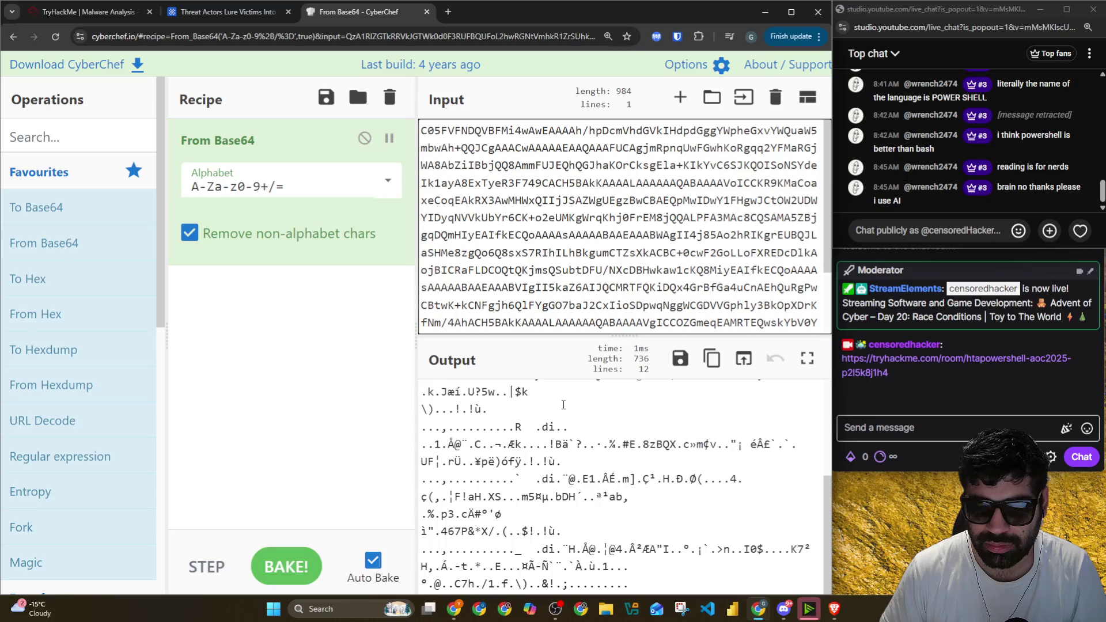
left_click_drag(416, 344, 441, 344)
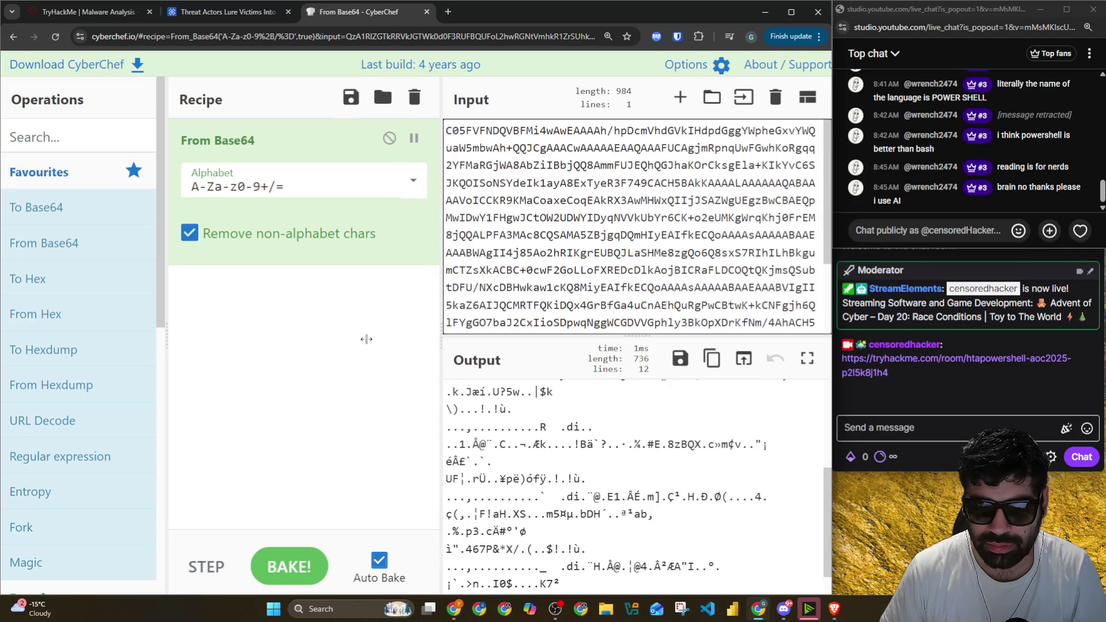
Step: Add Magic after From Base64 with Intensive mode on and review its candidate decodings
mouse_move(35, 562)
left_mouse_down()
mouse_move(190, 518)
mouse_move(288, 288)
left_mouse_up()
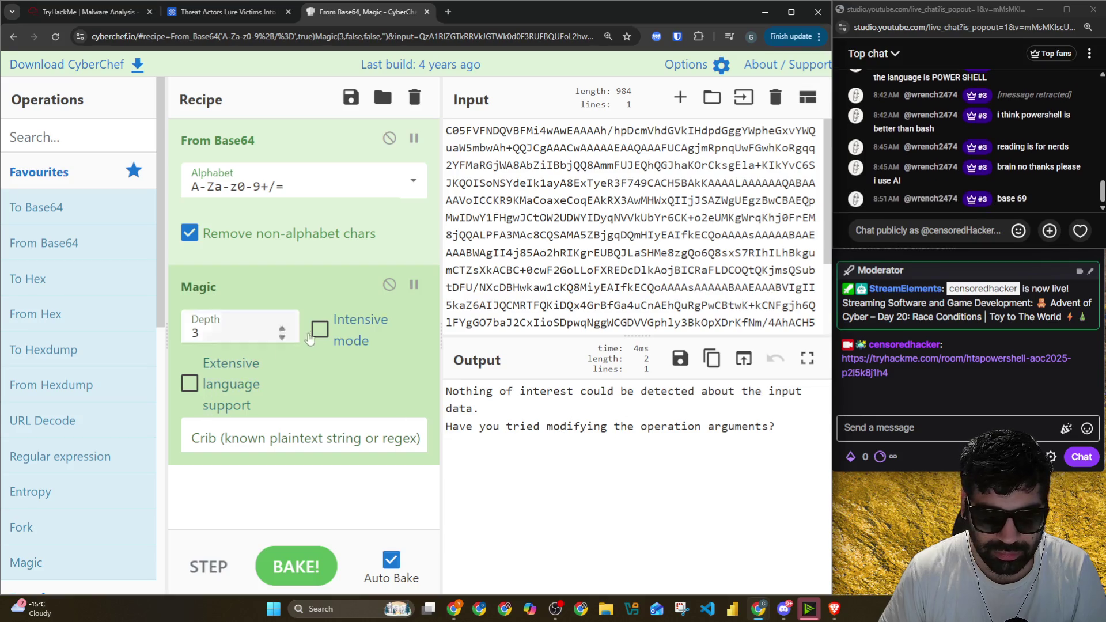
left_click(320, 329)
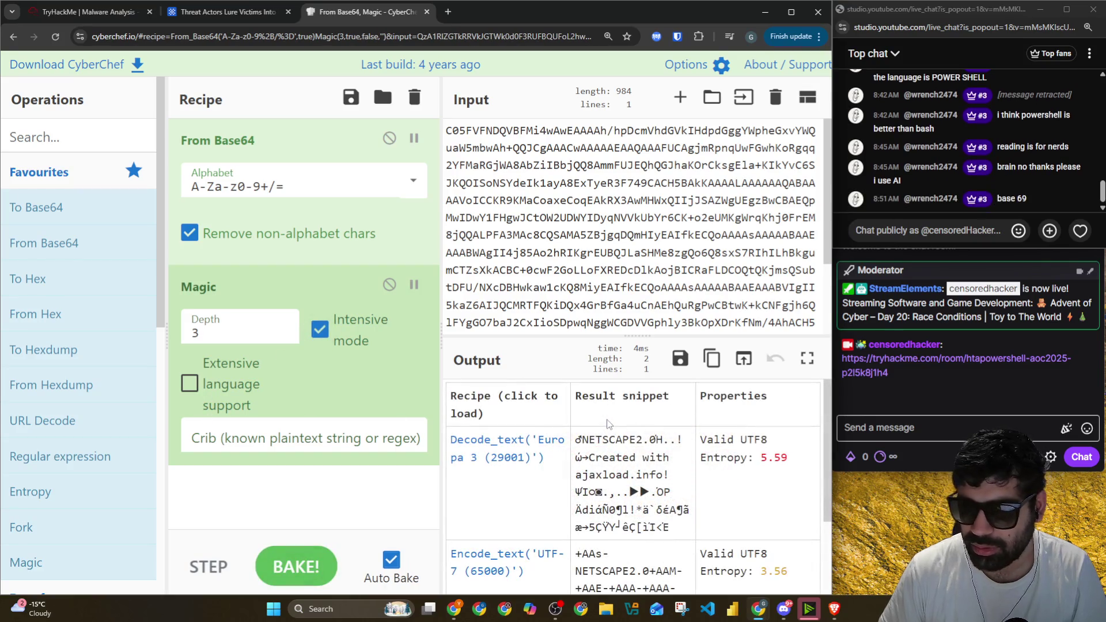
scroll(634, 461, "down", 3)
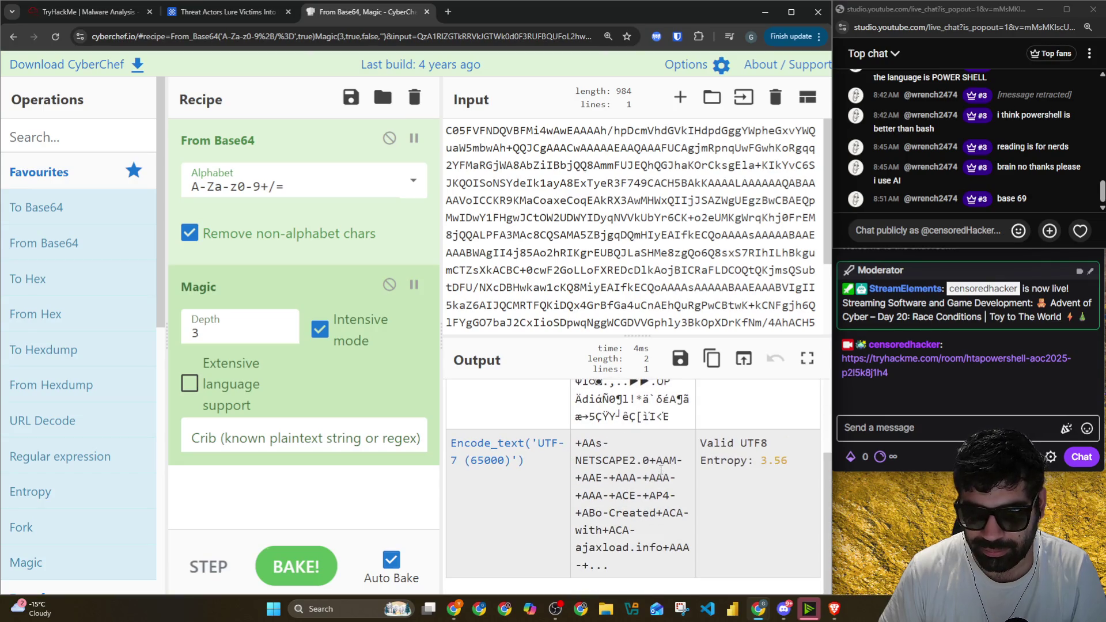
scroll(627, 452, "up", 3)
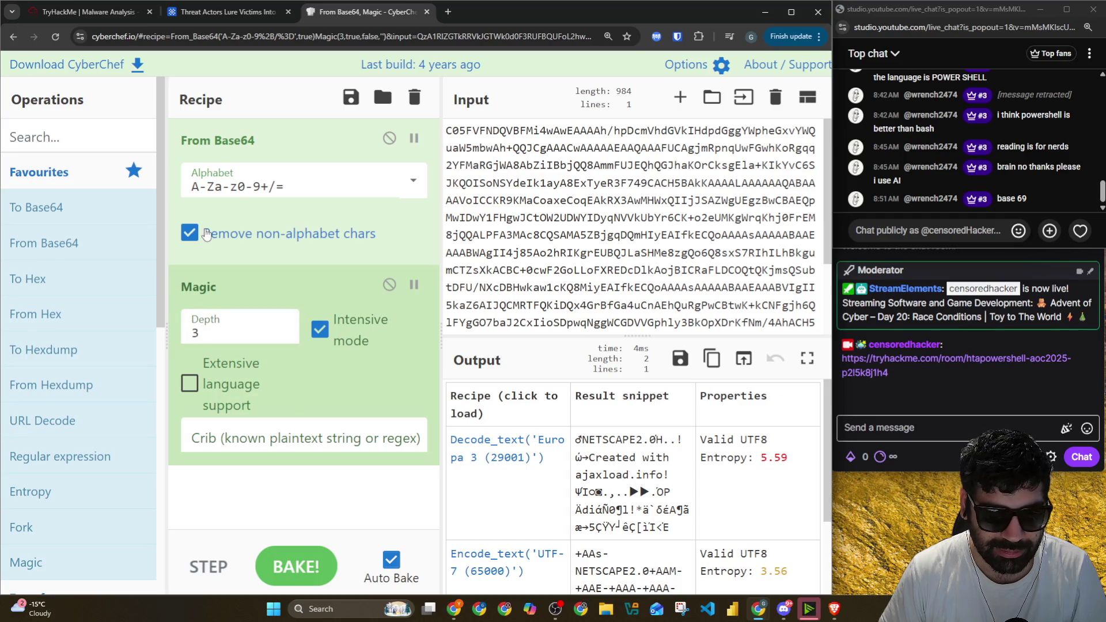
Step: Disable the From Base64 step and look through Magic's results on the raw input
left_click(390, 139)
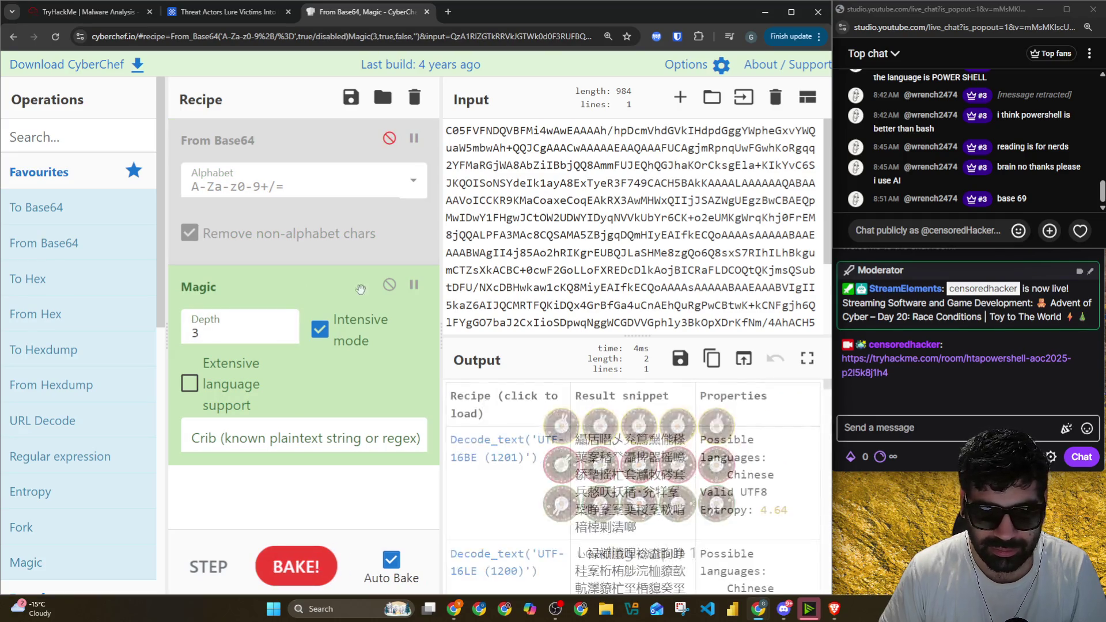
scroll(760, 478, "down", 5)
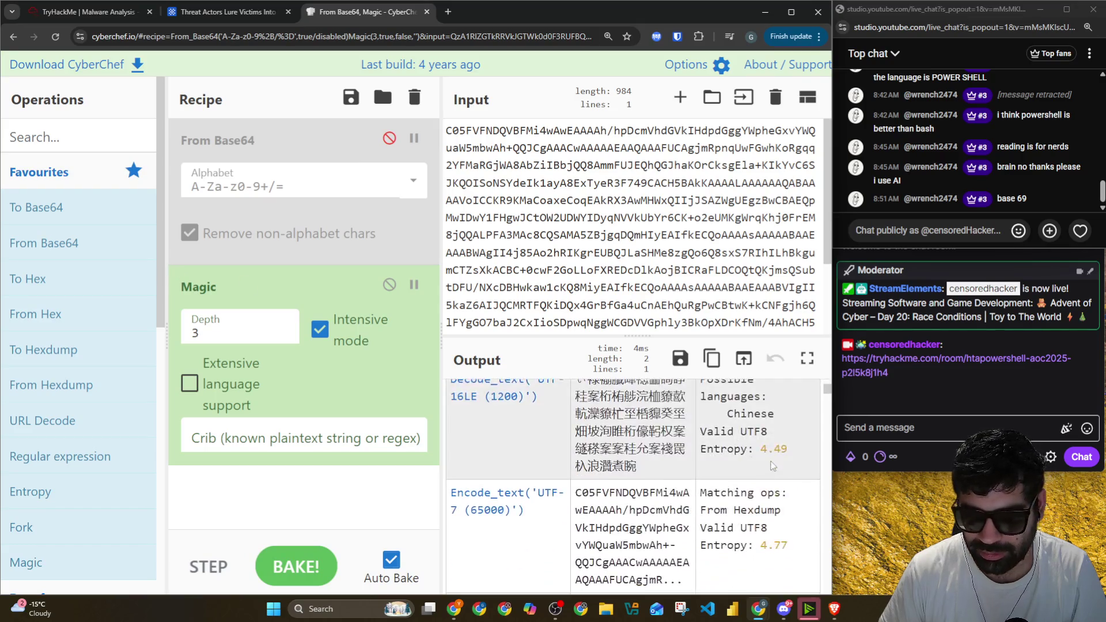
scroll(772, 466, "down", 3)
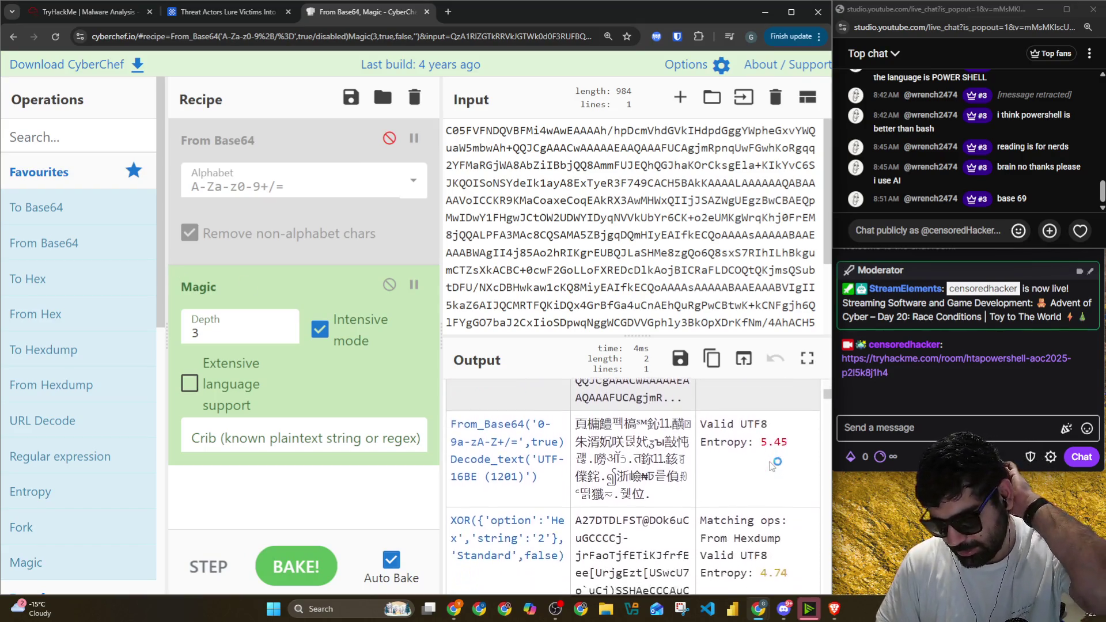
scroll(749, 466, "down", 10)
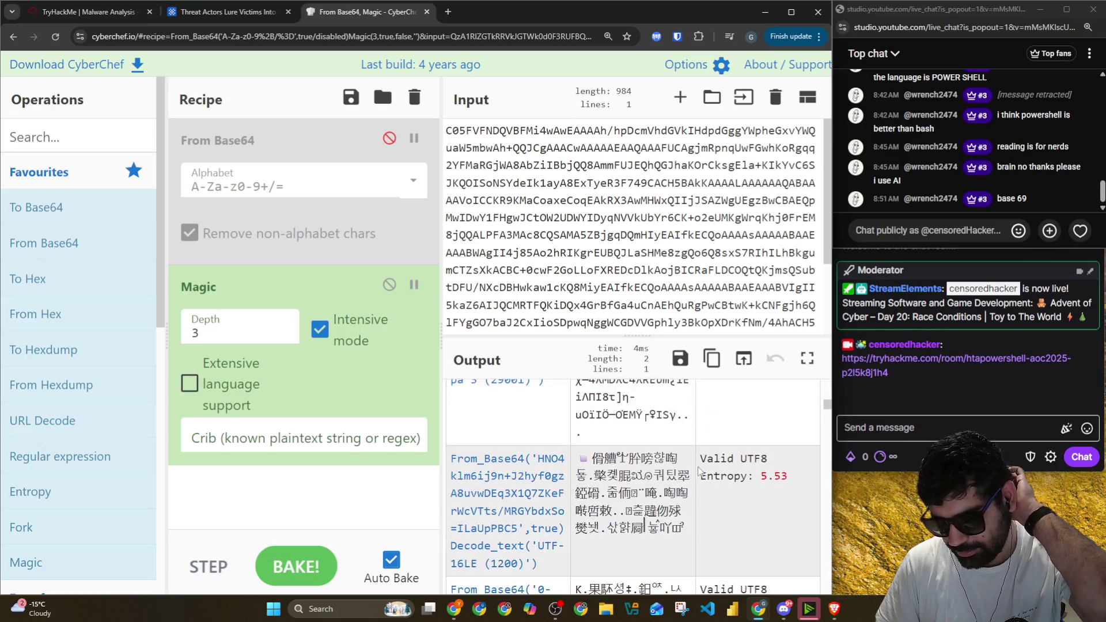
scroll(701, 469, "down", 8)
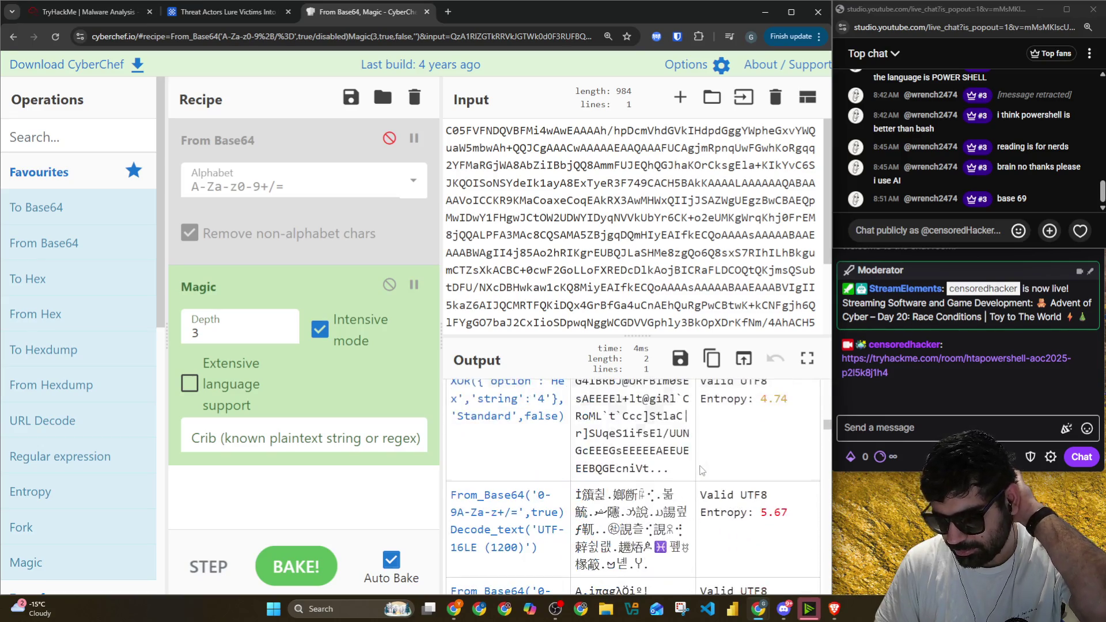
scroll(703, 467, "down", 10)
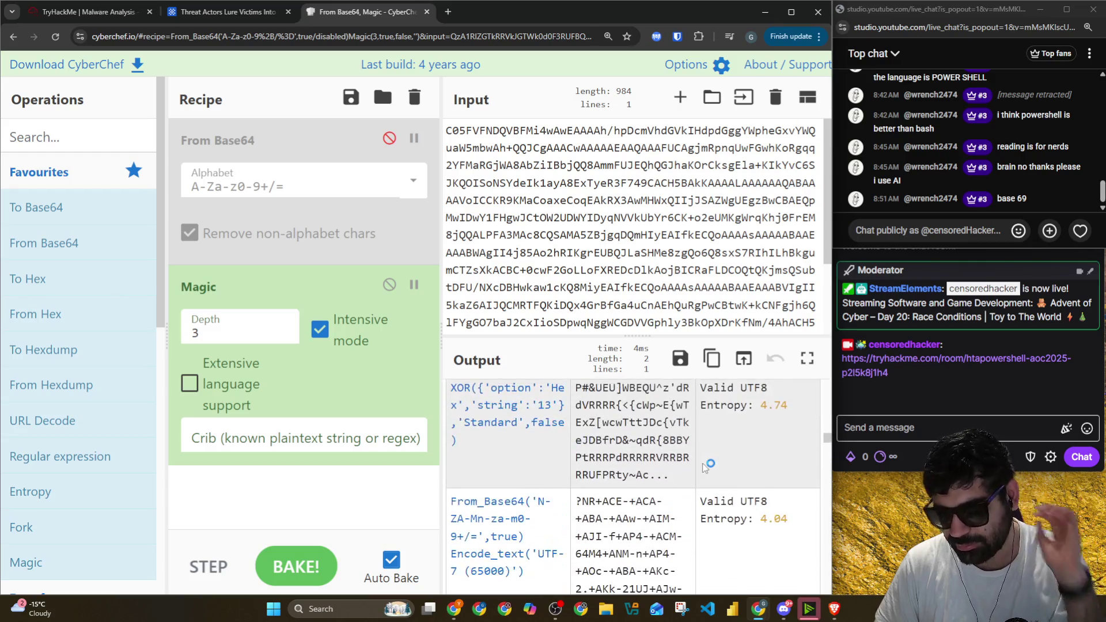
scroll(704, 467, "down", 10)
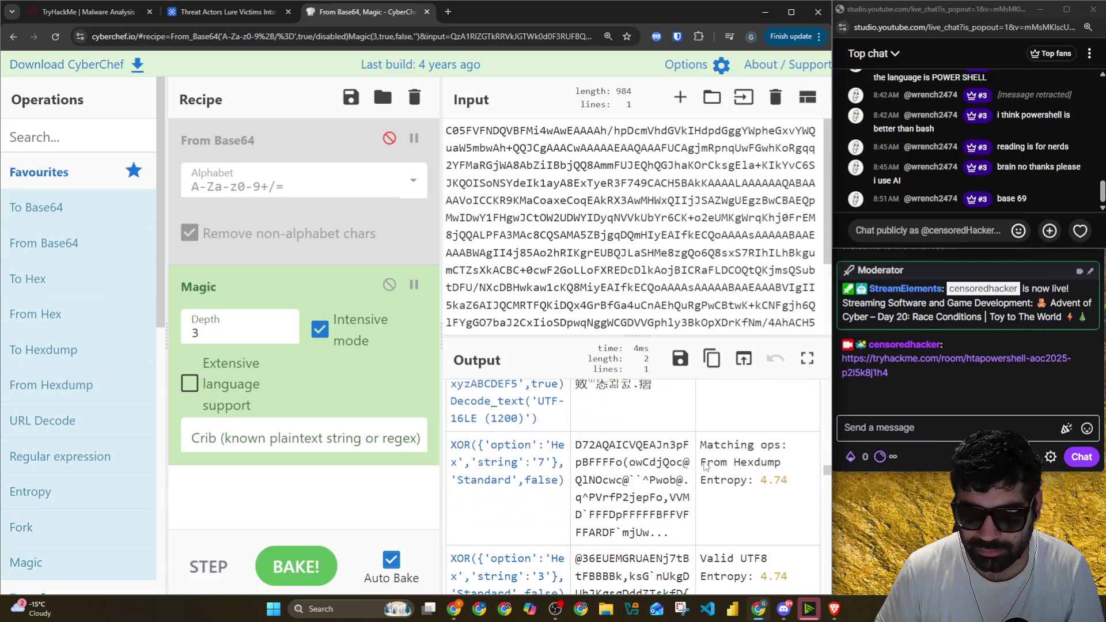
scroll(704, 467, "down", 10)
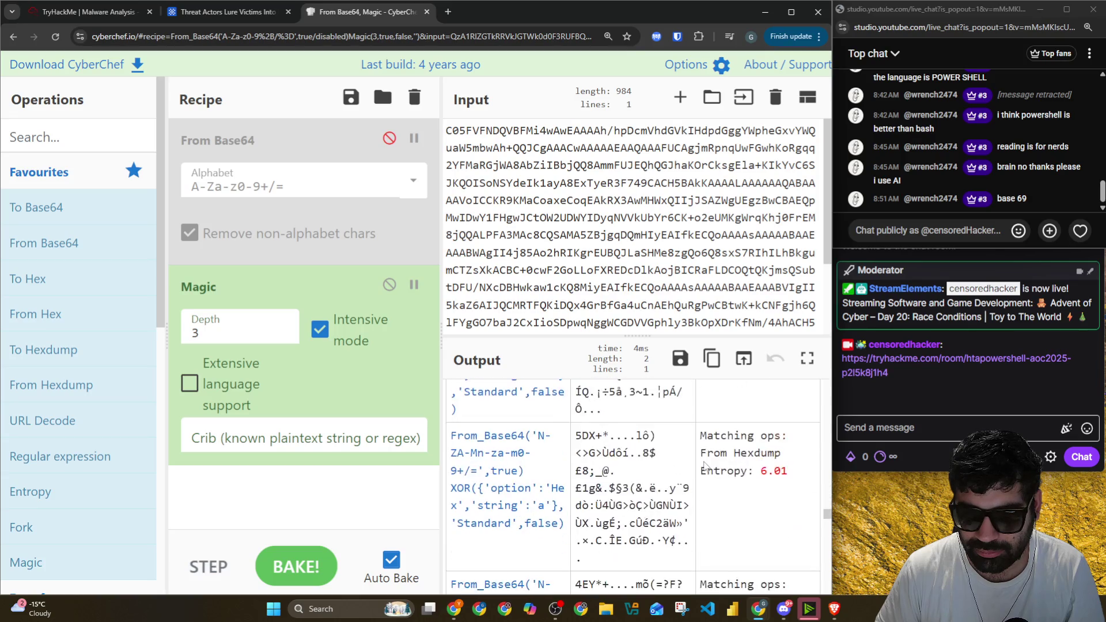
scroll(704, 465, "down", 10)
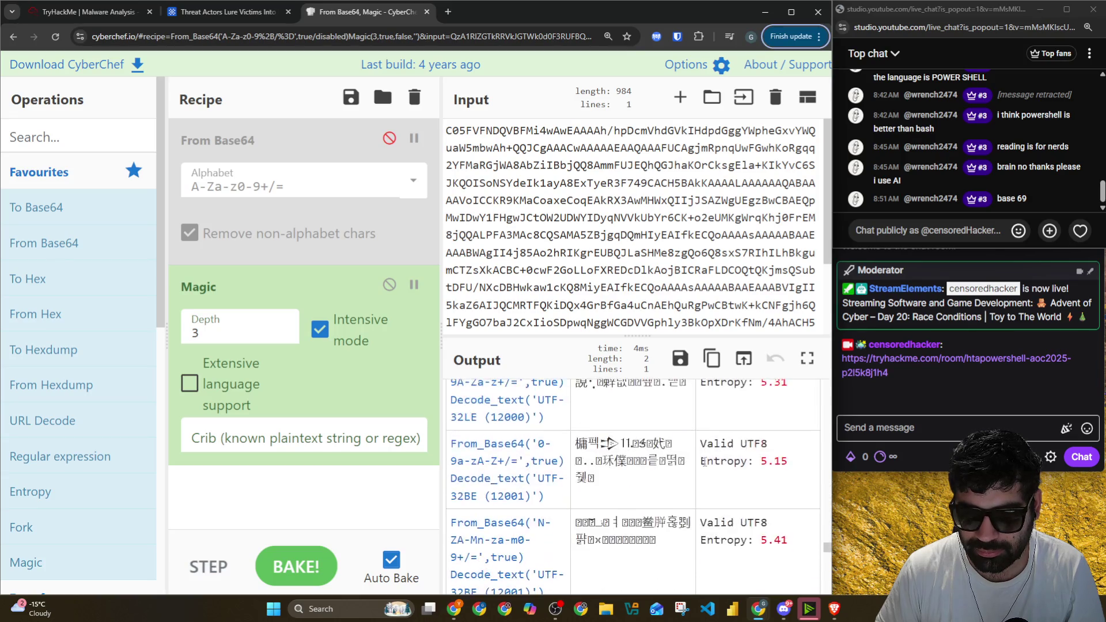
scroll(704, 461, "down", 10)
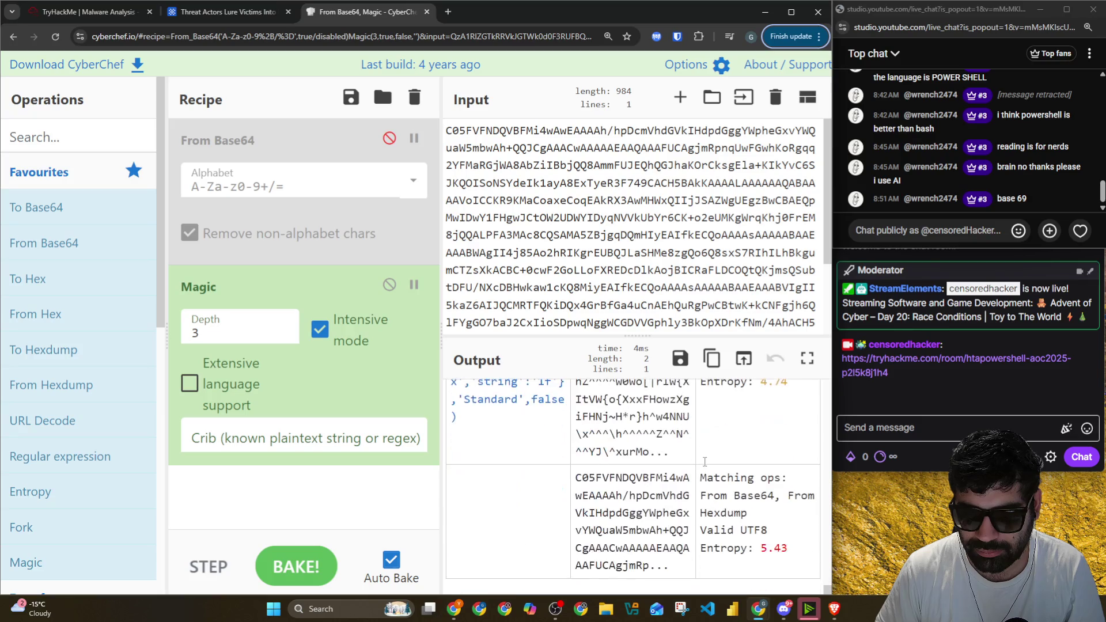
scroll(704, 461, "down", 5)
Step: Return to the AttackBox and clear the partial Base64 selection in Sublime Text
key("alt+Tab")
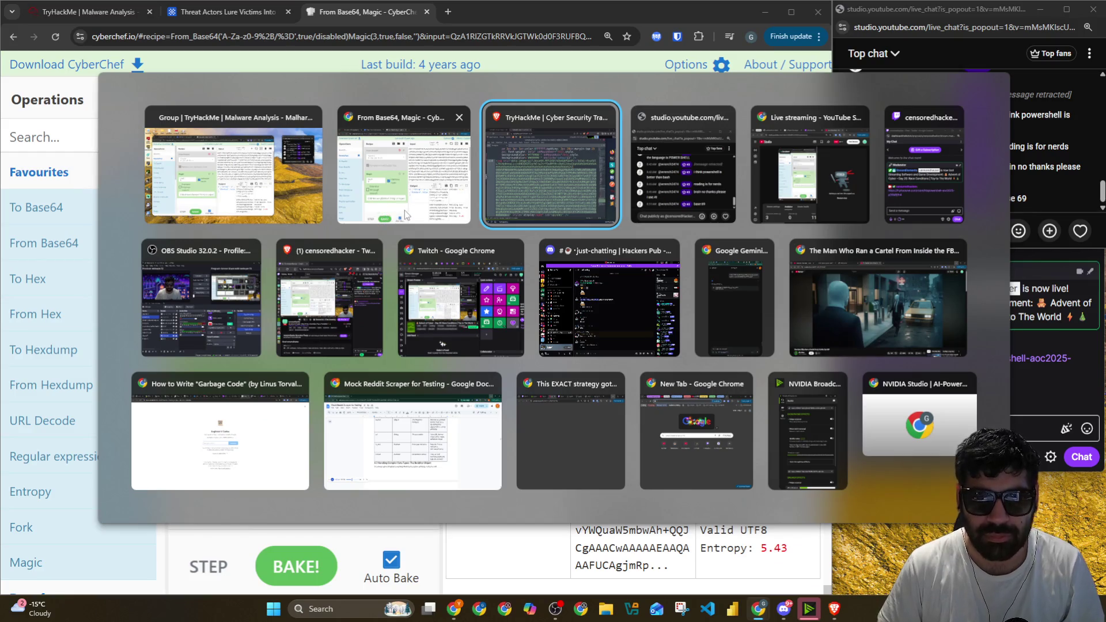
key("Escape")
key("alt+Tab")
key("Escape")
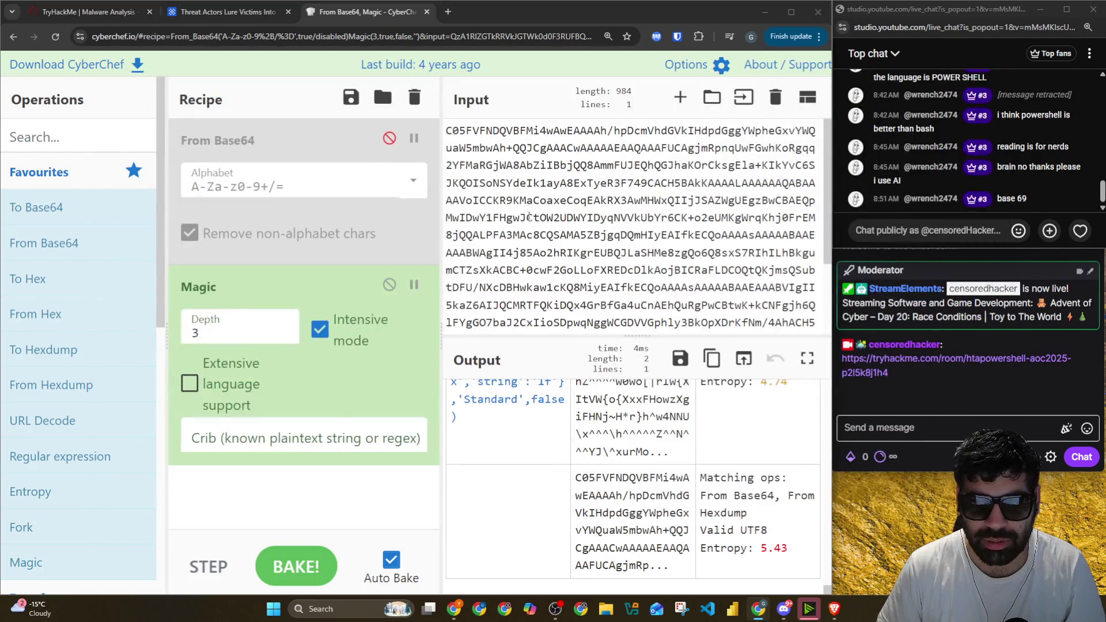
key("alt+Tab")
left_click(159, 531)
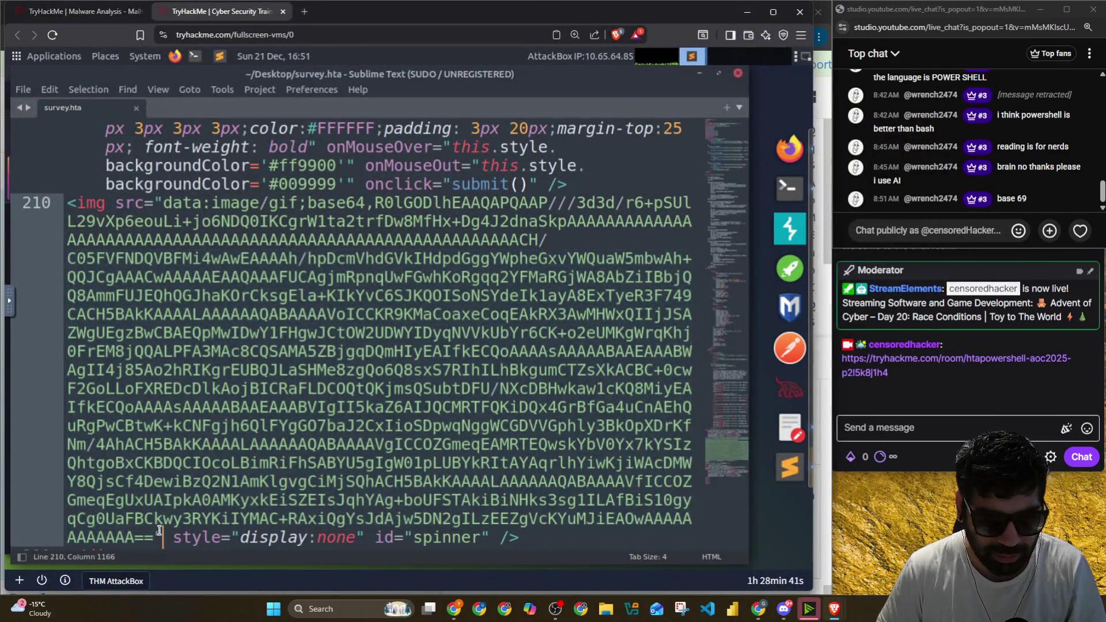
Step: Copy the full 1132-character Base64 string starting R0lGOD and select CyberChef's existing input
mouse_move(156, 538)
left_mouse_down()
mouse_move(265, 274)
mouse_move(334, 242)
mouse_move(216, 221)
mouse_move(539, 202)
mouse_move(372, 203)
left_mouse_up()
right_click(416, 203)
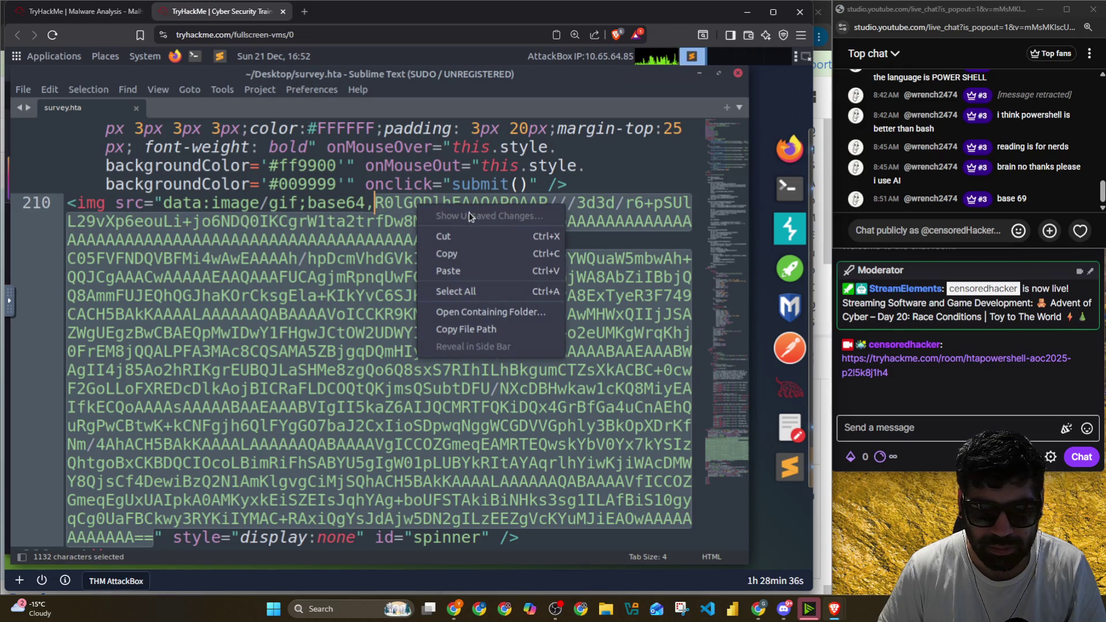
left_click(465, 251)
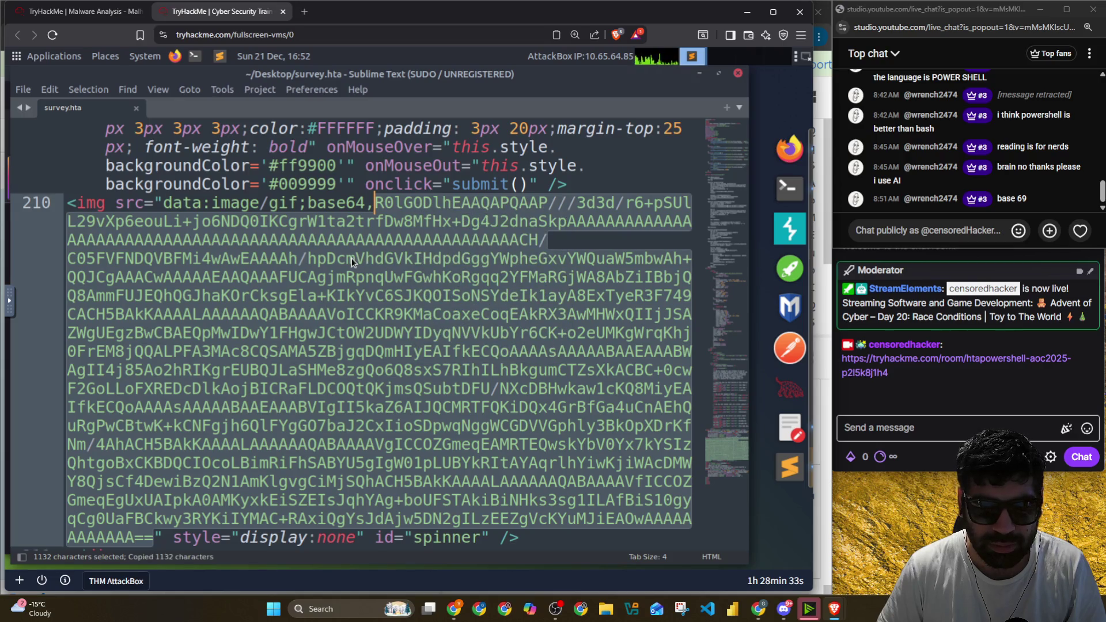
key("alt+Tab")
triple_click(495, 232)
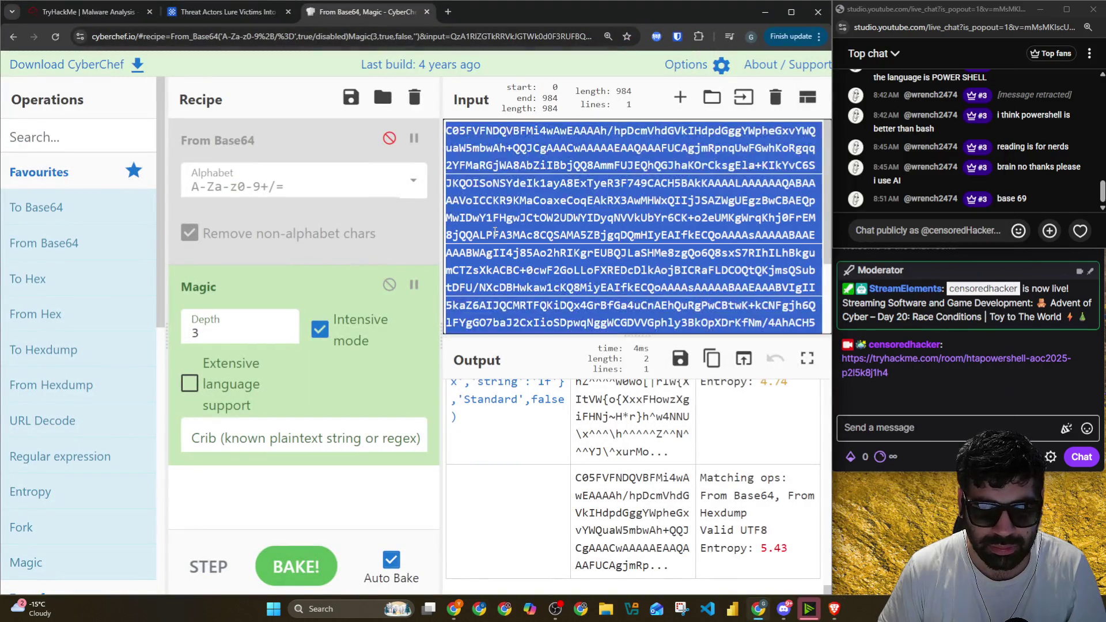
Step: Replace the input with the full Base64 so Magic reports image/gif, then add a second Magic
key("ctrl+v")
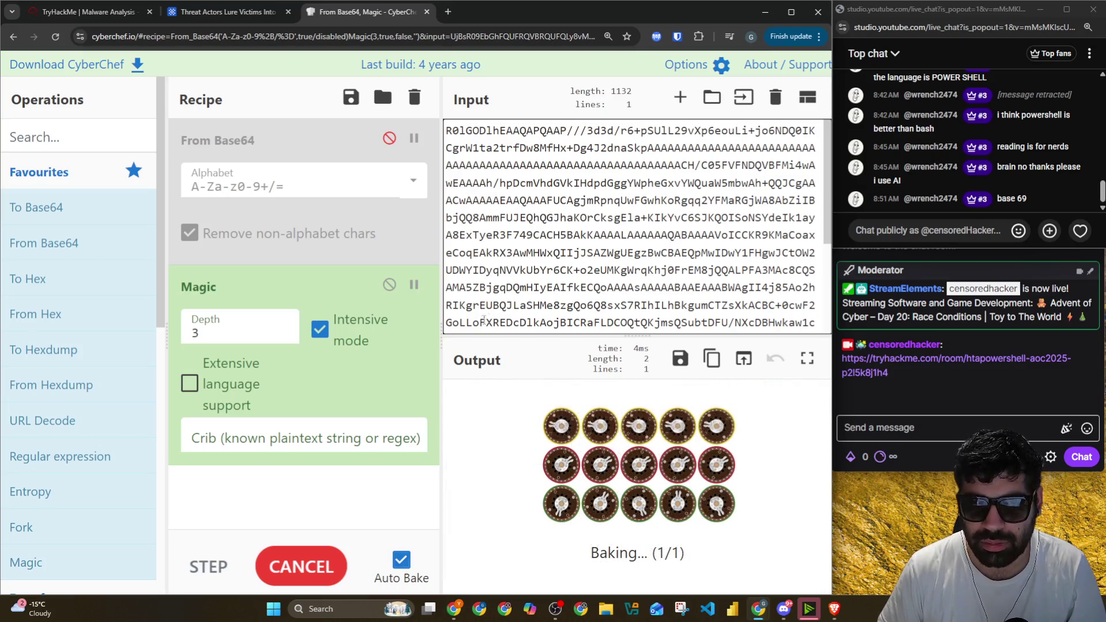
key("ctrl+0")
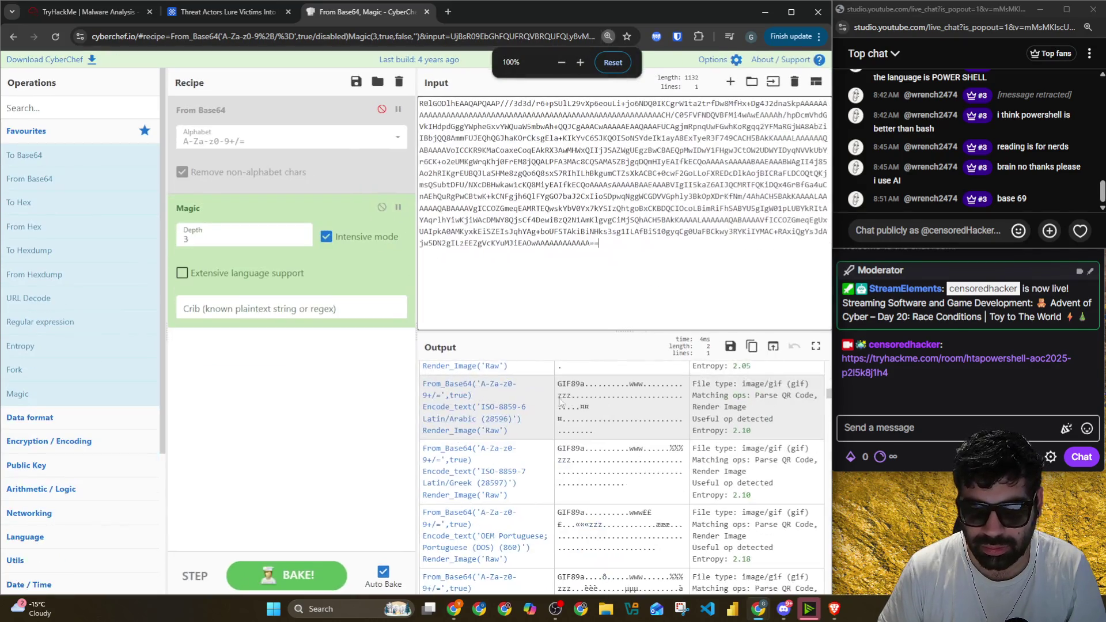
scroll(599, 406, "up", 5)
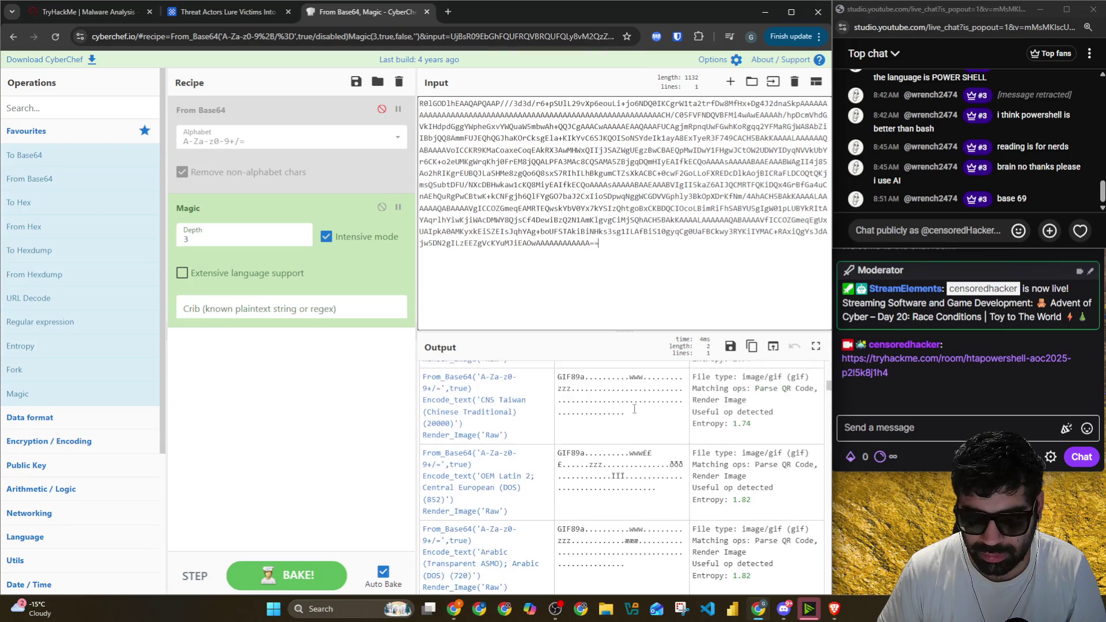
scroll(635, 409, "up", 5)
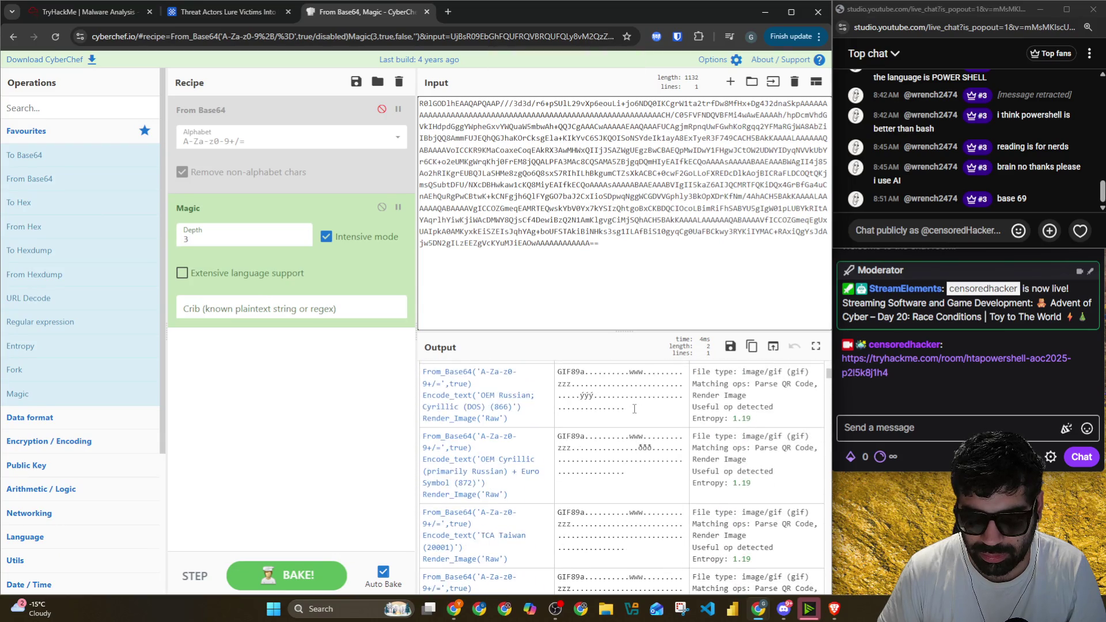
scroll(634, 409, "up", 3)
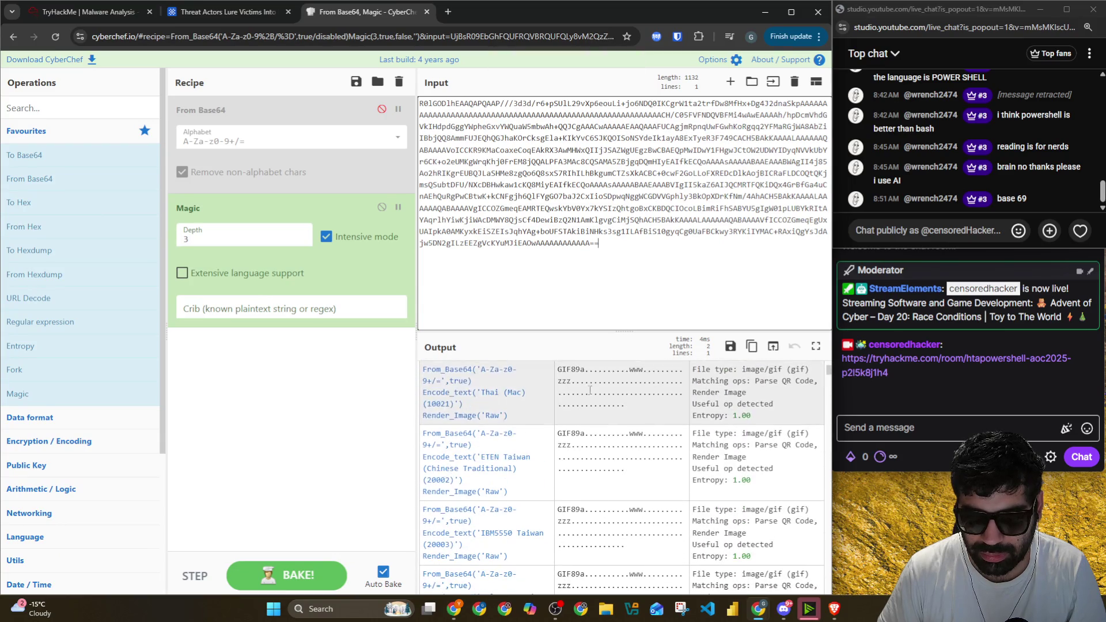
double_click(47, 396)
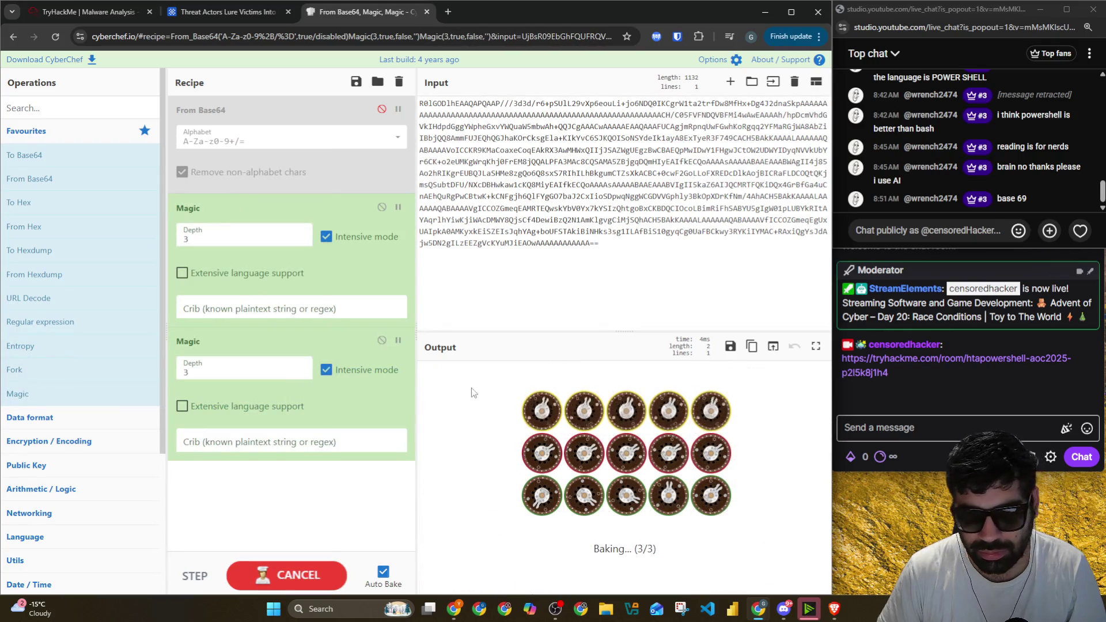
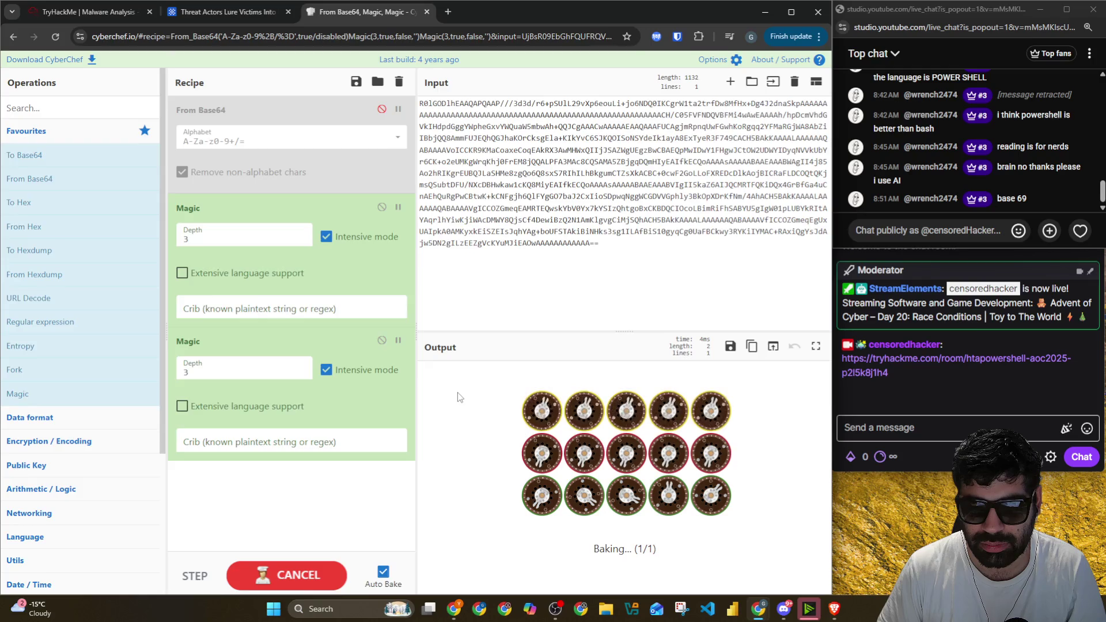
Step: Zoom in on the CyberChef recipe page and bring up the window switcher
key("ctrl+plus")
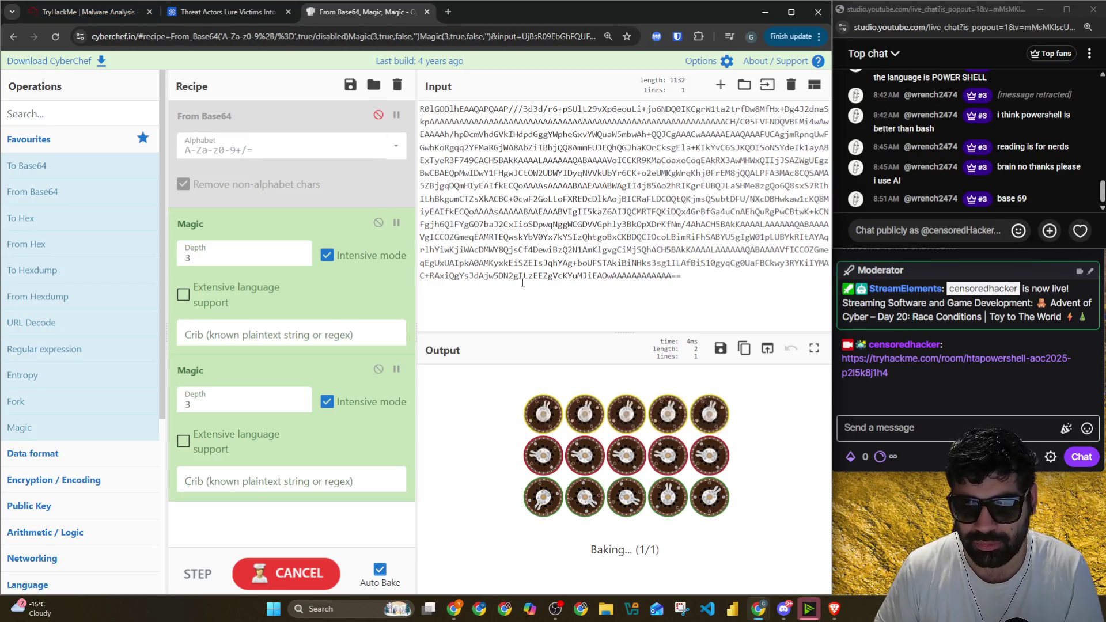
key("alt+Tab")
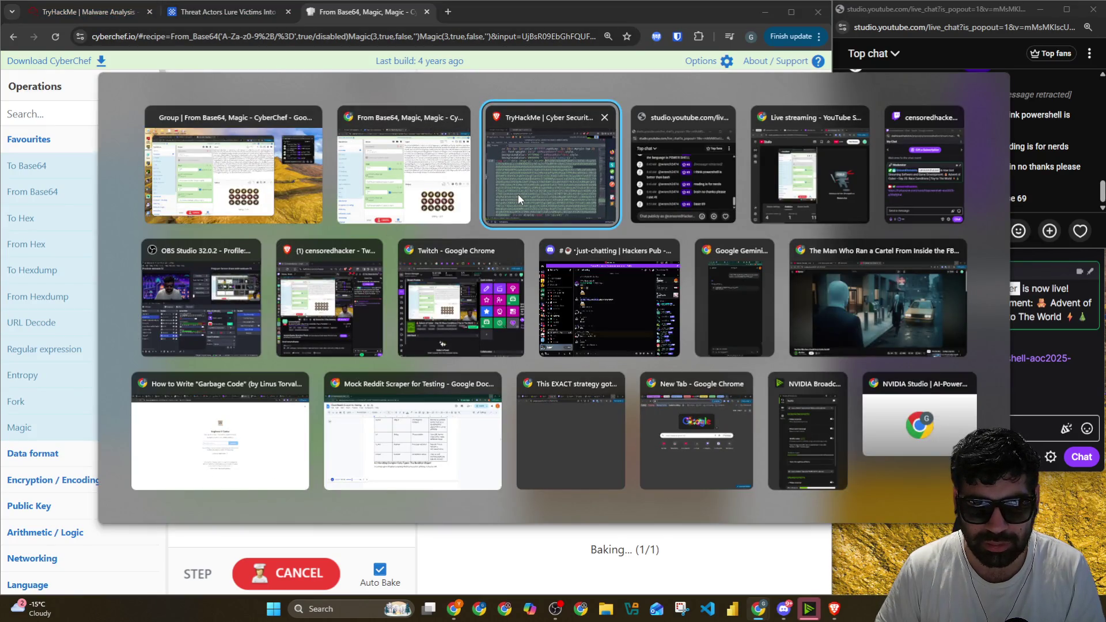
Step: In survey.hta on the AttackBox, highlight the hidden spinner image's style and id, and the thank-you line
left_click(517, 194)
scroll(259, 276, "down", 2)
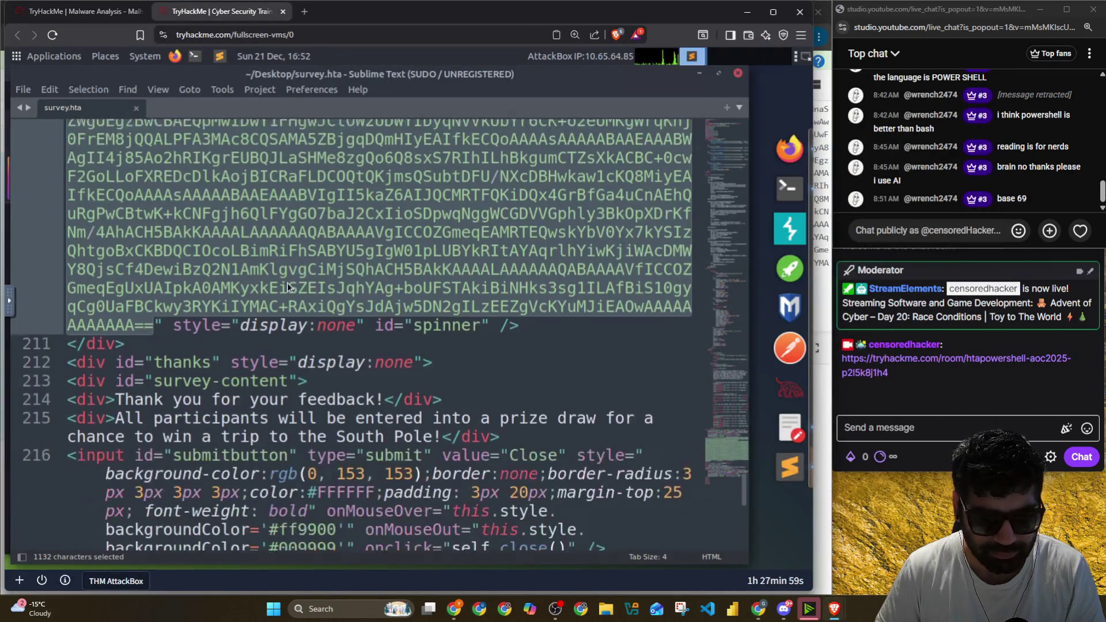
left_click_drag(278, 314, 487, 317)
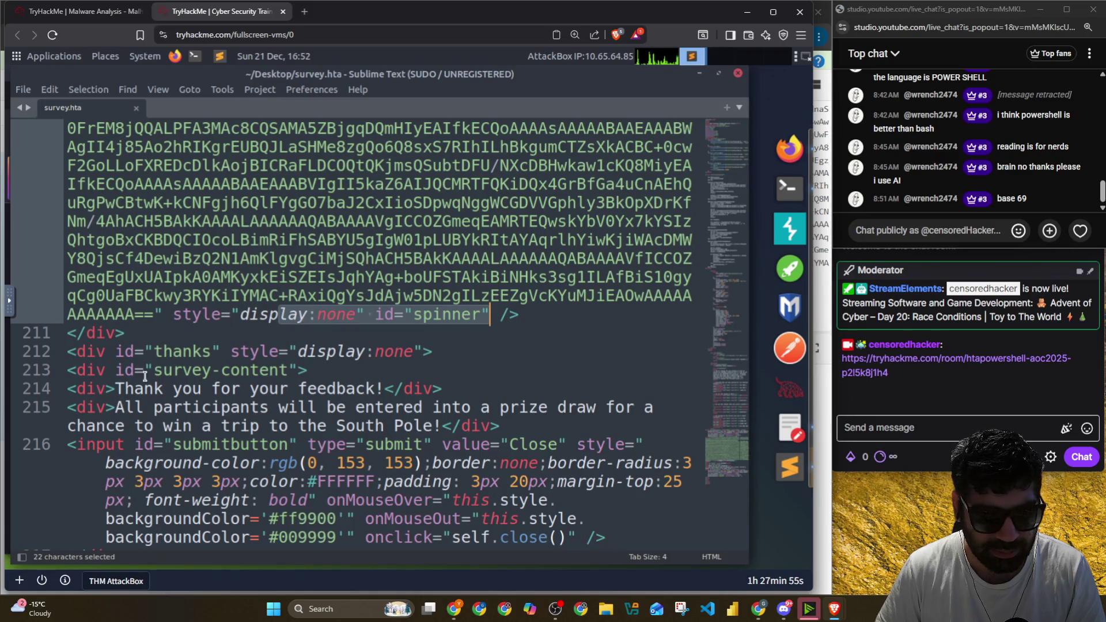
left_click_drag(135, 388, 305, 389)
Step: Scroll through the rest of survey.hta, then bring up the window switcher to return to CyberChef
scroll(173, 368, "down", 1)
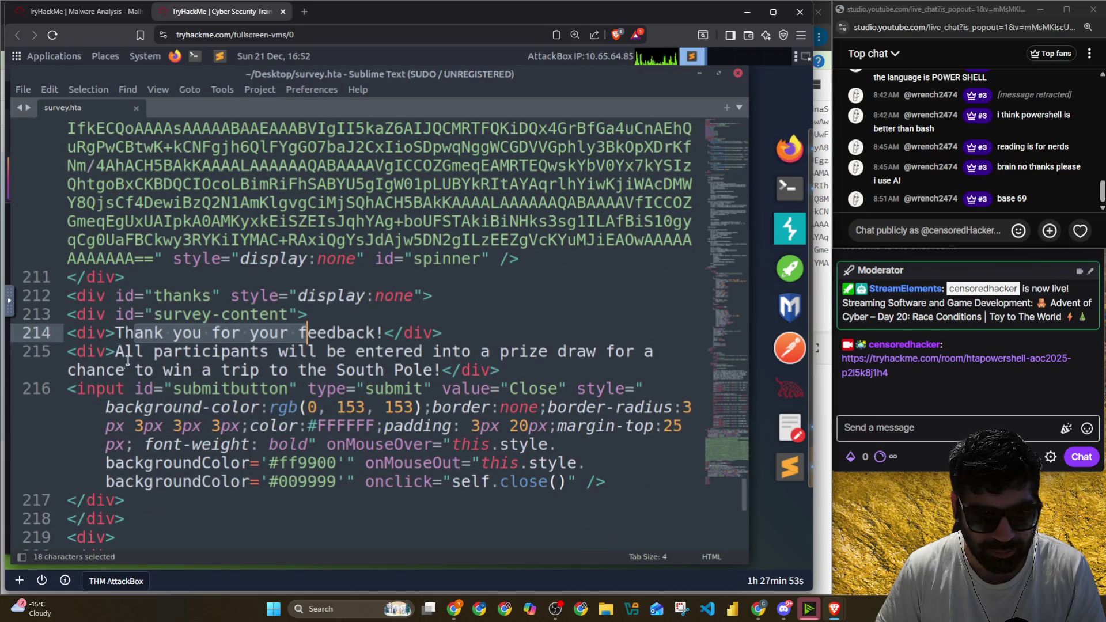
scroll(290, 386, "down", 2)
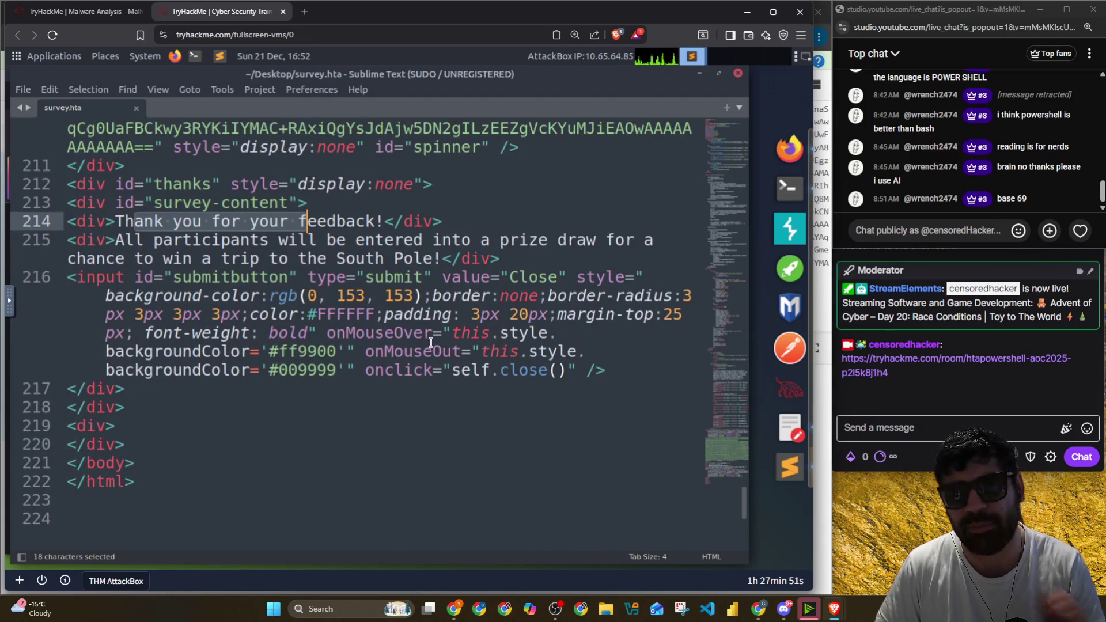
scroll(430, 342, "up", 15)
scroll(445, 344, "down", 5)
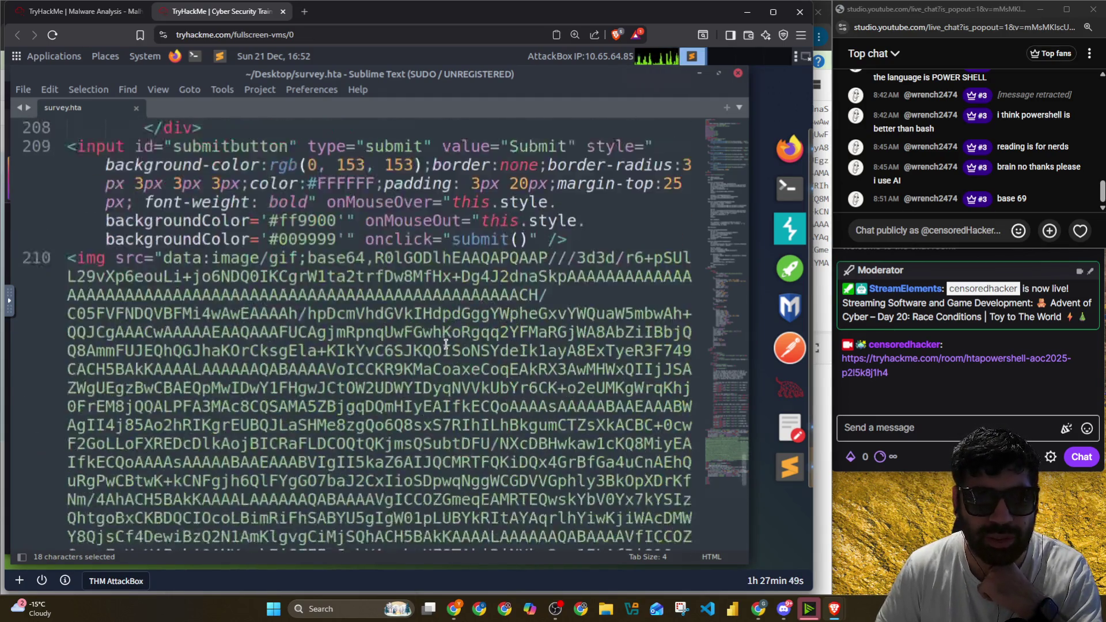
scroll(446, 343, "down", 1)
scroll(446, 344, "up", 10)
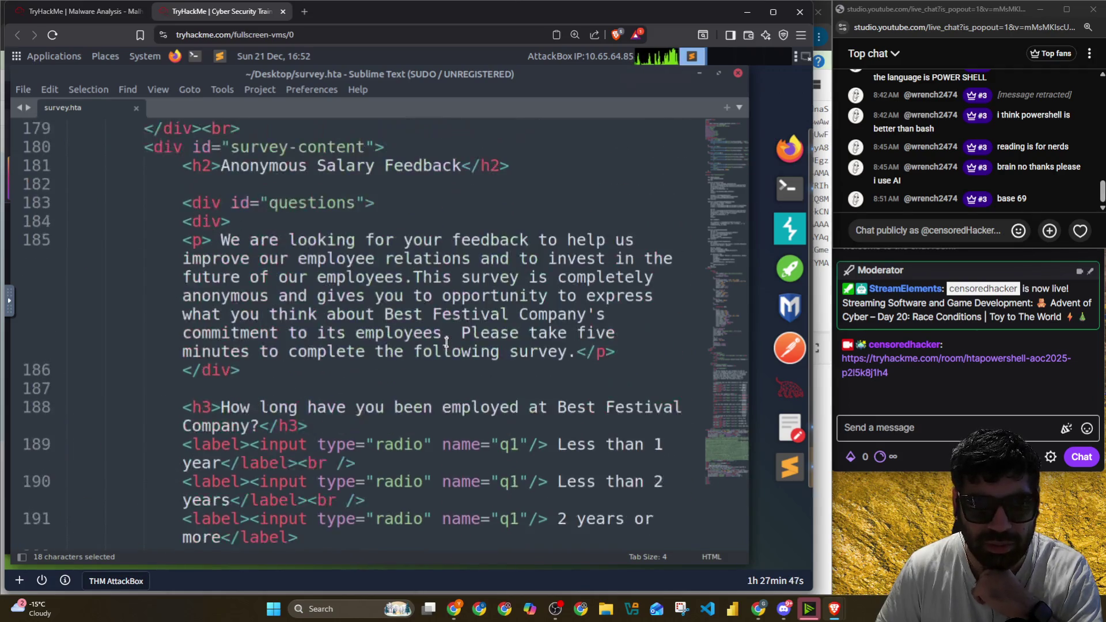
scroll(447, 342, "up", 13)
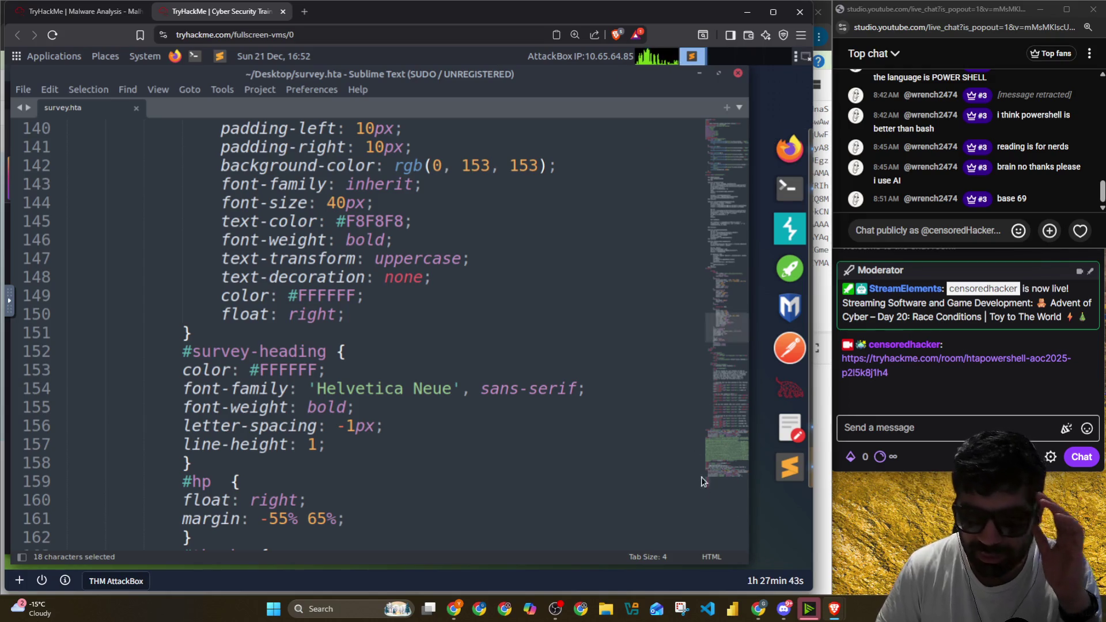
key("alt+Tab")
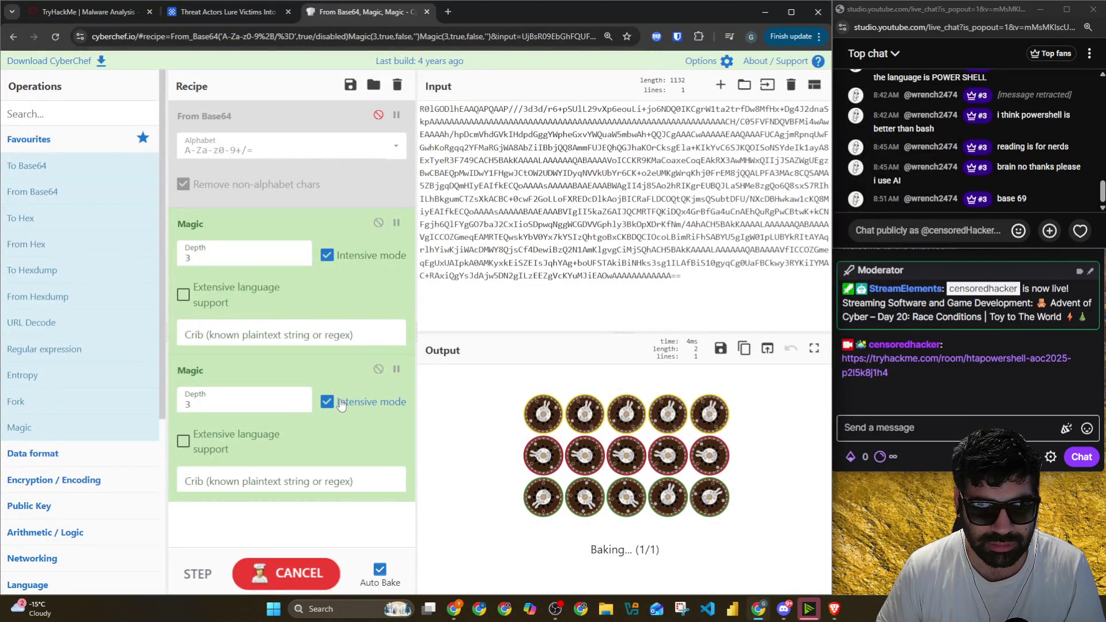
Step: Turn off Intensive mode and disable both Magic operations in the recipe
left_click(340, 404)
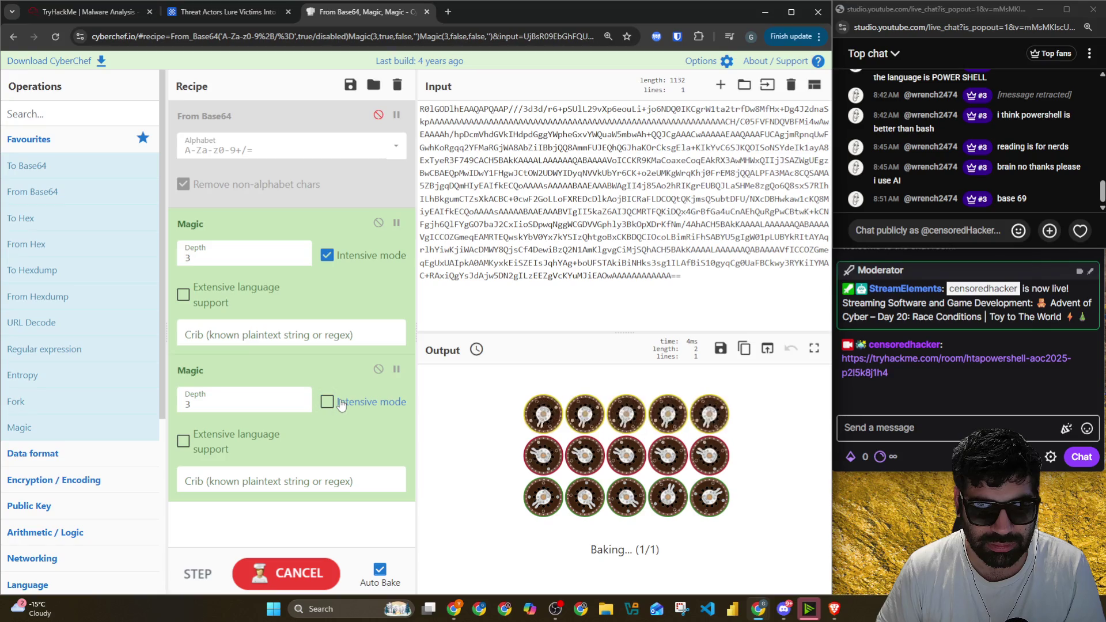
left_click(379, 370)
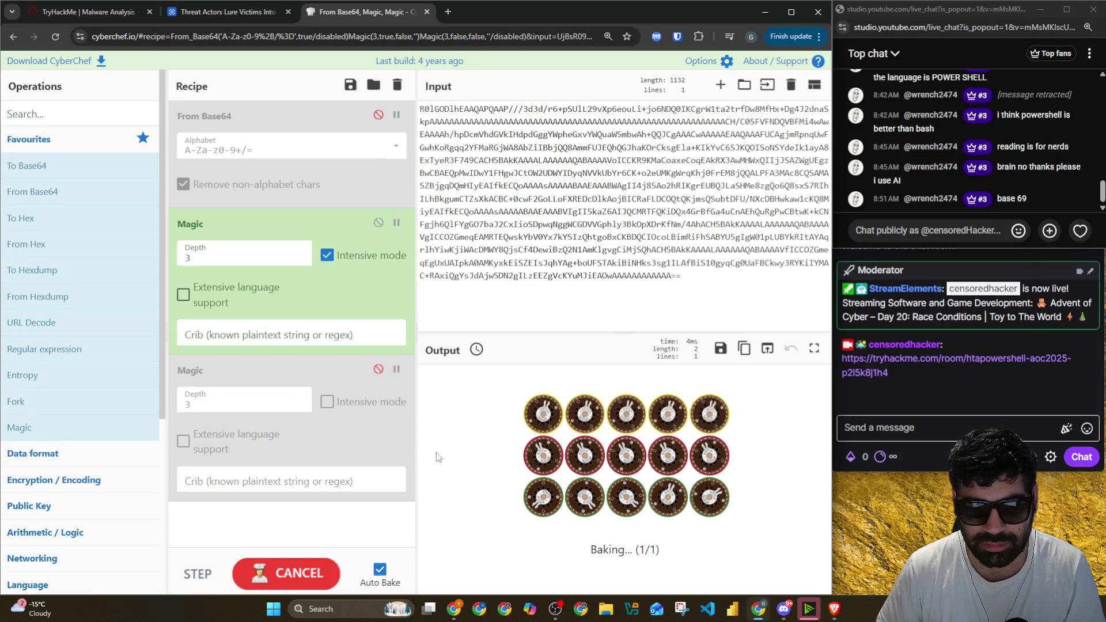
left_click(379, 224)
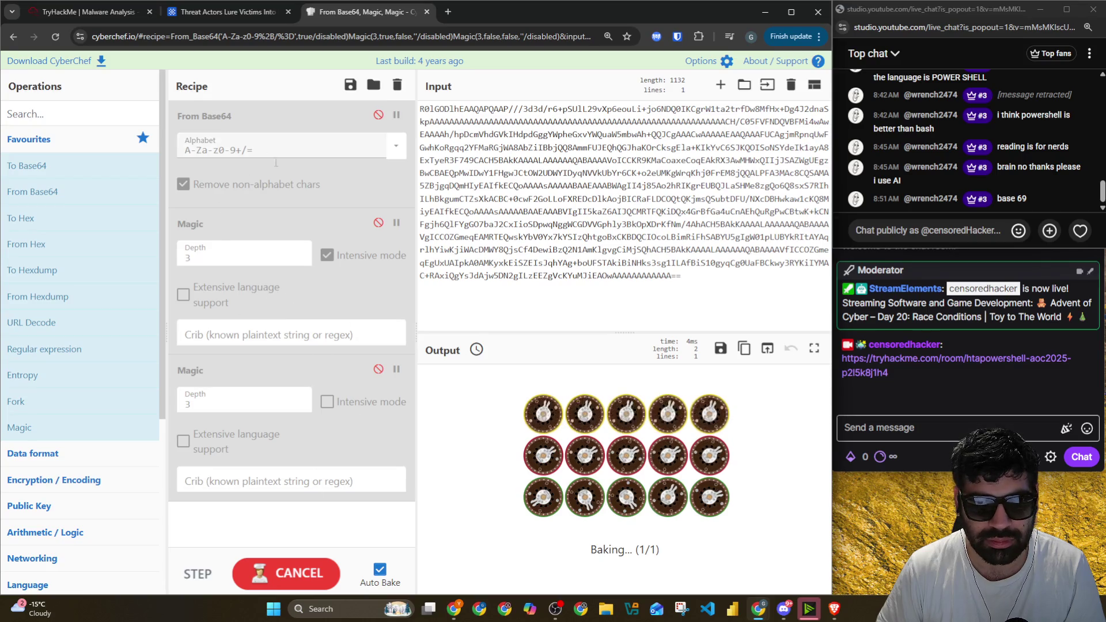
Step: Clear the recipe and add From Base64 as its only operation
left_click(396, 84)
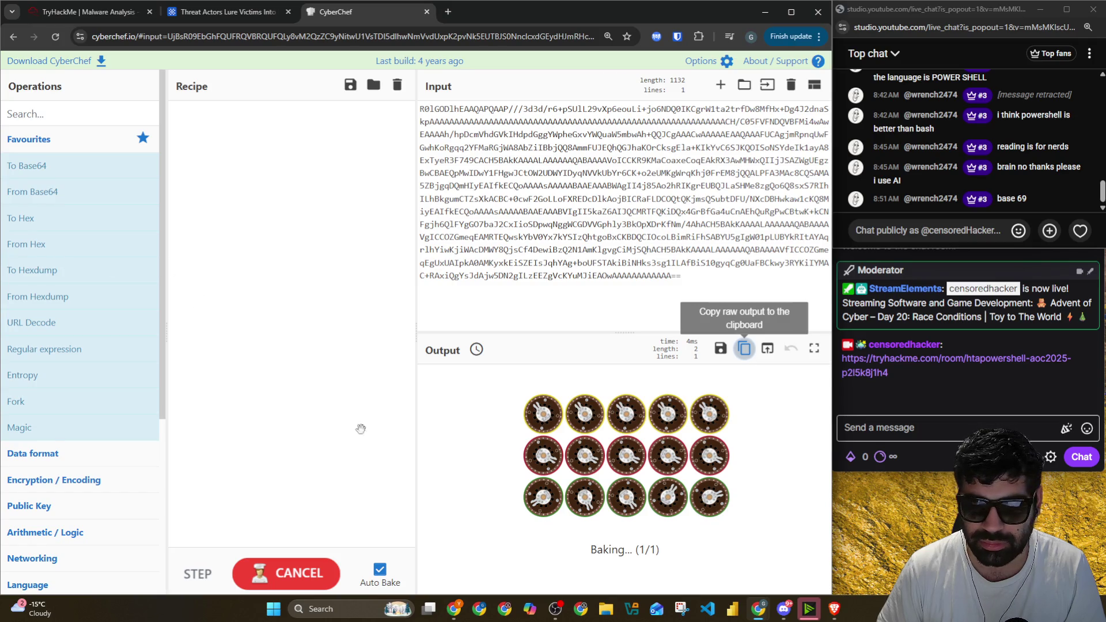
left_click(698, 277)
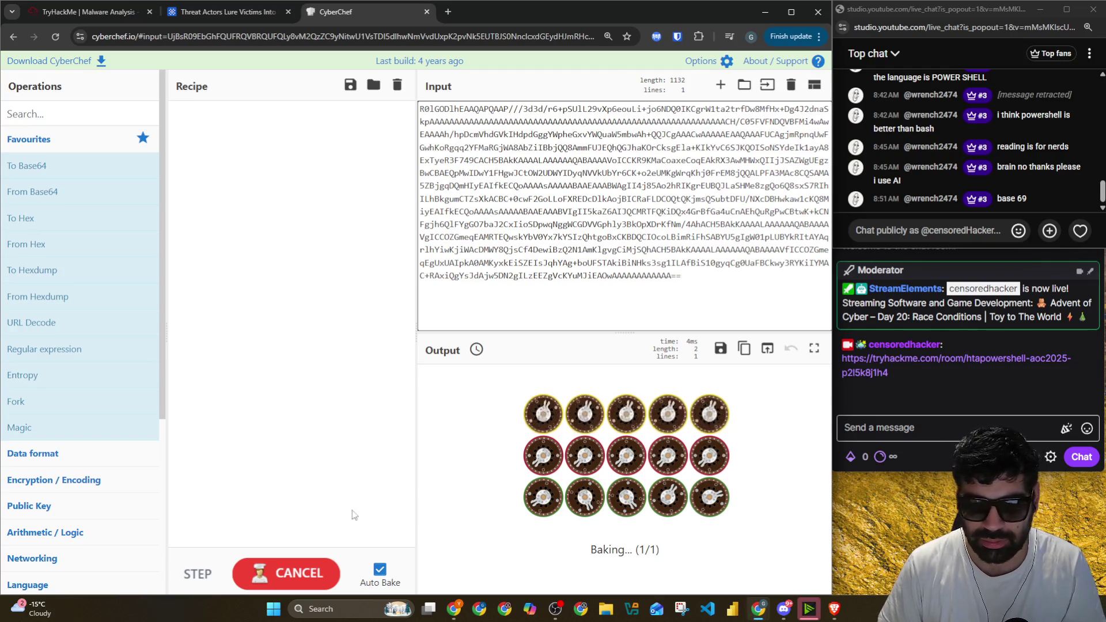
left_click_drag(64, 191, 237, 166)
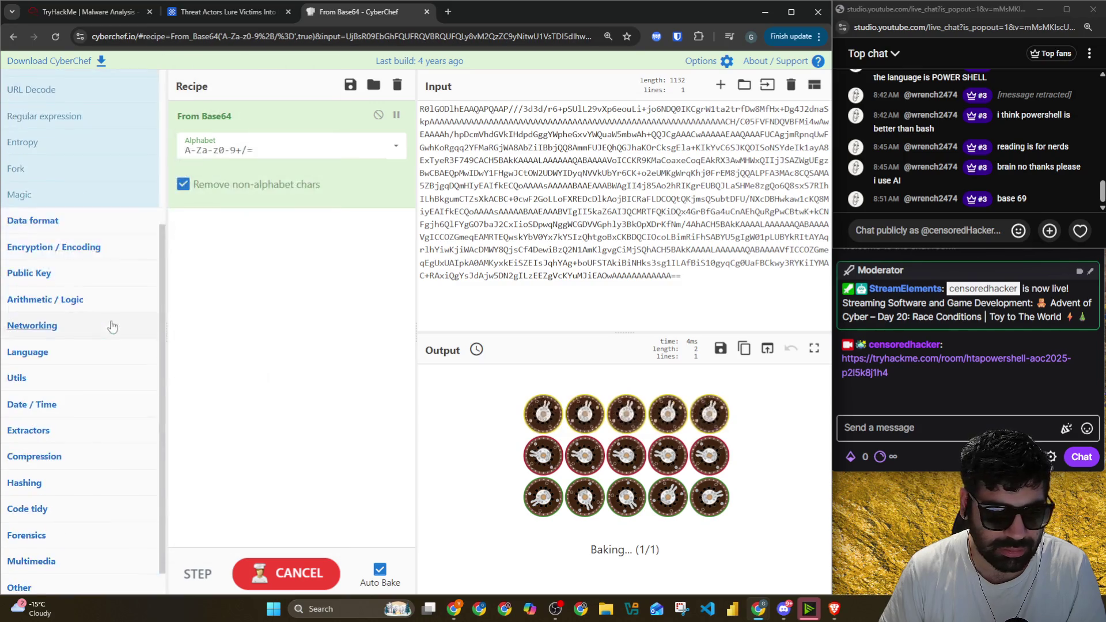
Step: Search 'base', add two To Base32 steps after From Base64, and rerun the recipe
left_click(55, 118)
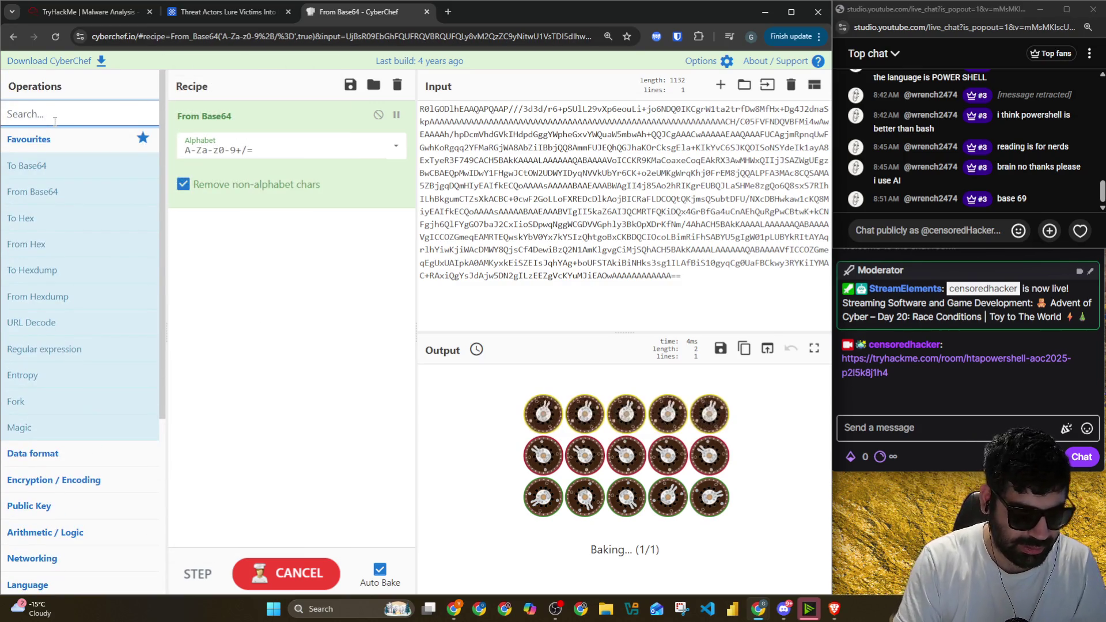
type("base")
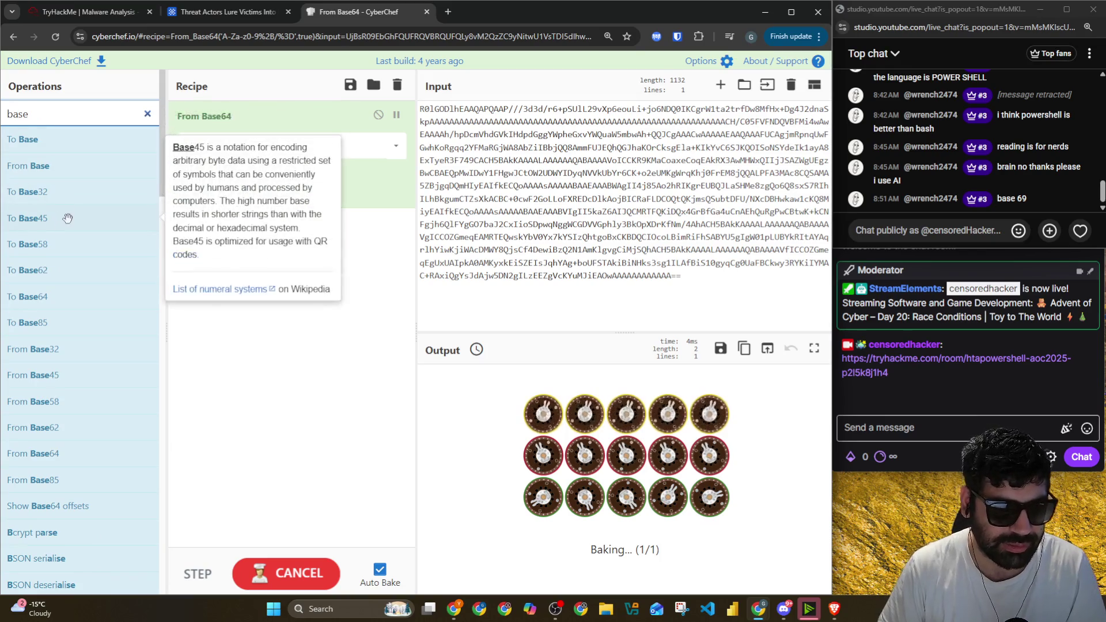
double_click(30, 193)
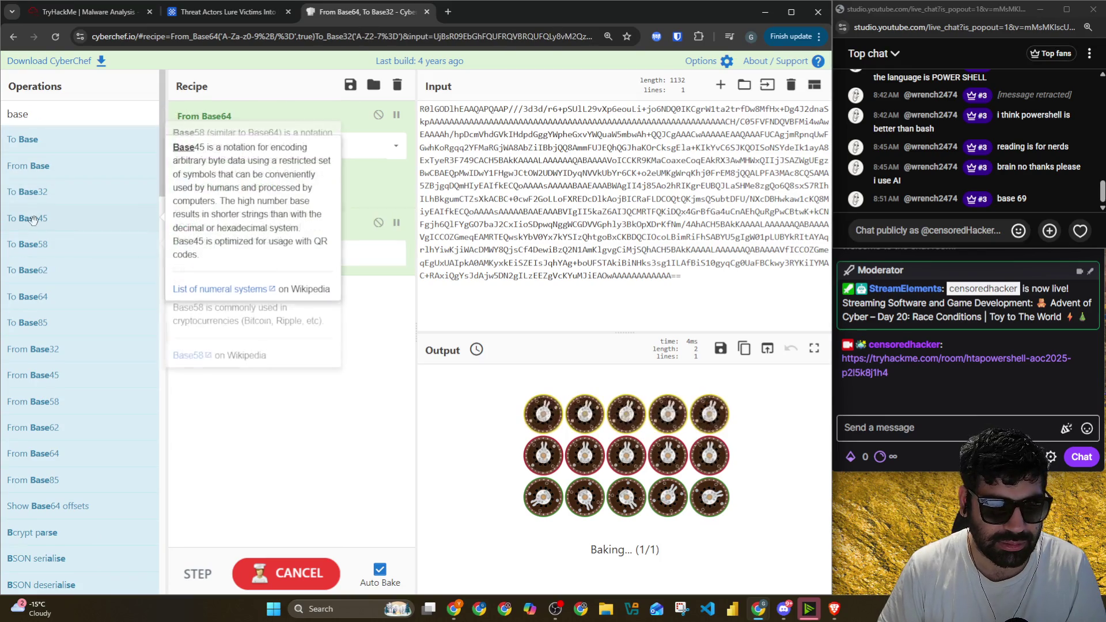
left_click_drag(30, 198, 222, 288)
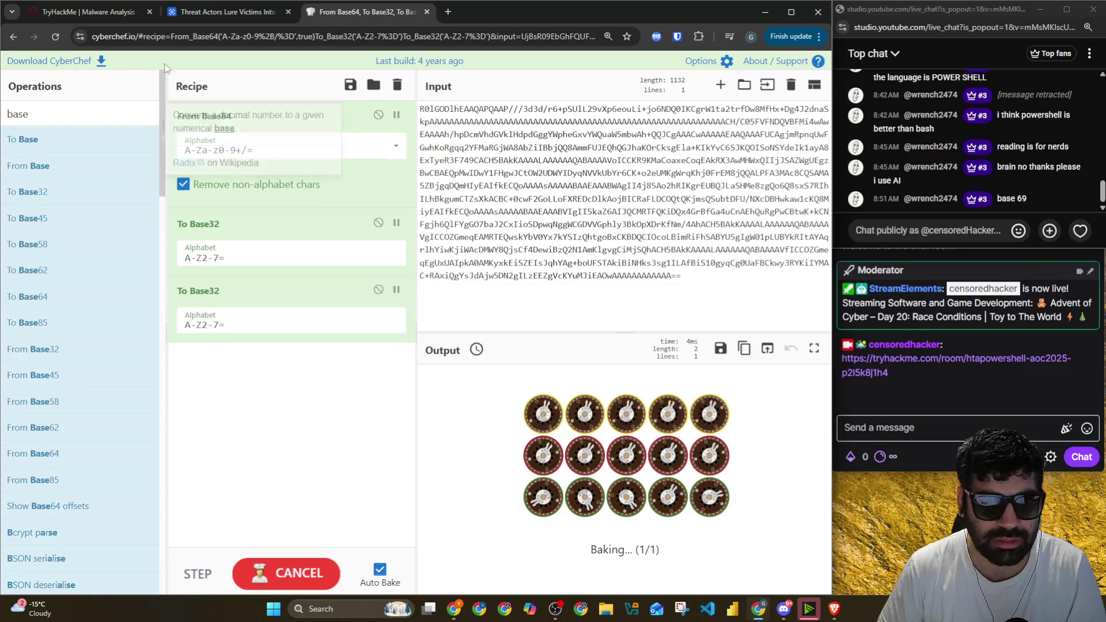
left_click(490, 189)
key("ctrl+a")
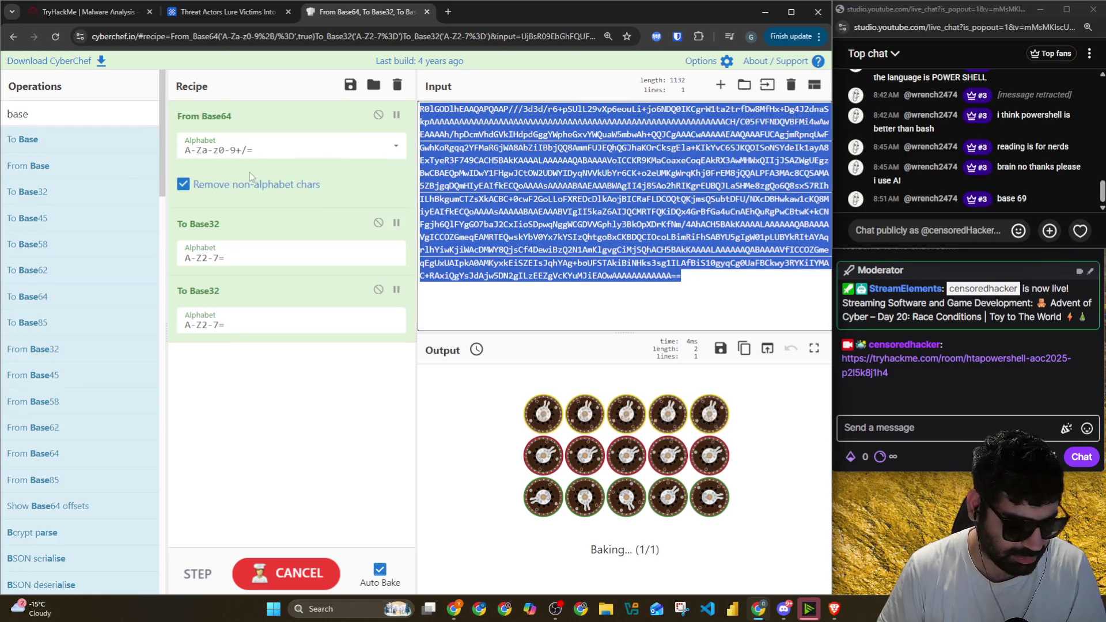
left_click(55, 37)
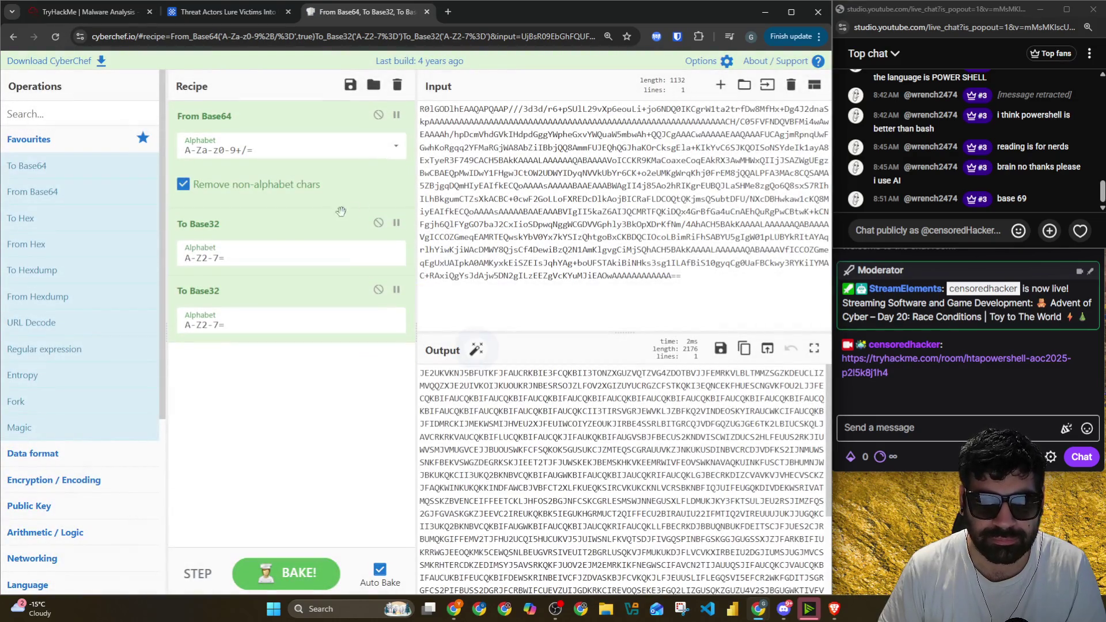
Step: Remove both To Base32 steps from the recipe
scroll(438, 403, "down", 3)
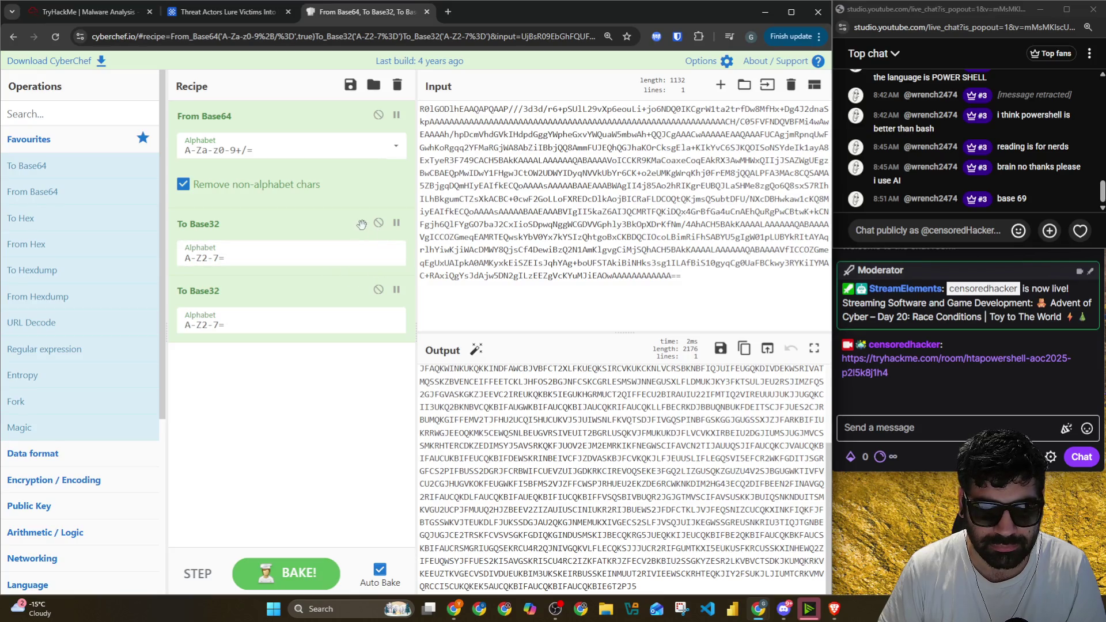
left_click_drag(361, 224, 26, 282)
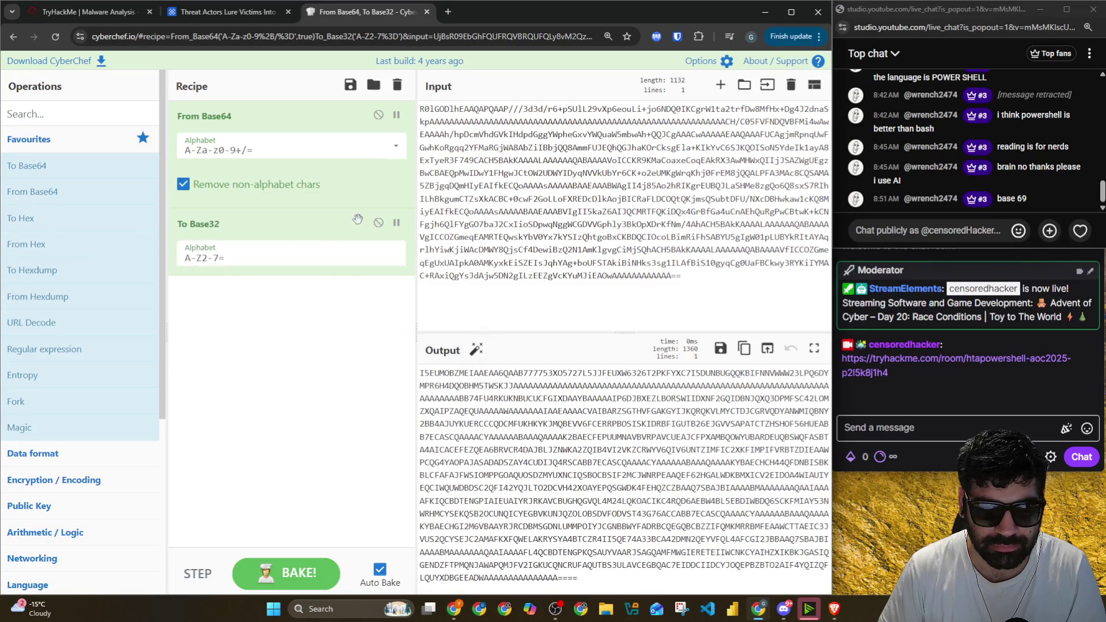
left_click_drag(358, 219, 23, 218)
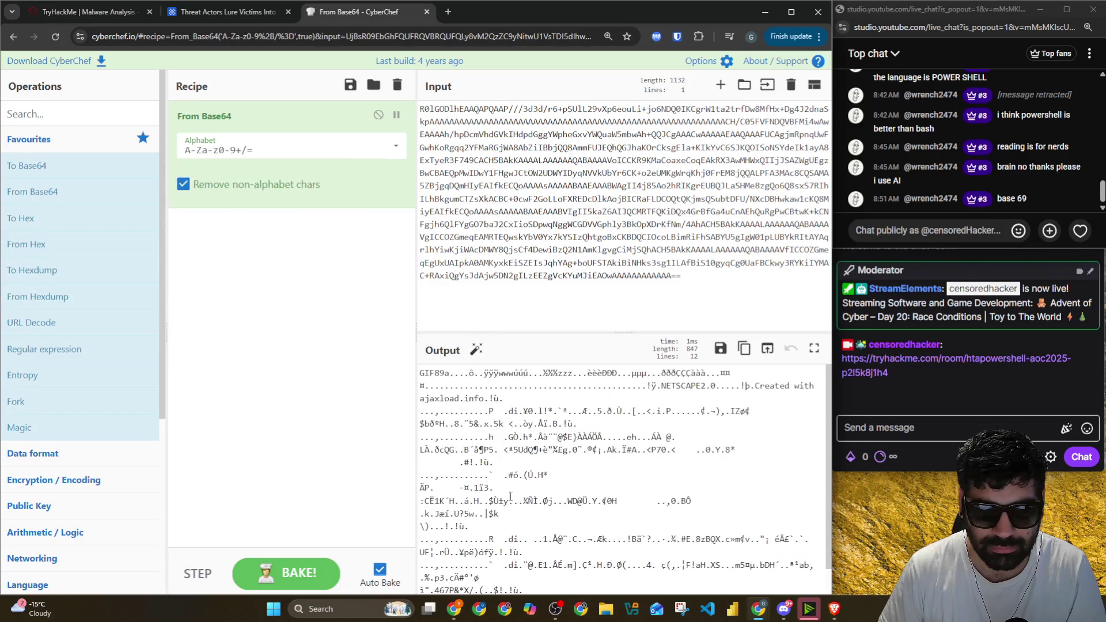
Step: Stack two more From Base64 steps, disable the second one, then clear the recipe
scroll(496, 493, "down", 1)
mouse_move(54, 192)
left_mouse_down()
mouse_move(282, 275)
mouse_move(317, 305)
left_mouse_up()
left_click_drag(45, 192, 295, 361)
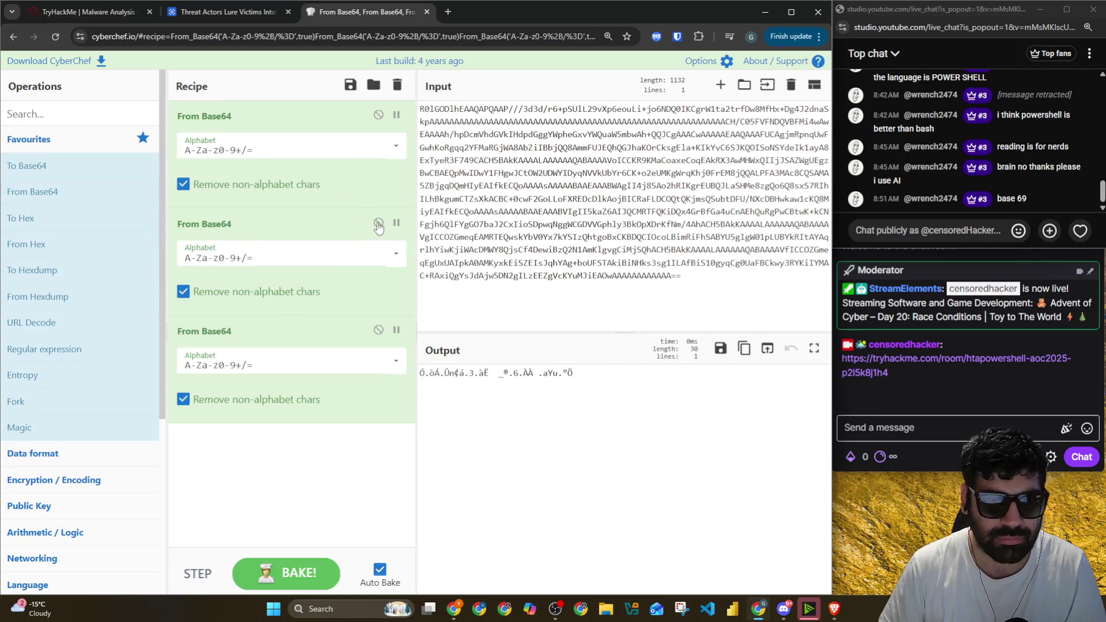
left_click(378, 223)
left_click(396, 85)
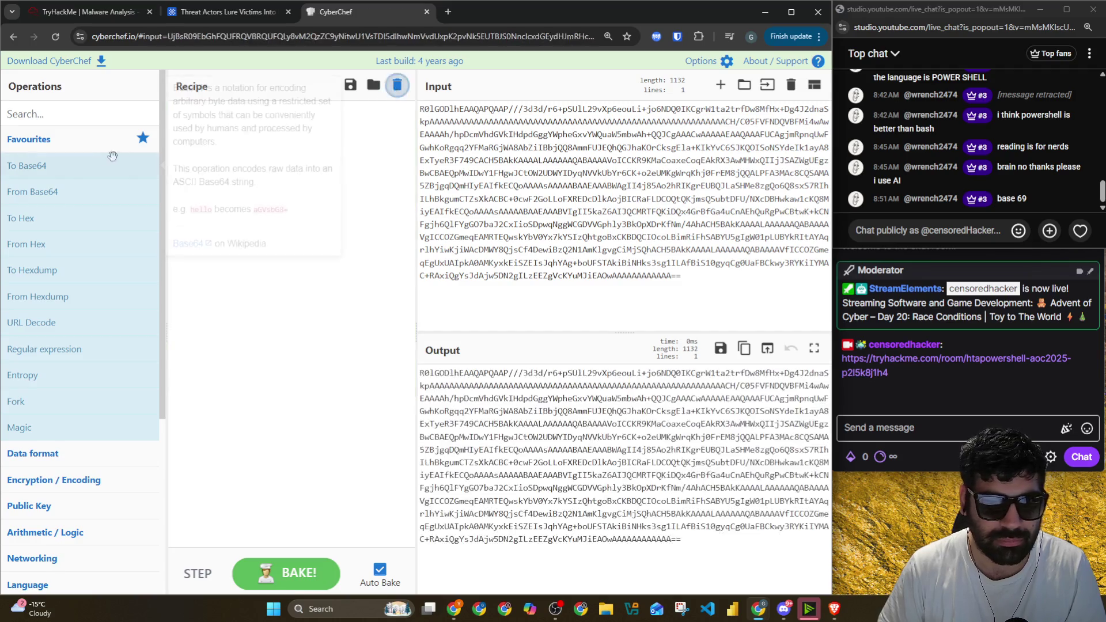
Step: Search 'fr' and try From Base32 and From Base58 decodings, removing each afterwards
left_click(70, 114)
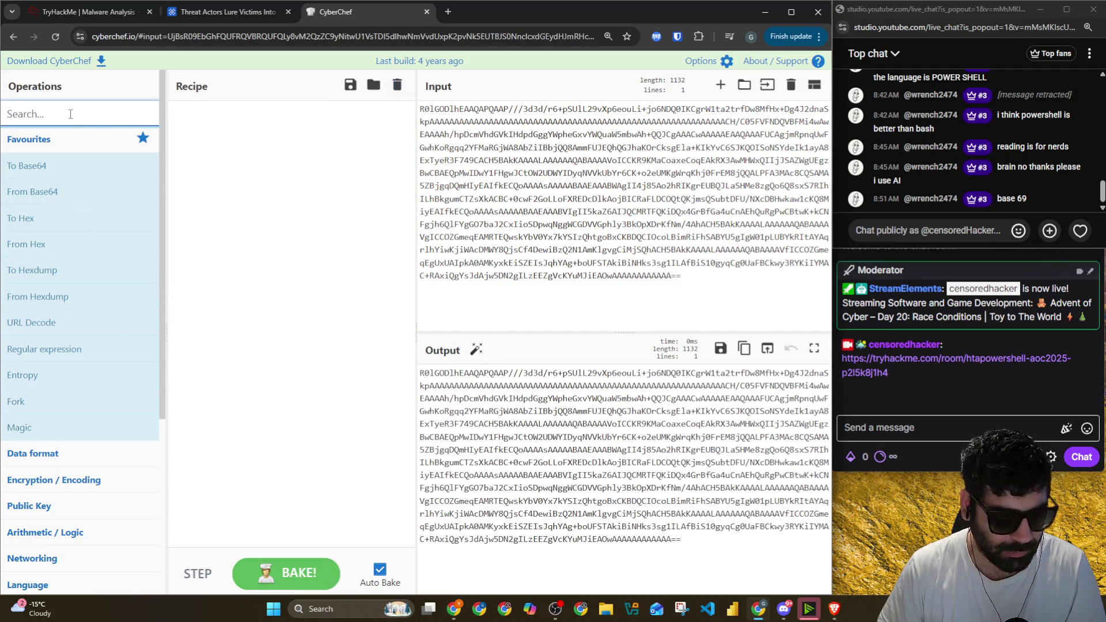
type("fr")
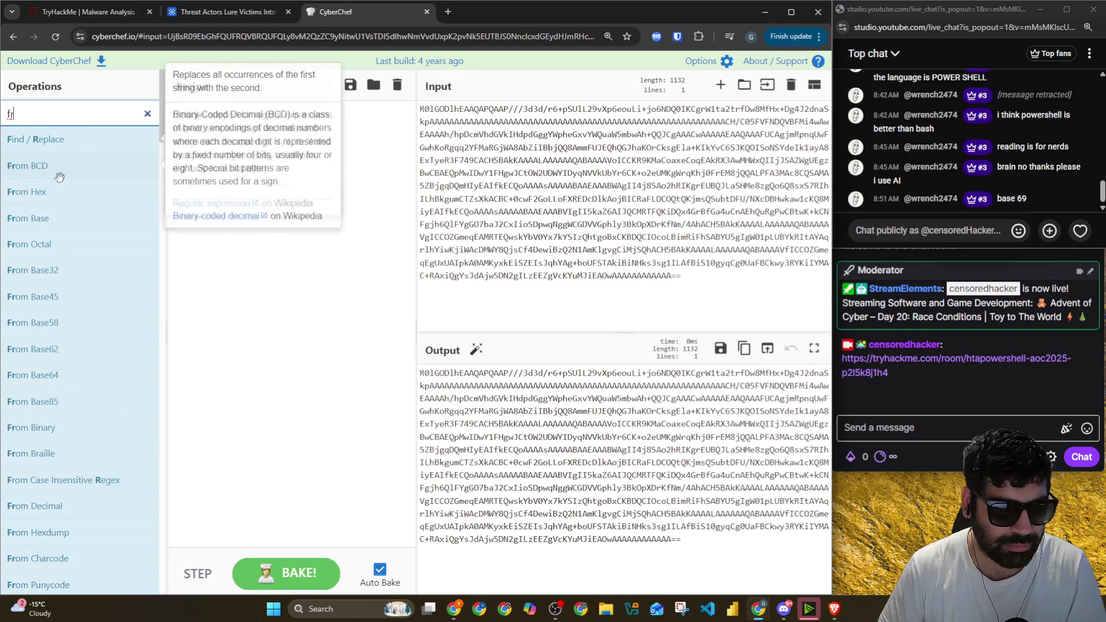
left_click_drag(75, 271, 246, 274)
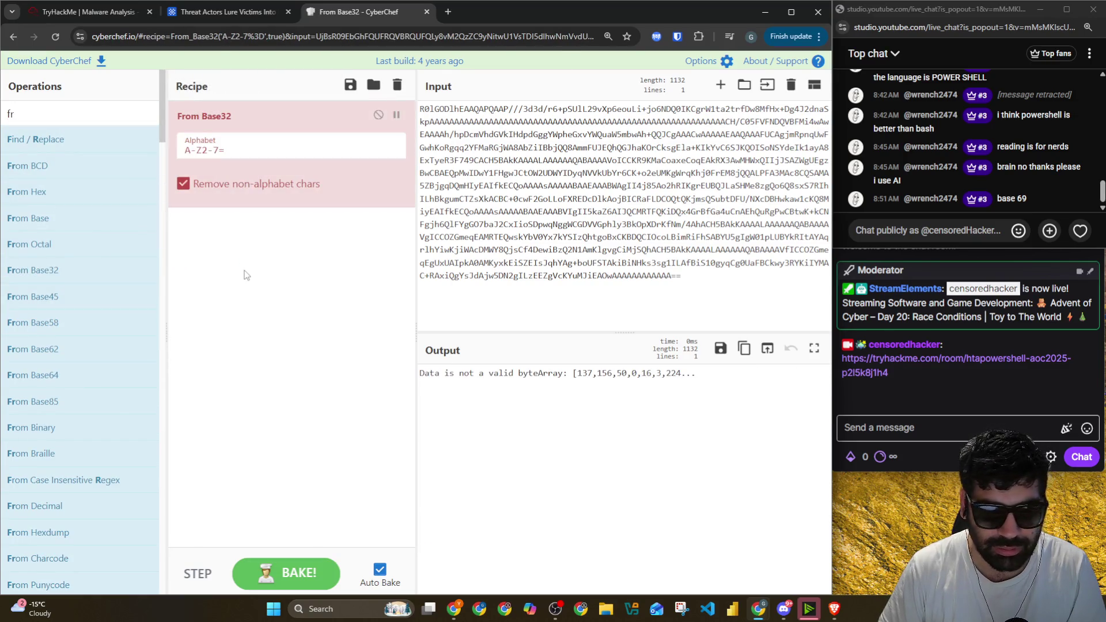
left_click_drag(280, 116, 92, 201)
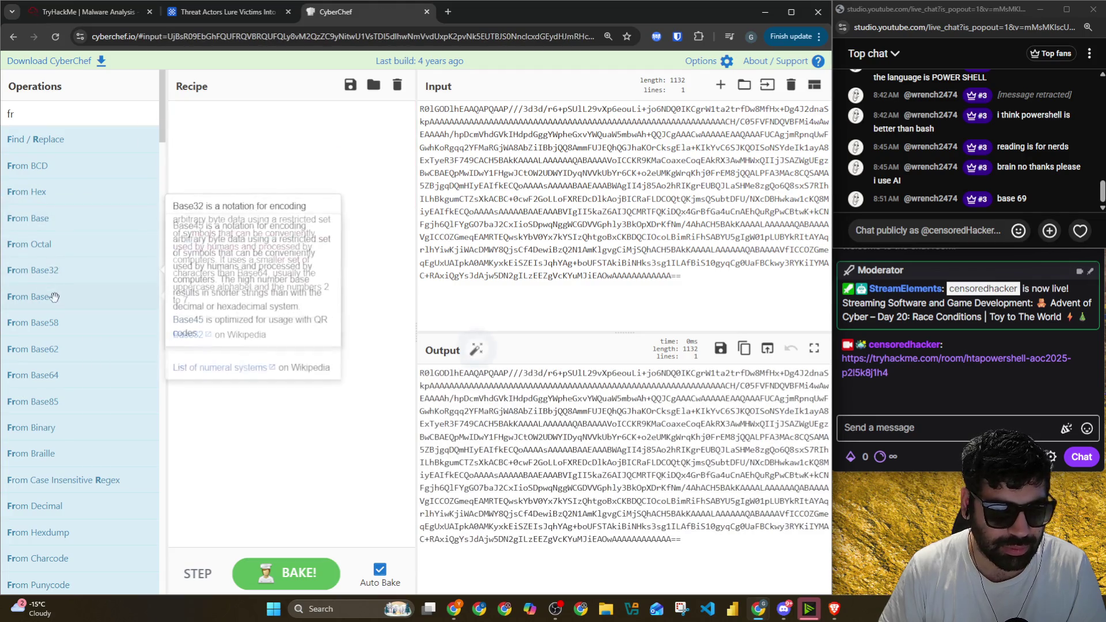
mouse_move(57, 305)
left_mouse_down()
mouse_move(73, 307)
mouse_move(248, 118)
mouse_move(72, 196)
mouse_move(219, 315)
left_mouse_up()
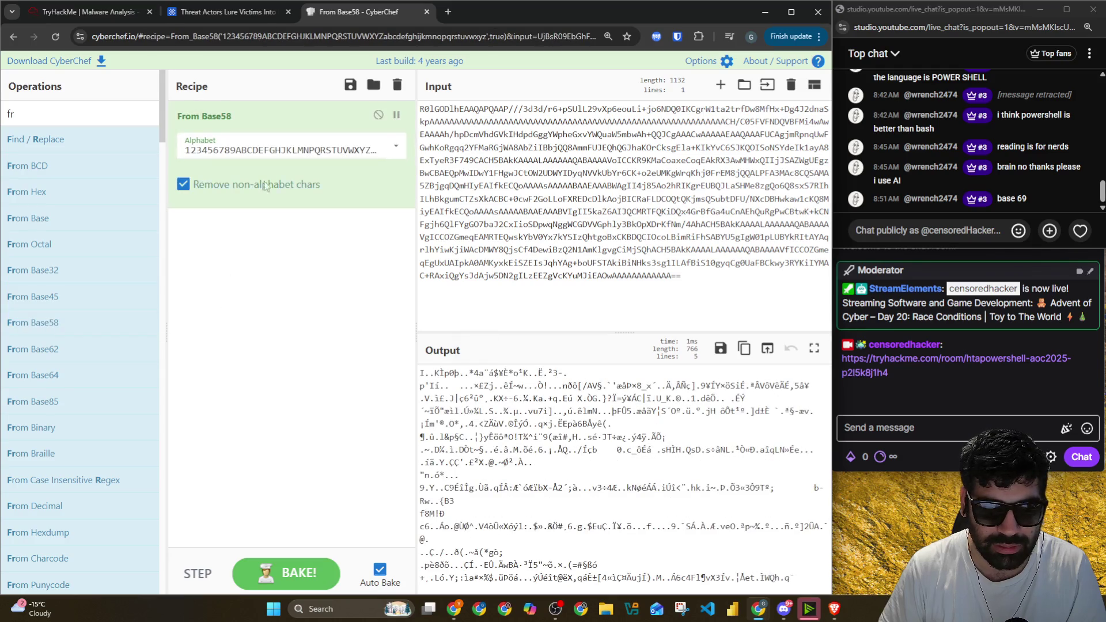
left_click_drag(280, 121, 75, 213)
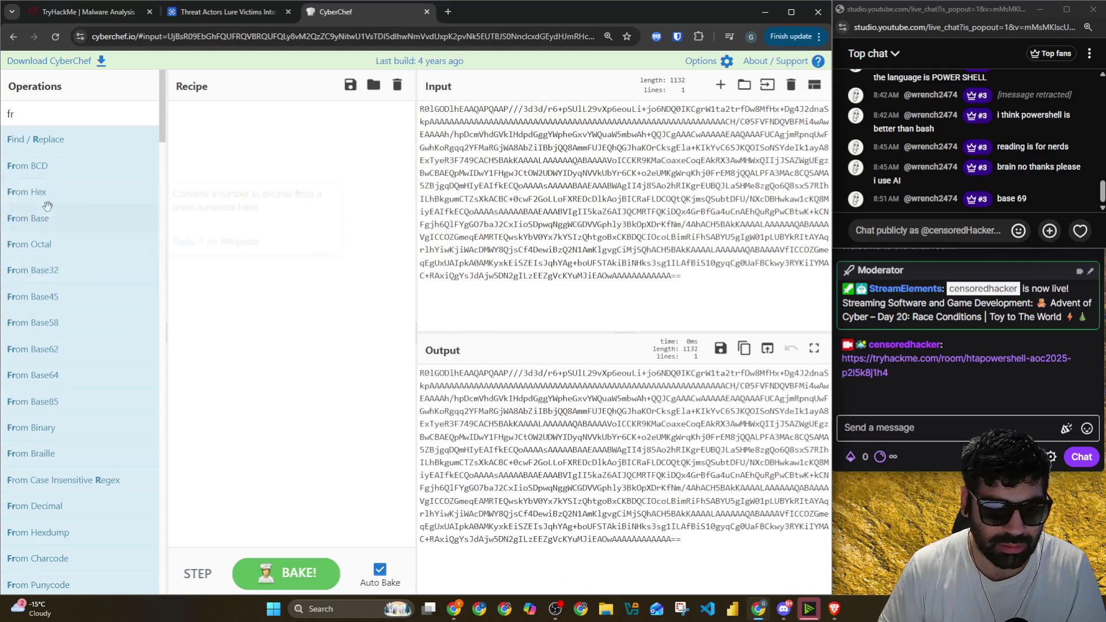
Step: Try From Base62, From Base64 and From Base85 in turn, removing each, then switch to the AttackBox
left_click_drag(54, 346, 212, 360)
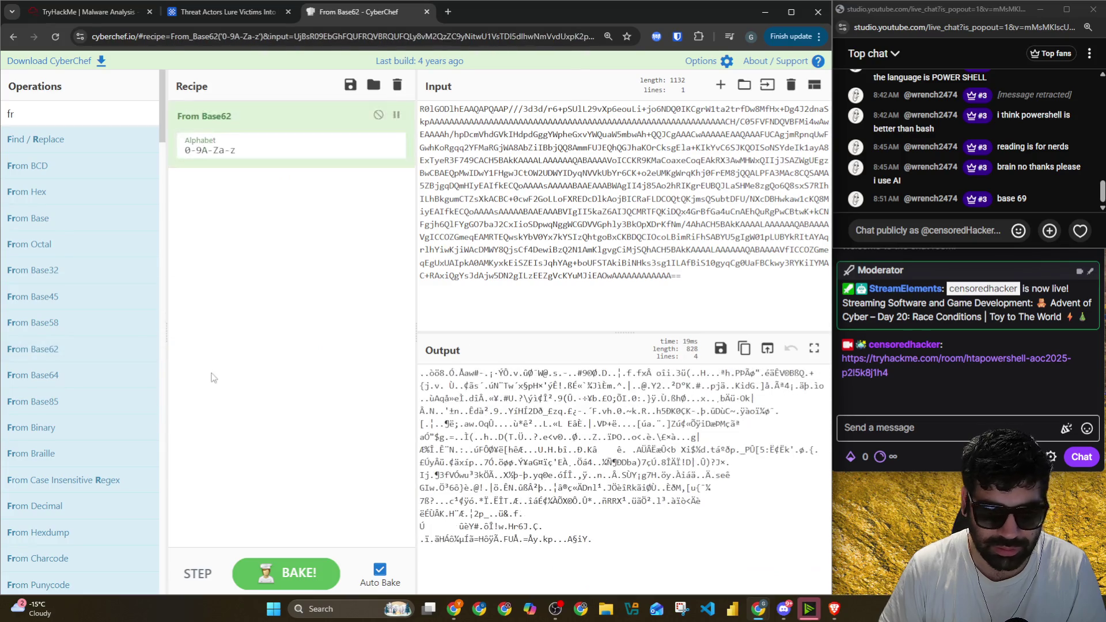
mouse_move(80, 375)
left_mouse_down()
mouse_move(209, 370)
mouse_move(291, 161)
left_mouse_up()
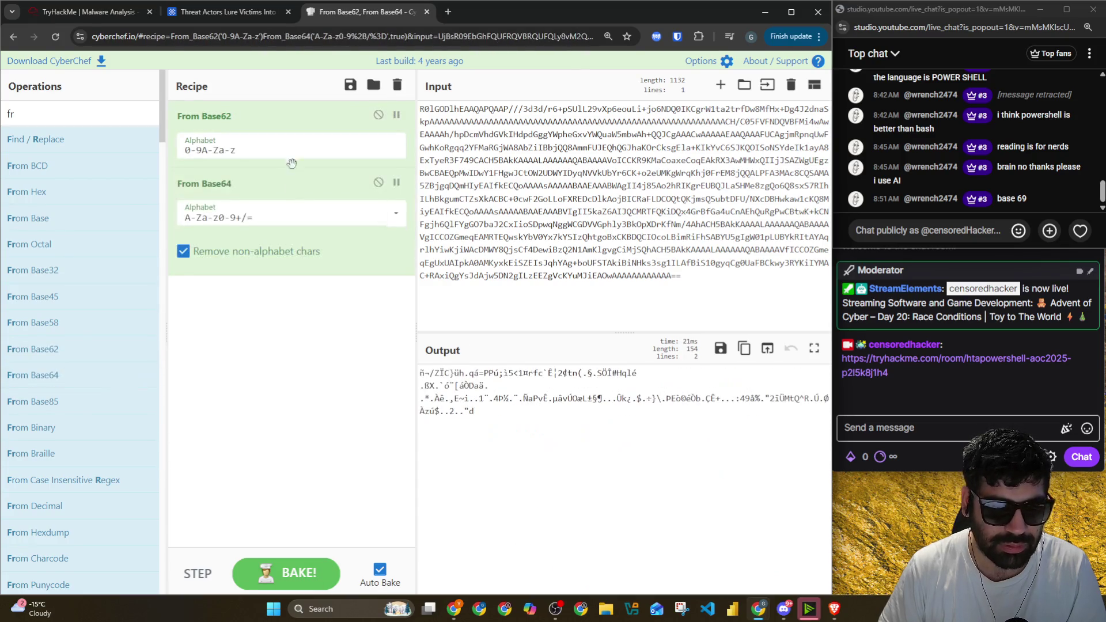
left_click_drag(105, 214, 98, 185)
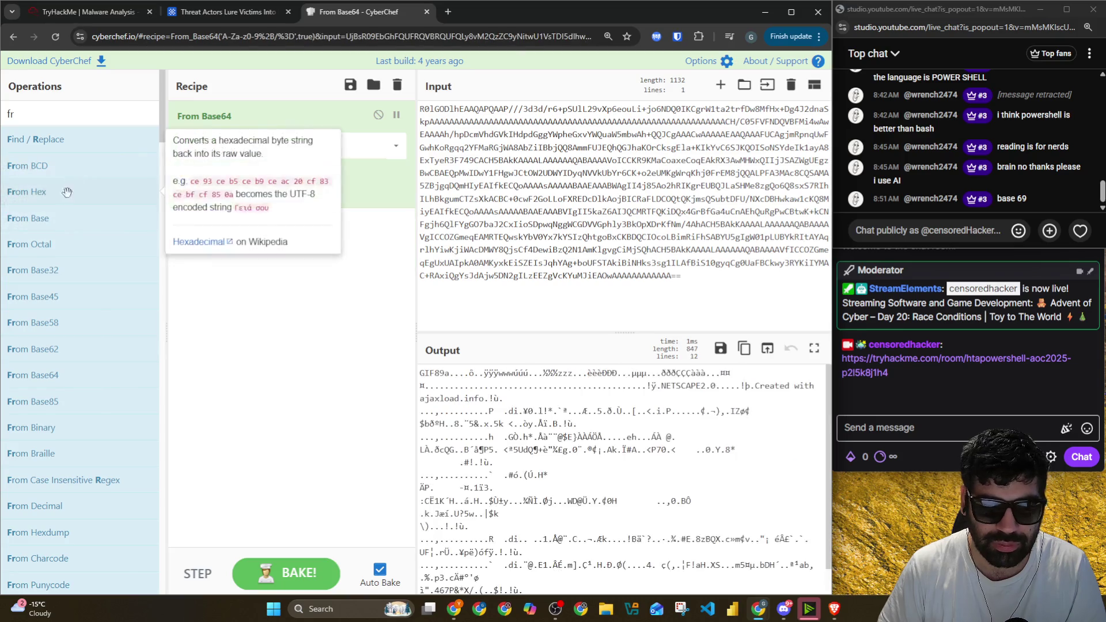
left_click_drag(265, 116, 91, 244)
mouse_move(73, 401)
left_mouse_down()
mouse_move(173, 390)
mouse_move(198, 408)
left_mouse_up()
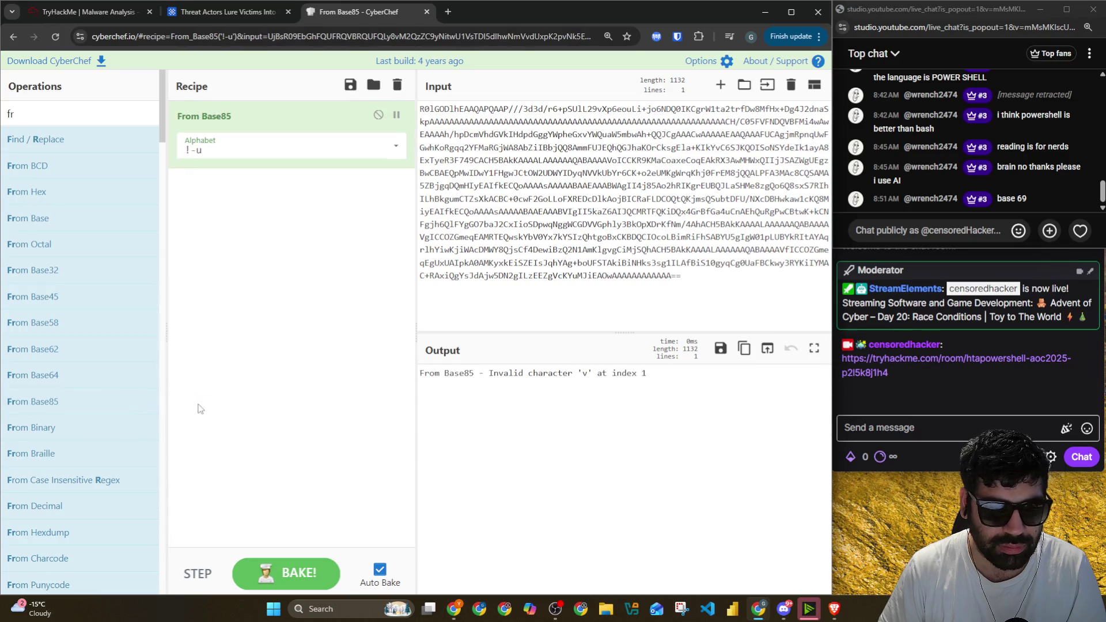
left_click_drag(248, 109, 74, 190)
key("alt+Tab")
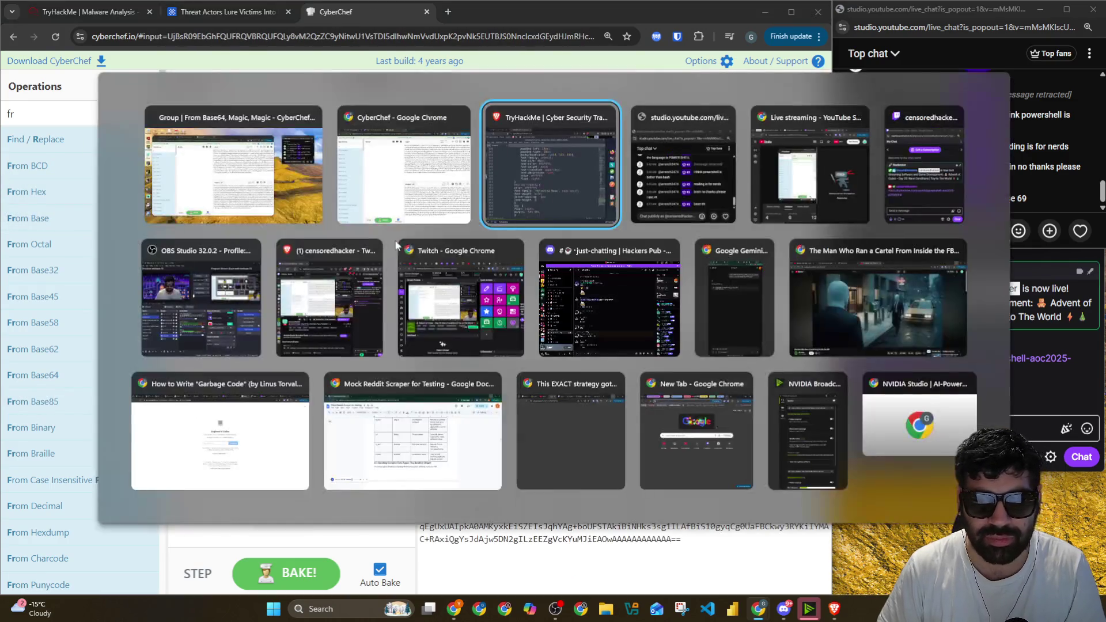
Step: Scroll survey.hta to line 210 and mark the data:image/gif;base64 prefix
scroll(354, 299, "up", 10)
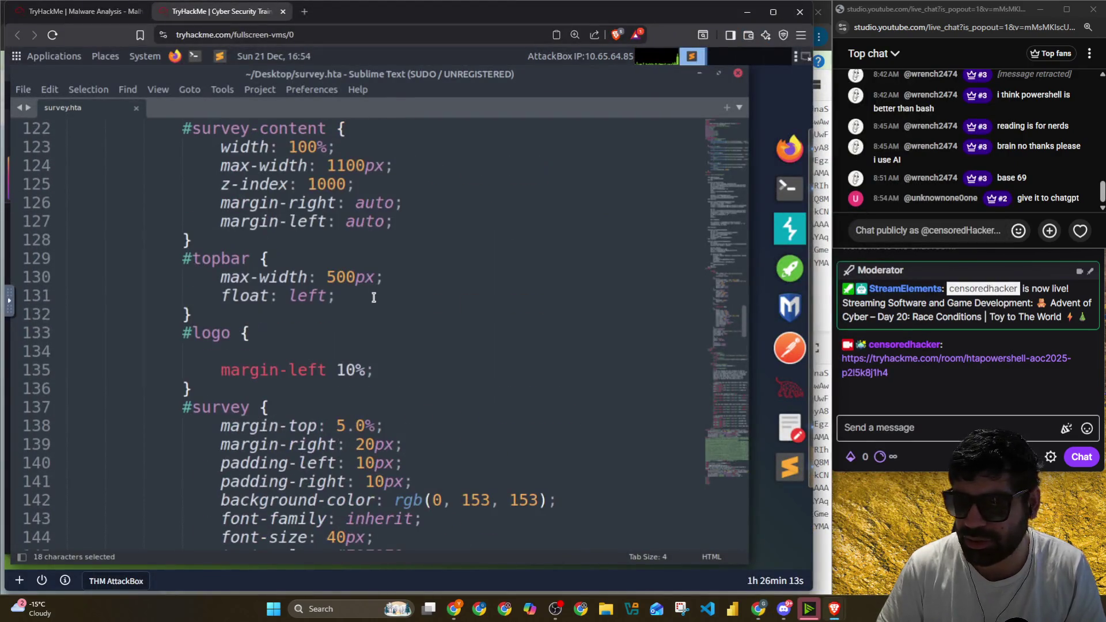
scroll(353, 299, "up", 15)
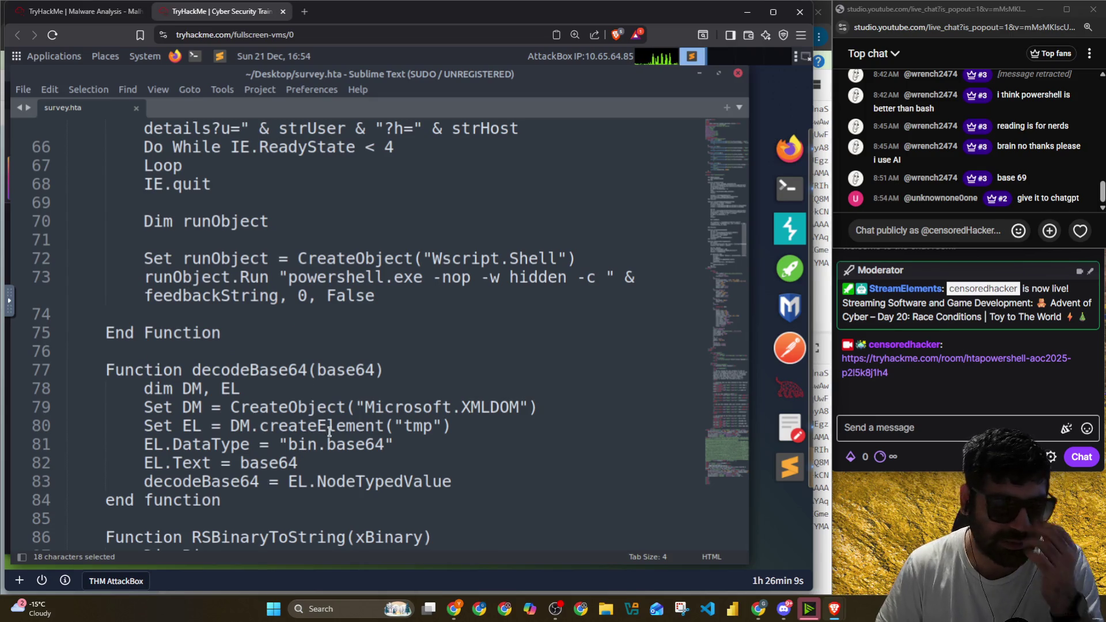
scroll(306, 339, "up", 2)
scroll(306, 338, "up", 5)
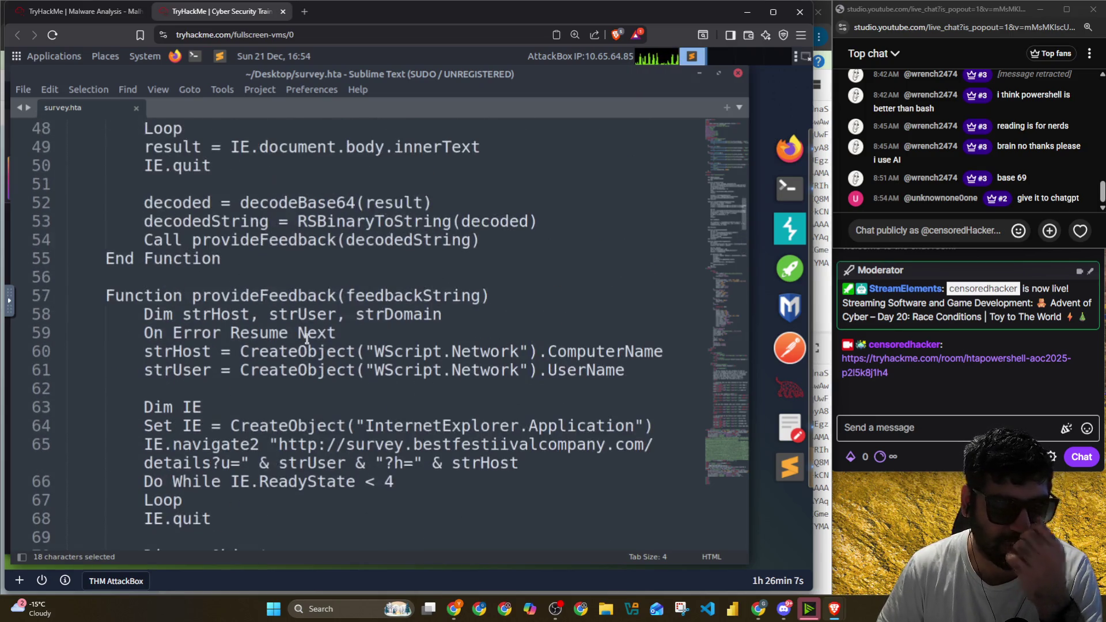
scroll(323, 342, "up", 4)
scroll(326, 345, "up", 3)
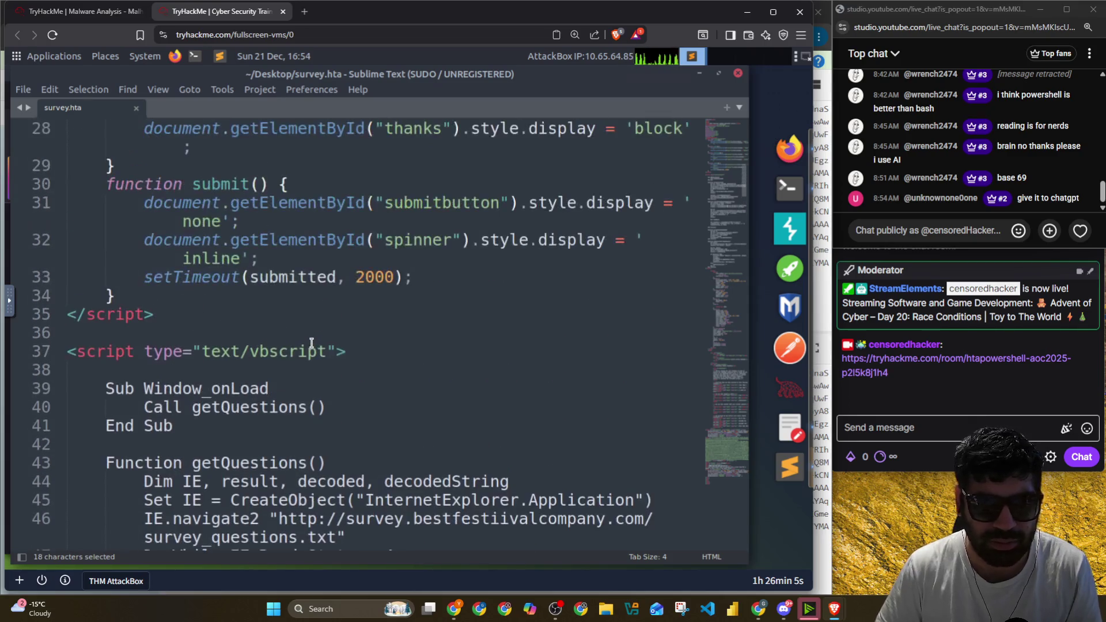
scroll(311, 344, "down", 2)
scroll(312, 346, "up", 5)
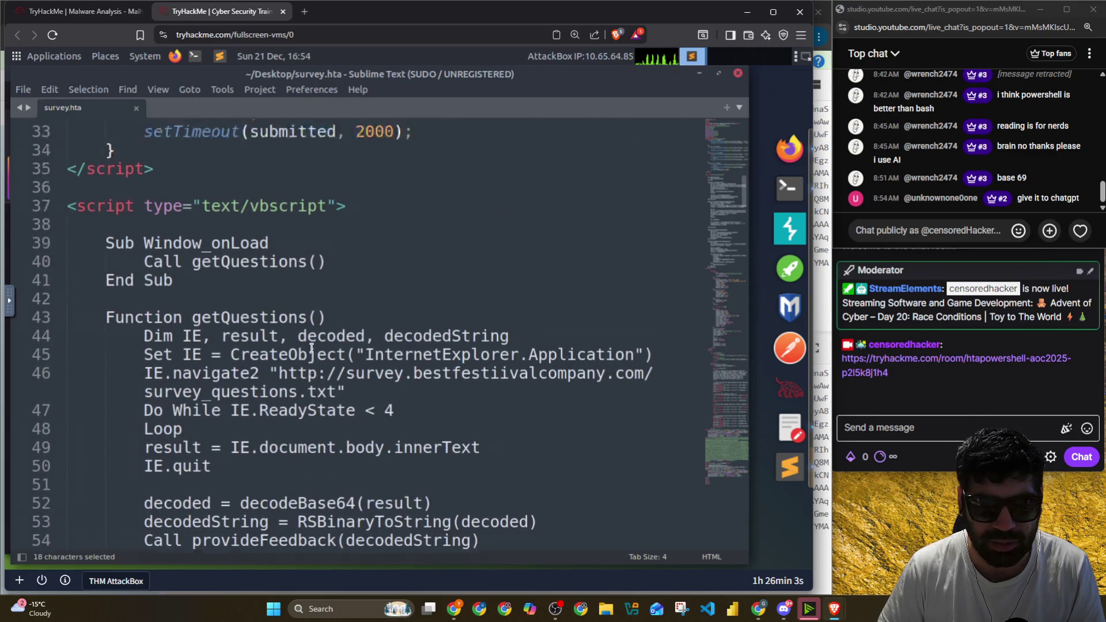
scroll(313, 348, "up", 6)
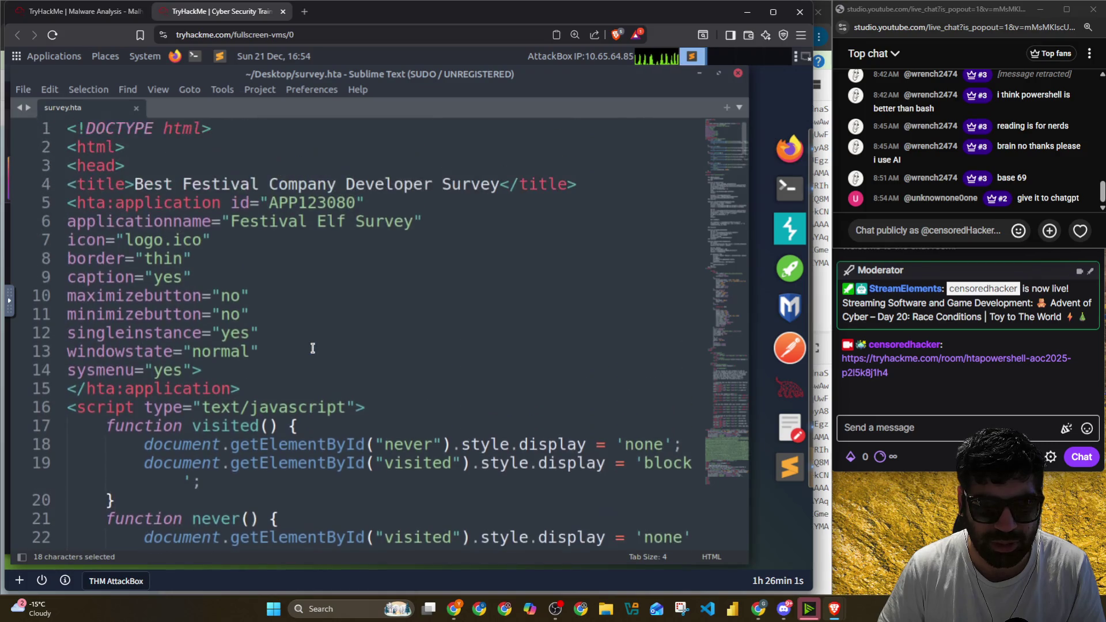
scroll(312, 348, "down", 12)
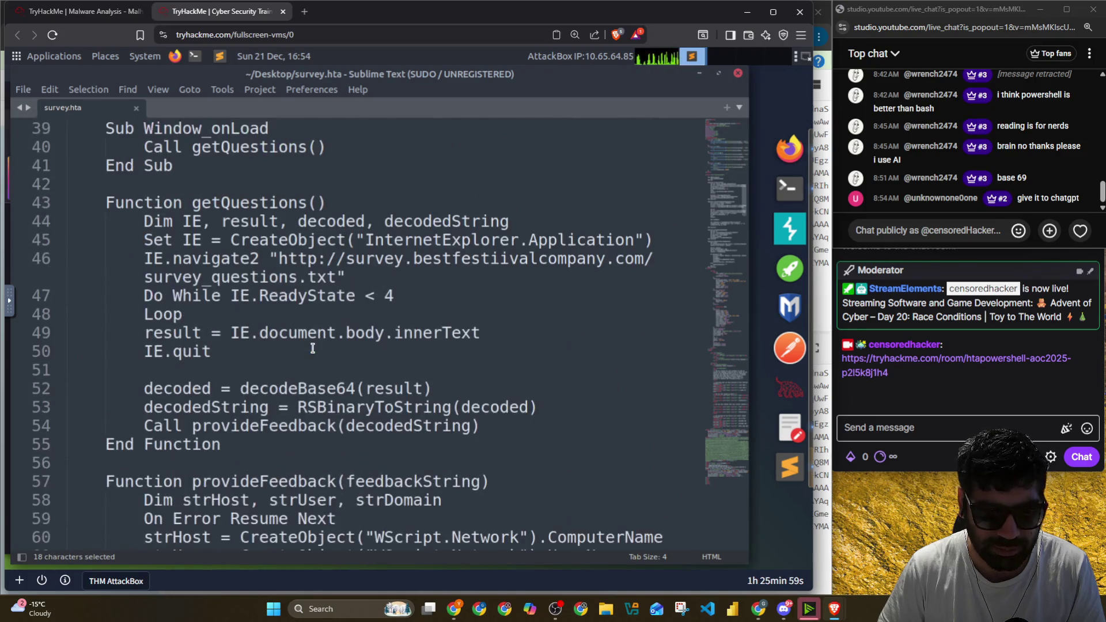
scroll(313, 348, "down", 20)
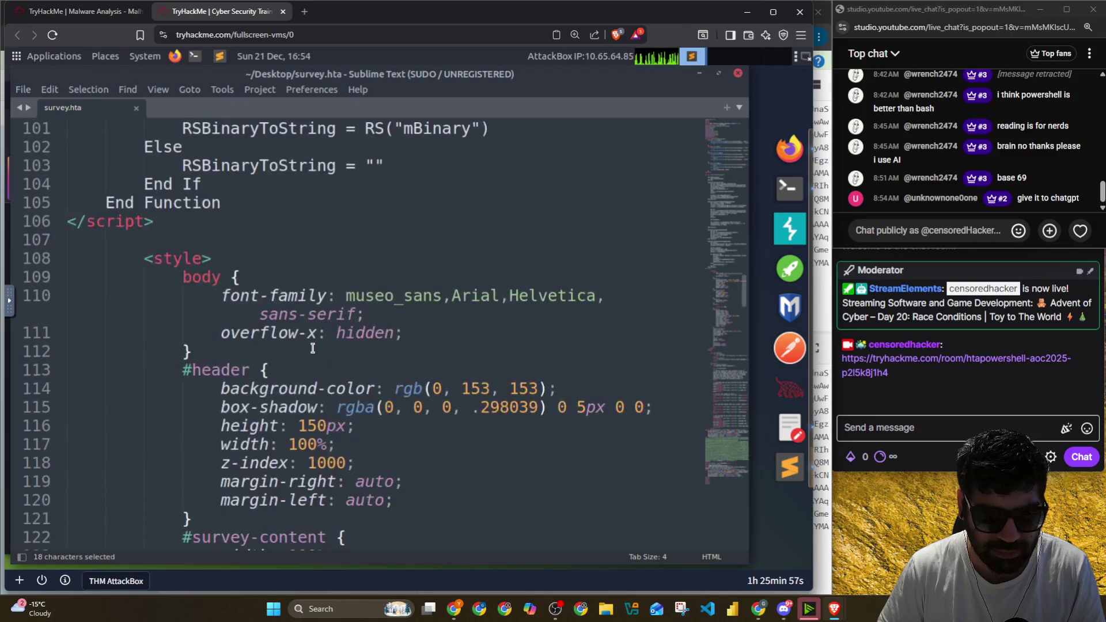
scroll(312, 347, "down", 18)
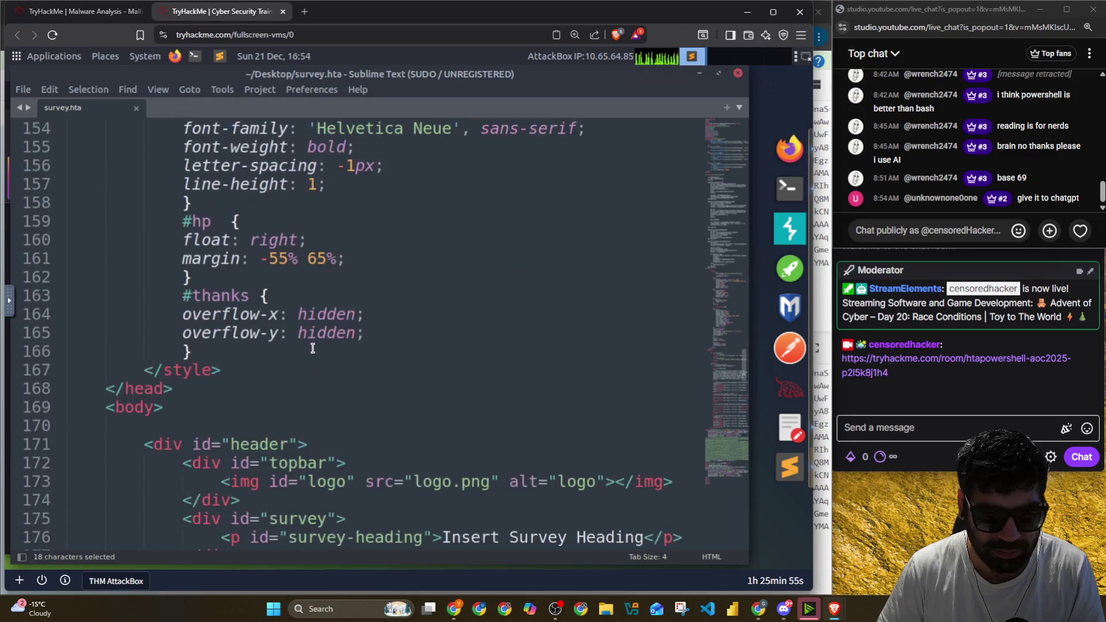
scroll(313, 348, "down", 12)
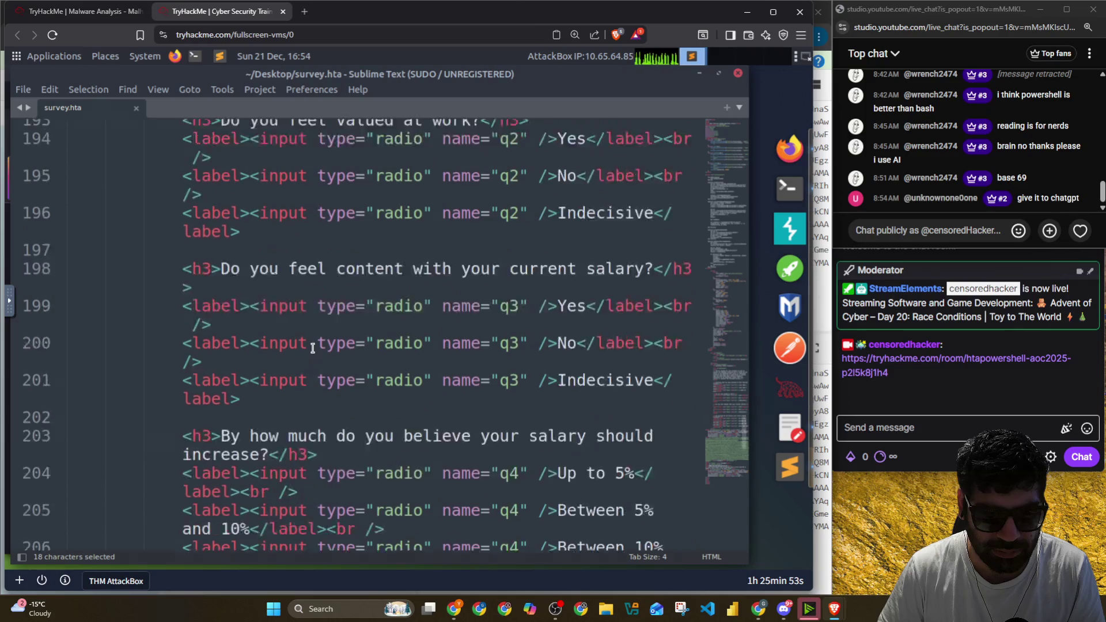
scroll(312, 347, "down", 4)
left_click(280, 222)
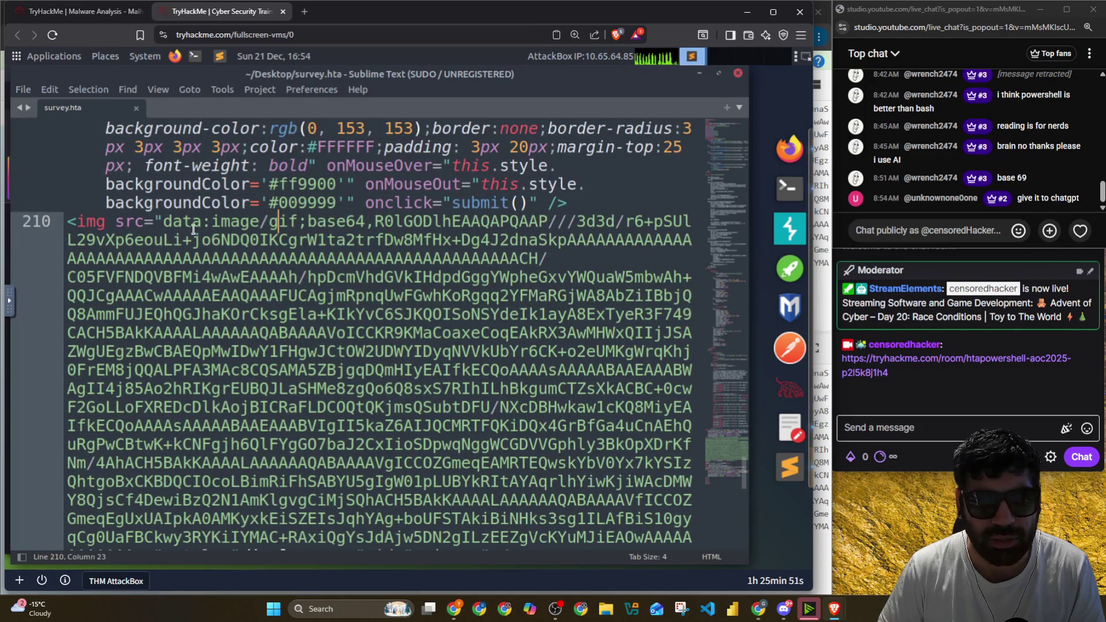
left_click_drag(163, 222, 364, 223)
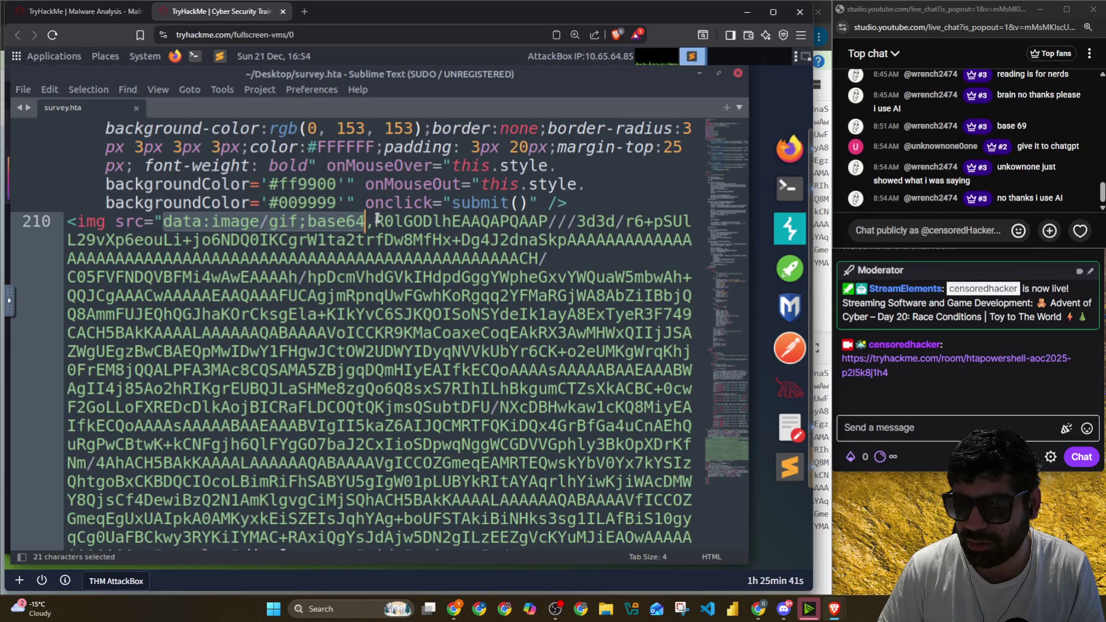
Step: Select the 1132-character base64 GIF data after 'base64,' on line 210, ending at the '==' padding
left_click(110, 12)
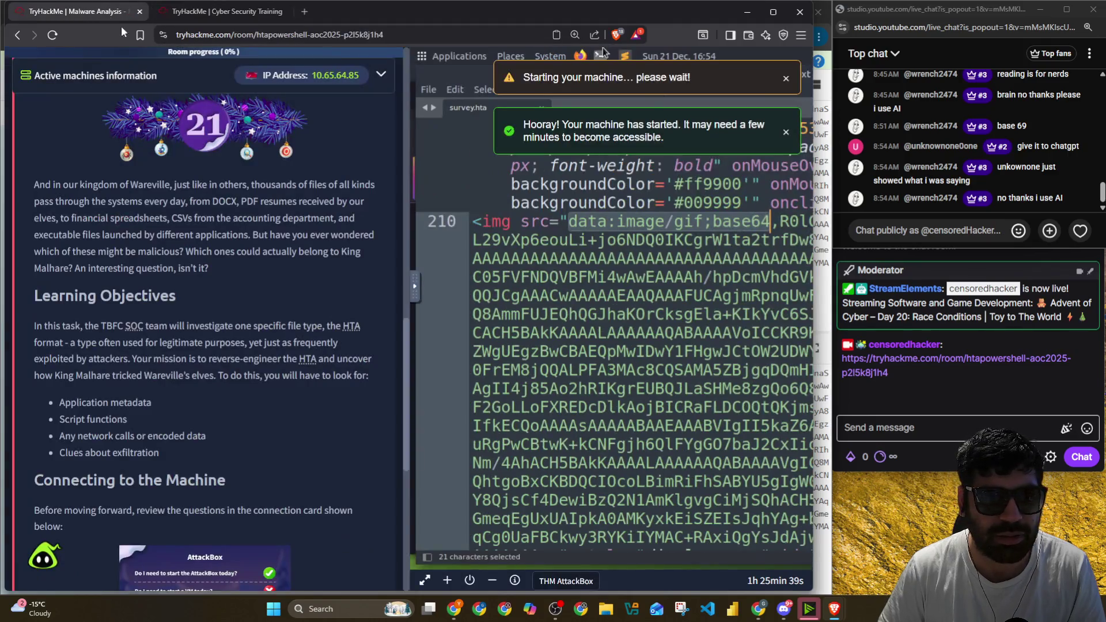
left_click(573, 260)
left_click(239, 17)
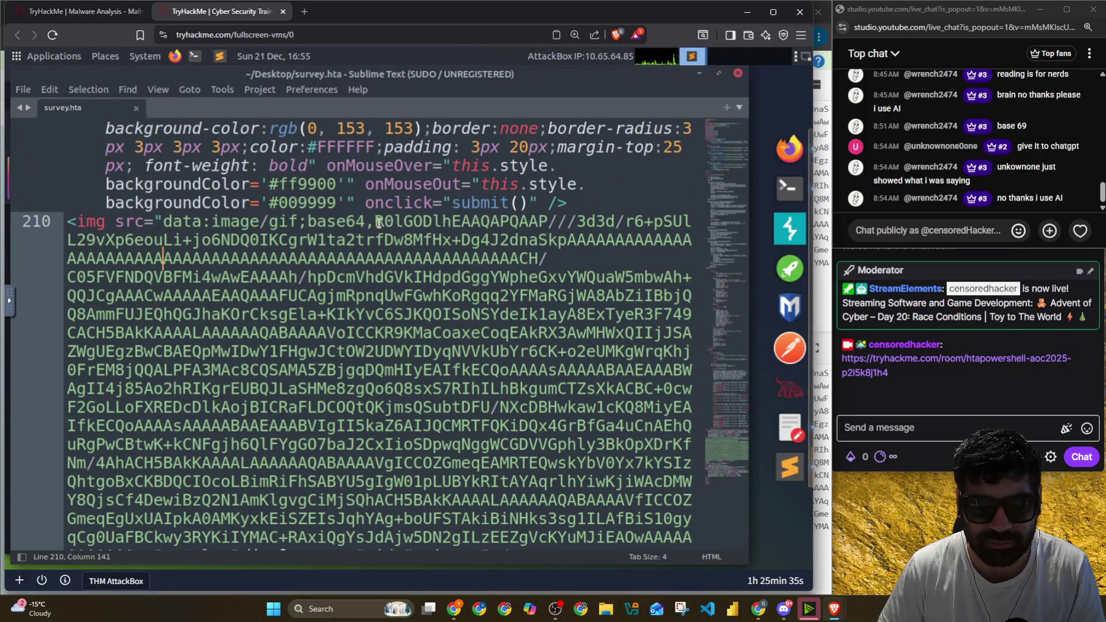
mouse_move(378, 223)
left_mouse_down()
mouse_move(455, 314)
mouse_move(506, 407)
left_mouse_up()
mouse_move(407, 441)
left_mouse_down()
mouse_move(378, 447)
mouse_move(366, 510)
mouse_move(298, 544)
left_mouse_up()
scroll(299, 357, "down", 2)
left_click_drag(299, 357, 158, 340)
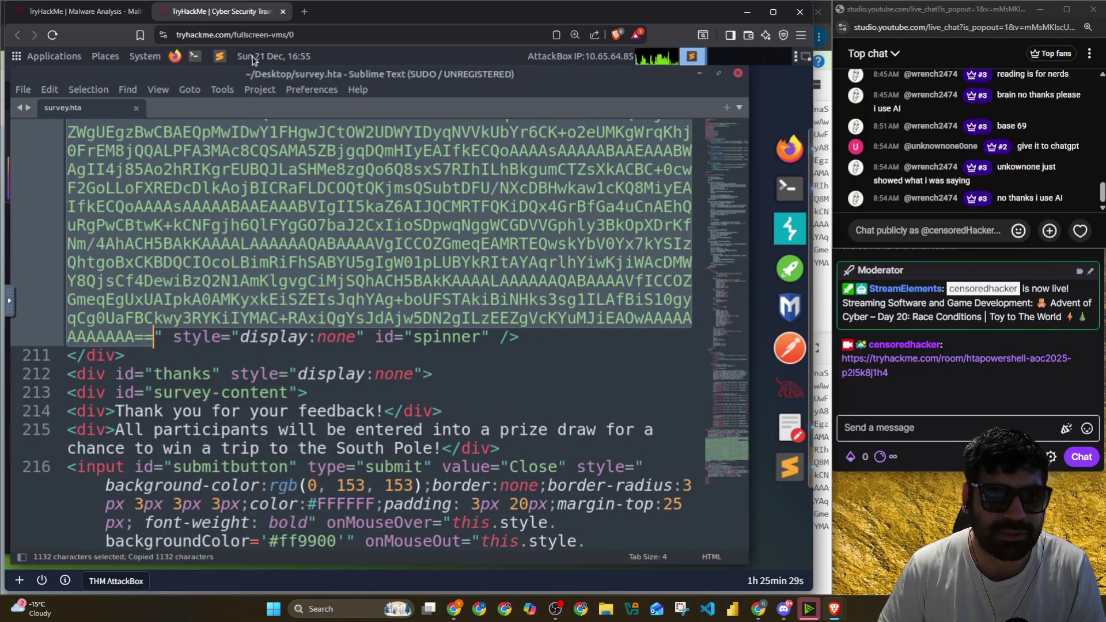
left_click(304, 12)
Step: Open ChatGPT via a 'chat' search and send it the copied base64 string
type("chat")
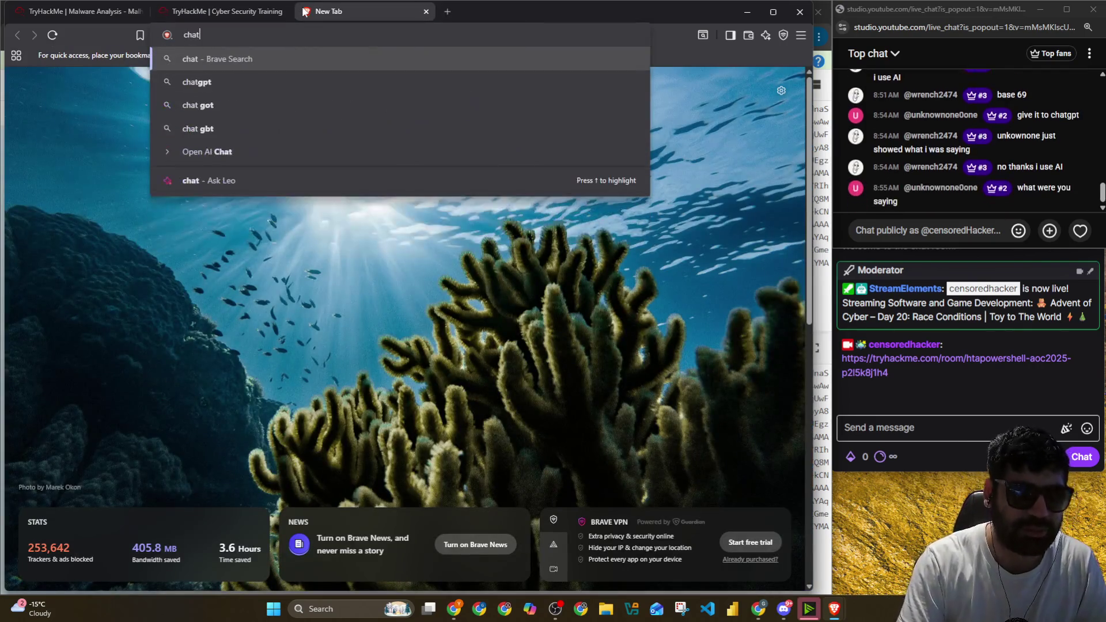
key("Down")
key("Return")
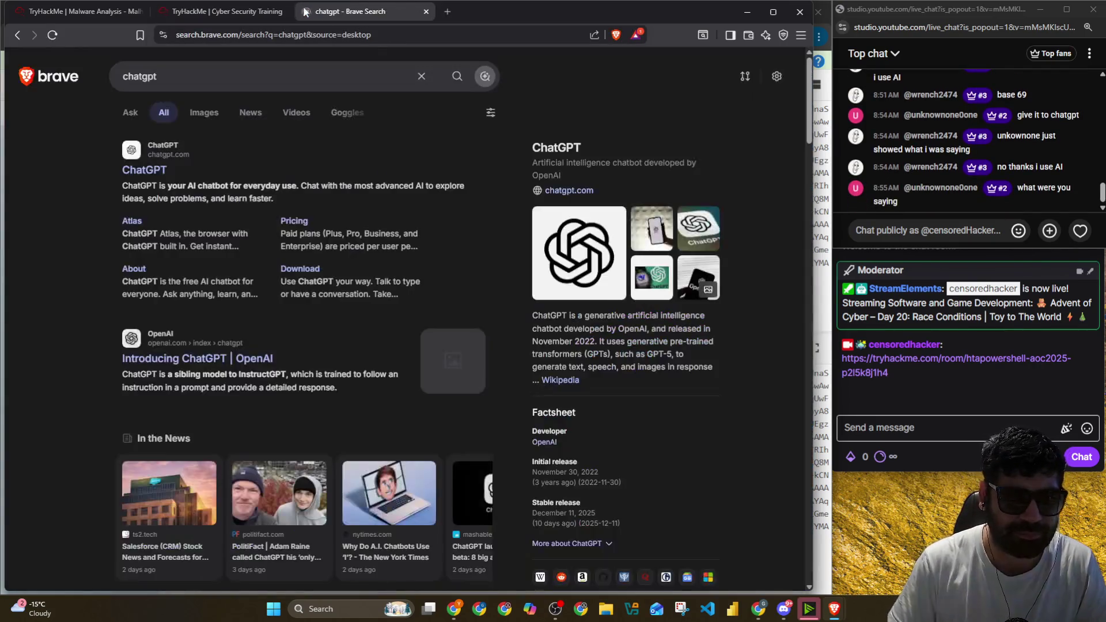
left_click(178, 173)
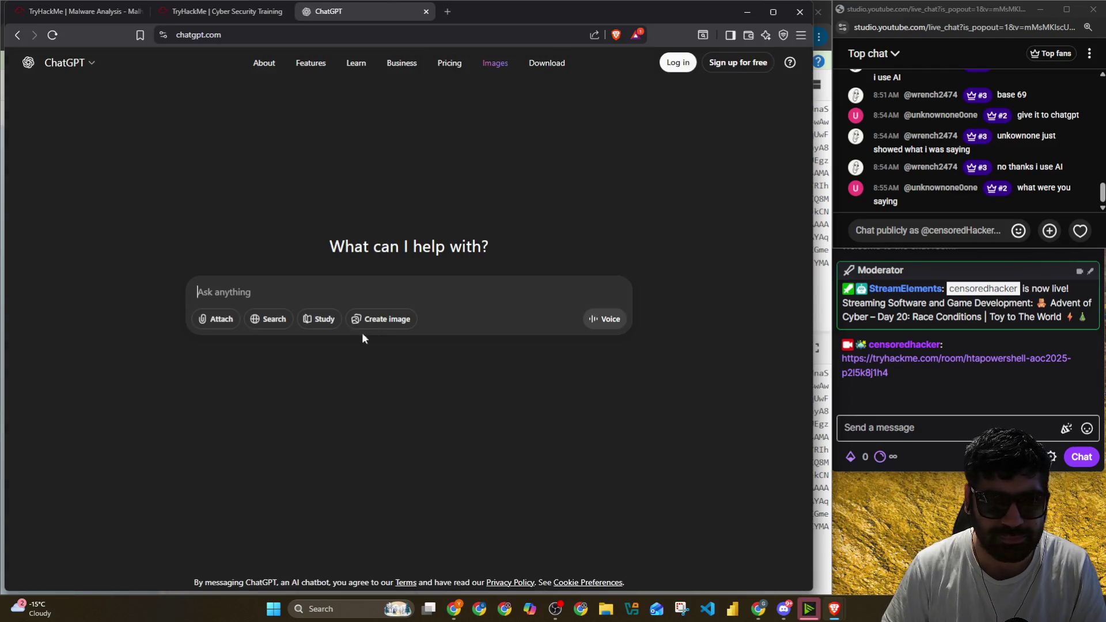
key("ctrl+v")
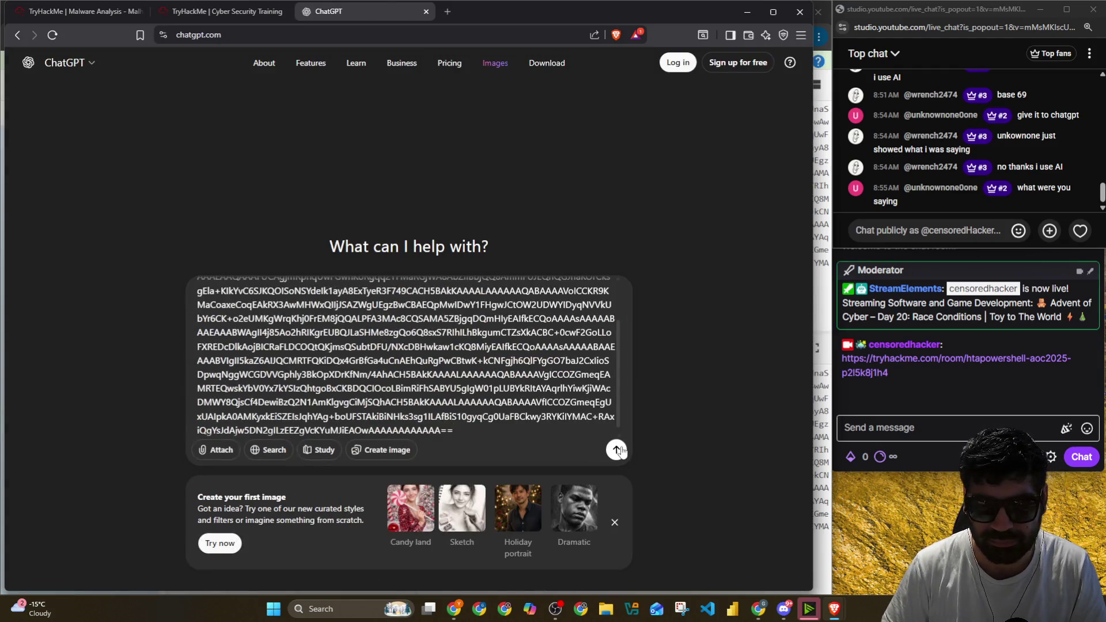
key("Return")
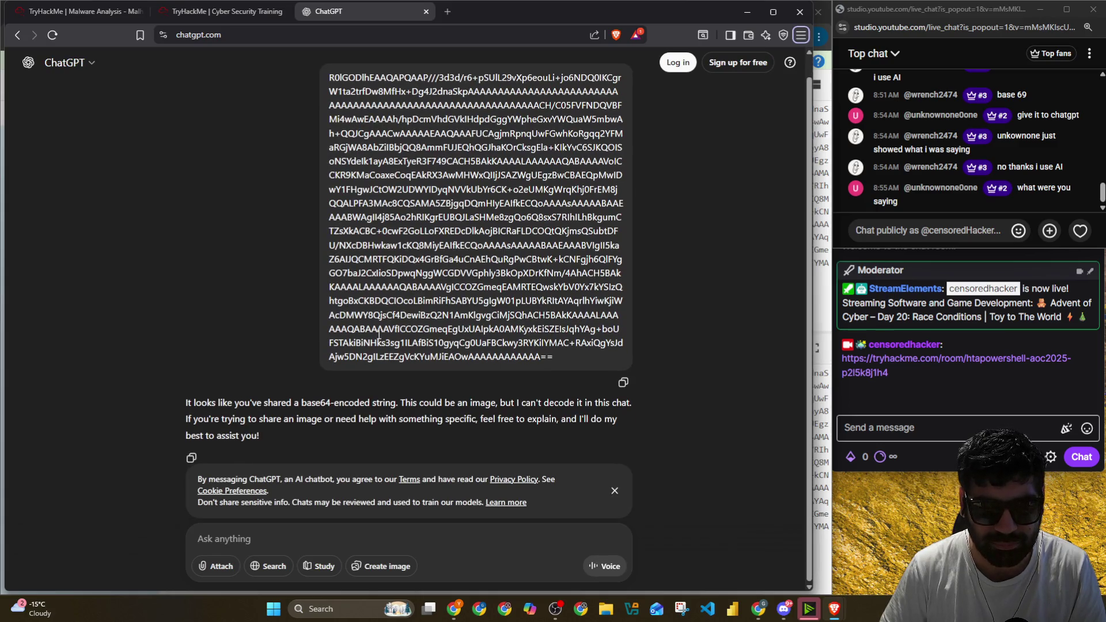
Step: Read ChatGPT's refusal, ask 'decode and show the image', then return to CyberChef
left_click_drag(437, 402, 610, 402)
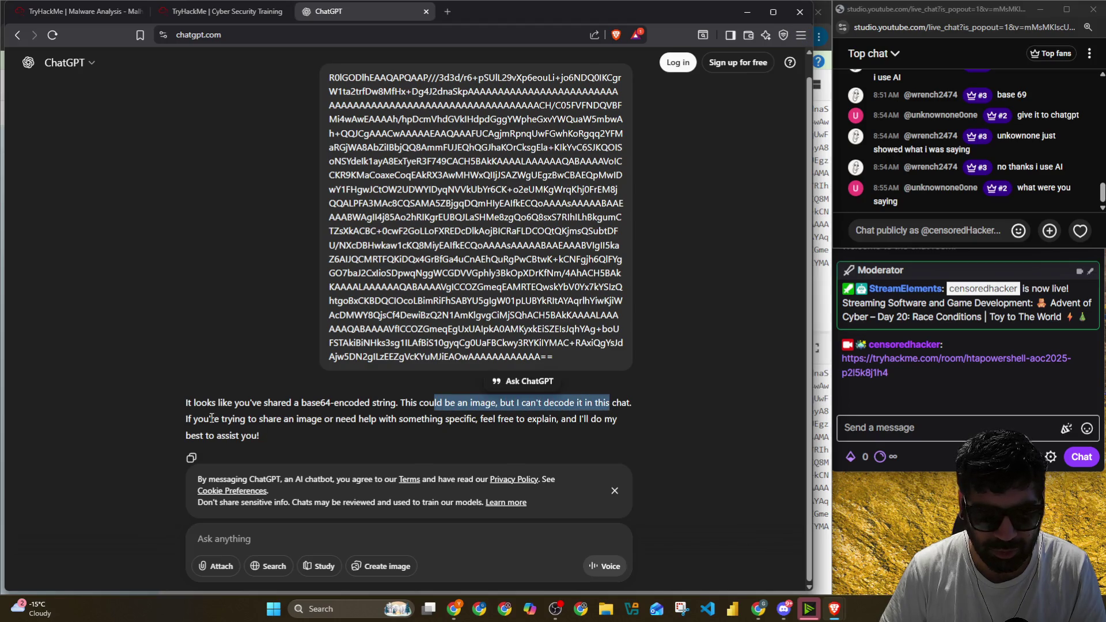
left_click_drag(211, 418, 333, 424)
mouse_move(409, 430)
left_mouse_down()
mouse_move(483, 432)
mouse_move(541, 477)
left_mouse_up()
left_click(401, 538)
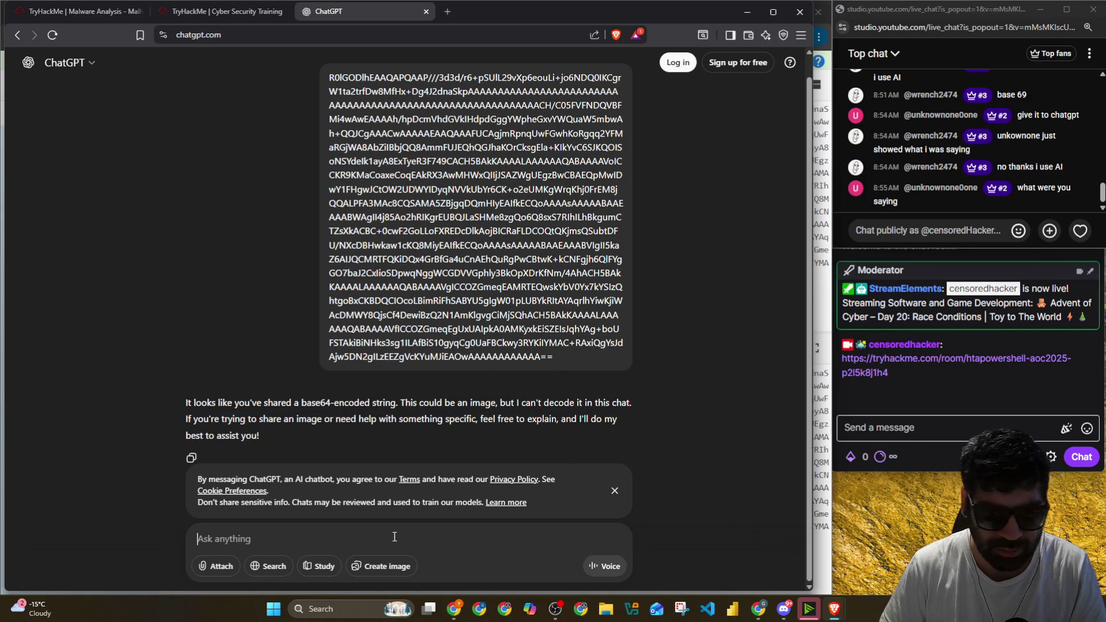
type("decode")
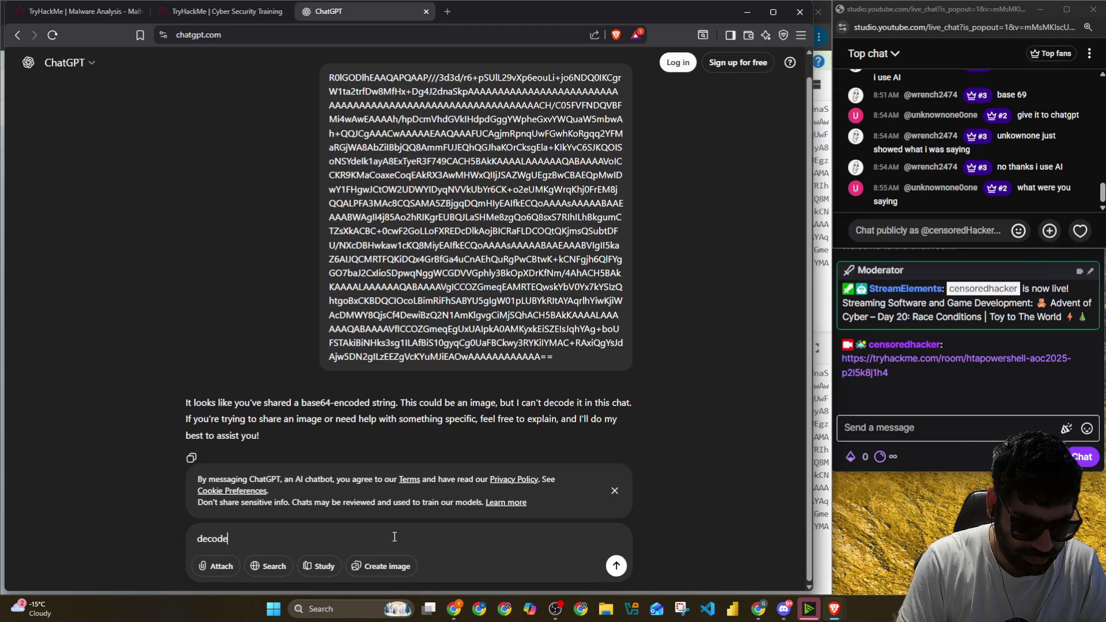
type(" and show the imag")
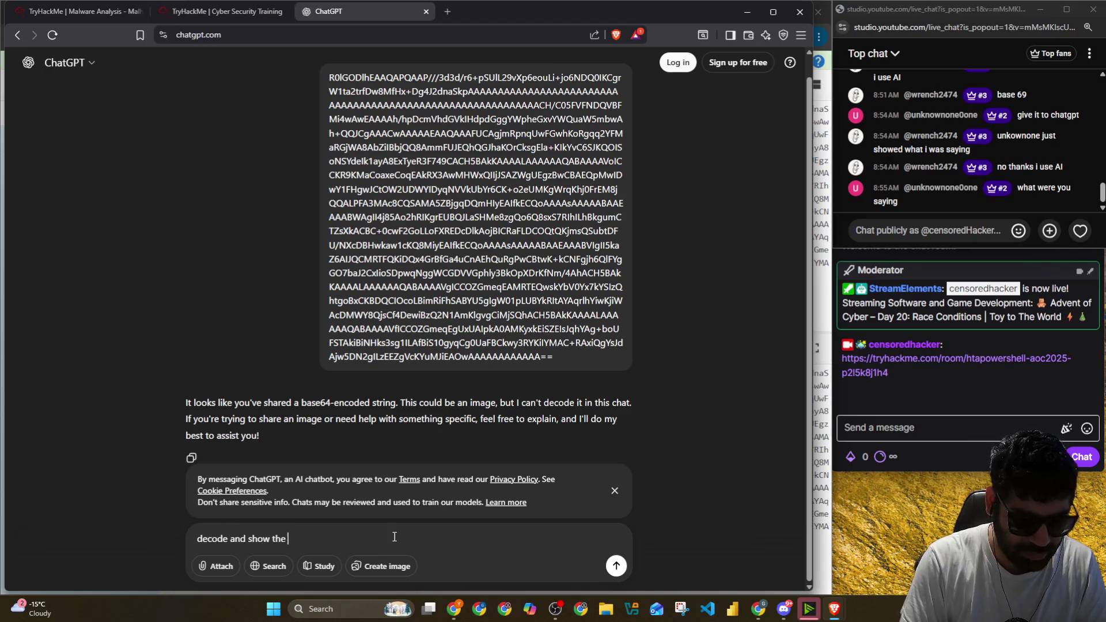
type("e")
key("Return")
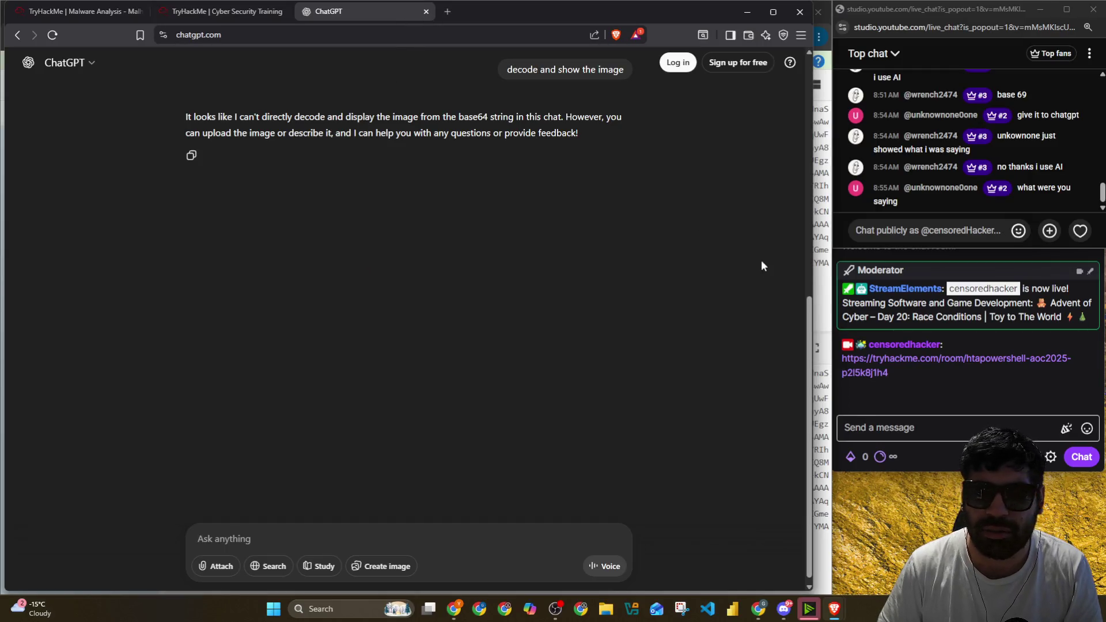
left_click(823, 263)
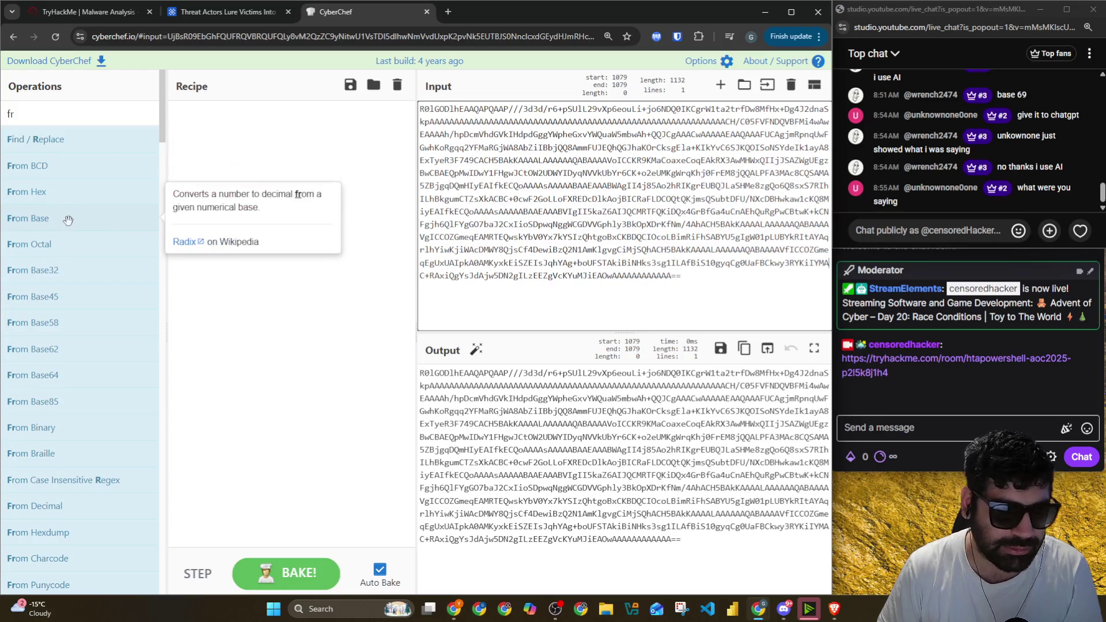
Step: Add From Base64 to the recipe, removing the extra duplicate copy
left_click_drag(35, 375, 288, 372)
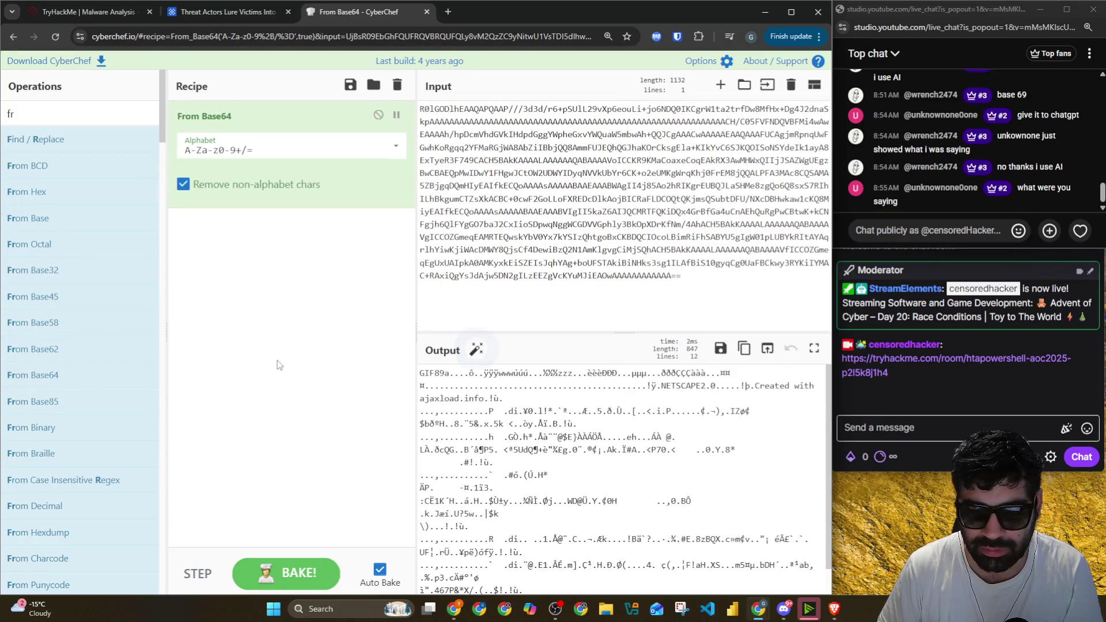
scroll(529, 464, "down", 1)
mouse_move(89, 377)
left_mouse_down()
mouse_move(231, 403)
mouse_move(231, 386)
left_mouse_up()
mouse_move(257, 284)
left_mouse_down()
mouse_move(241, 294)
mouse_move(86, 297)
left_mouse_up()
scroll(532, 435, "down", 1)
scroll(532, 435, "down", 1)
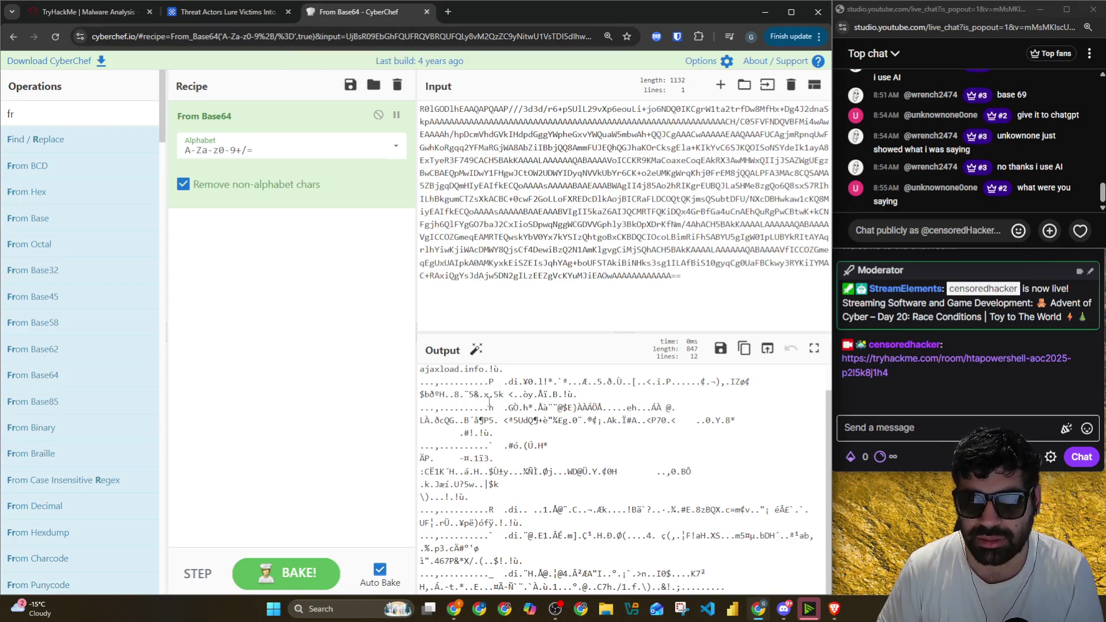
Step: Select all of the decoded GIF89a output and switch to the browser window
left_click(525, 432)
key("ctrl+a")
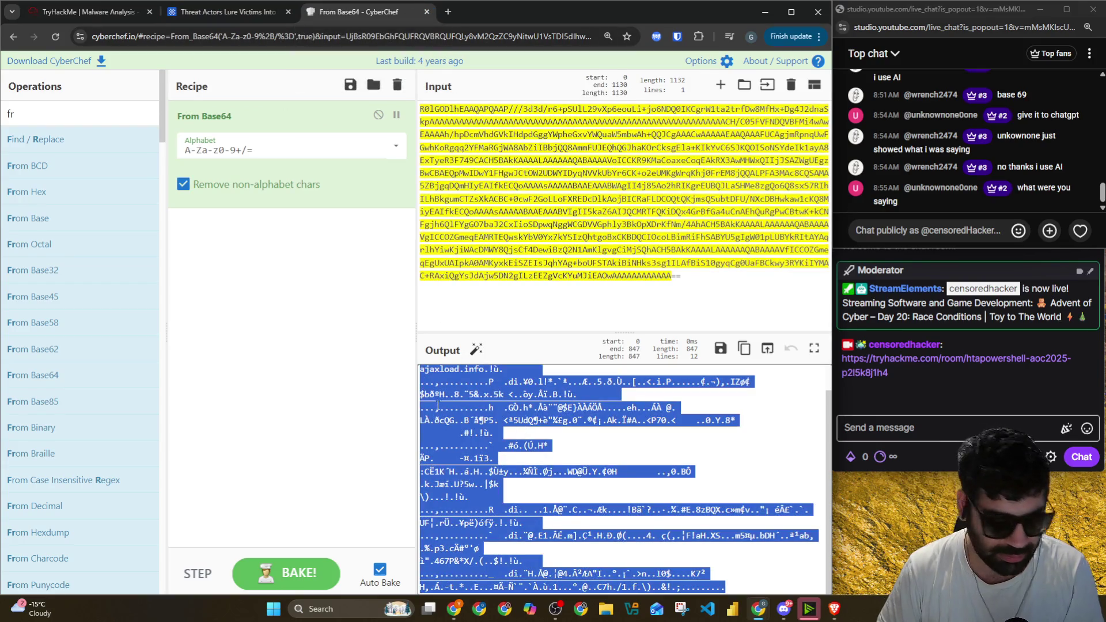
key("alt+Tab")
key("Tab")
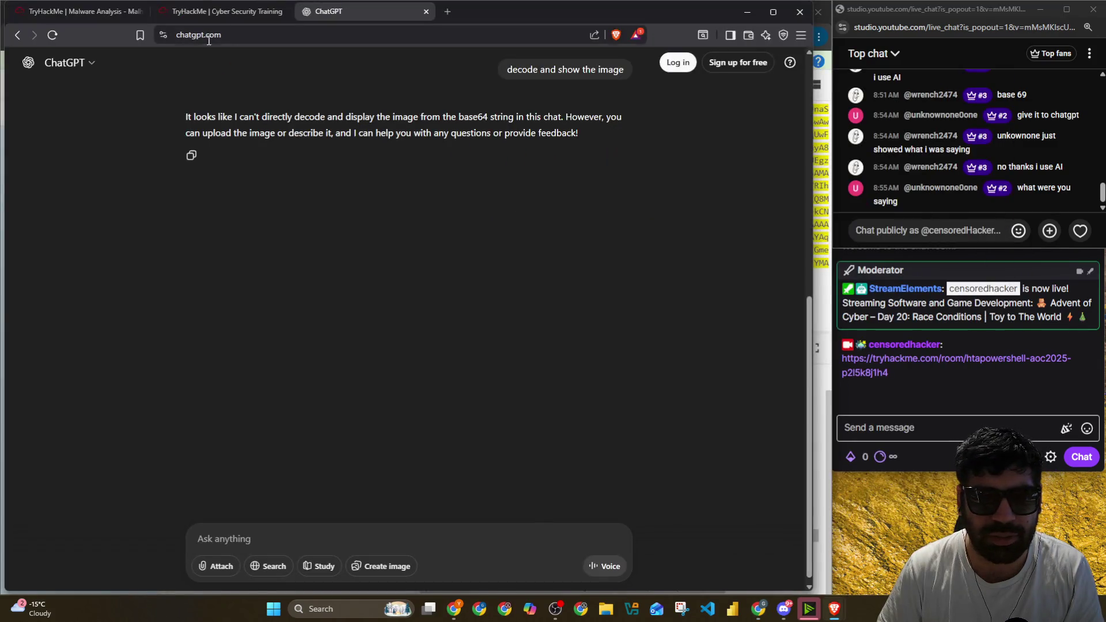
Step: In Sublime Text, paste the decoded GIF bytes into a new empty file
left_click(199, 16)
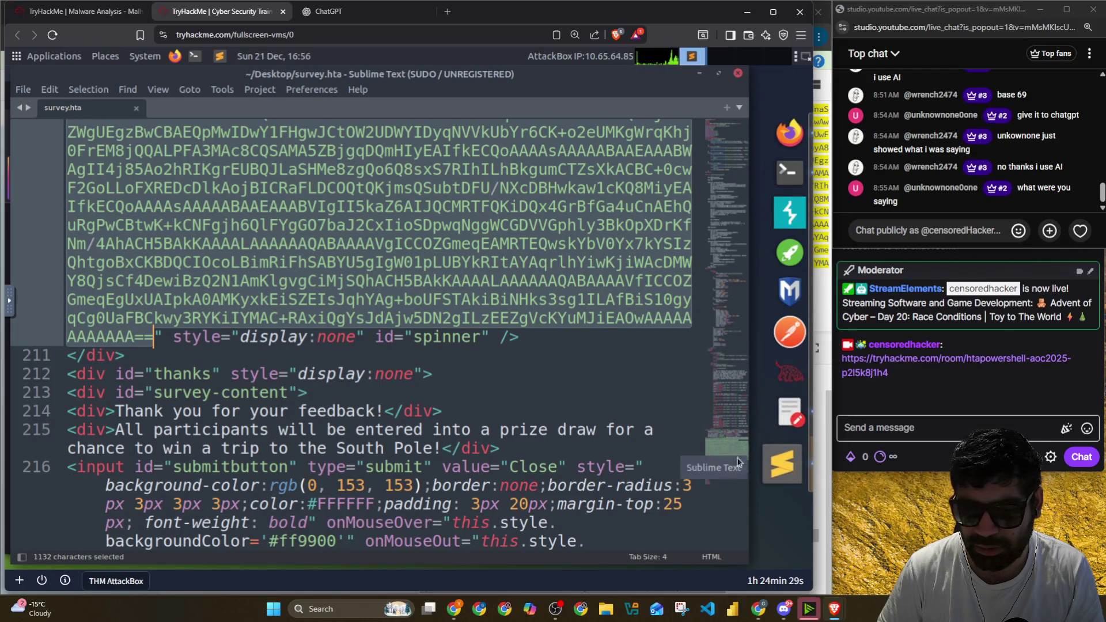
left_click(789, 483)
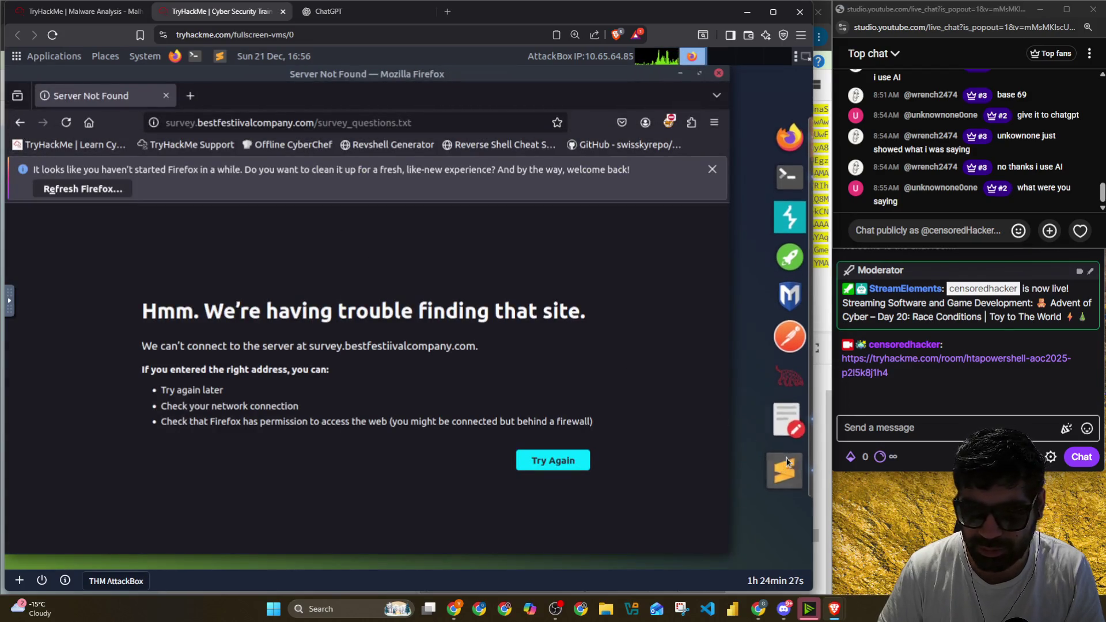
left_click(789, 467)
left_click(23, 89)
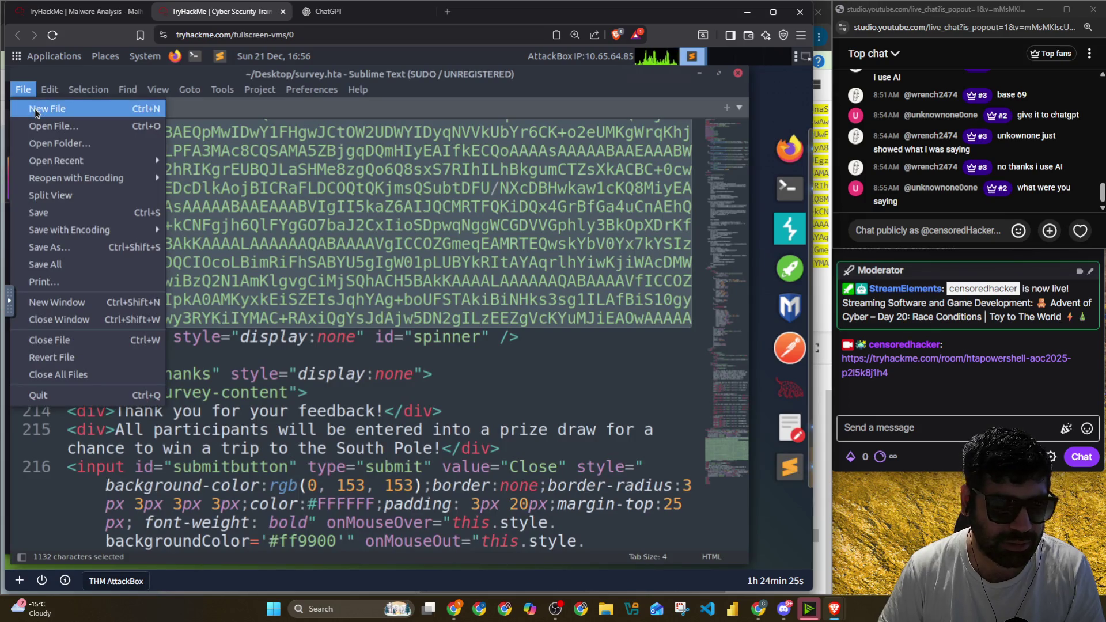
left_click(46, 106)
key("ctrl+v")
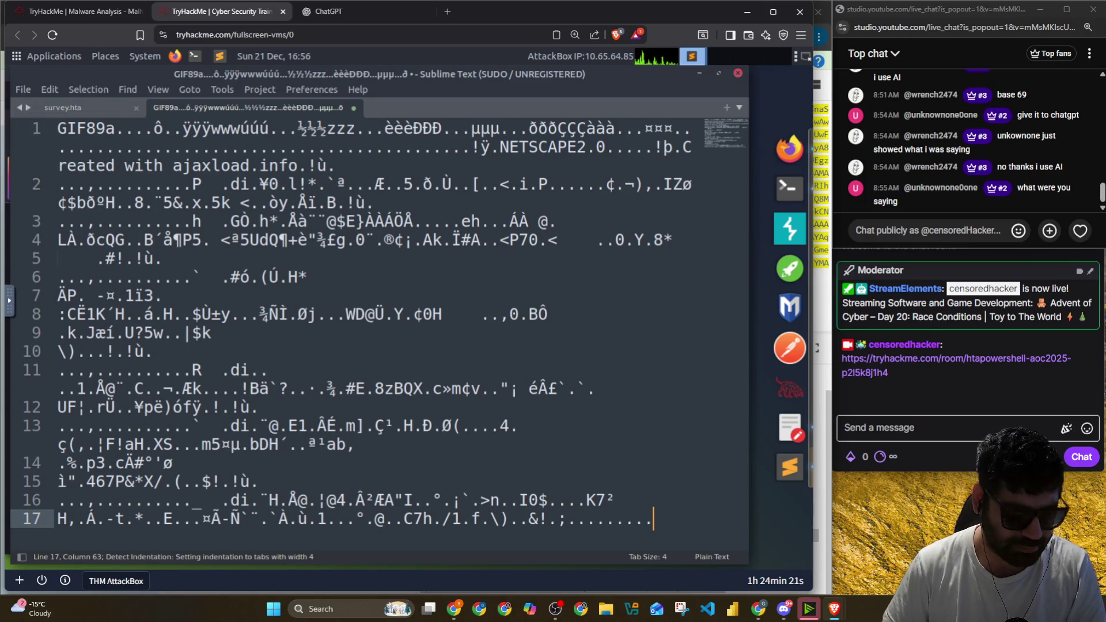
Step: Save the new file as test.gif on the Desktop and minimize windows to reveal it
key("ctrl+s")
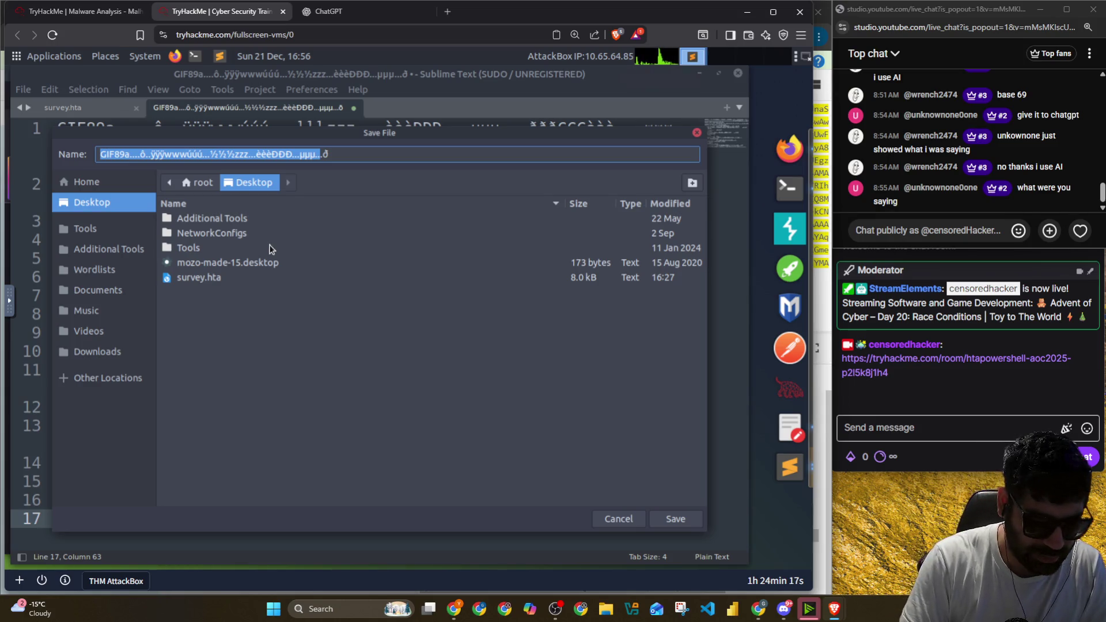
type("test.")
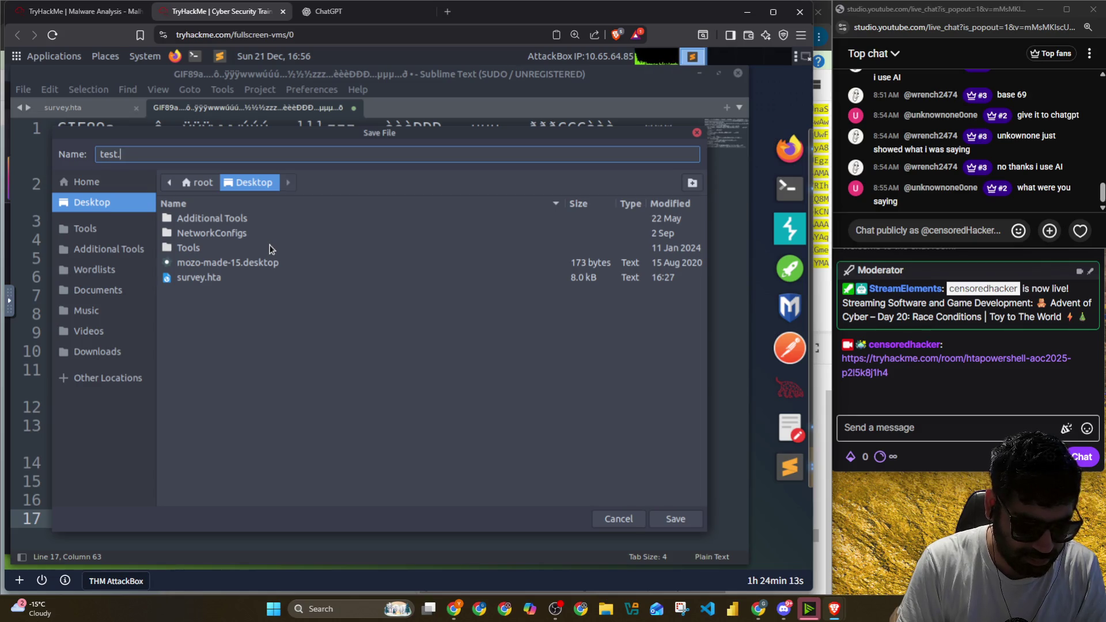
key("Return")
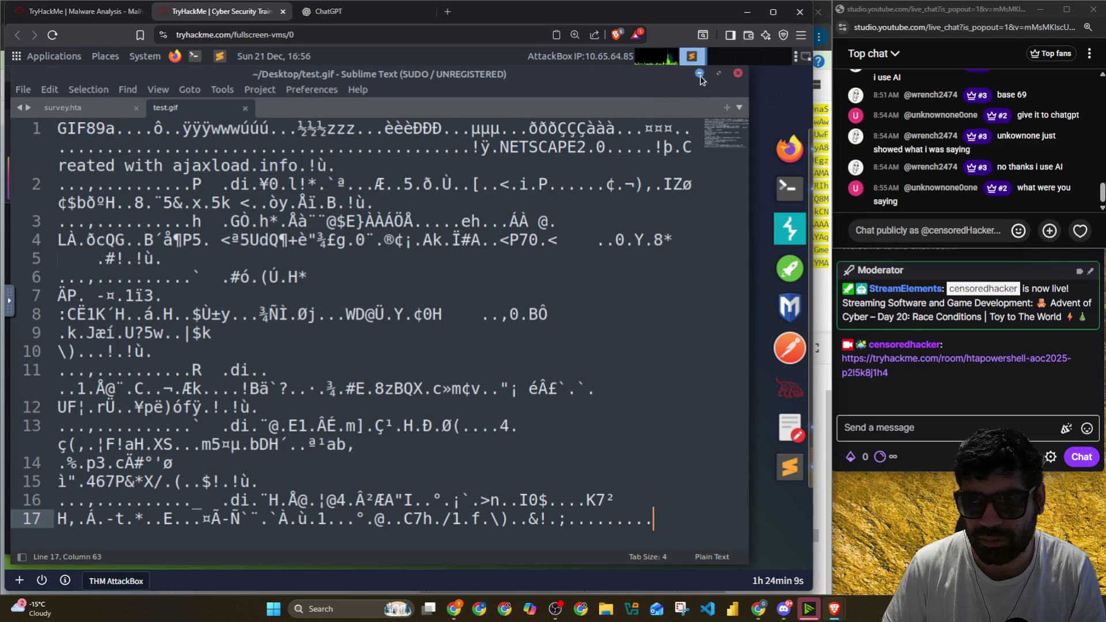
left_click(691, 55)
left_click(679, 74)
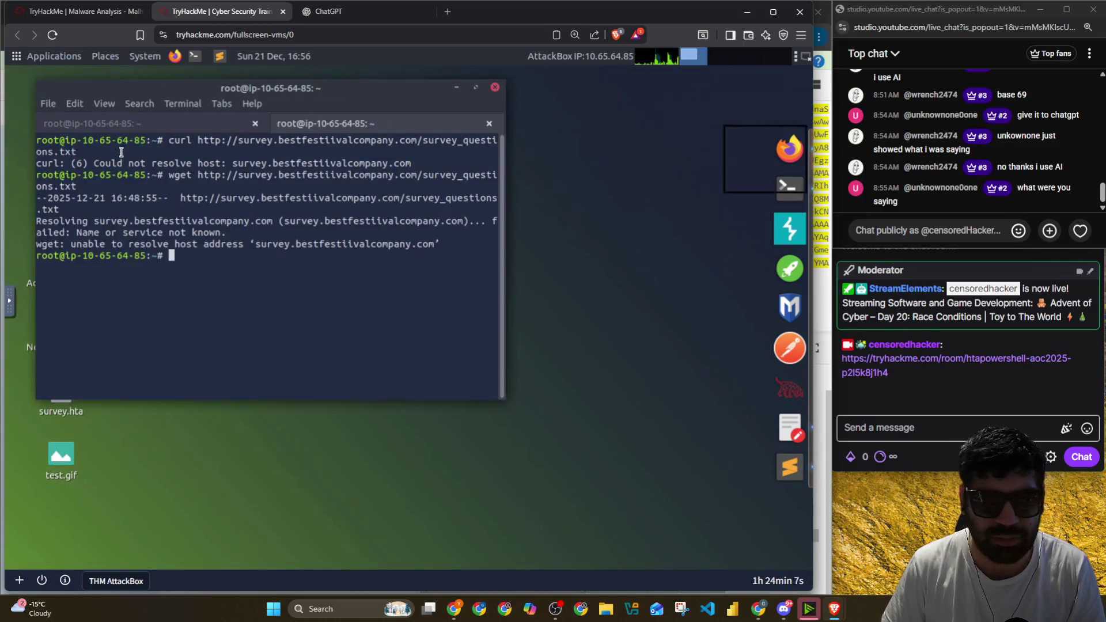
Step: Open test.gif in Image Viewer, retry after the truncated-GIF error, and return to CyberChef
left_click(64, 461)
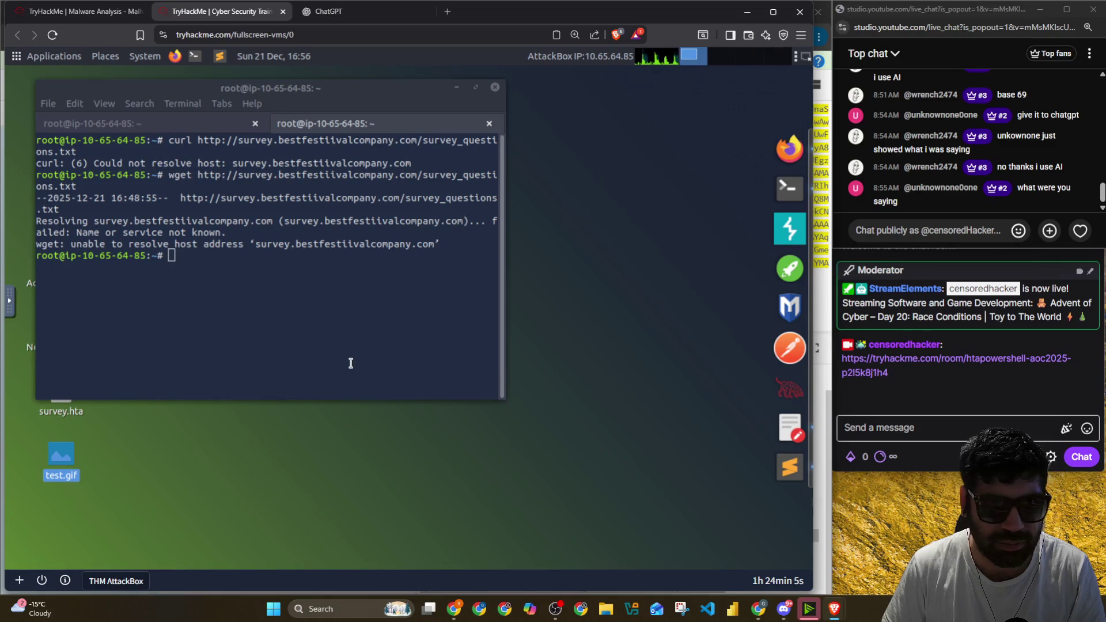
double_click(65, 458)
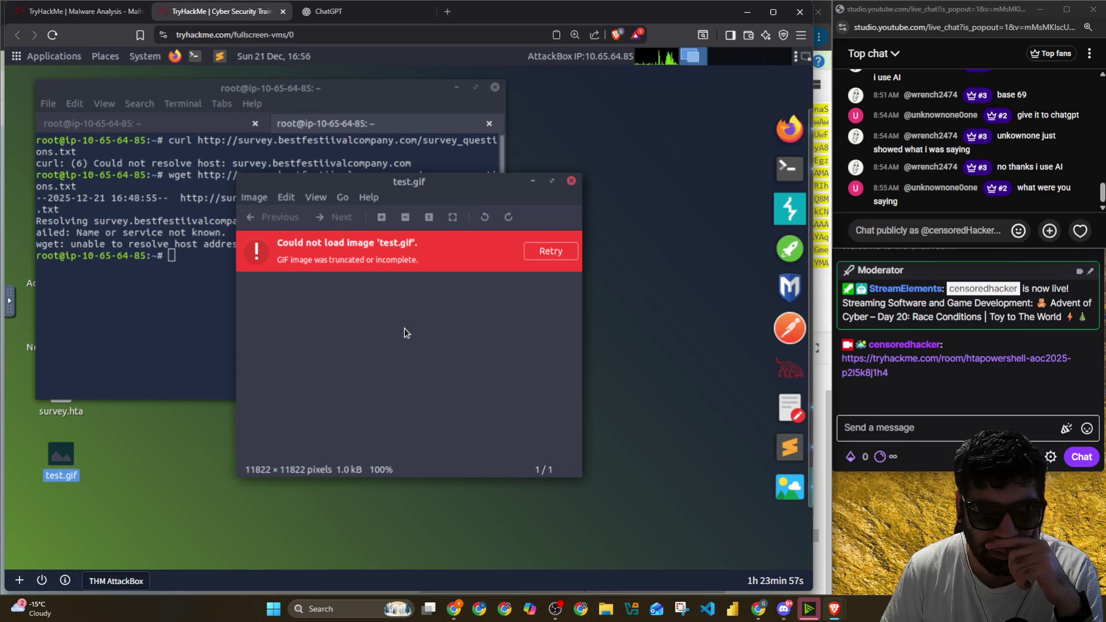
left_click(566, 251)
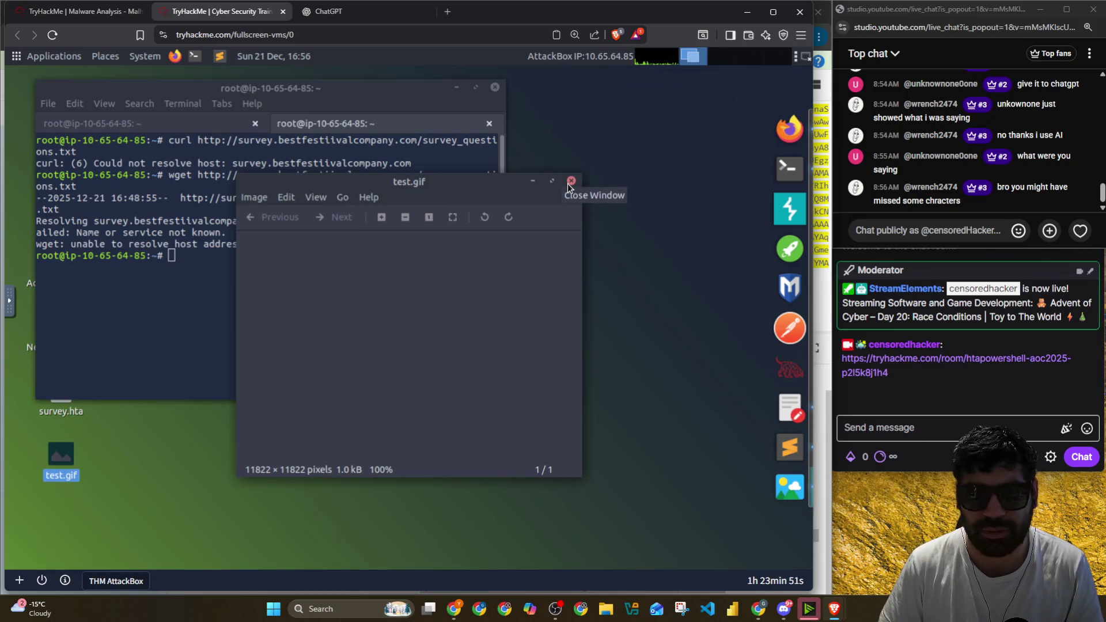
key("alt+Tab")
left_click(520, 195)
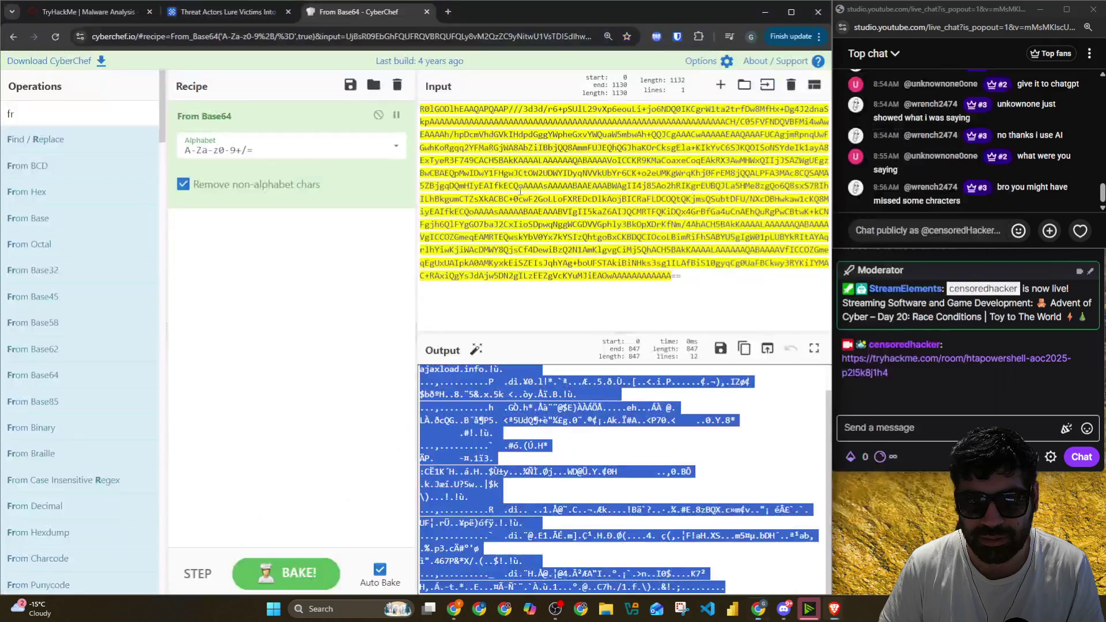
Step: Replace test.gif's contents in the editor with the base64 input copied from CyberChef
left_click_drag(682, 277, 405, 107)
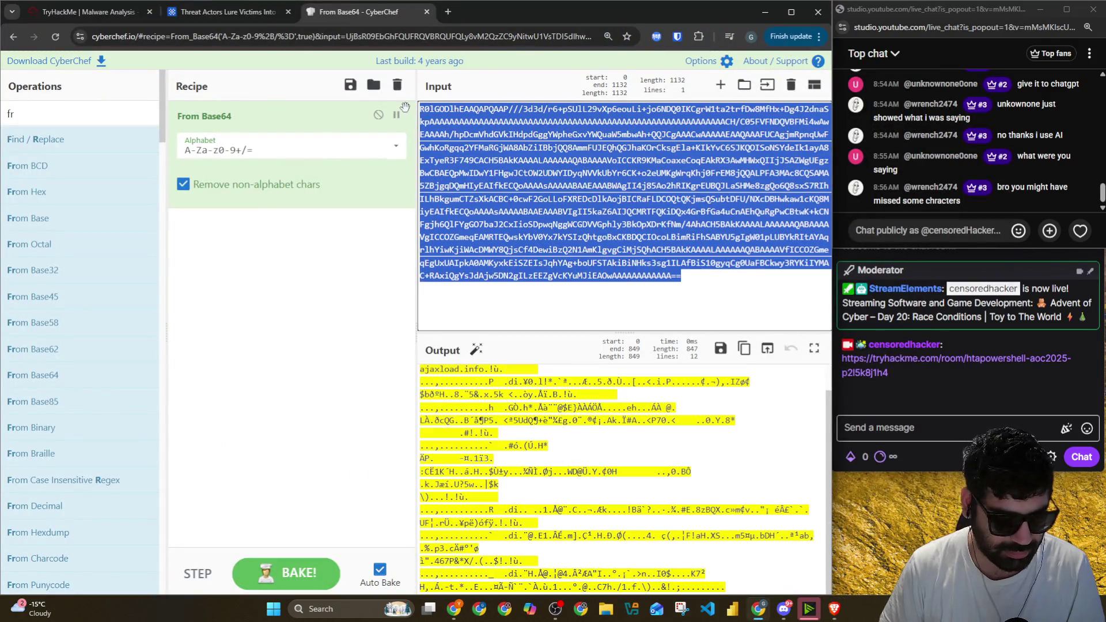
key("alt+Tab")
left_click(487, 146)
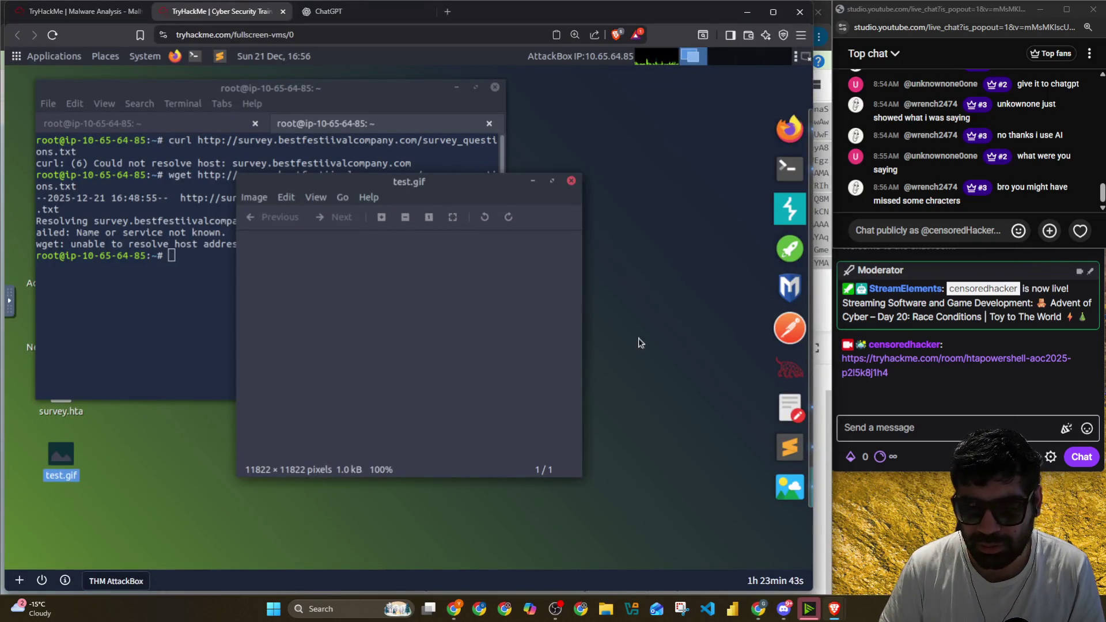
left_click(785, 440)
scroll(360, 307, "down", 5)
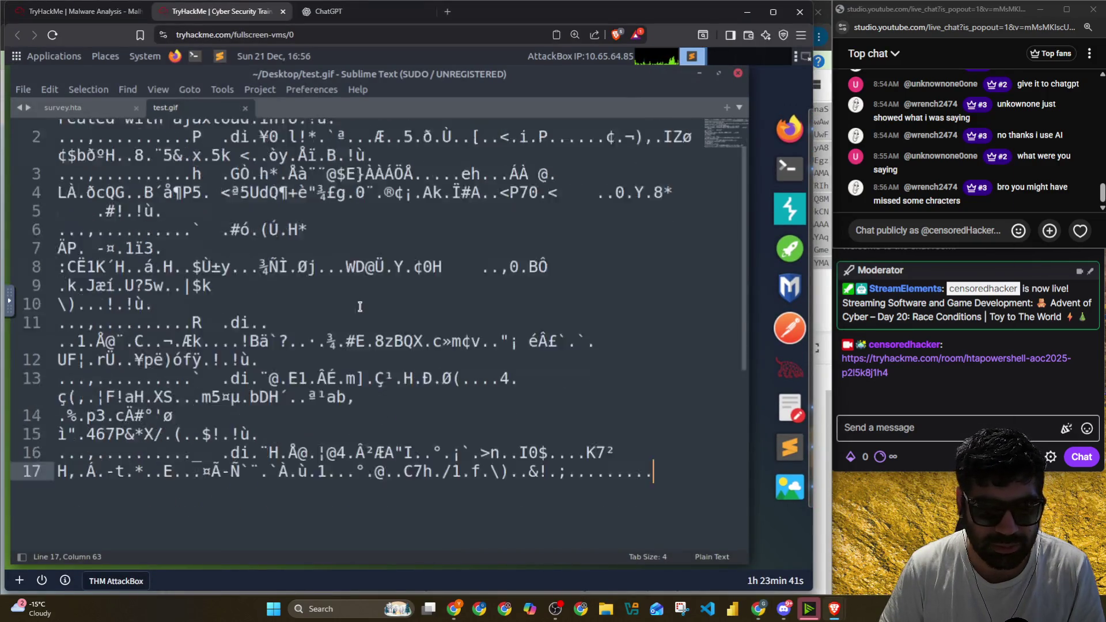
key("ctrl+a")
key("ctrl+v")
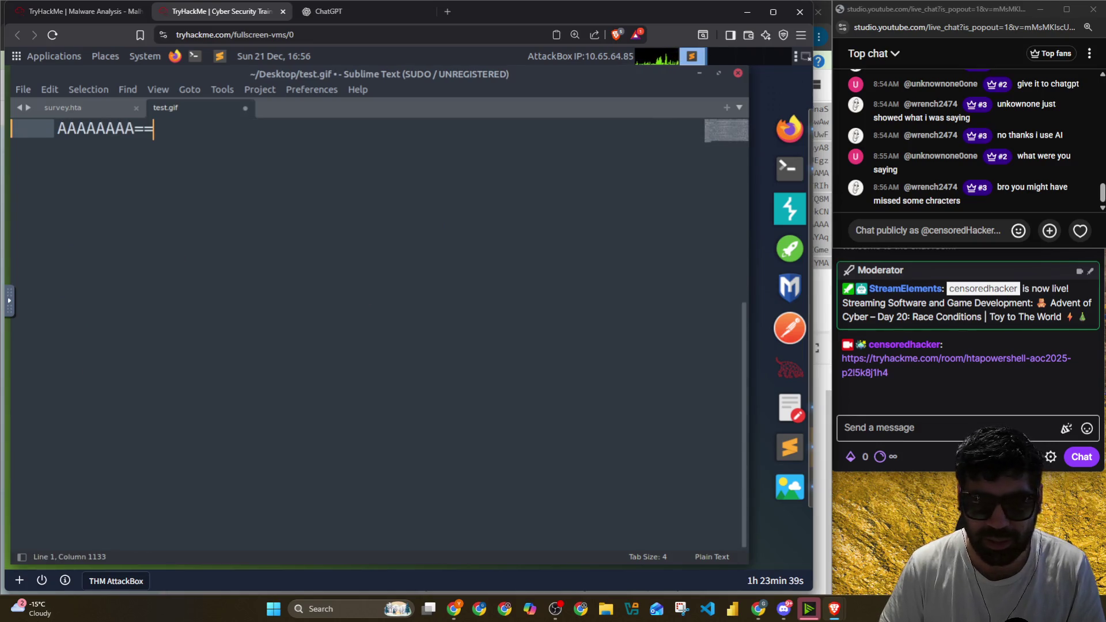
scroll(490, 275, "up", 6)
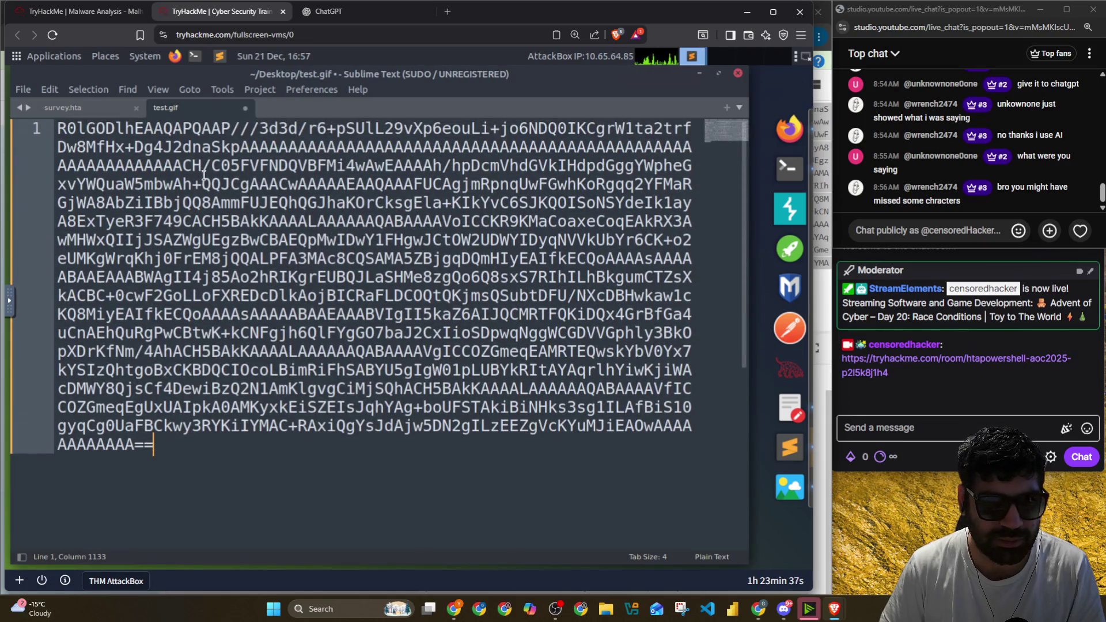
Step: Overwrite test.gif with CyberChef's decoded GIF89a output and save it
key("alt+Tab")
key("ctrl+a")
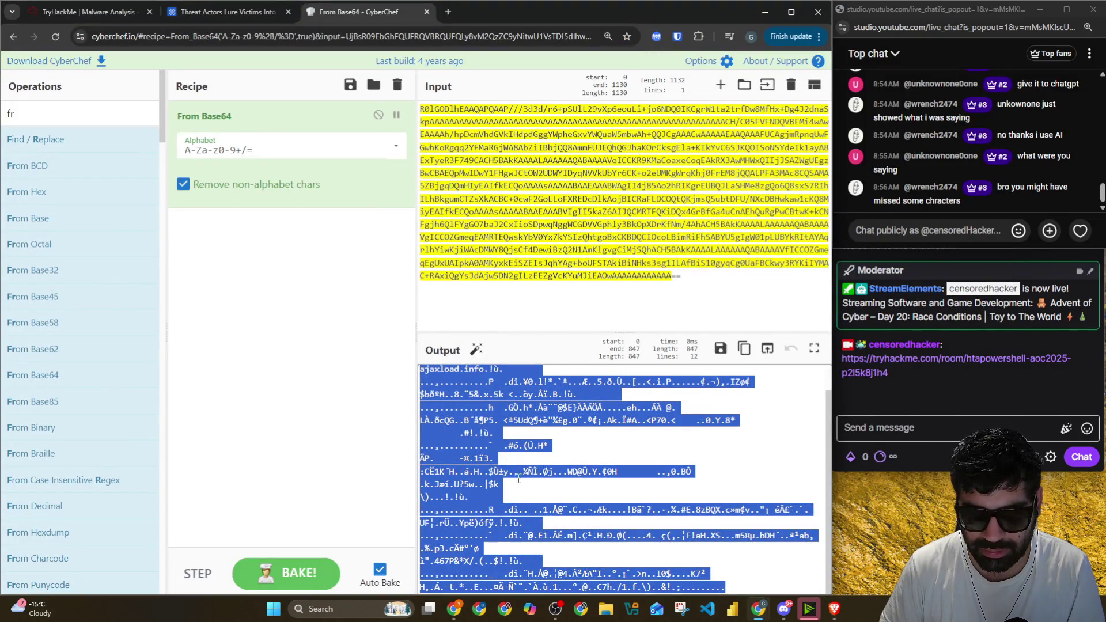
scroll(517, 476, "up", 2)
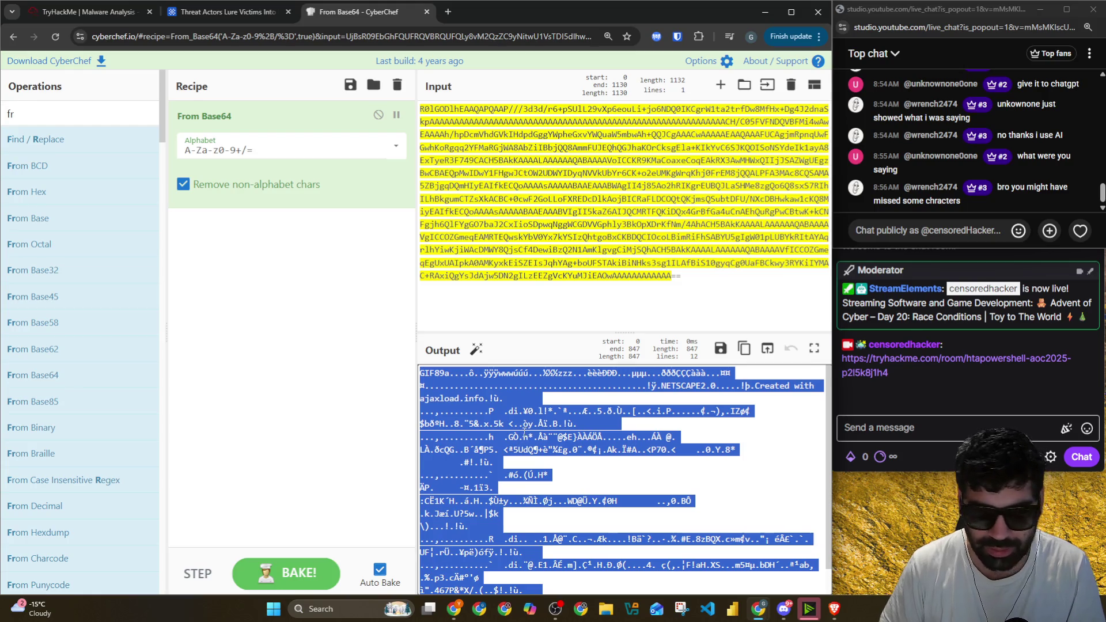
key("alt+Tab")
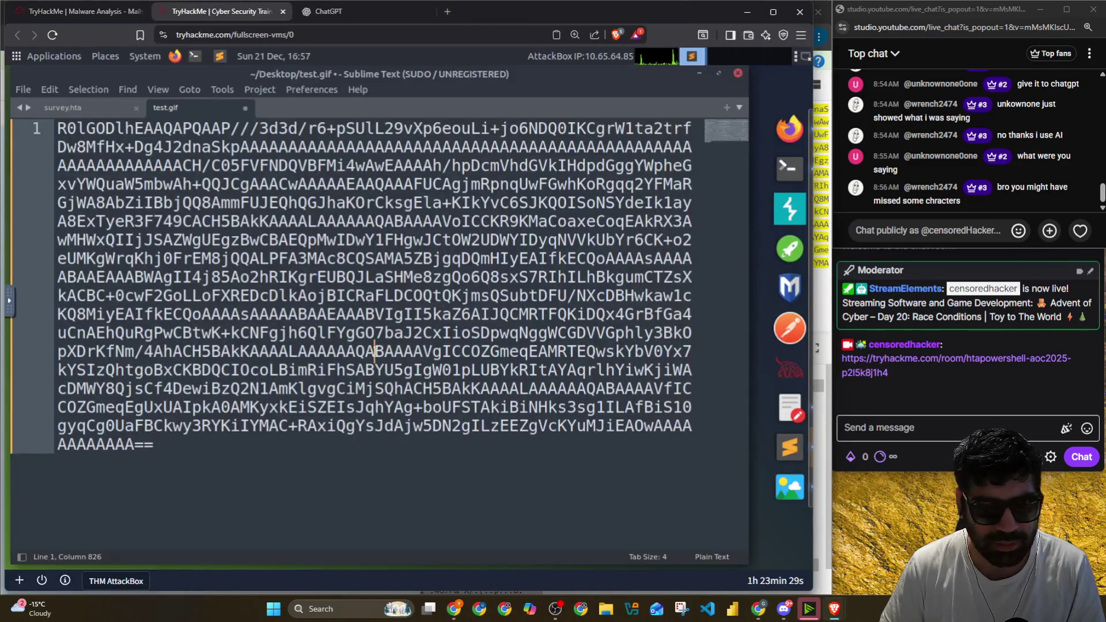
key("ctrl+v")
scroll(380, 348, "down", 3)
scroll(380, 347, "up", 3)
key("ctrl+s")
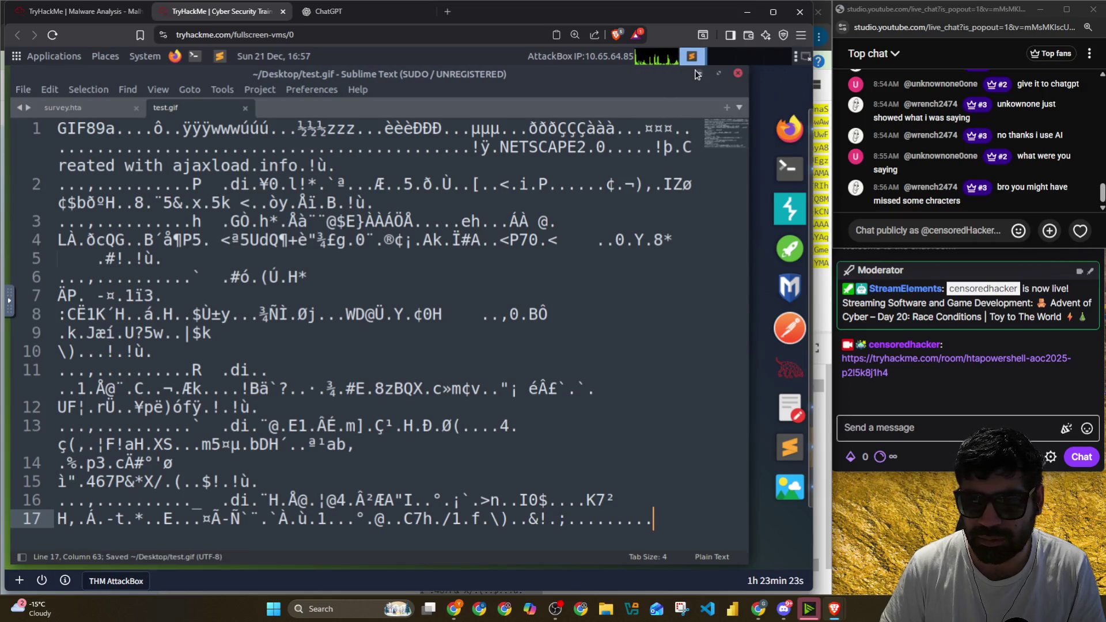
Step: Reopen test.gif in Image Viewer, still reported truncated, then return to the TryHackMe room
left_click(700, 73)
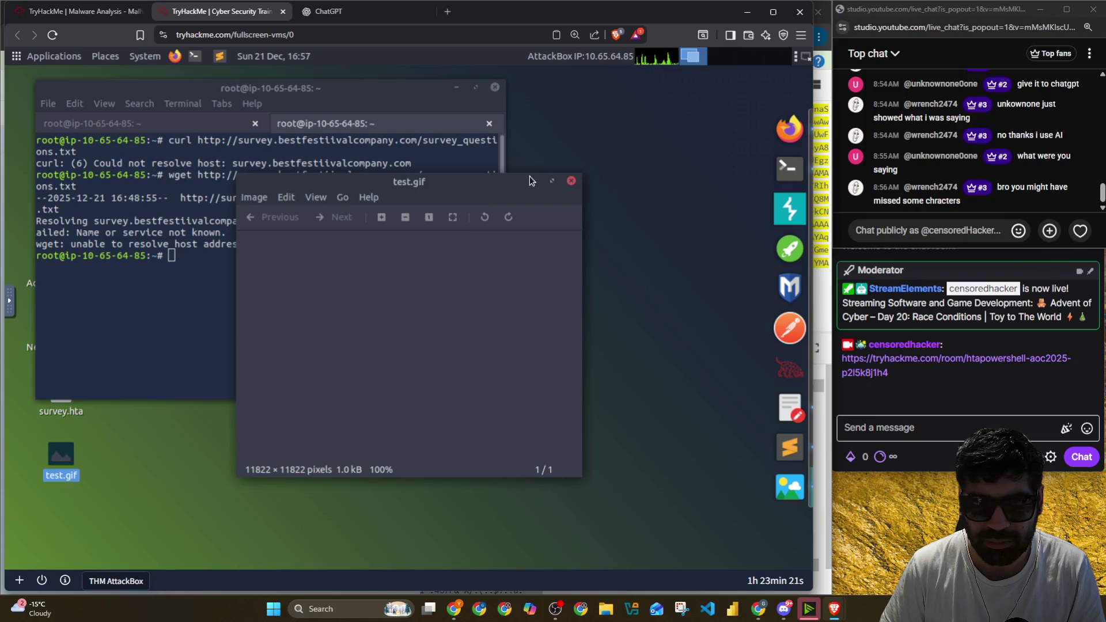
left_click(571, 181)
double_click(60, 455)
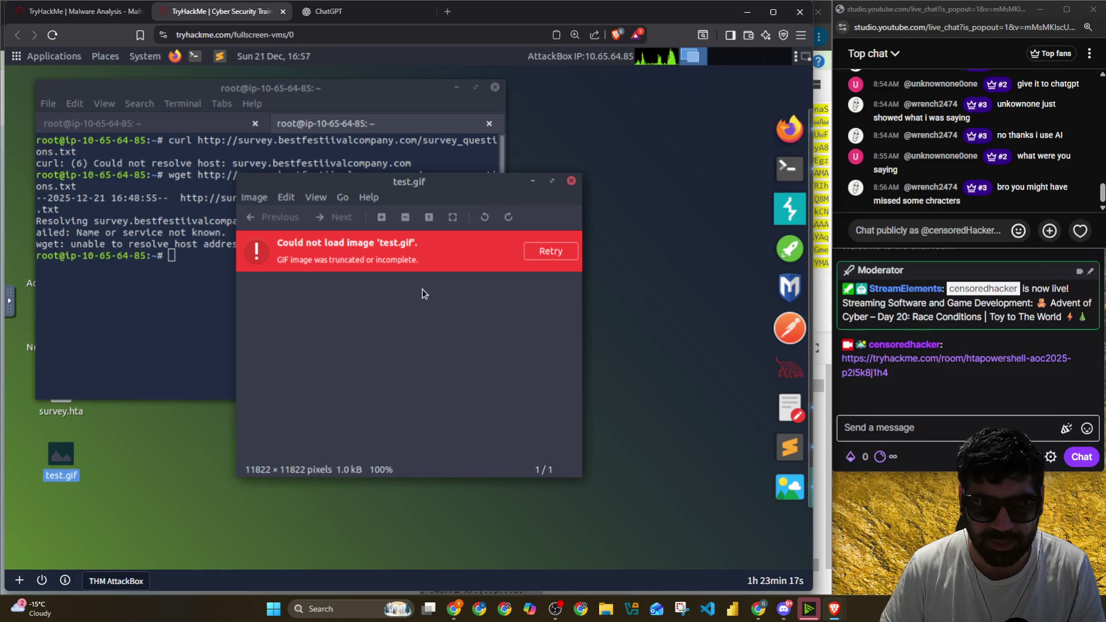
left_click(548, 256)
key("alt+Tab")
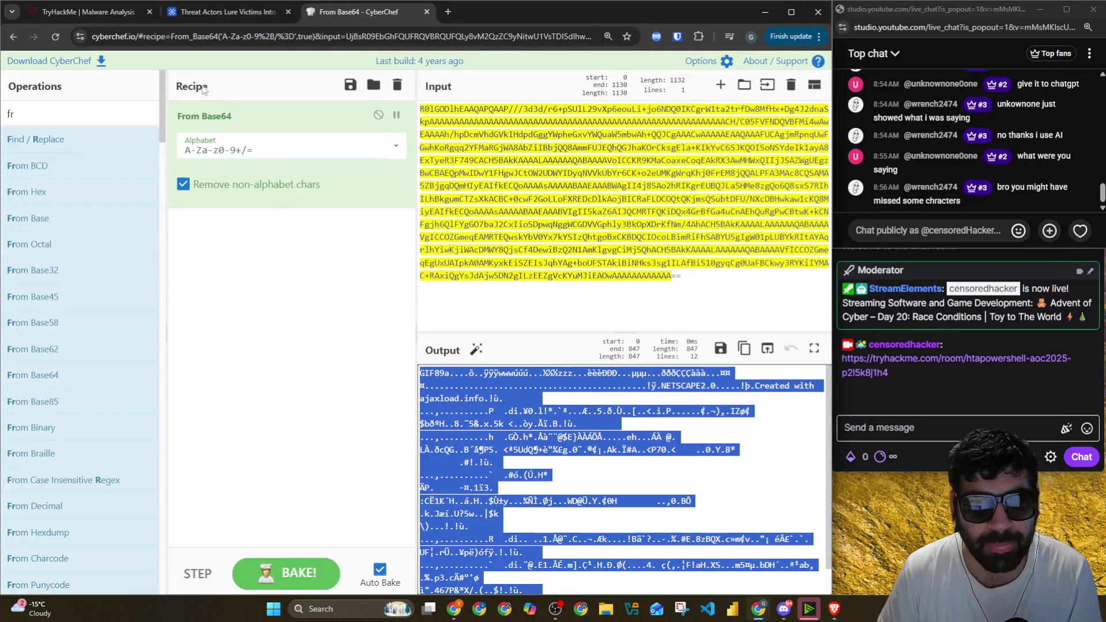
key("alt+Tab")
key("Escape")
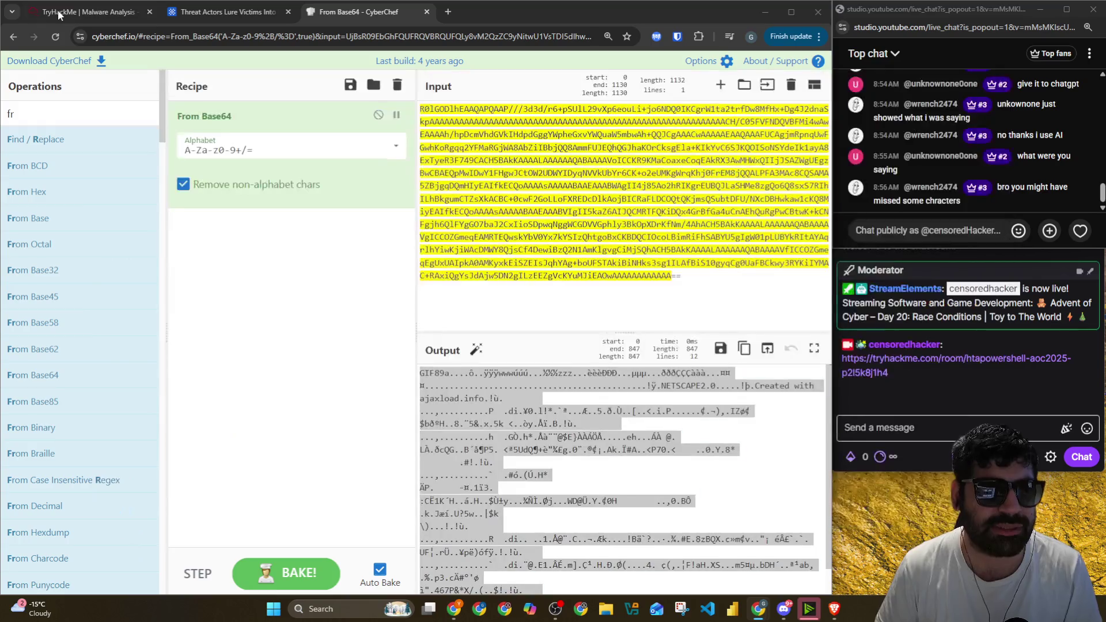
left_click(58, 13)
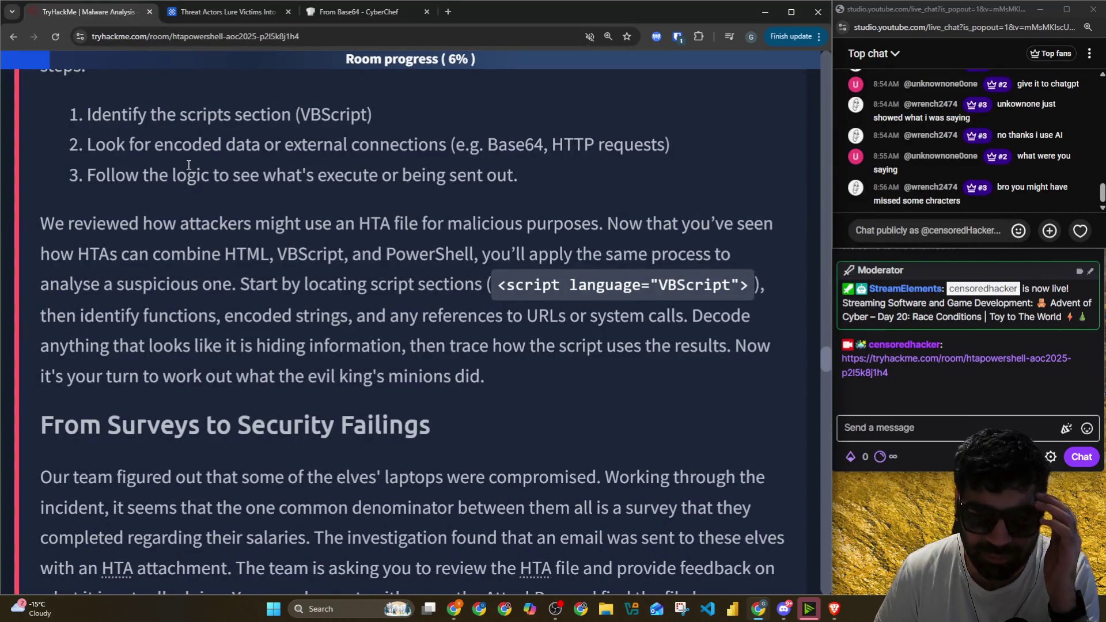
Step: Read the intro on compromised laptops, the salary survey and the HTA attachment's AttackBox location
scroll(184, 162, "down", 3)
left_click_drag(106, 251, 435, 253)
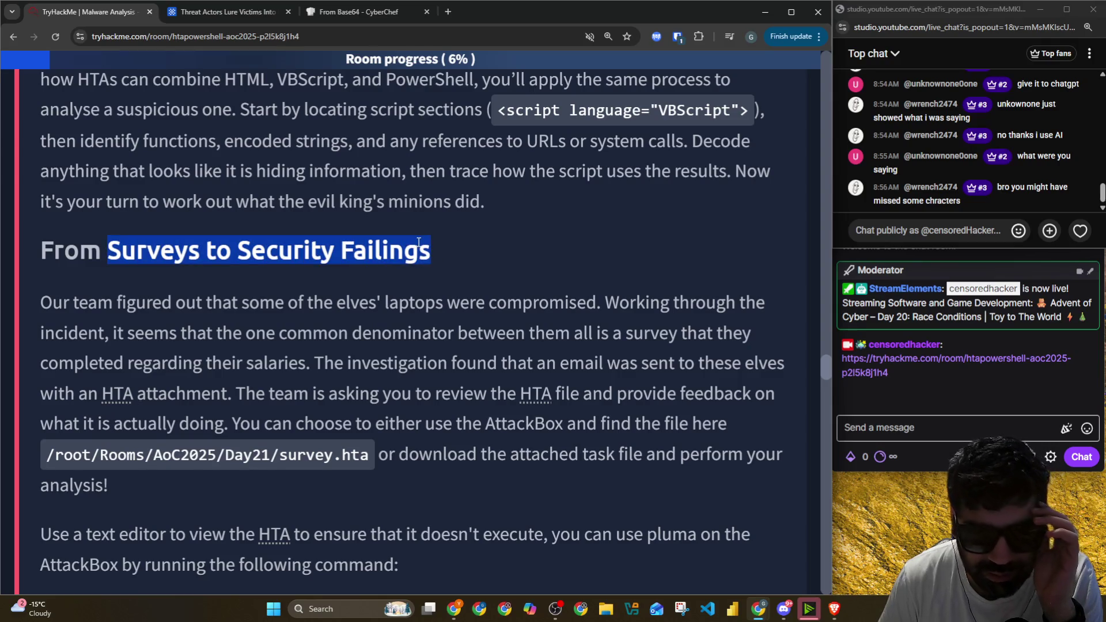
mouse_move(104, 302)
left_mouse_down()
mouse_move(619, 306)
mouse_move(737, 328)
mouse_move(756, 321)
left_mouse_up()
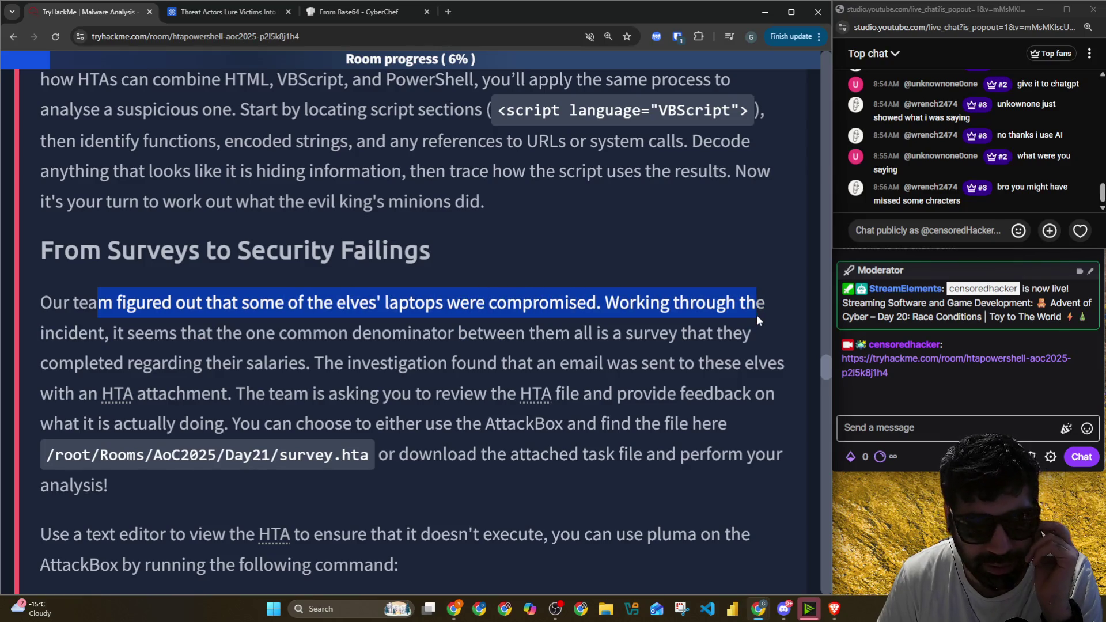
left_click_drag(155, 337, 745, 335)
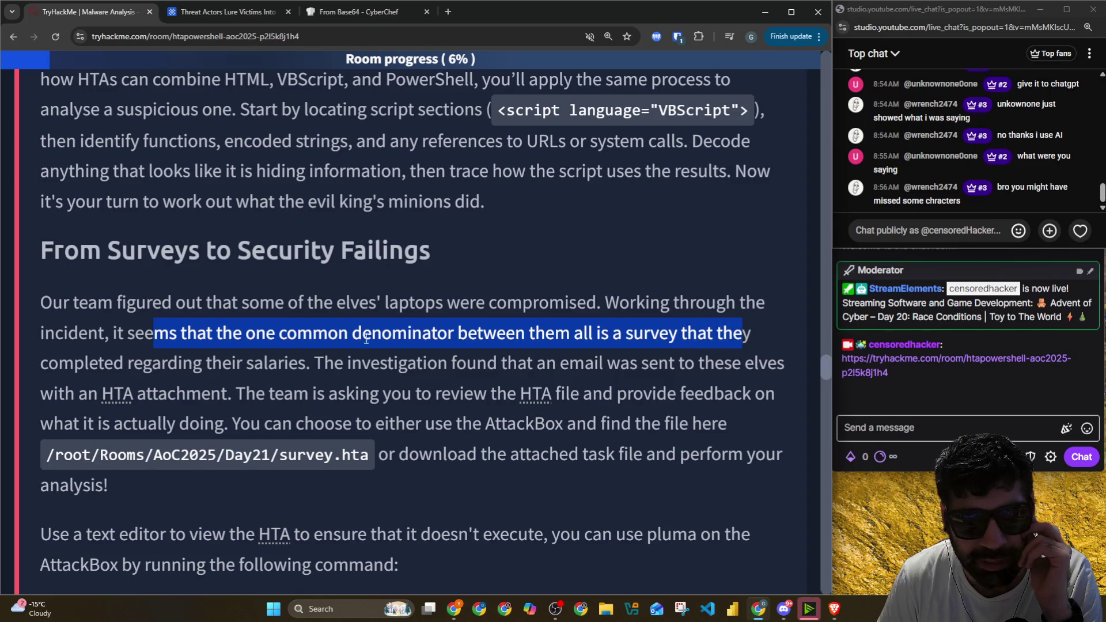
mouse_move(136, 360)
left_mouse_down()
mouse_move(313, 372)
mouse_move(772, 364)
left_mouse_up()
left_click_drag(46, 391, 765, 394)
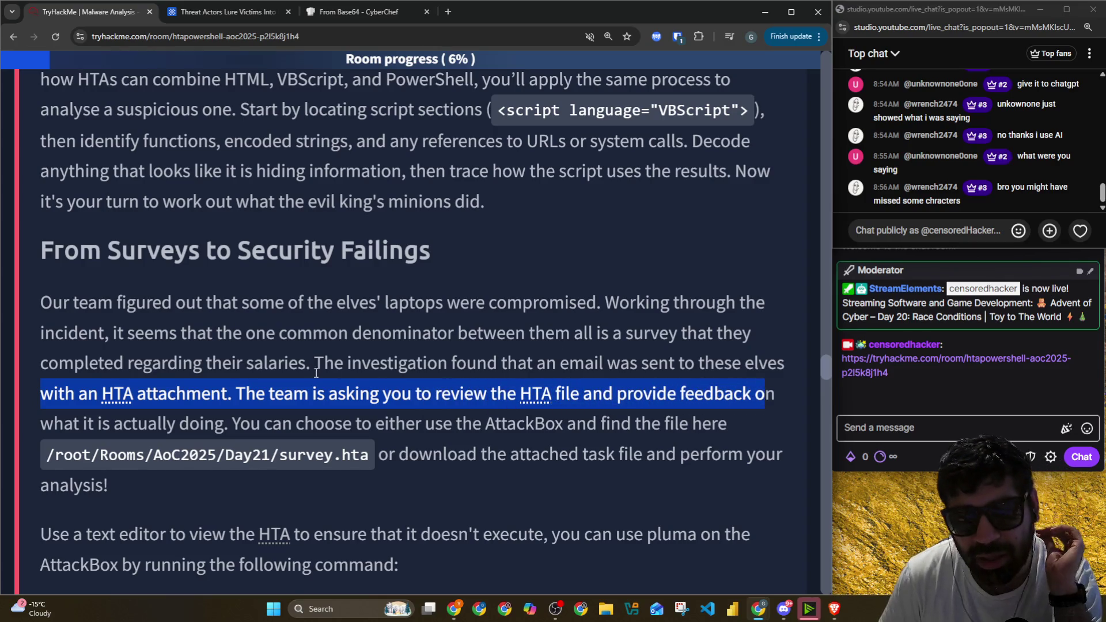
left_click_drag(115, 423, 726, 430)
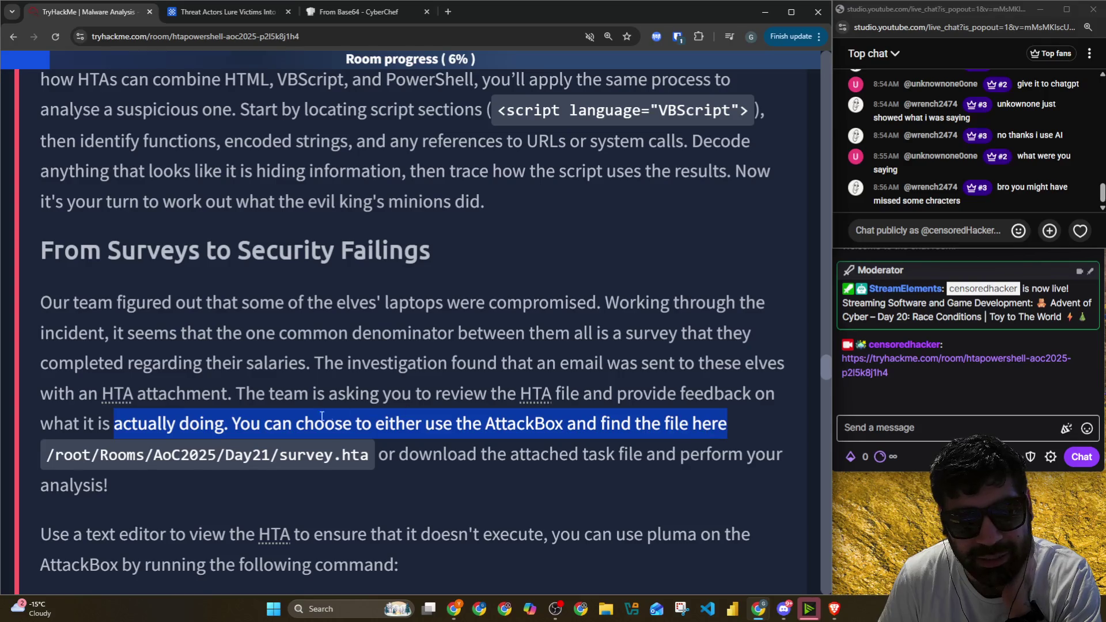
left_click_drag(55, 455, 420, 455)
Step: Read the download task file option and the advice to open survey.hta in an editor
scroll(475, 437, "down", 3)
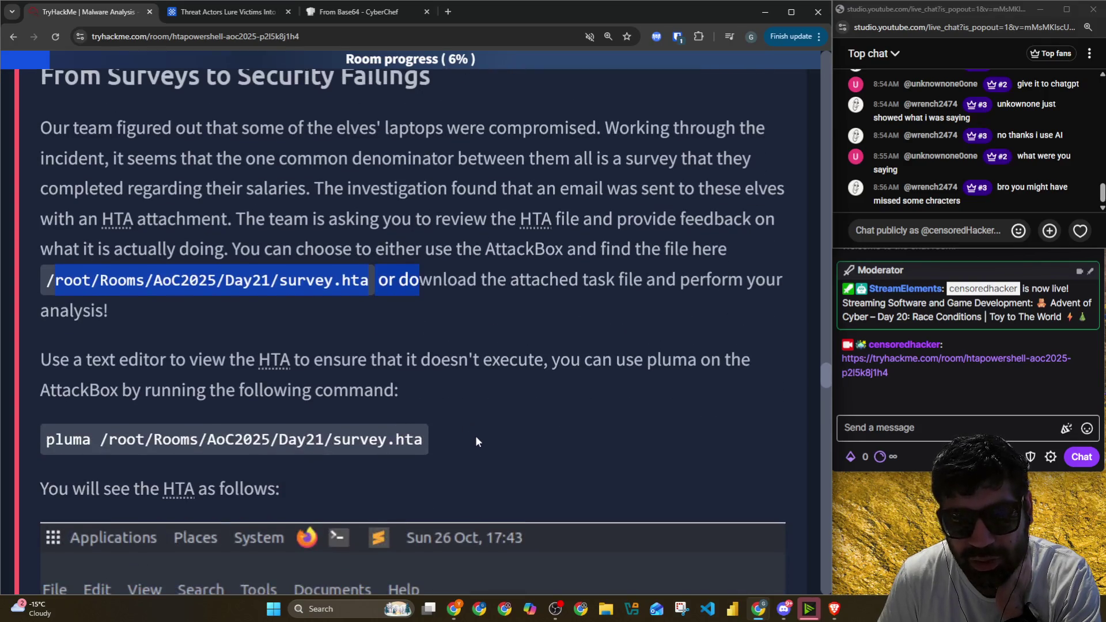
scroll(501, 427, "down", 1)
left_click_drag(567, 223, 777, 225)
left_click_drag(50, 303, 731, 304)
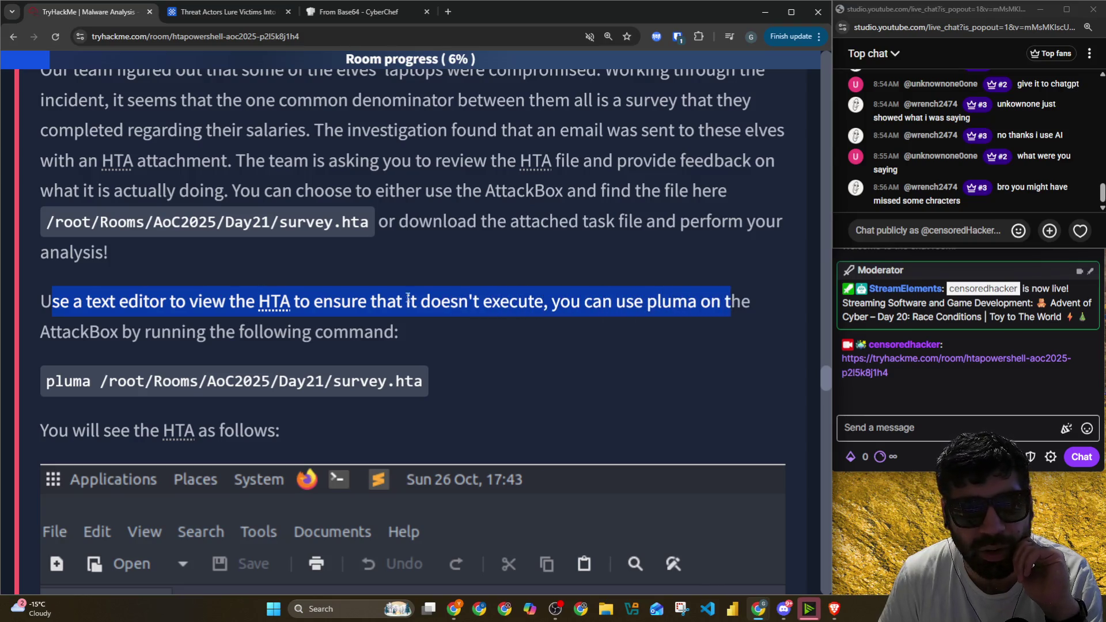
scroll(111, 327, "down", 8)
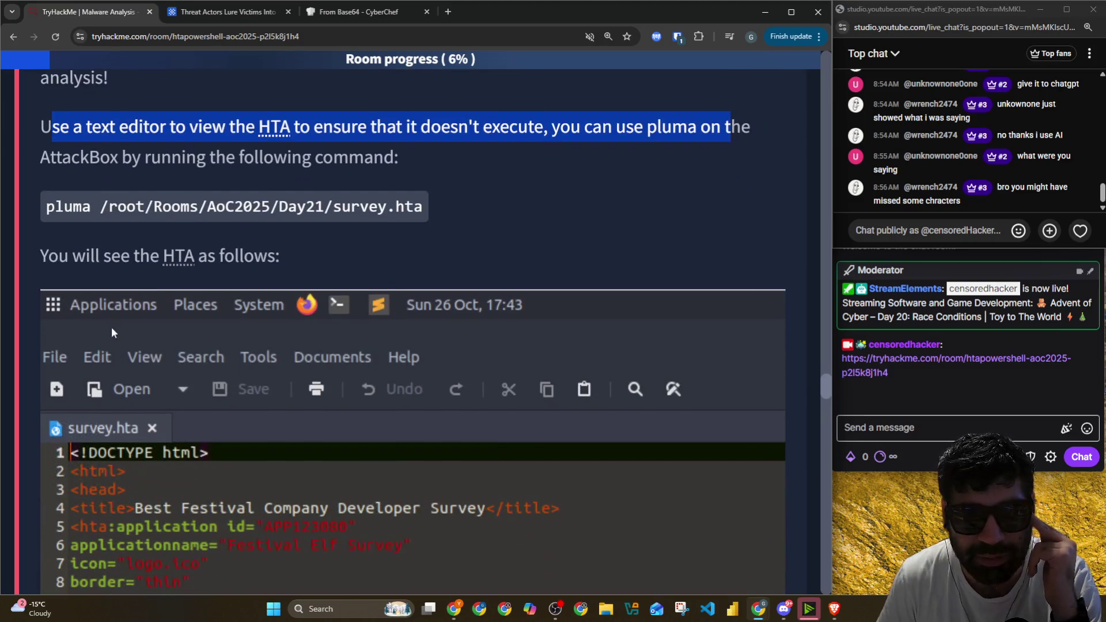
Step: Read the notes on searching survey.hta's metadata and its <head> section, then scroll onward
scroll(291, 277, "down", 10)
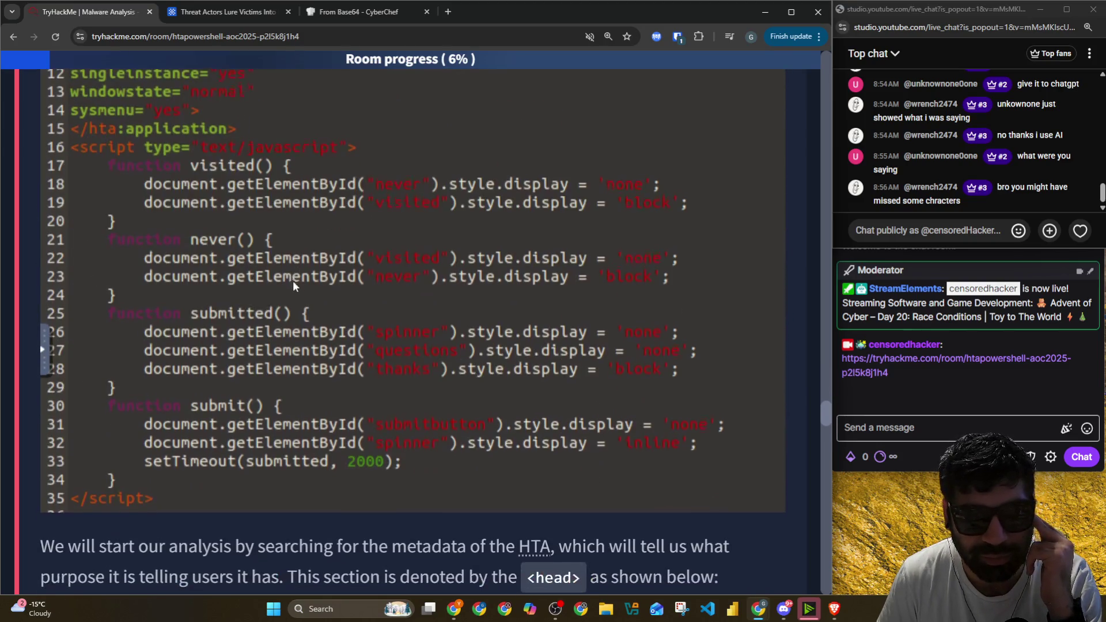
mouse_move(61, 256)
left_mouse_down()
mouse_move(407, 267)
mouse_move(722, 255)
left_mouse_up()
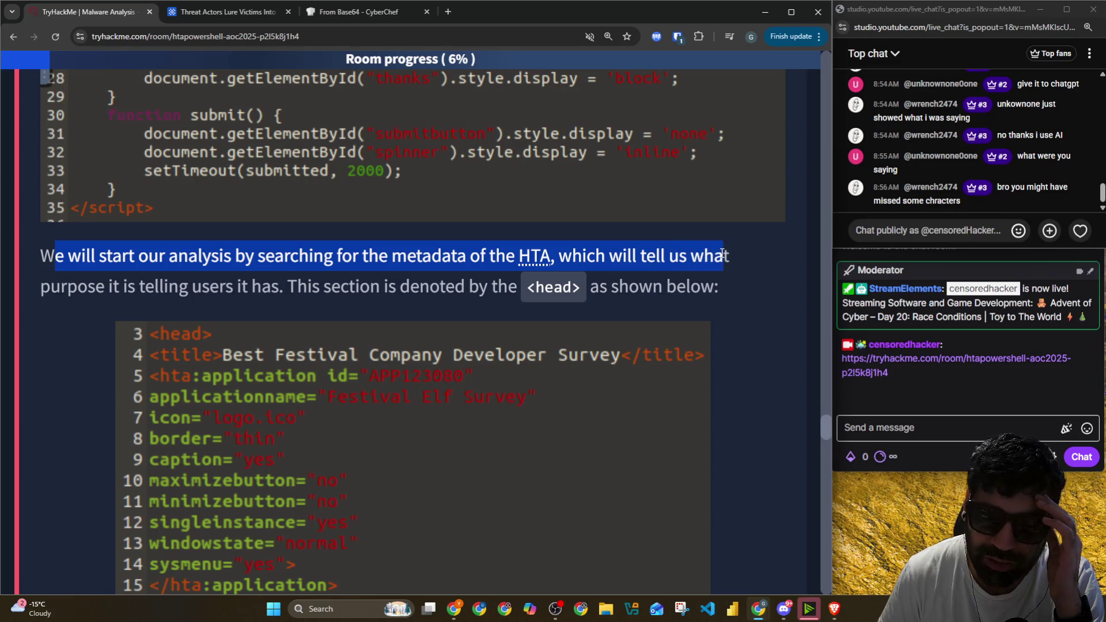
mouse_move(105, 286)
left_mouse_down()
mouse_move(539, 288)
mouse_move(501, 290)
left_mouse_up()
scroll(240, 282, "down", 2)
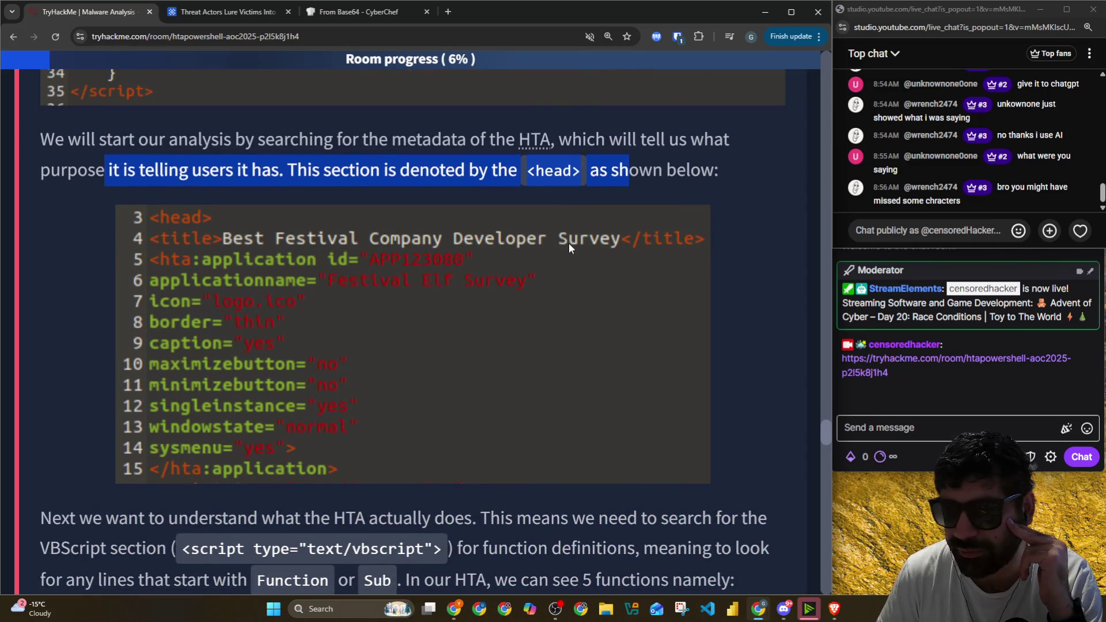
scroll(545, 240, "down", 7)
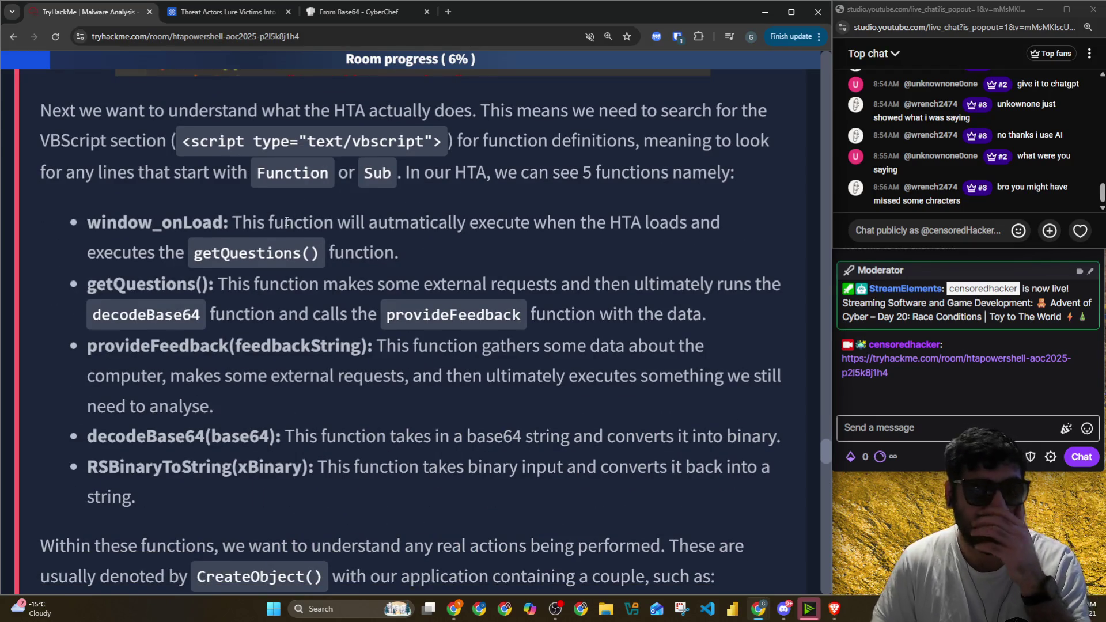
Step: Read the vbscript script type, five-function overview, and the window_onLoad and getQuestions() descriptions
left_click_drag(228, 110, 745, 110)
left_click_drag(190, 141, 762, 141)
left_click_drag(118, 173, 721, 170)
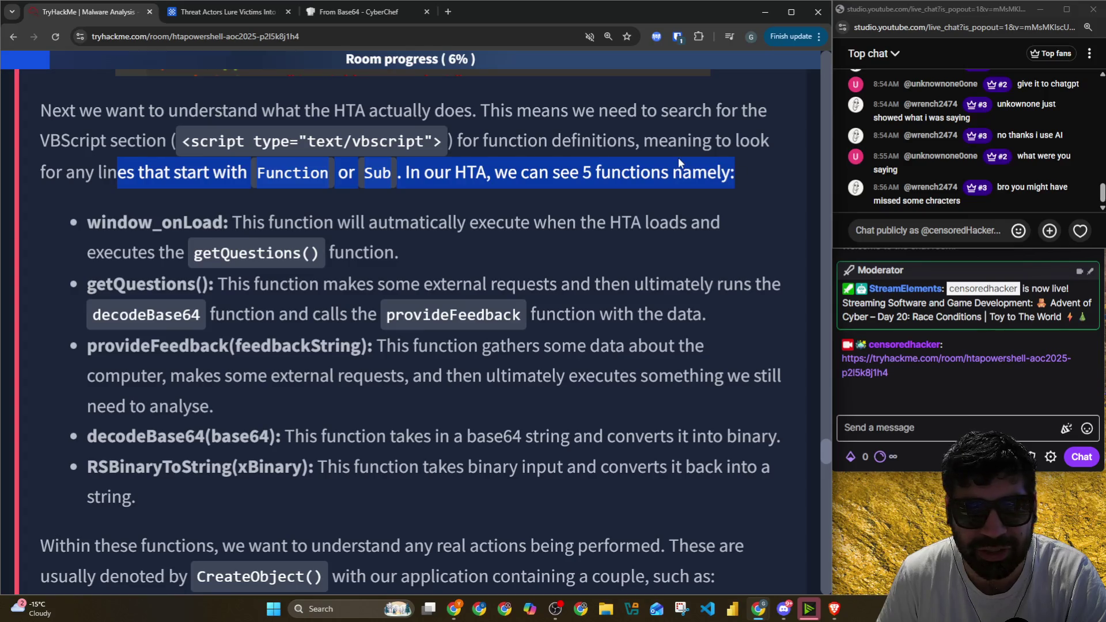
left_click_drag(107, 222, 721, 223)
left_click_drag(132, 252, 384, 249)
mouse_move(86, 280)
left_mouse_down()
mouse_move(413, 277)
mouse_move(753, 295)
left_mouse_up()
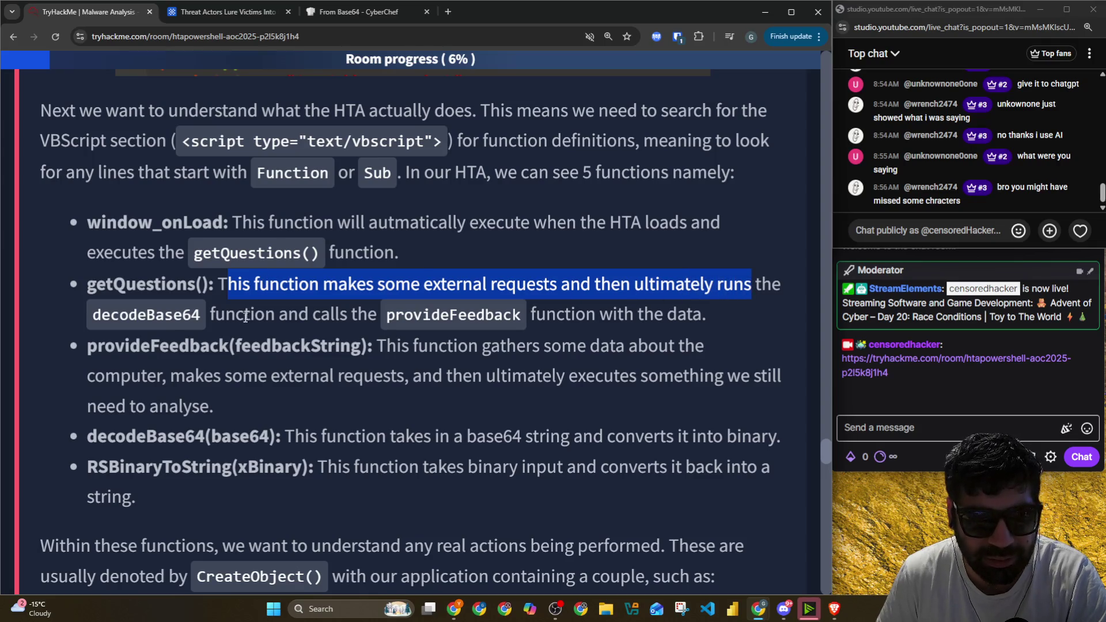
Step: Read the provideFeedback, external requests, decodeBase64 and RSBinaryToString descriptions
left_click_drag(228, 316, 688, 314)
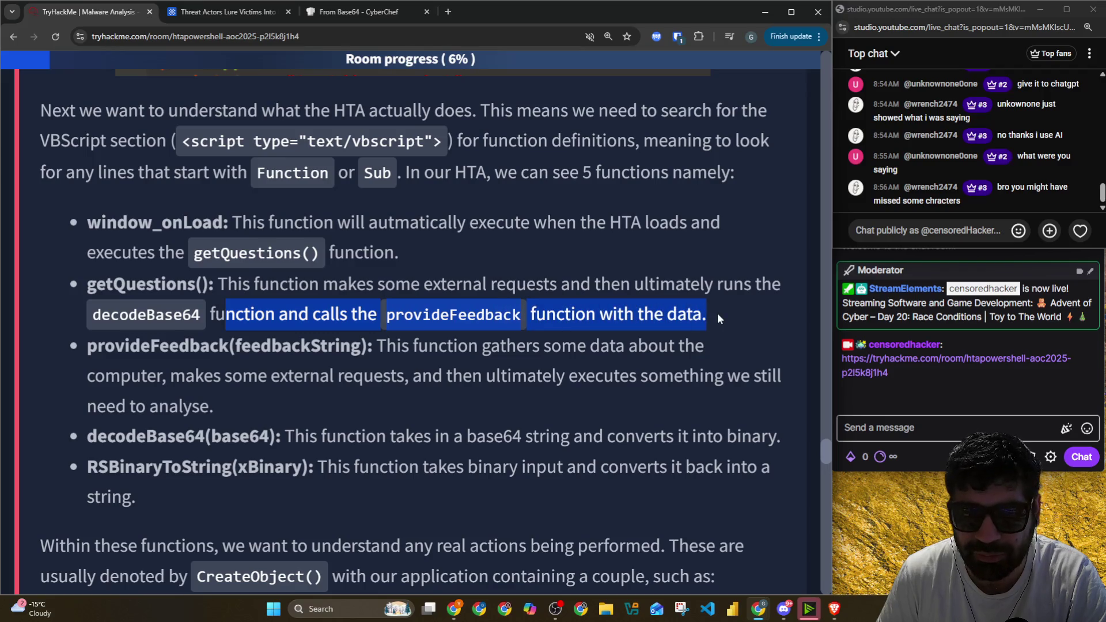
left_click(135, 345)
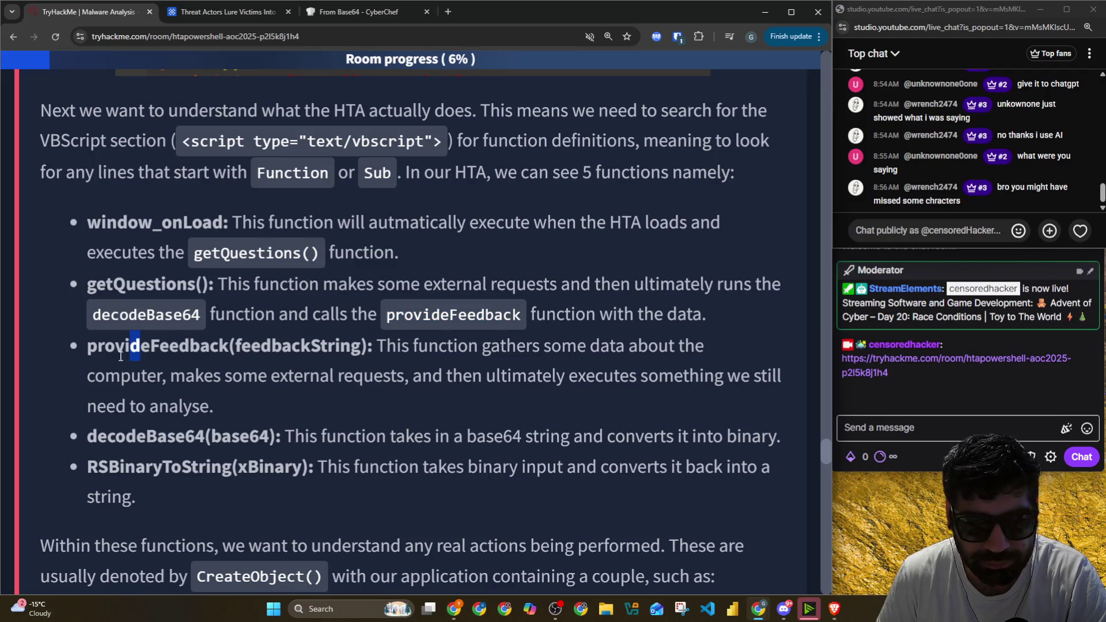
left_click_drag(87, 349, 300, 356)
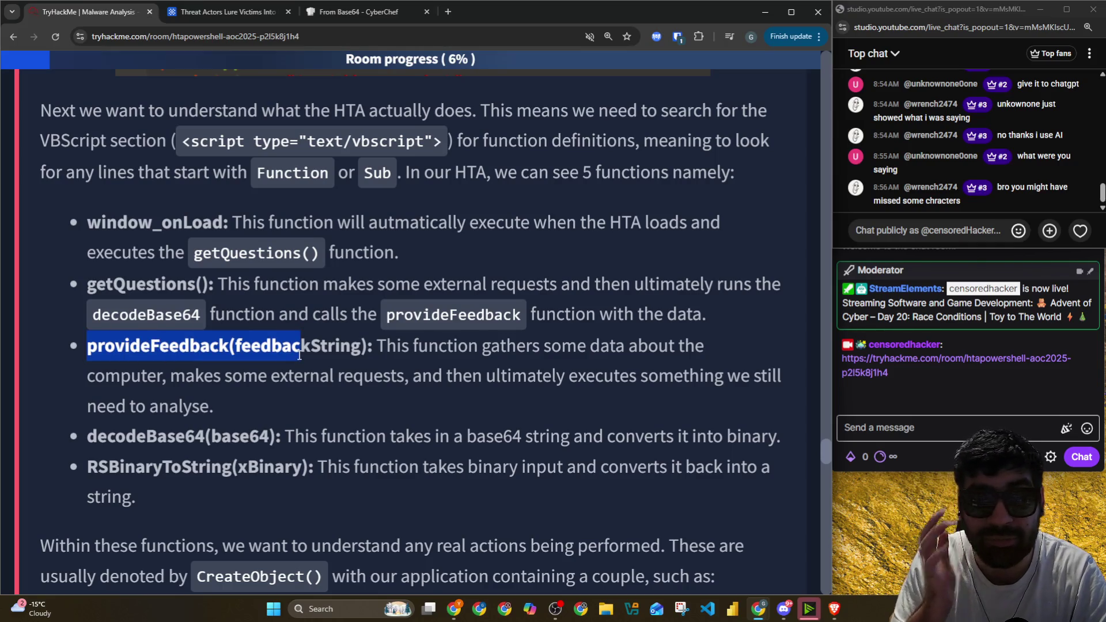
left_click(400, 348)
left_click_drag(400, 348, 704, 347)
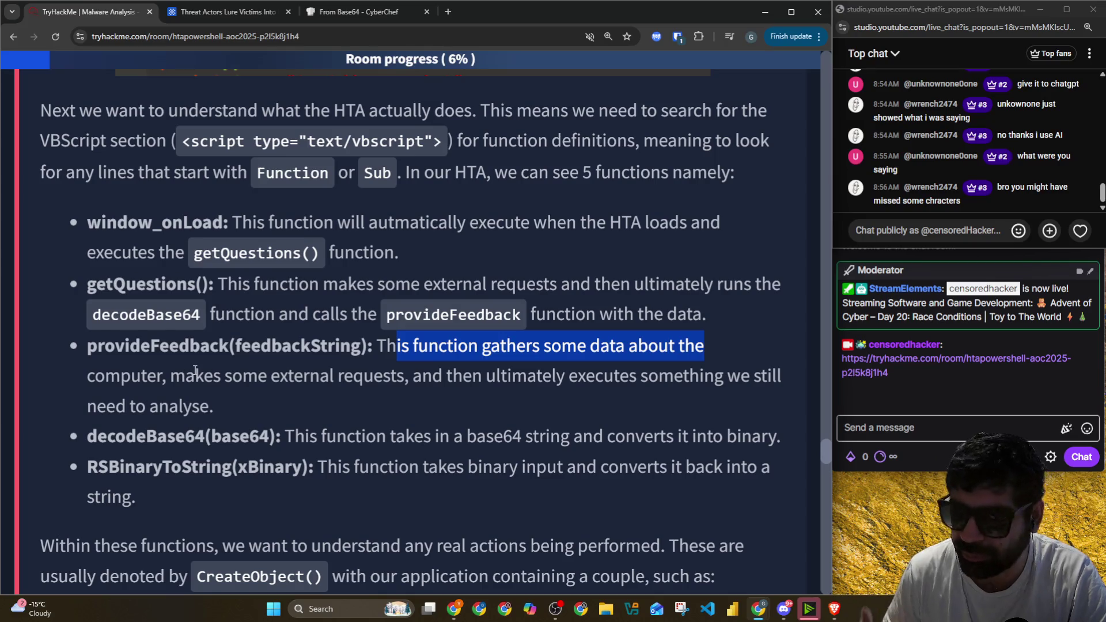
left_click_drag(164, 377, 791, 380)
scroll(448, 365, "down", 3)
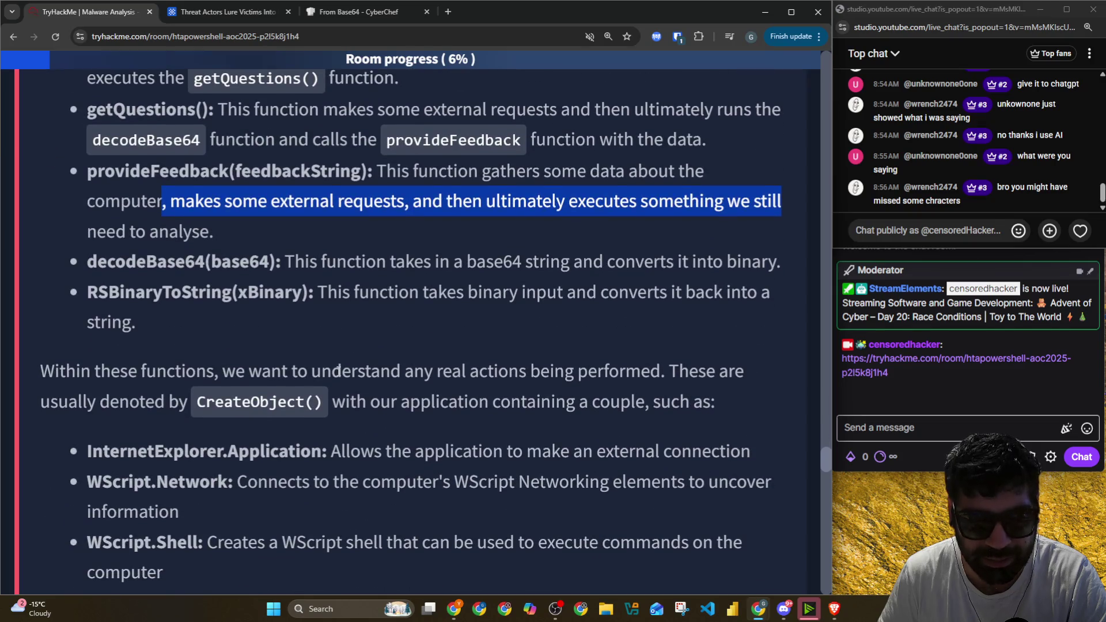
left_click_drag(284, 262, 771, 254)
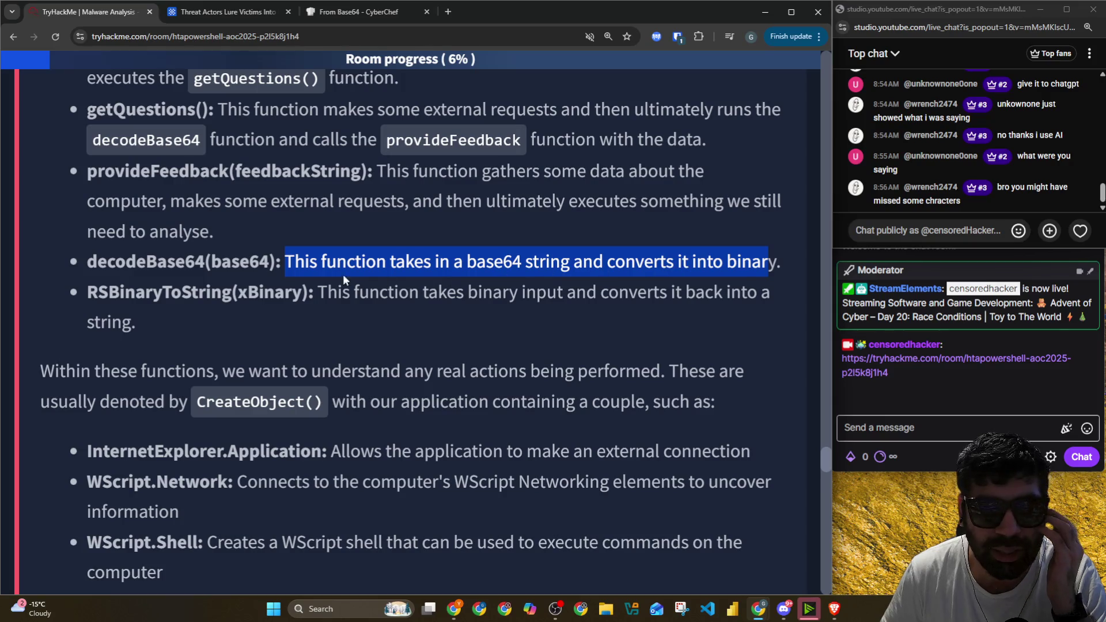
left_click(253, 282)
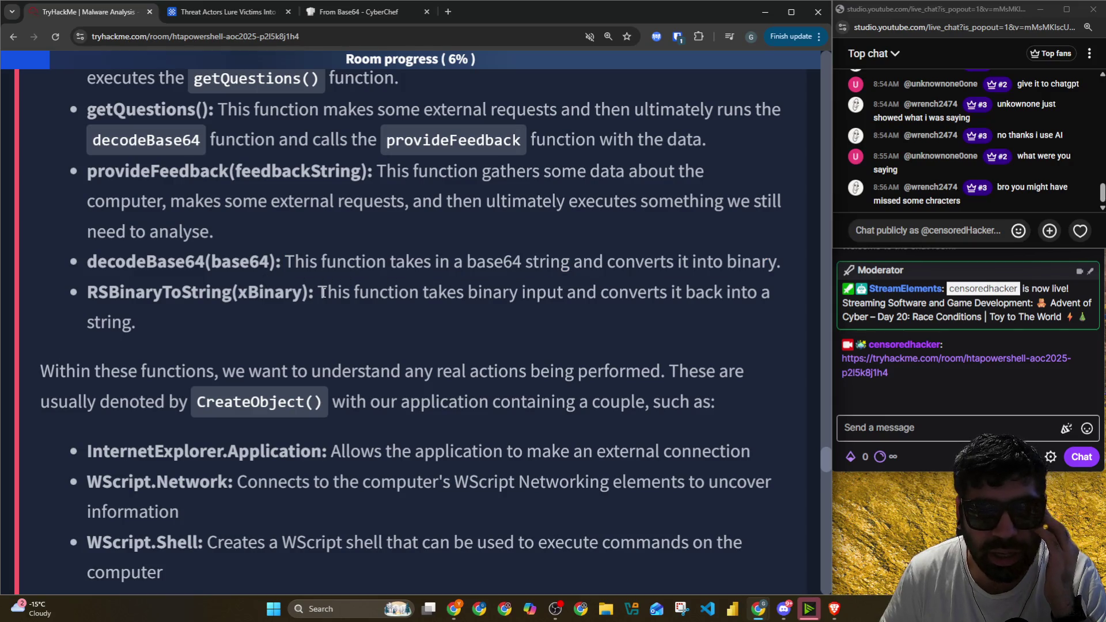
left_click_drag(316, 297, 754, 297)
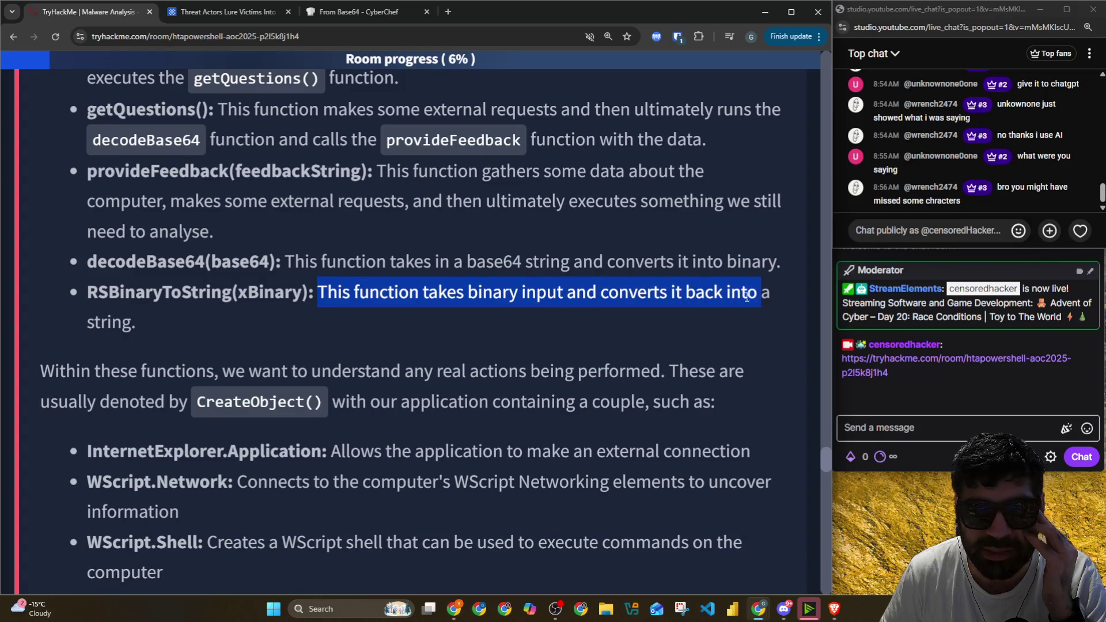
scroll(208, 304, "down", 3)
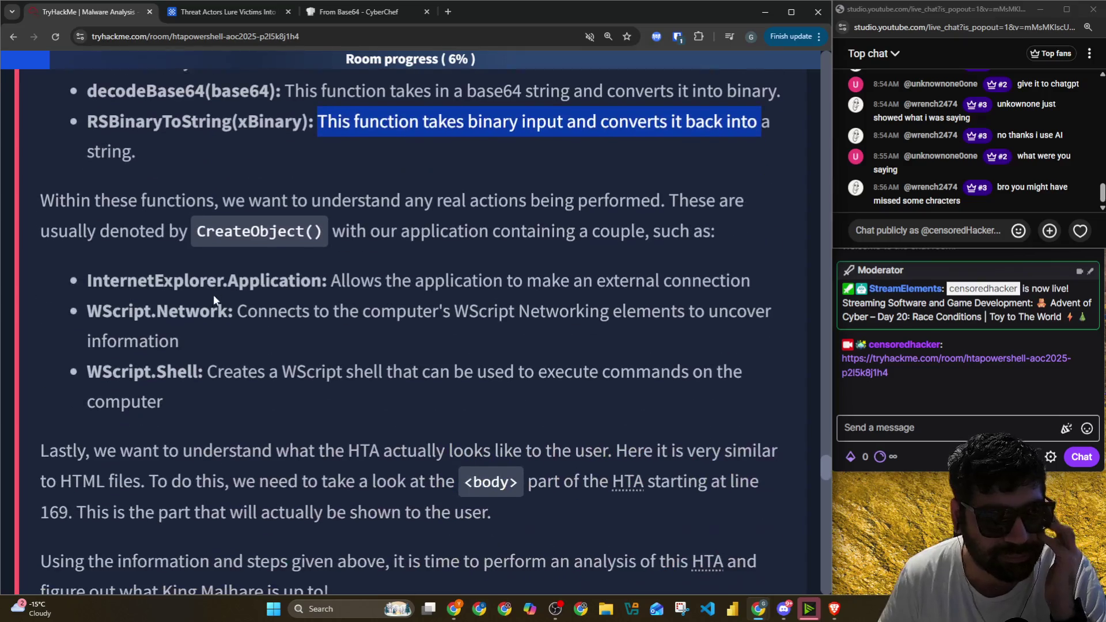
Step: Read the CreateObject() notes on InternetExplorer.Application, WScript.Network and WScript.Shell, then scroll to the questions
left_click_drag(206, 196, 716, 197)
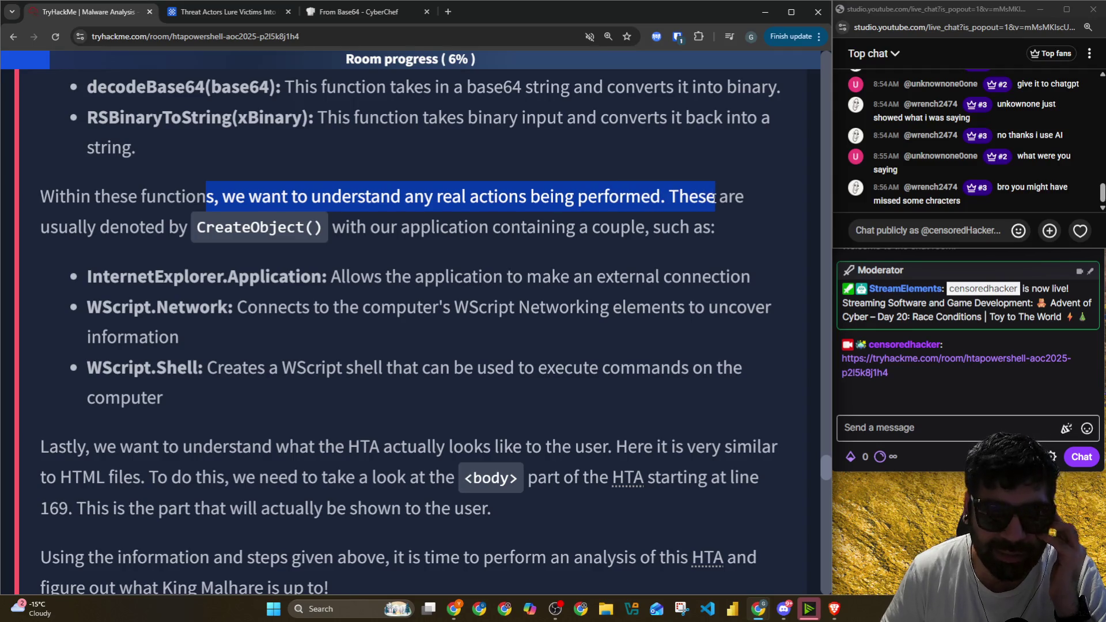
left_click_drag(215, 228, 703, 223)
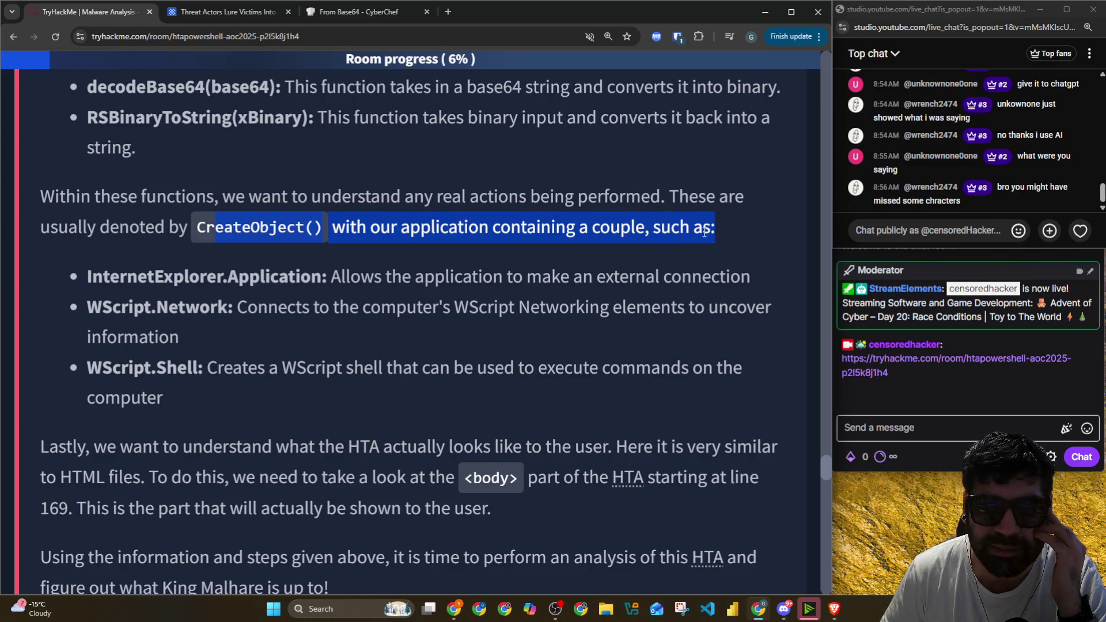
left_click_drag(330, 277, 745, 278)
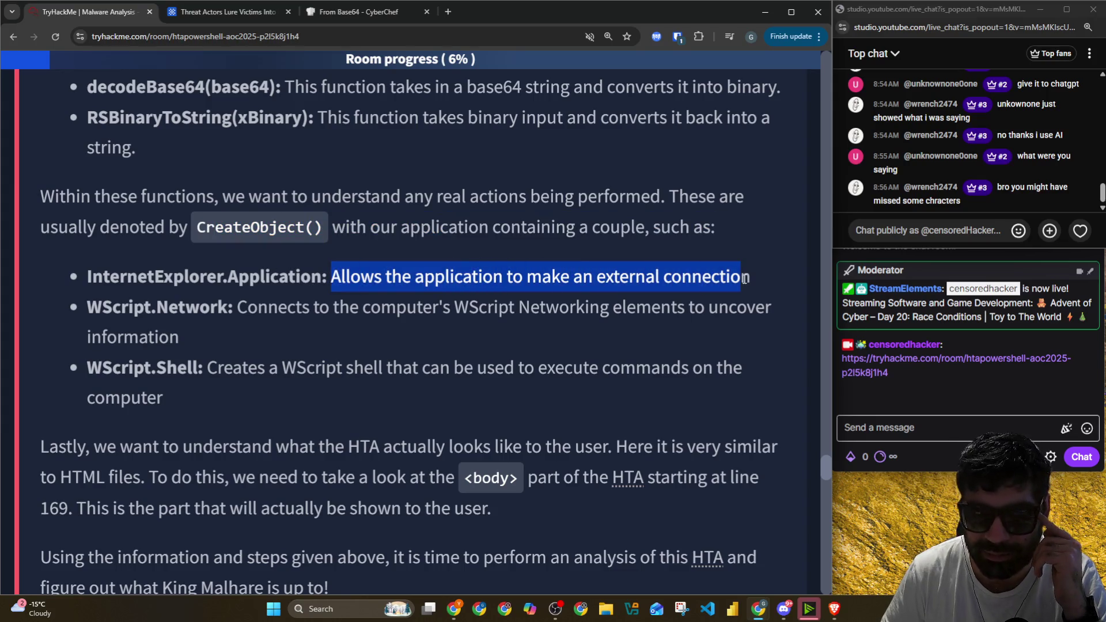
left_click_drag(230, 308, 733, 309)
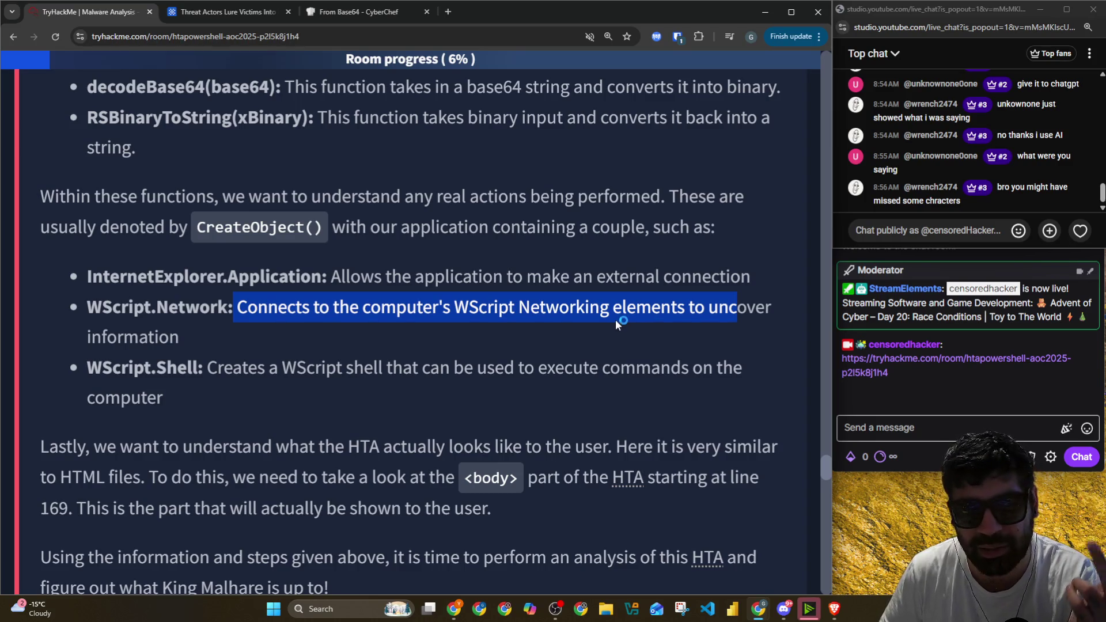
left_click_drag(207, 366, 494, 360)
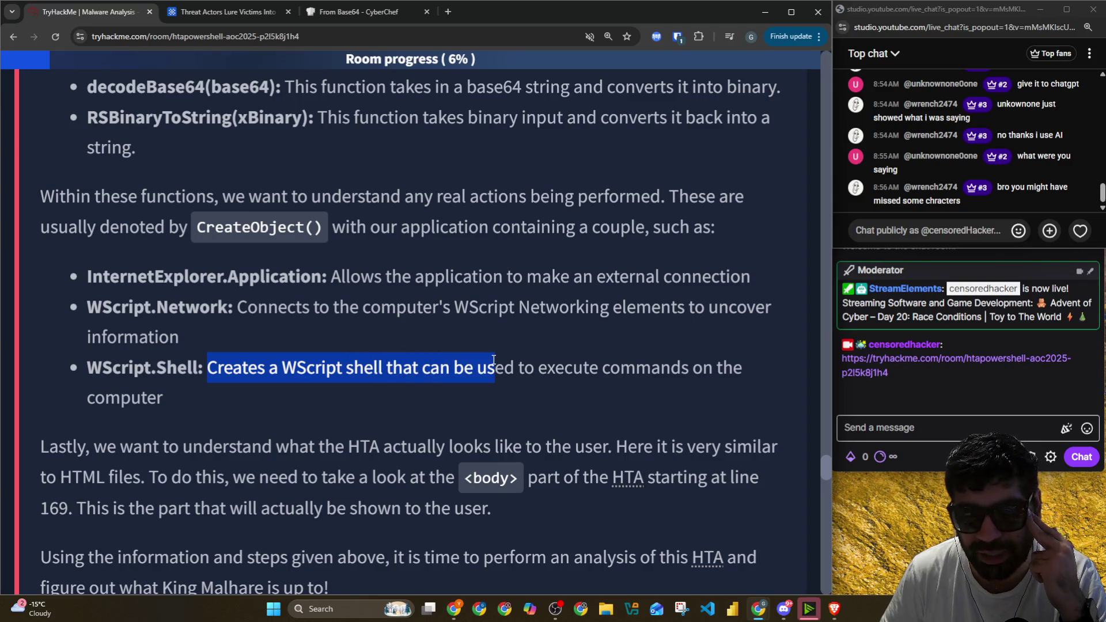
left_click_drag(494, 359, 697, 358)
scroll(277, 340, "down", 4)
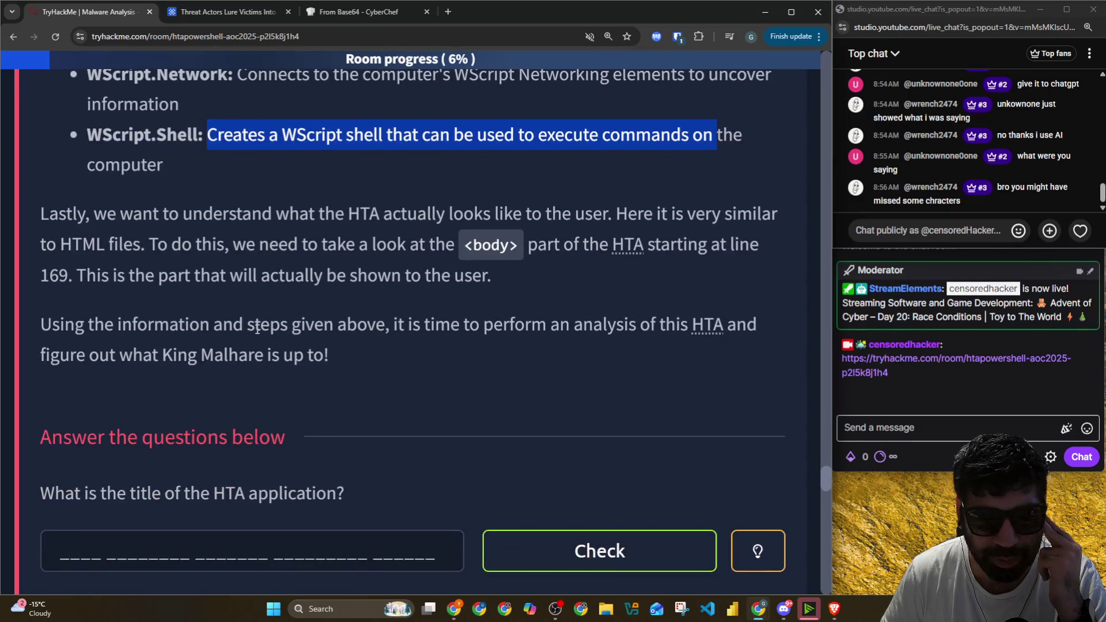
left_click_drag(199, 217, 774, 216)
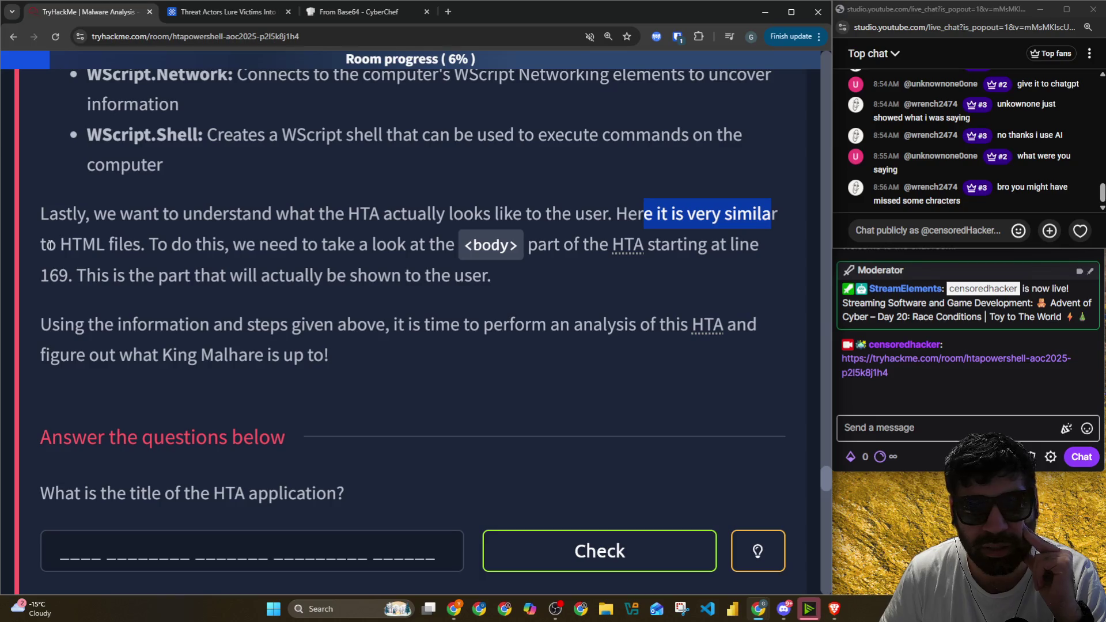
left_click_drag(43, 245, 752, 251)
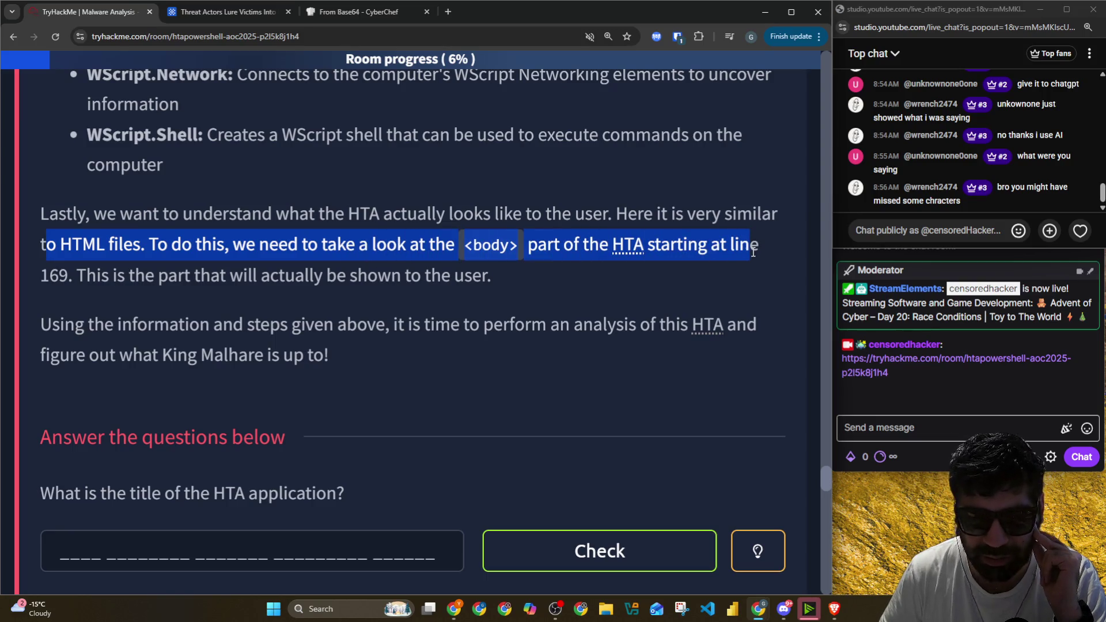
left_click_drag(80, 279, 183, 276)
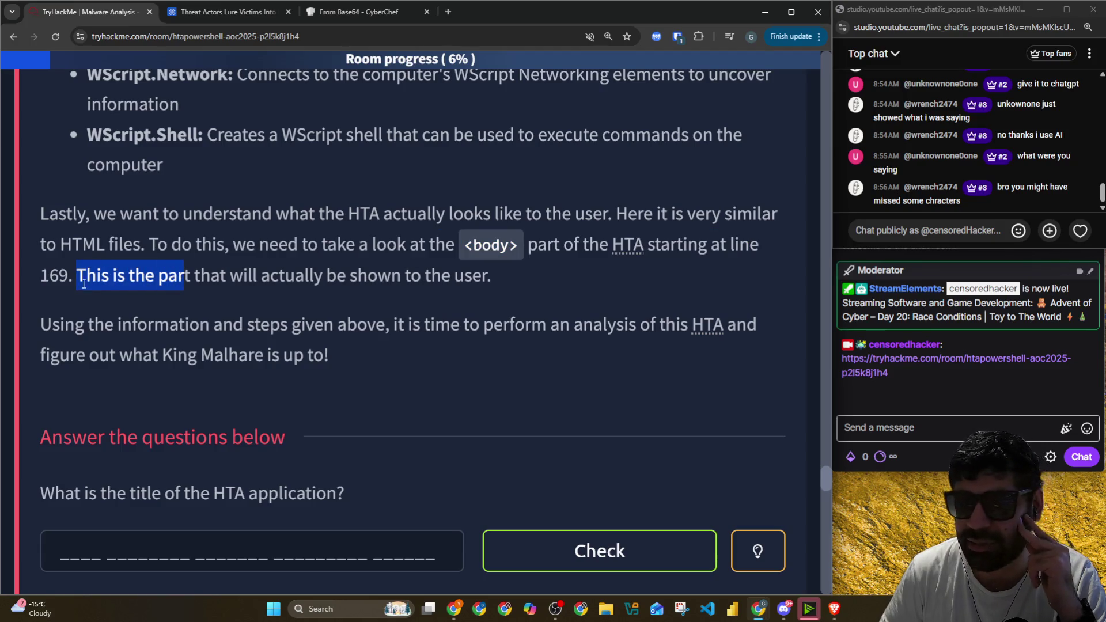
left_click_drag(39, 279, 475, 277)
left_click(125, 274)
mouse_move(40, 325)
left_mouse_down()
mouse_move(387, 313)
mouse_move(765, 332)
left_mouse_up()
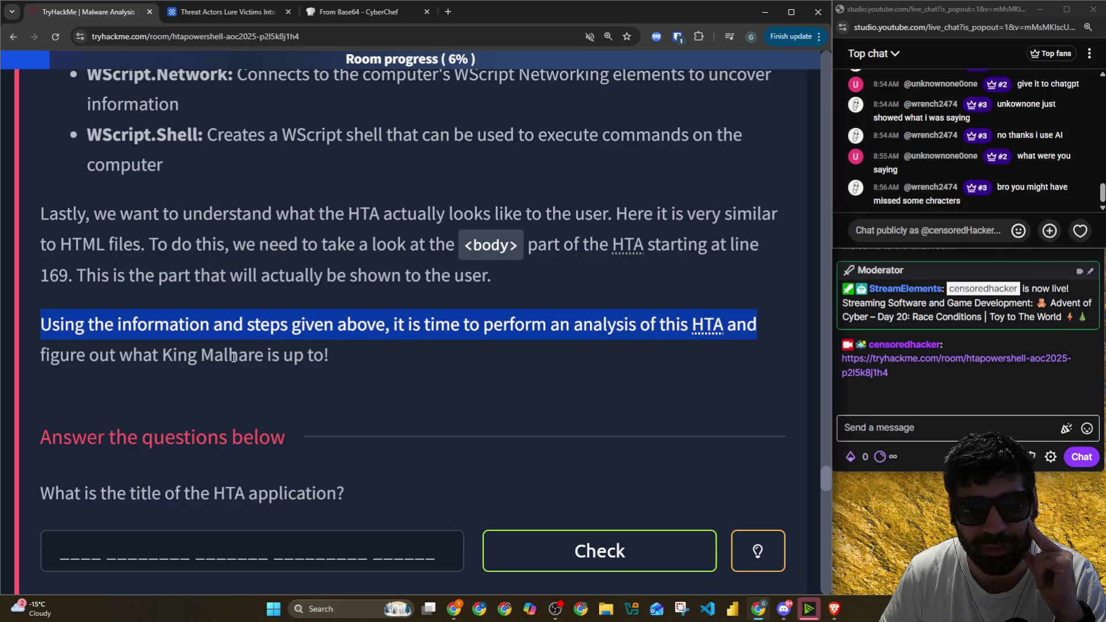
left_click_drag(233, 357, 325, 355)
scroll(324, 354, "down", 3)
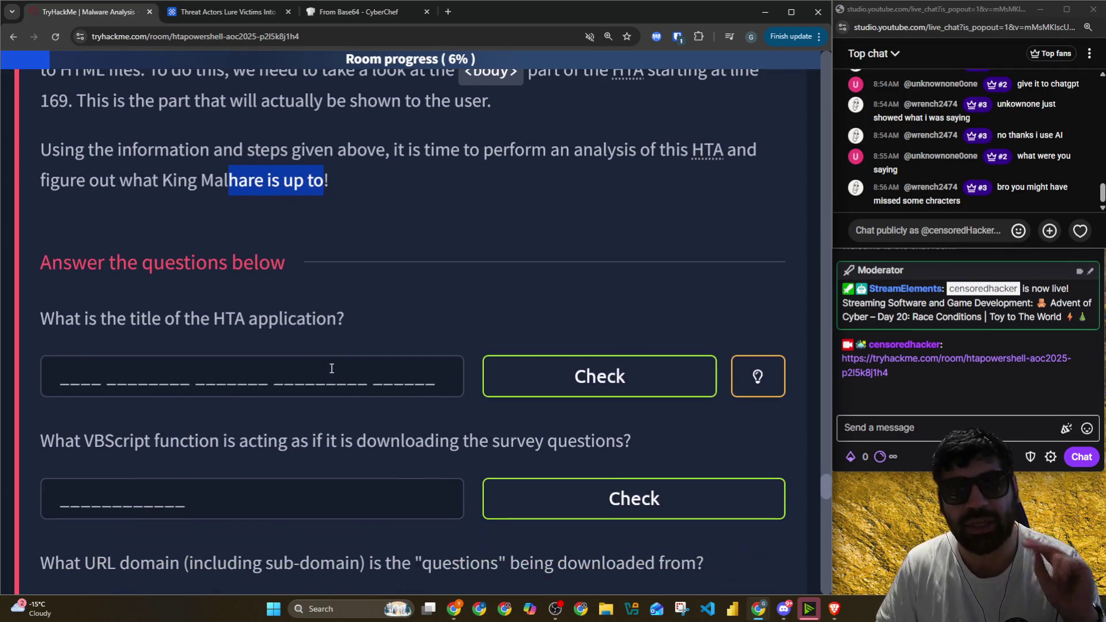
scroll(365, 207, "up", 15)
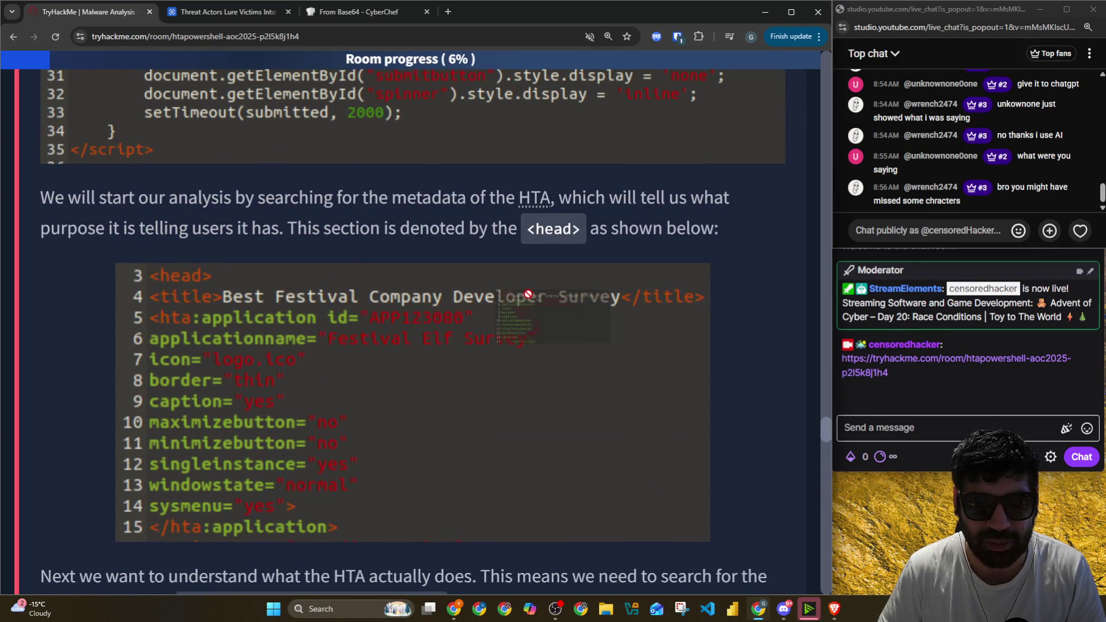
scroll(366, 254, "down", 15)
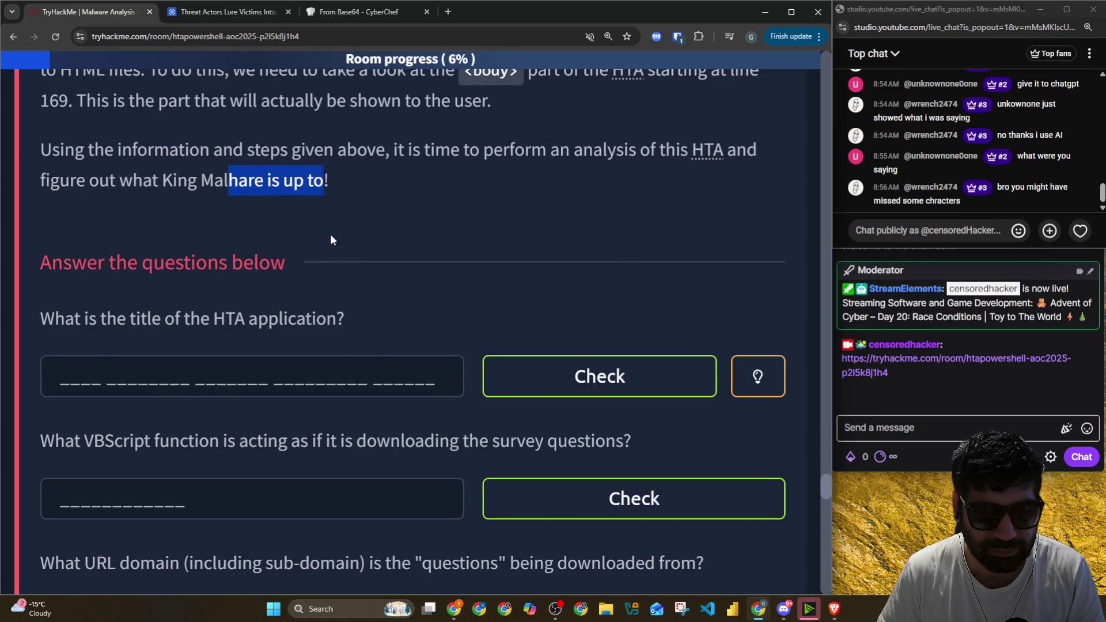
key("alt+Tab")
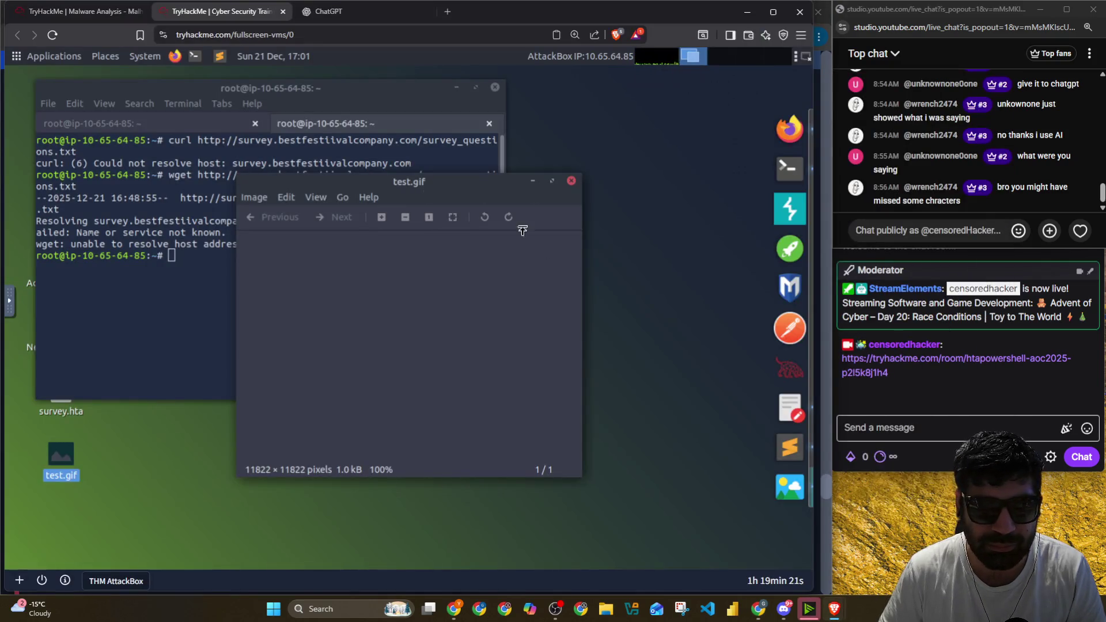
Step: Switch Sublime Text to the survey.hta tab and undo an accidental paste
left_click(786, 448)
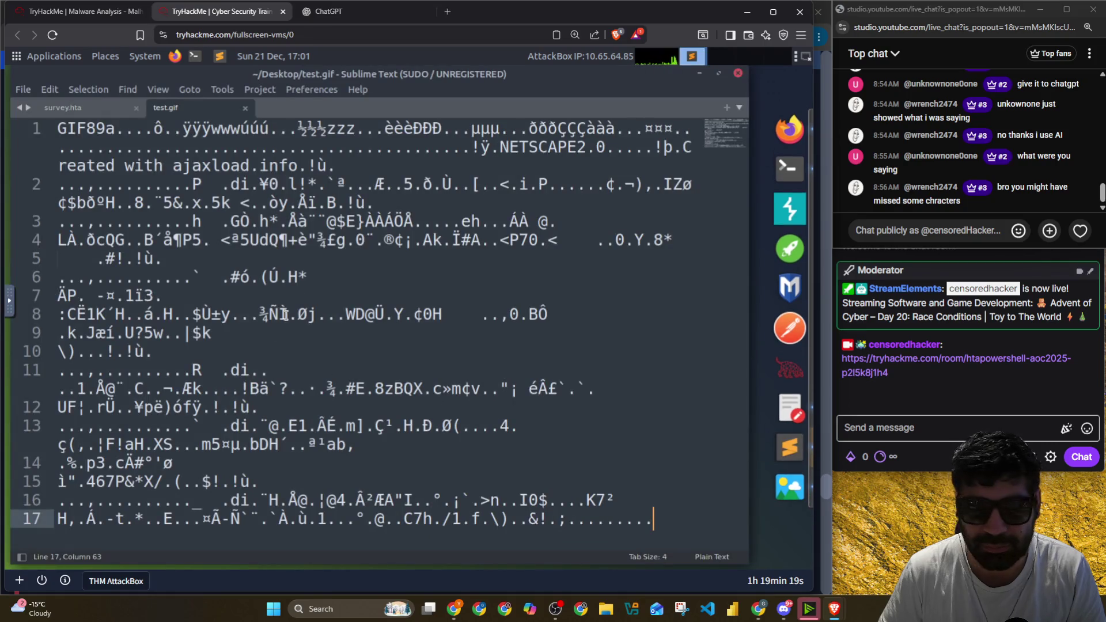
left_click(305, 166)
left_click(66, 110)
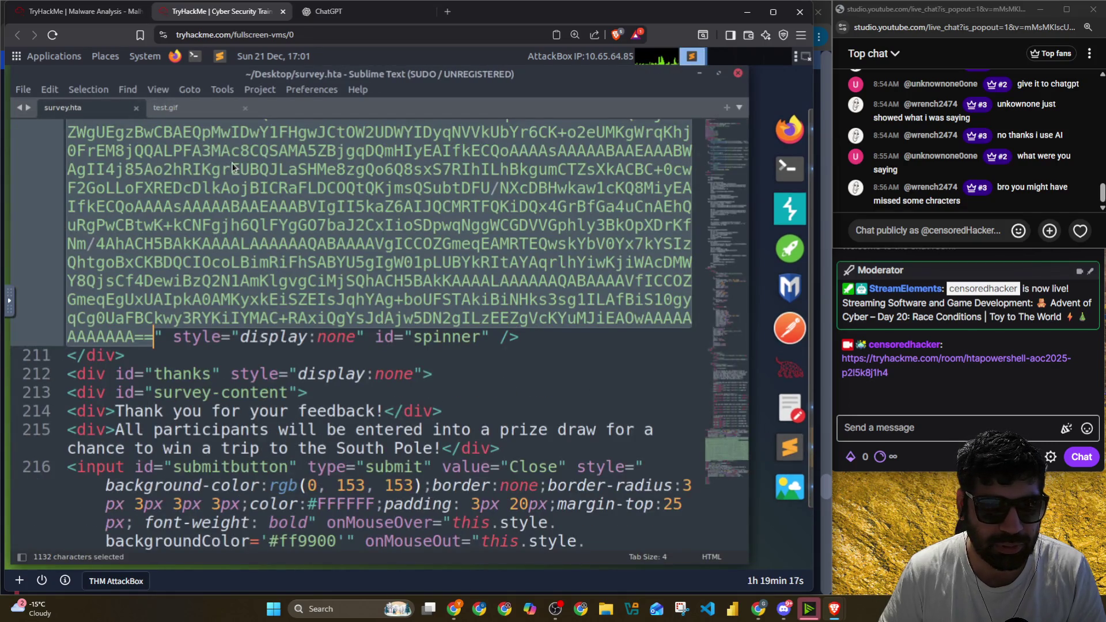
scroll(275, 274, "up", 10)
scroll(275, 273, "up", 15)
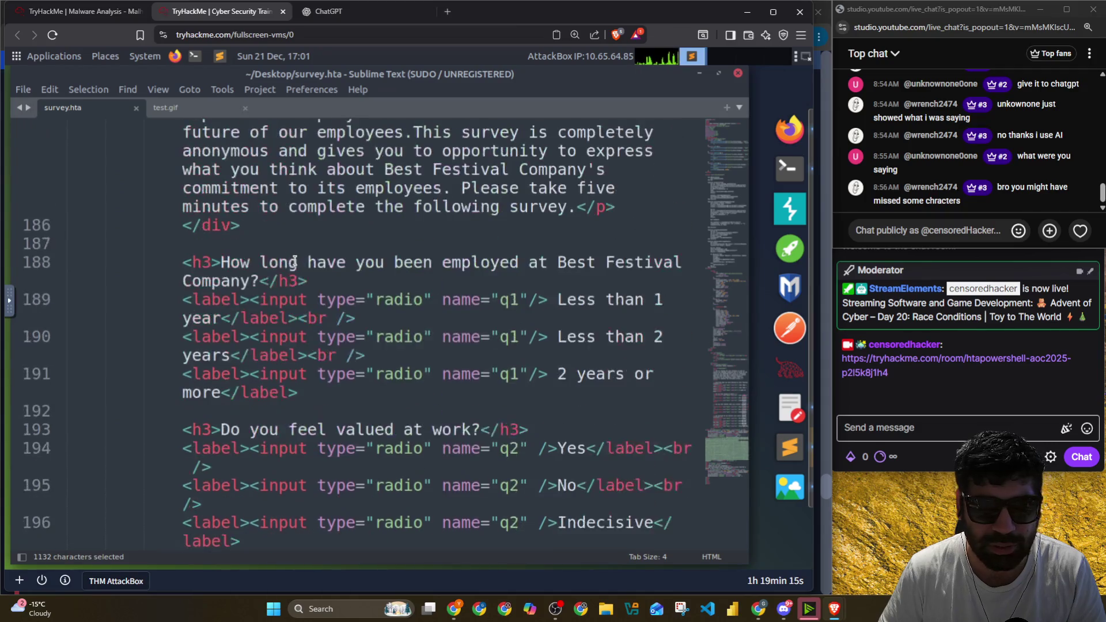
scroll(298, 265, "up", 15)
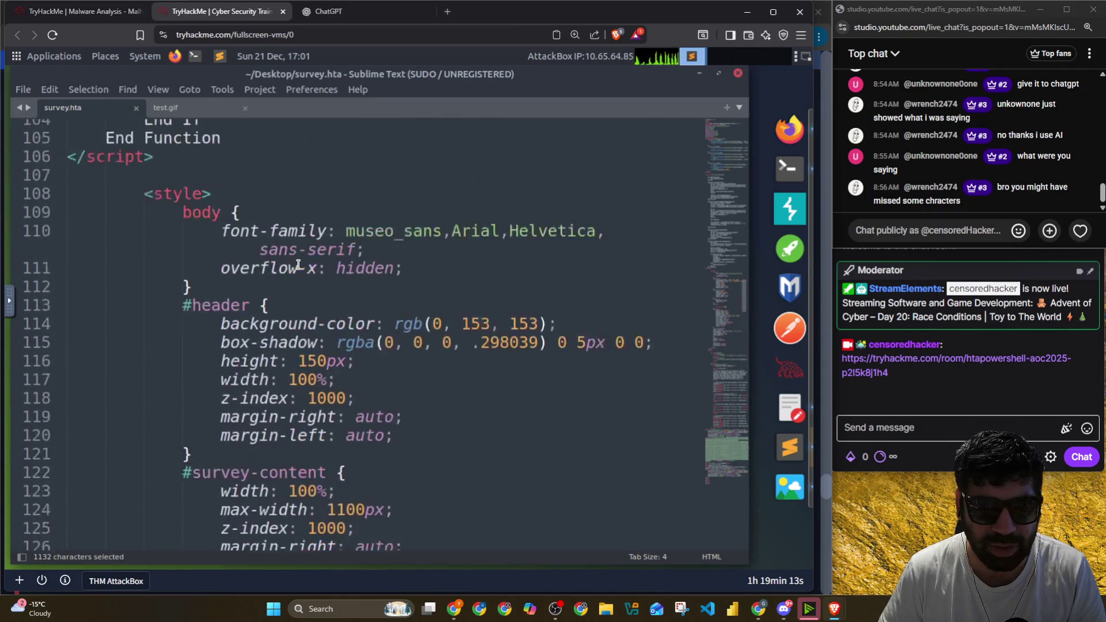
left_click(298, 263)
key("ctrl+v")
scroll(298, 261, "up", 5)
key("ctrl+z")
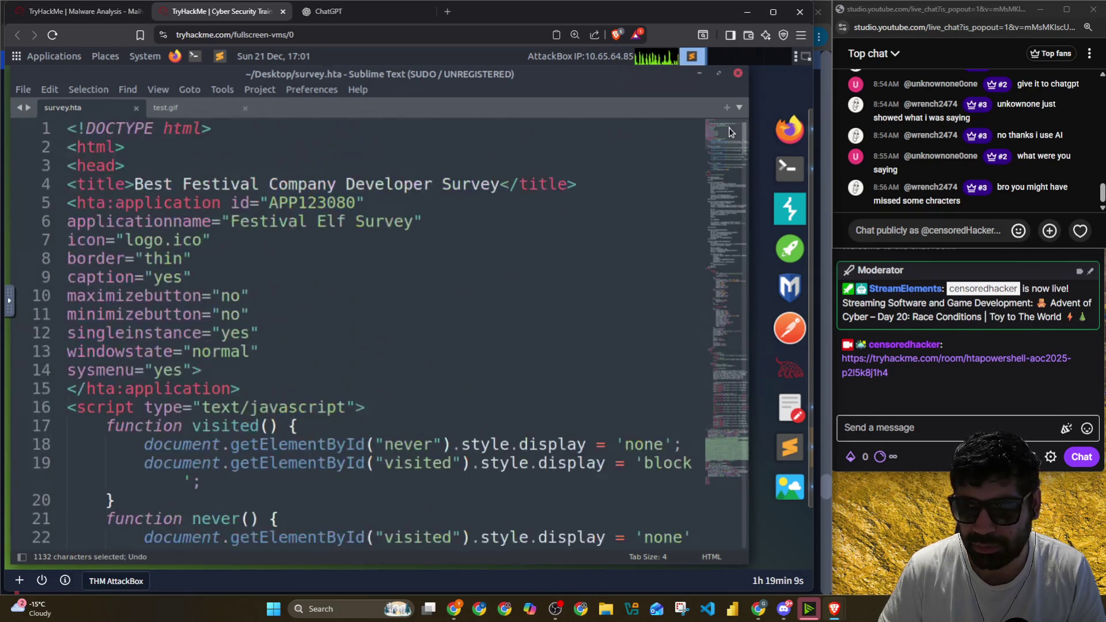
Step: Copy the line 4 title 'Best Festival Company Developer Survey'
scroll(324, 231, "up", 20)
left_click_drag(134, 184, 499, 185)
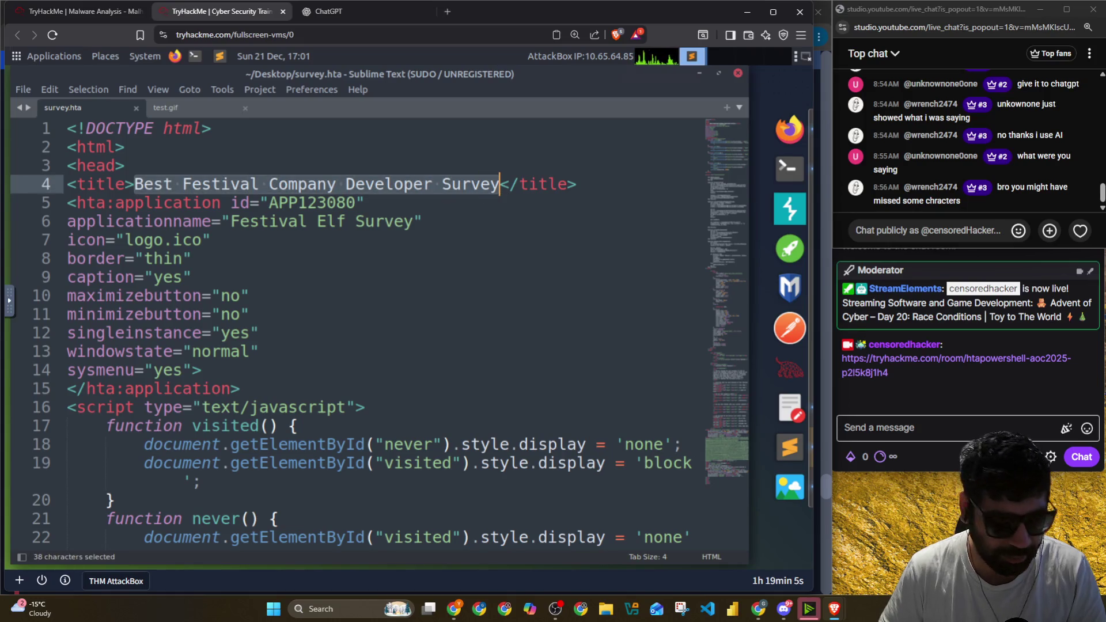
key("ctrl+c")
key("alt+Tab")
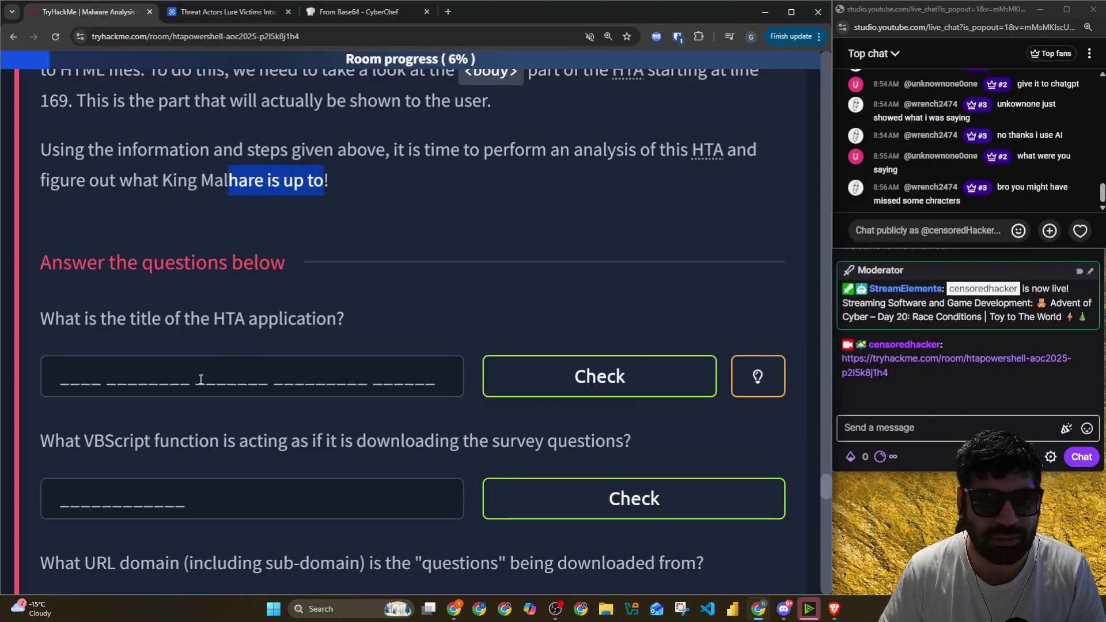
Step: Submit 'Best Festival Company Developer Survey' as the HTA title answer
left_click(201, 379)
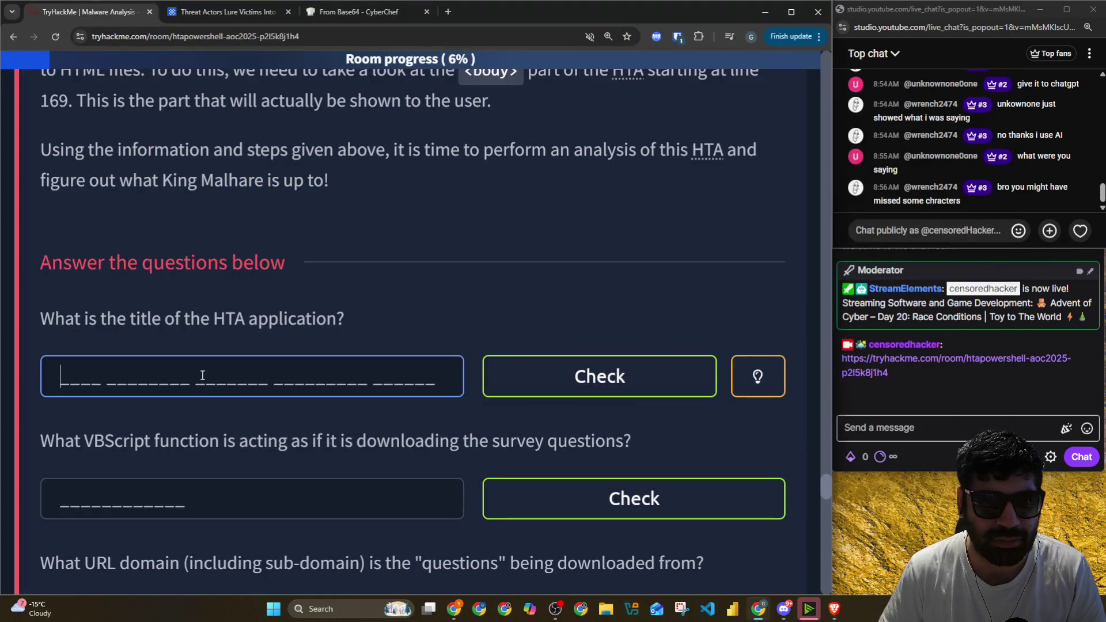
key("ctrl+v")
key("Return")
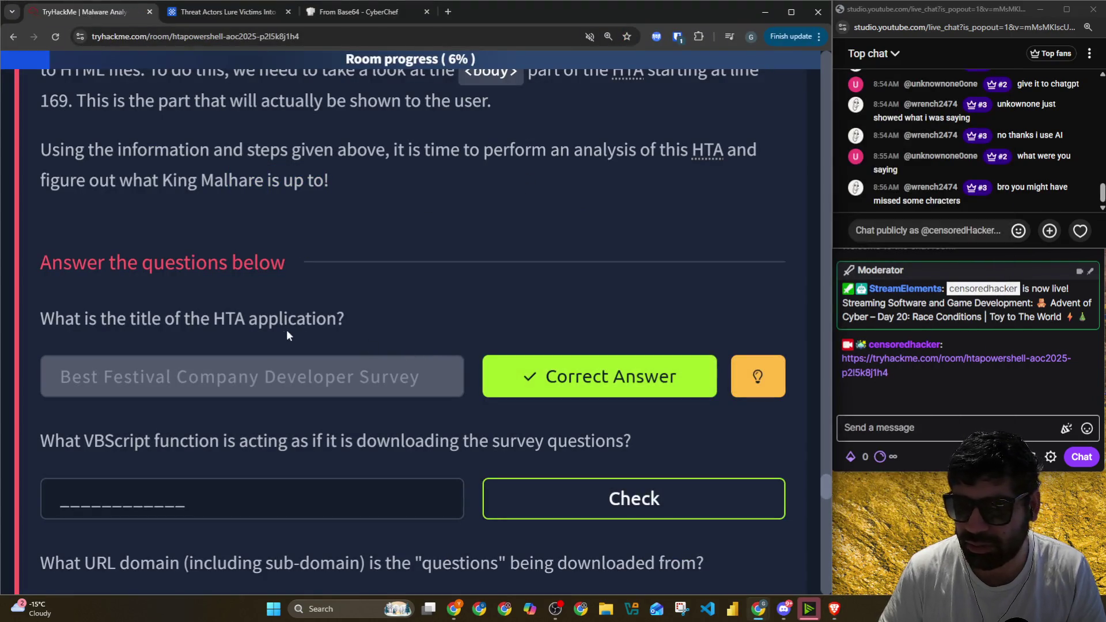
scroll(209, 327, "down", 2)
Step: Answer the VBScript function question with 'getquestions' and read the URL domain question
left_click_drag(75, 321, 640, 319)
key("alt+Tab")
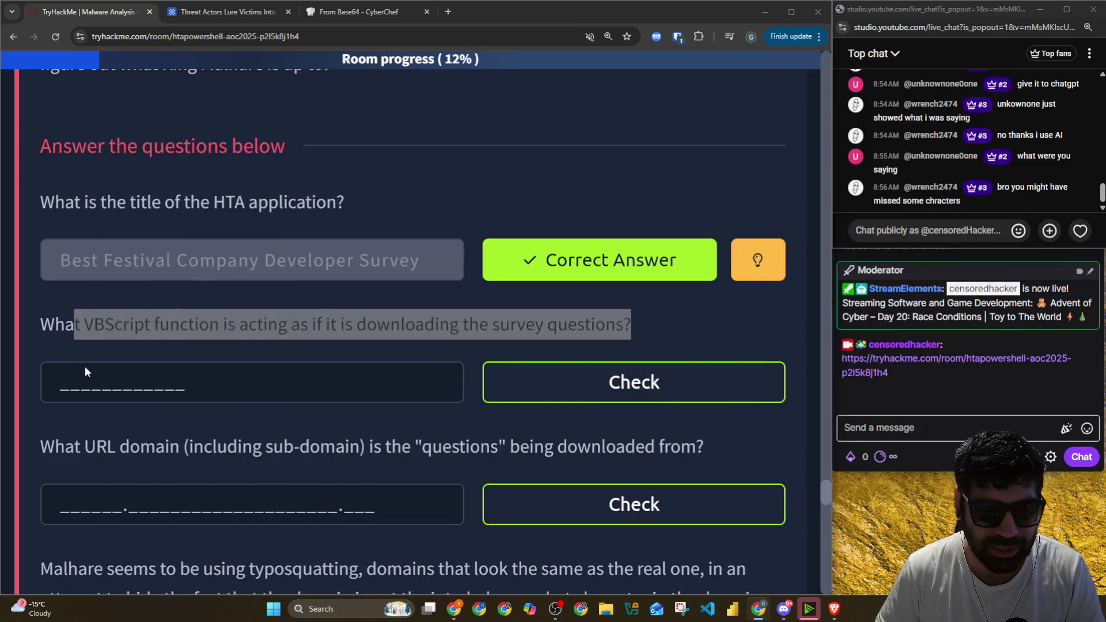
left_click(86, 371)
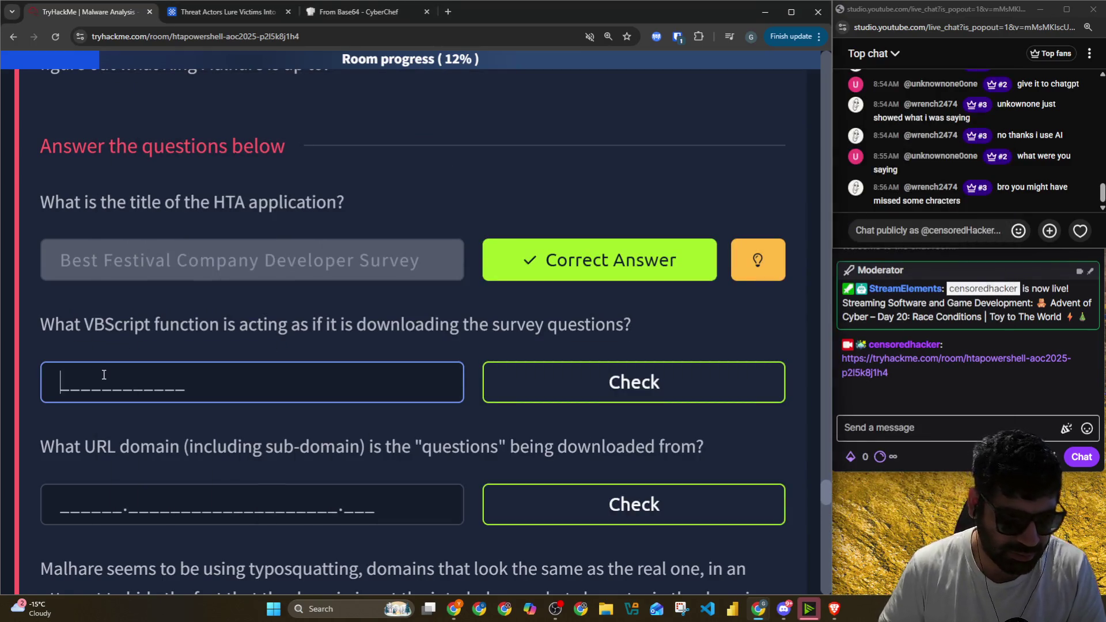
type("getquestio")
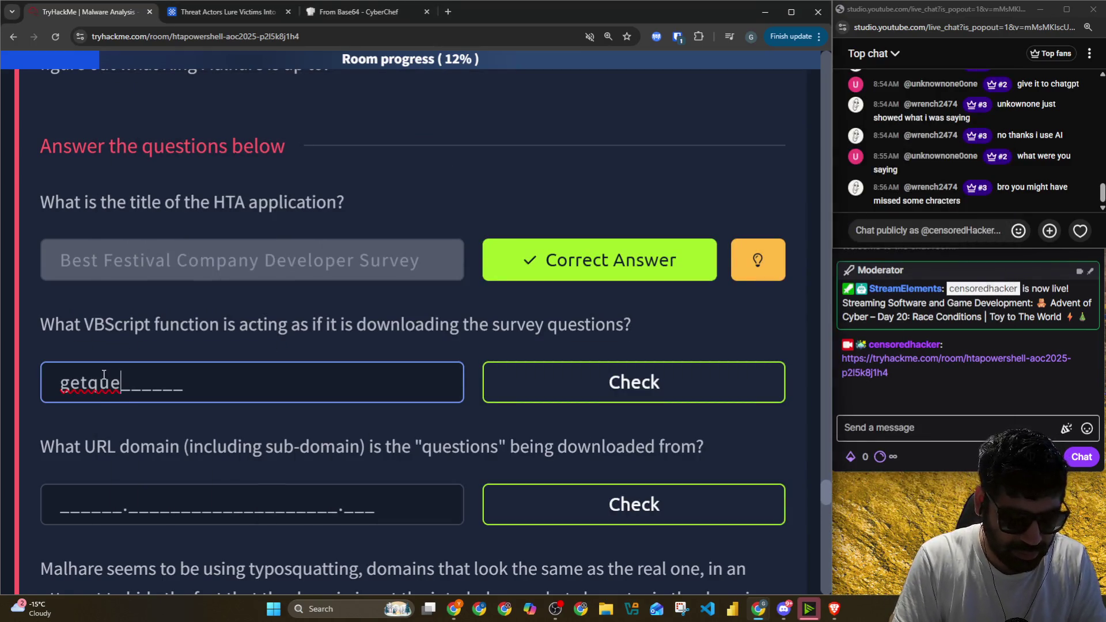
type("ns")
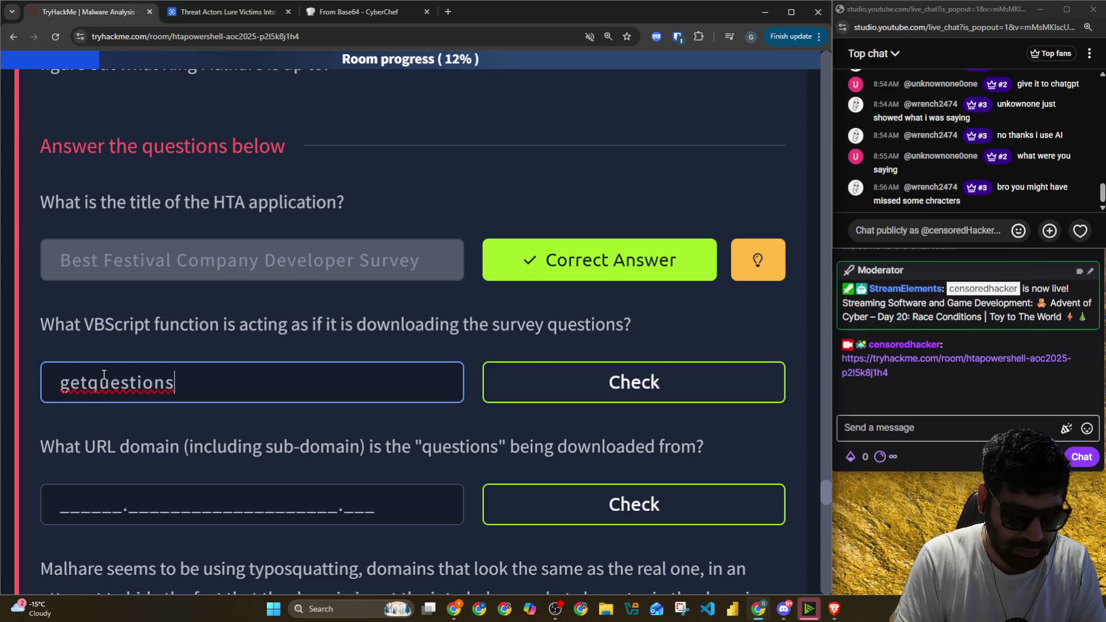
key("Return")
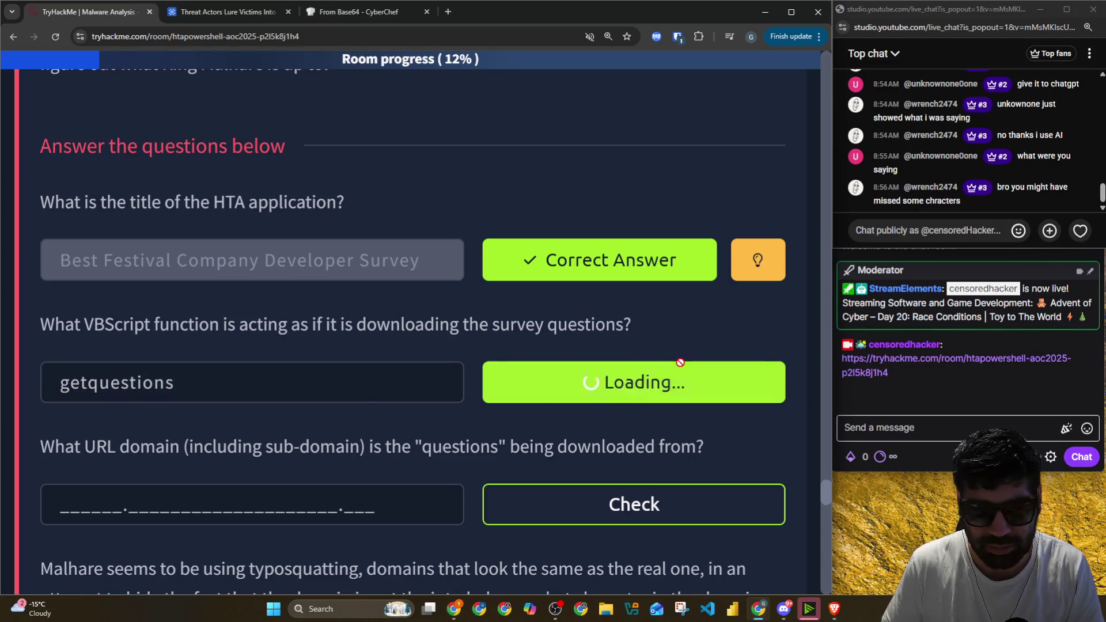
left_click_drag(109, 214, 656, 217)
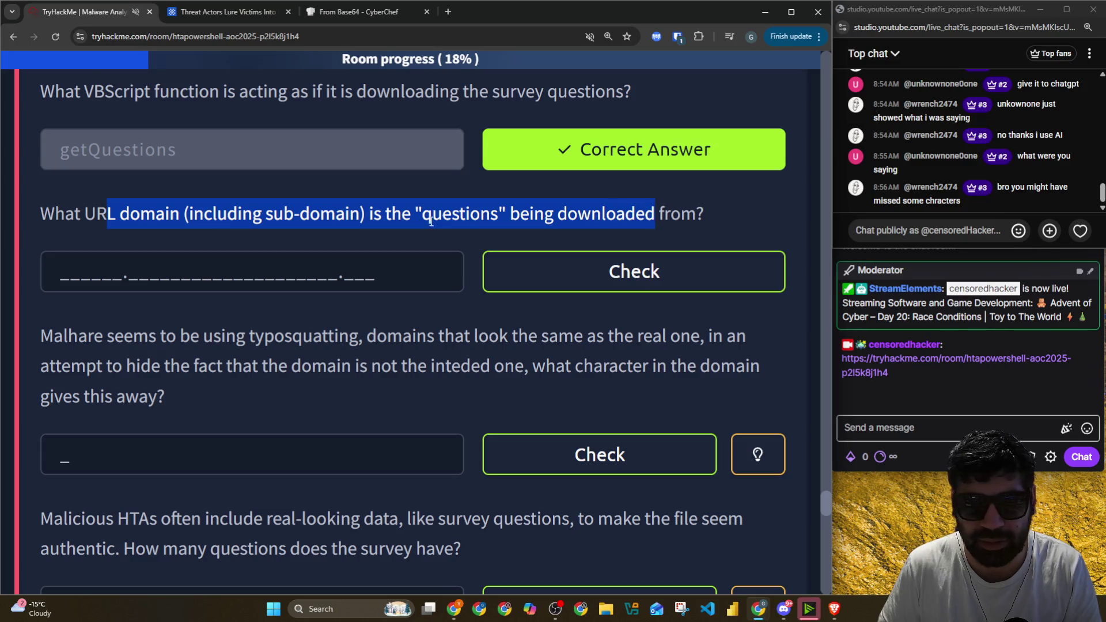
key("alt+Tab")
key("alt+Tab")
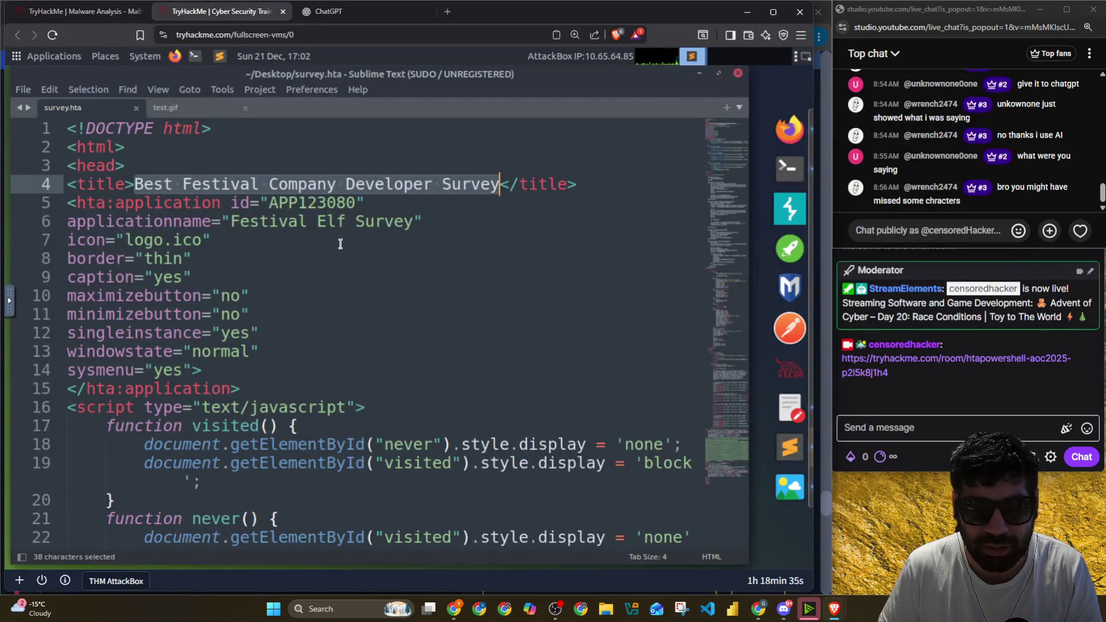
Step: Copy survey.bestfestiivalcompany.com from line 46 of survey.hta into the URL domain answer field
scroll(351, 325, "down", 6)
scroll(365, 307, "up", 5)
scroll(364, 307, "up", 3)
scroll(365, 308, "down", 13)
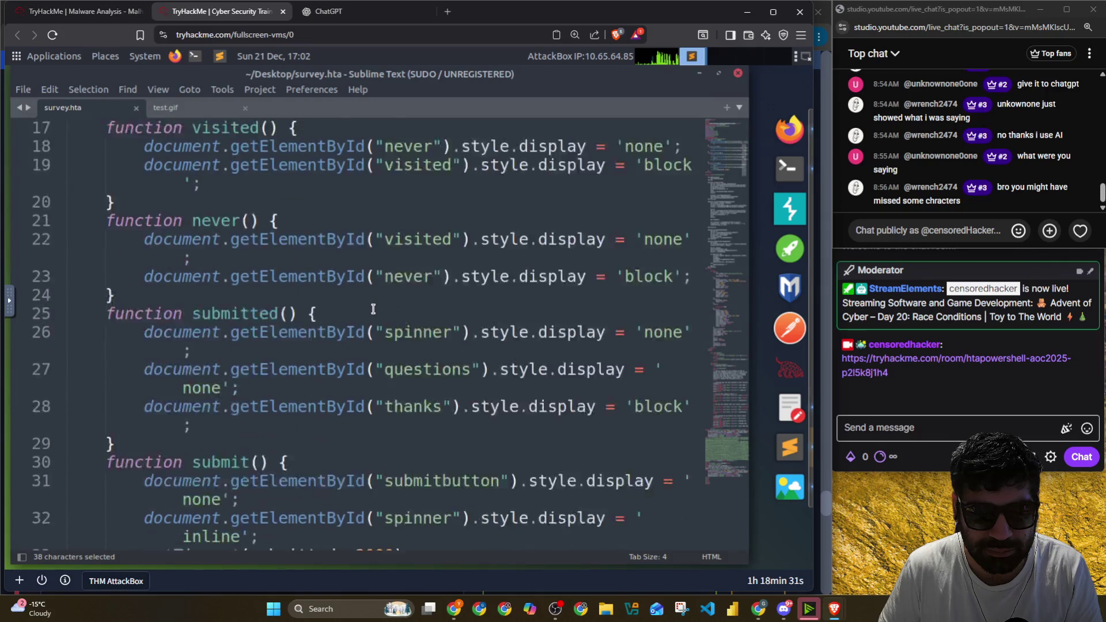
left_click_drag(277, 258, 642, 258)
left_click(394, 259)
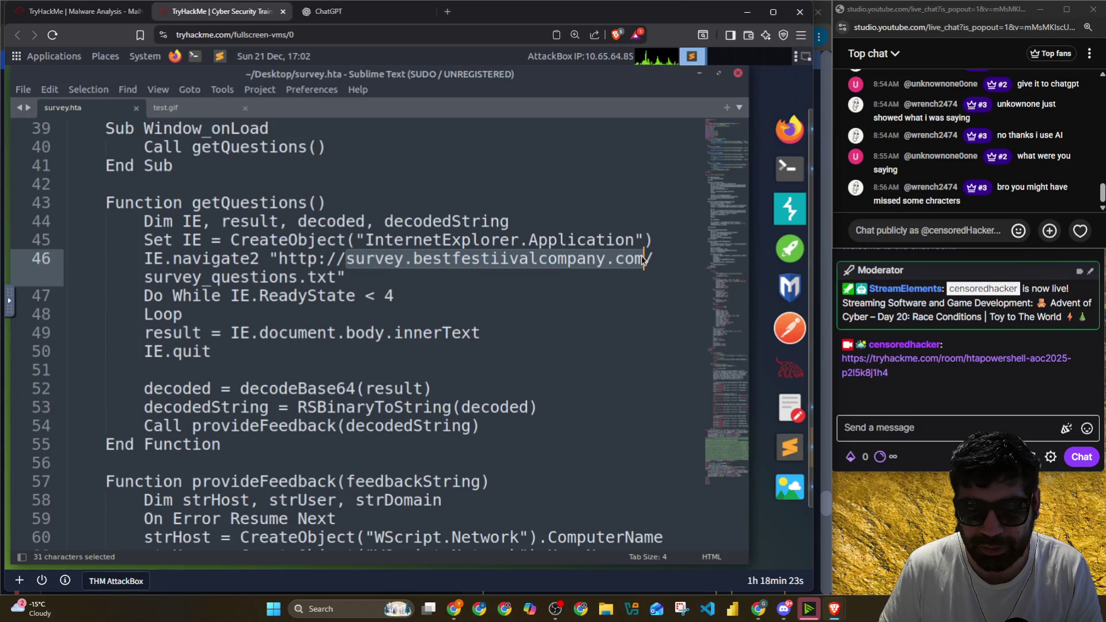
right_click(516, 264)
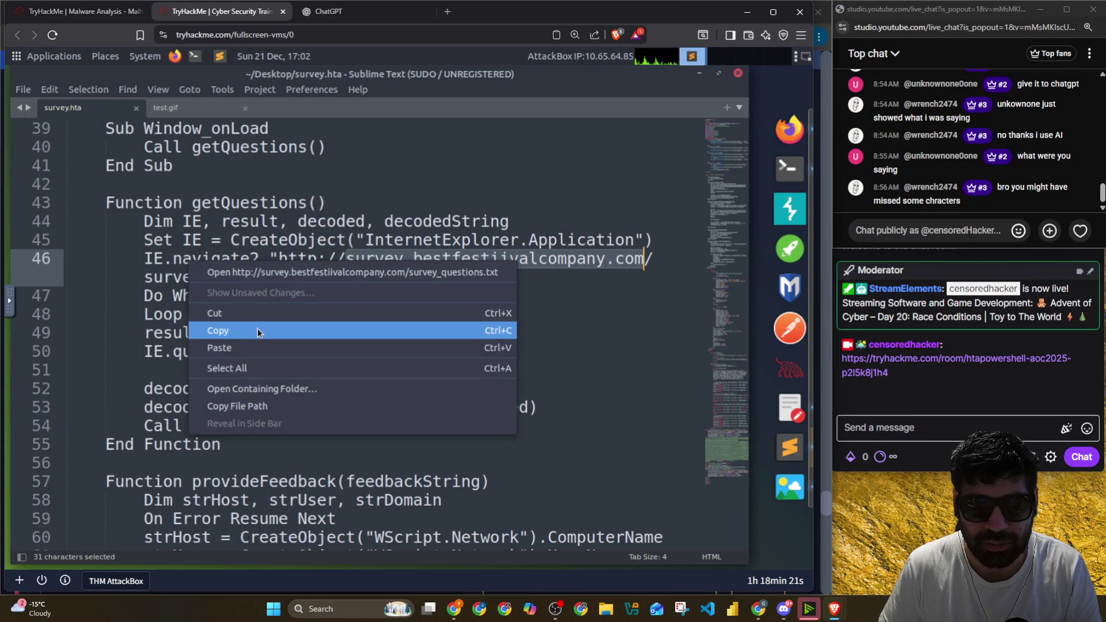
left_click(269, 327)
key("alt+Tab")
left_click(190, 275)
key("ctrl+v")
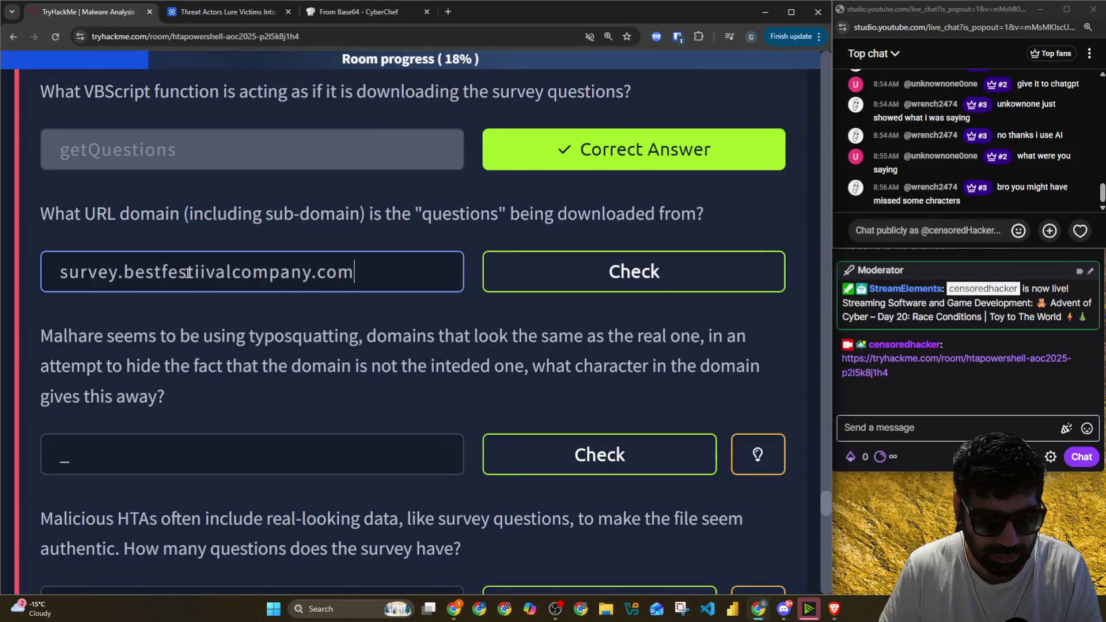
Step: Submit the domain answer, then answer the typosquatting question with the letter 'i'
left_click(510, 275)
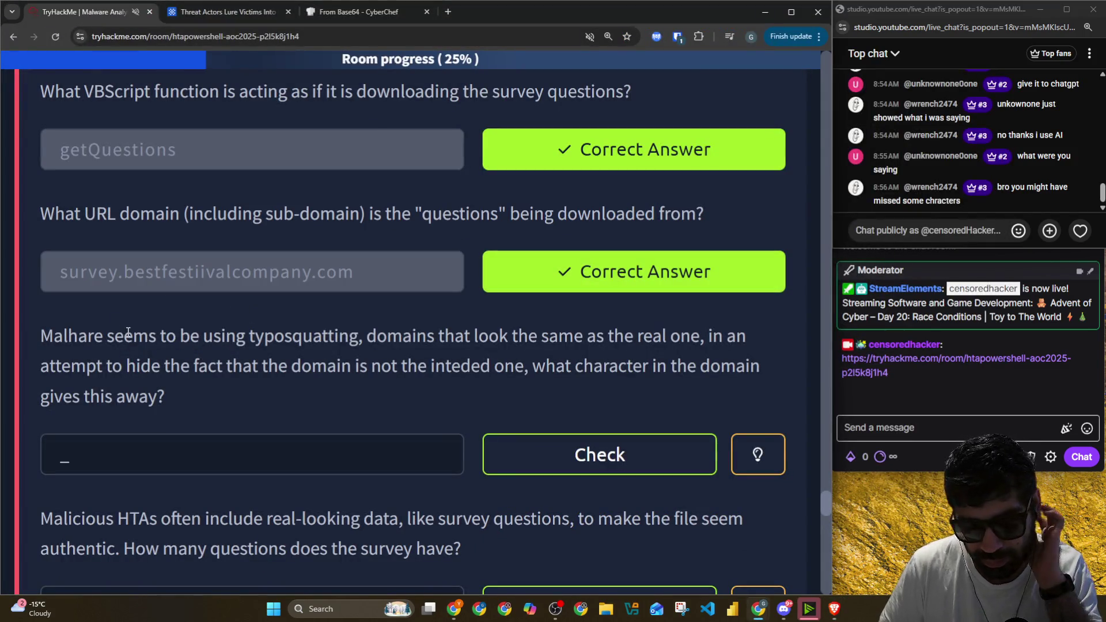
left_click_drag(68, 336, 702, 339)
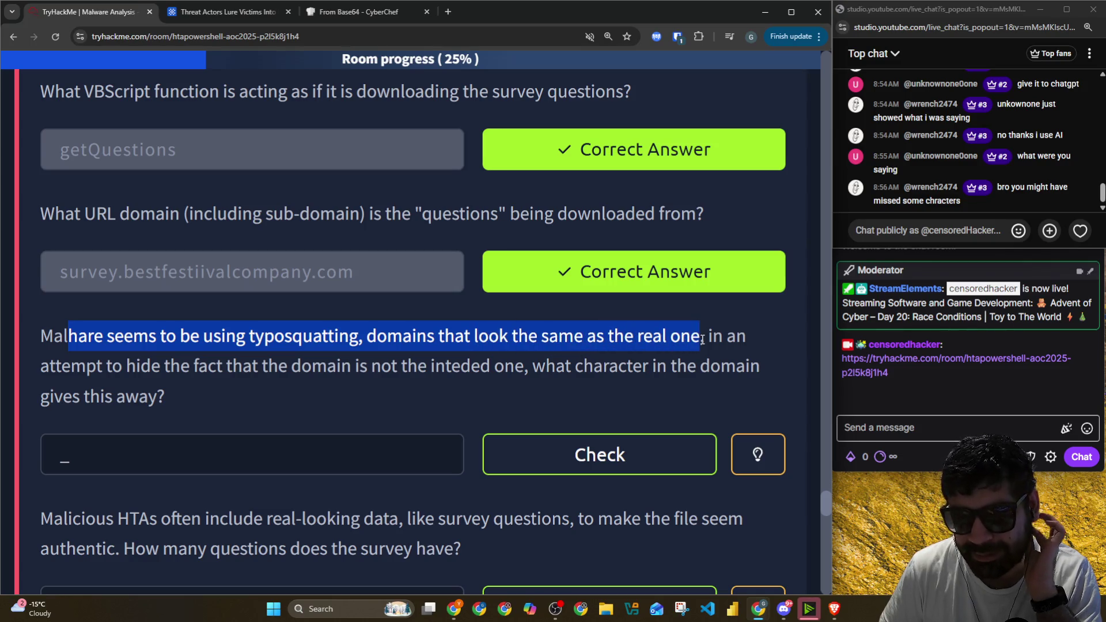
left_click_drag(169, 375, 682, 369)
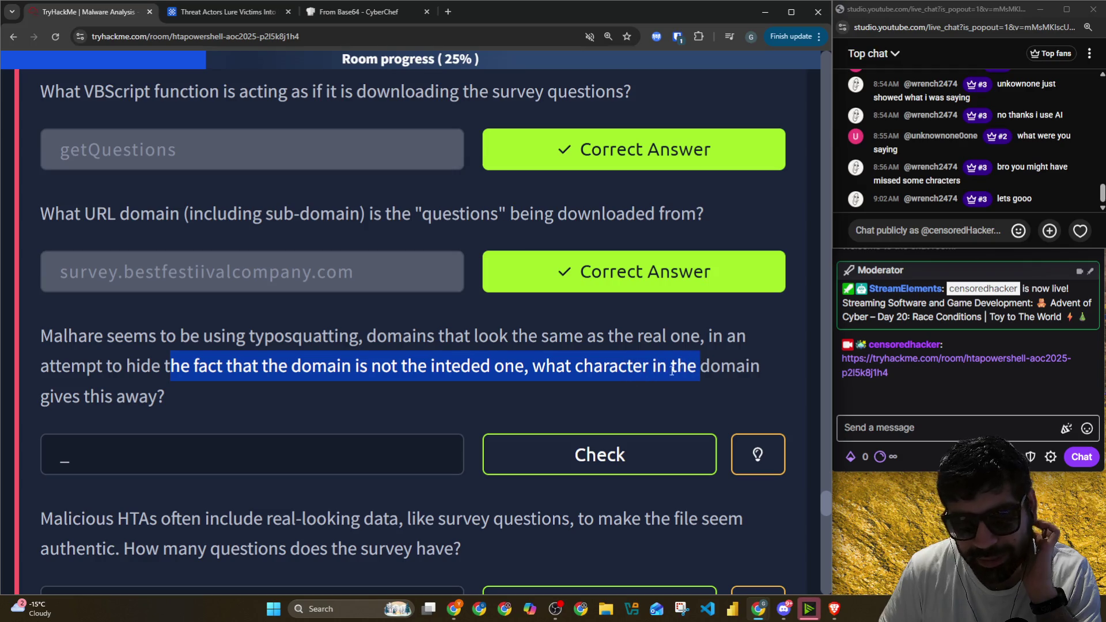
left_click(215, 444)
left_click(124, 452)
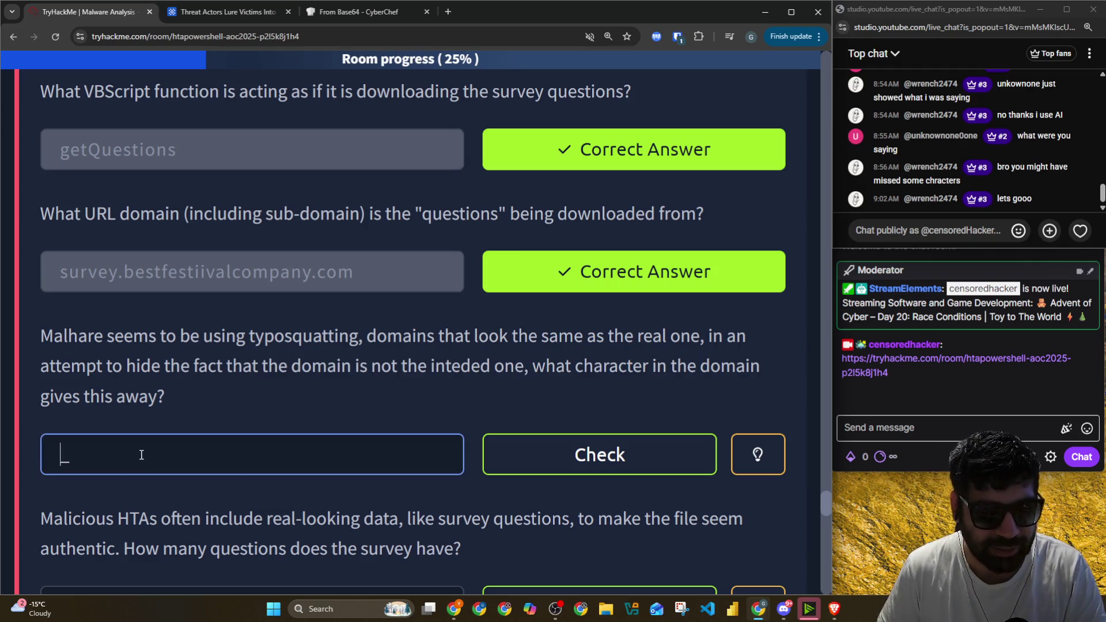
type("i")
left_click(599, 455)
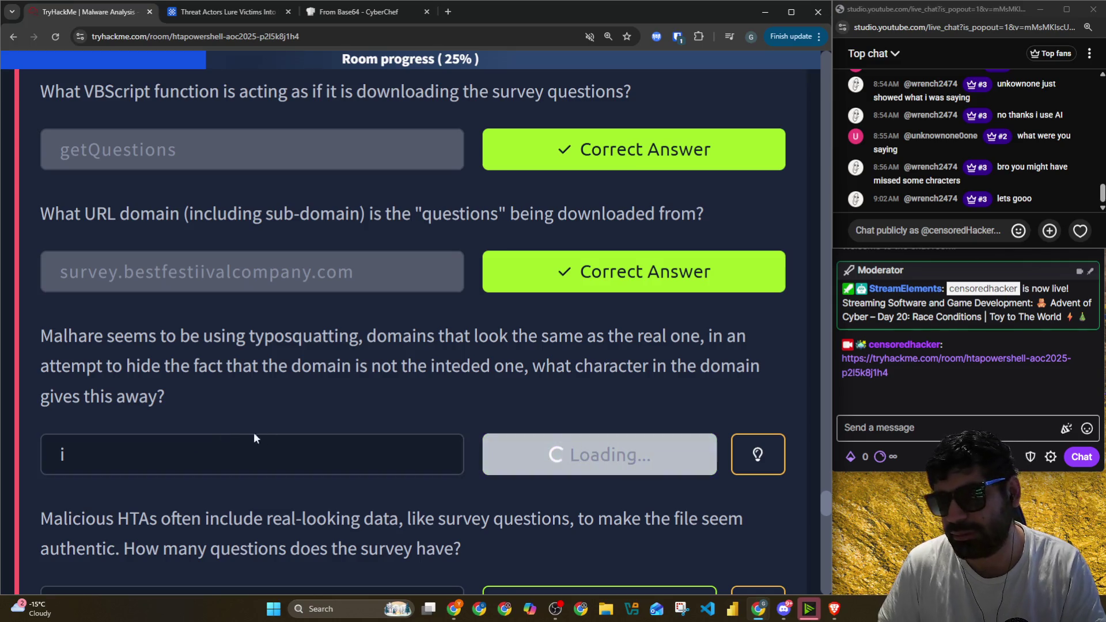
scroll(160, 408, "down", 8)
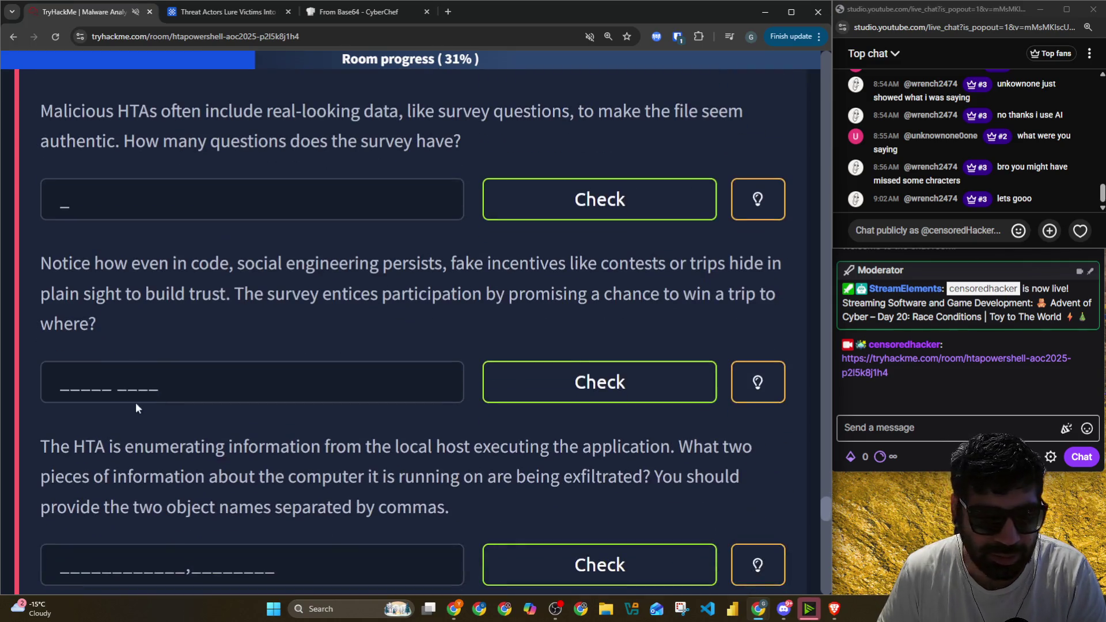
Step: Answer '4' to the question of how many survey questions there are
scroll(136, 402, "up", 1)
scroll(115, 312, "up", 2)
left_click_drag(53, 229, 773, 236)
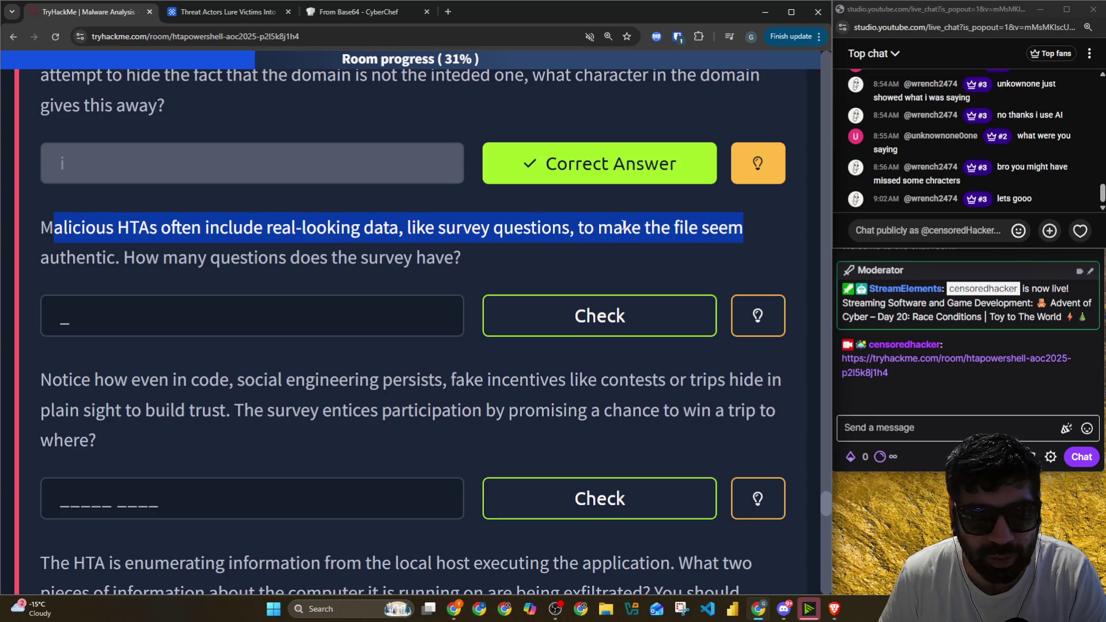
left_click_drag(198, 261, 450, 263)
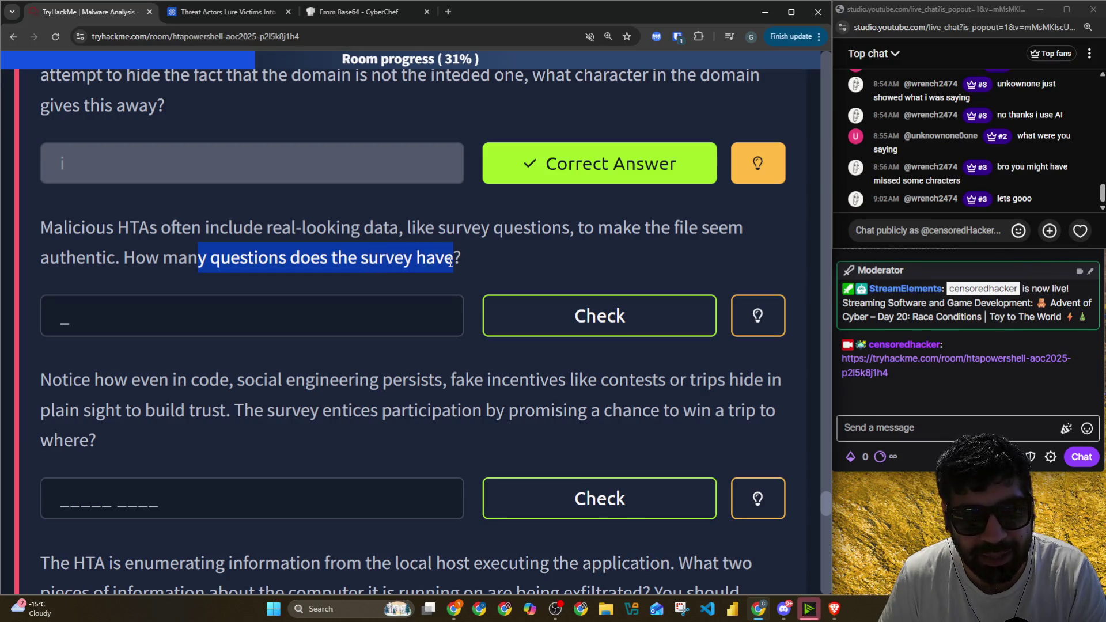
left_click(219, 272)
left_click(188, 307)
type("4")
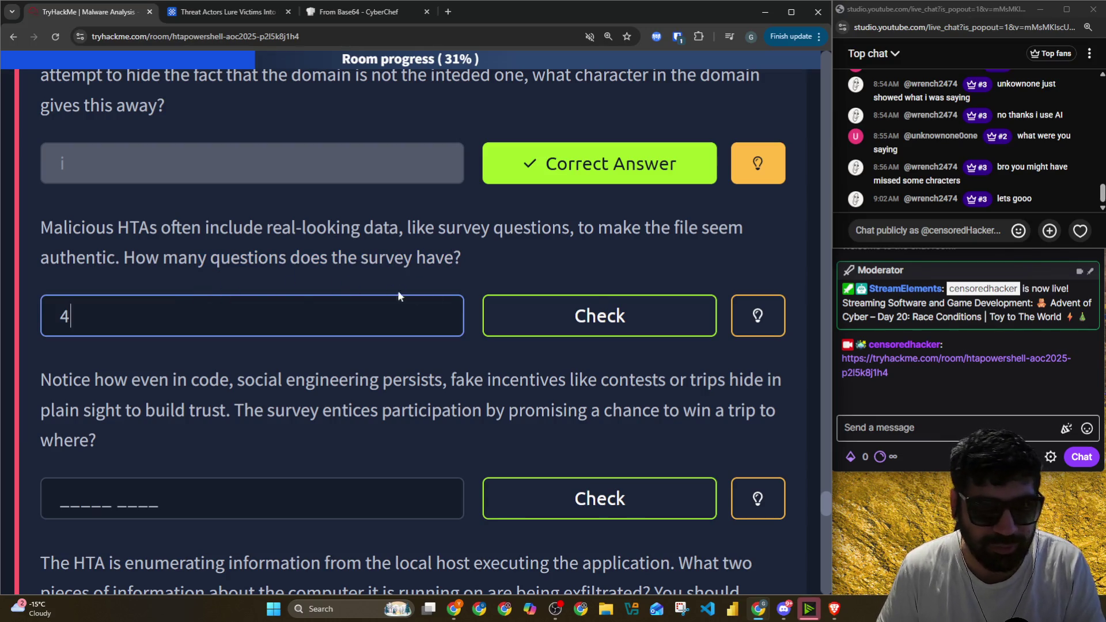
left_click(593, 302)
scroll(236, 376, "down", 3)
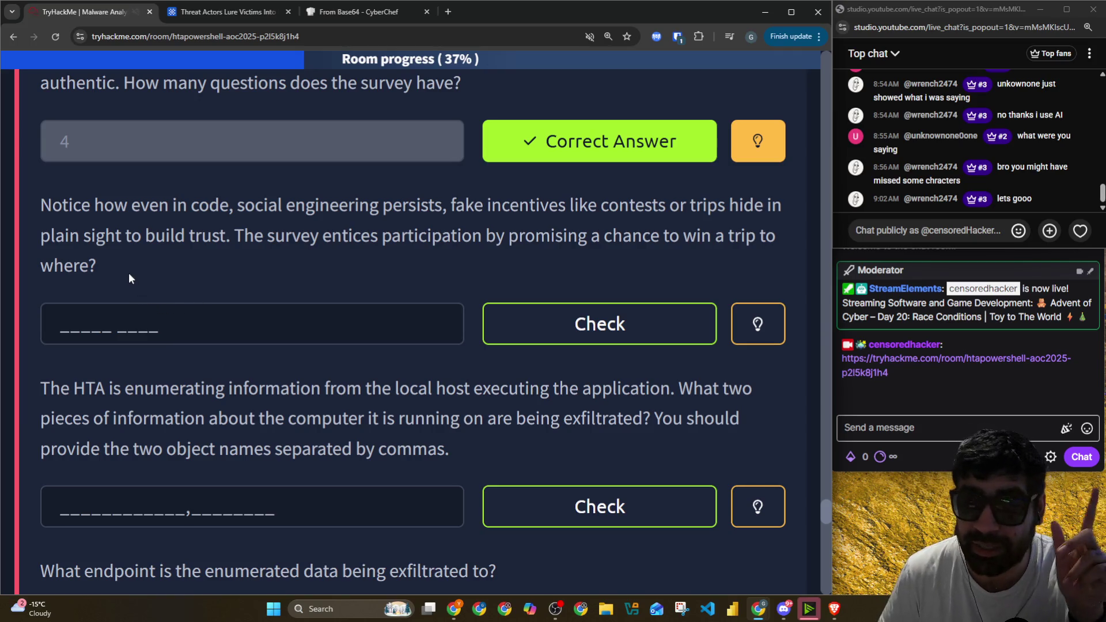
Step: Read the trip-destination question and focus its answer field
mouse_move(127, 268)
left_mouse_down()
mouse_move(43, 233)
mouse_move(43, 208)
left_mouse_up()
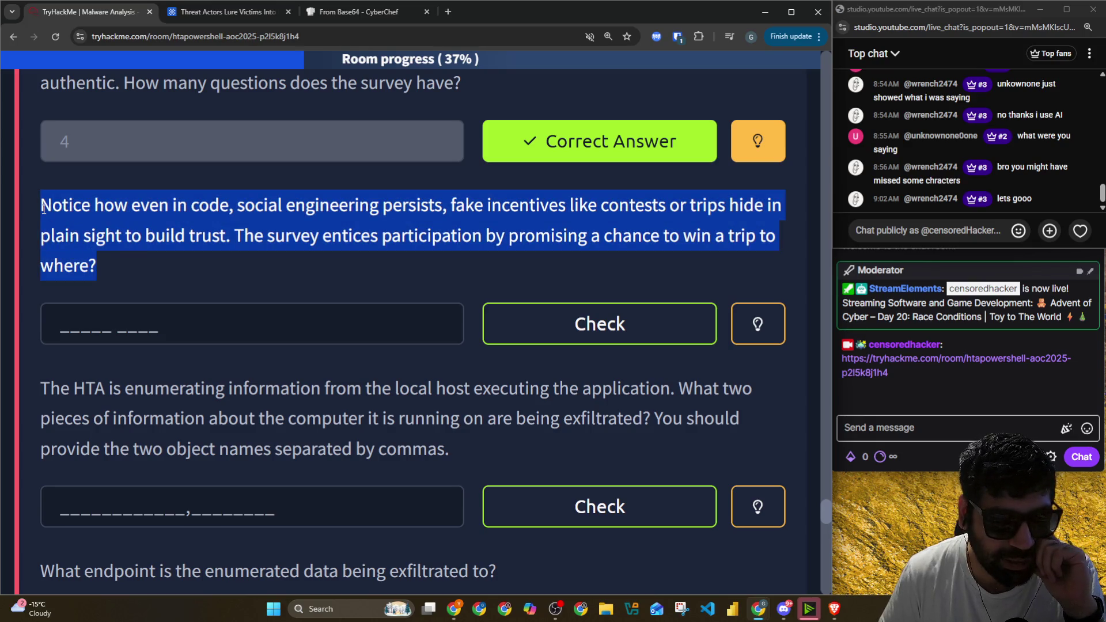
left_click(114, 250)
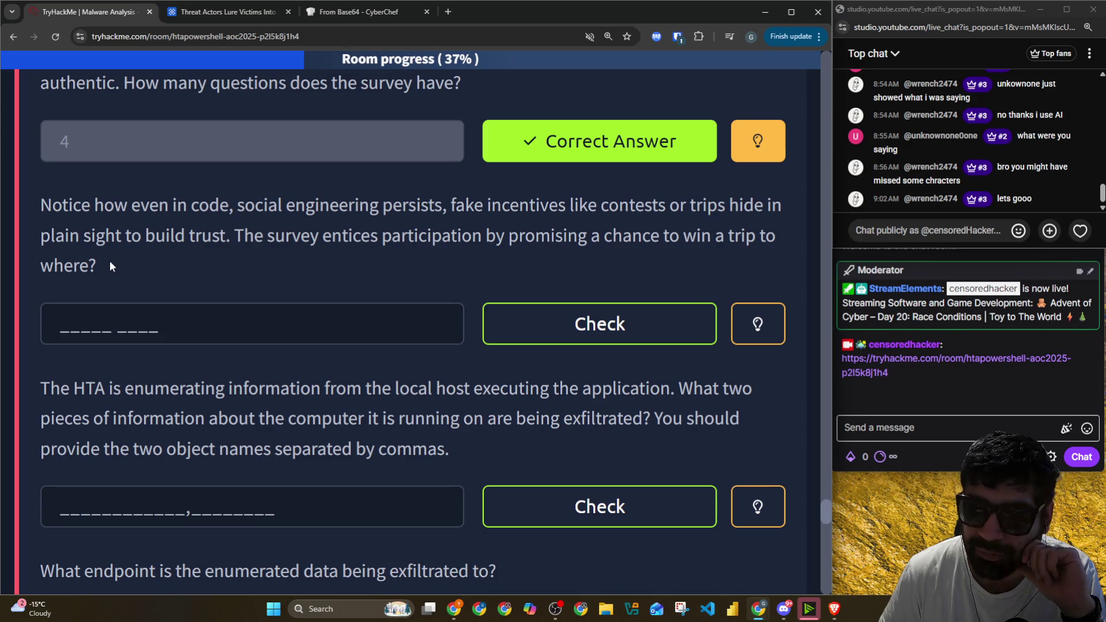
mouse_move(107, 263)
left_mouse_down()
mouse_move(28, 201)
mouse_move(766, 205)
left_mouse_up()
left_click(36, 209)
mouse_move(235, 237)
left_mouse_down()
mouse_move(759, 235)
mouse_move(752, 240)
left_mouse_up()
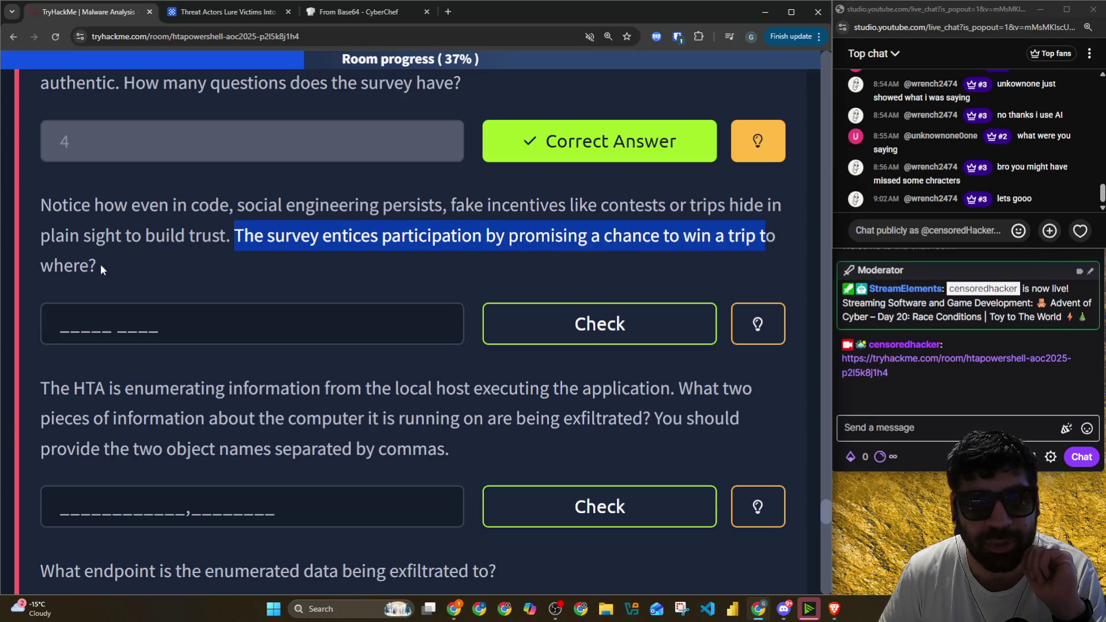
left_click(97, 313)
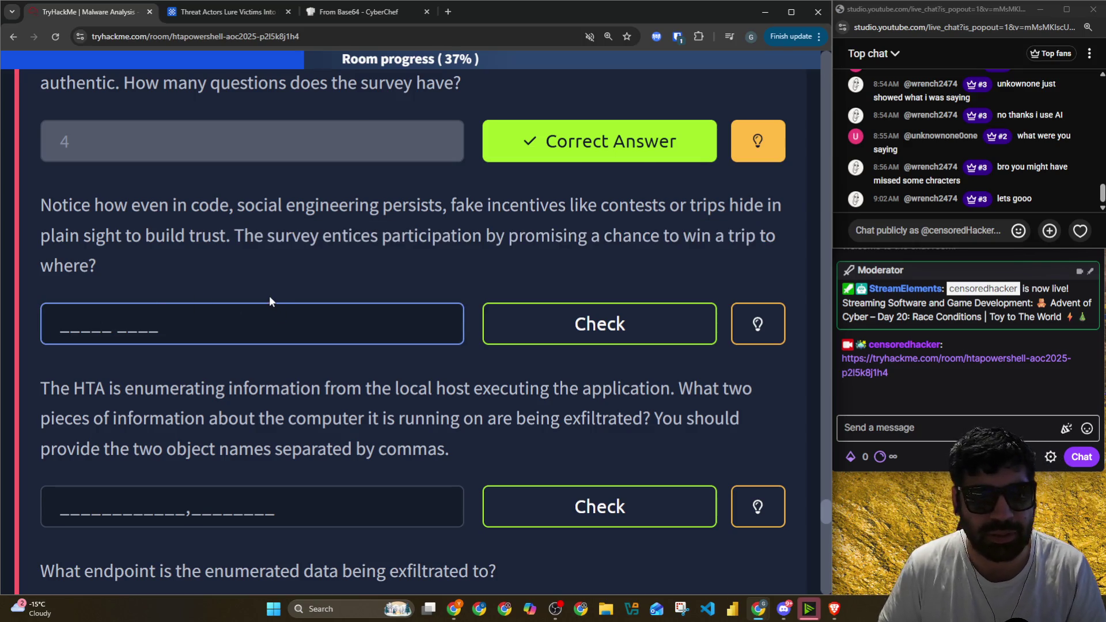
key("alt+Tab")
scroll(361, 303, "down", 8)
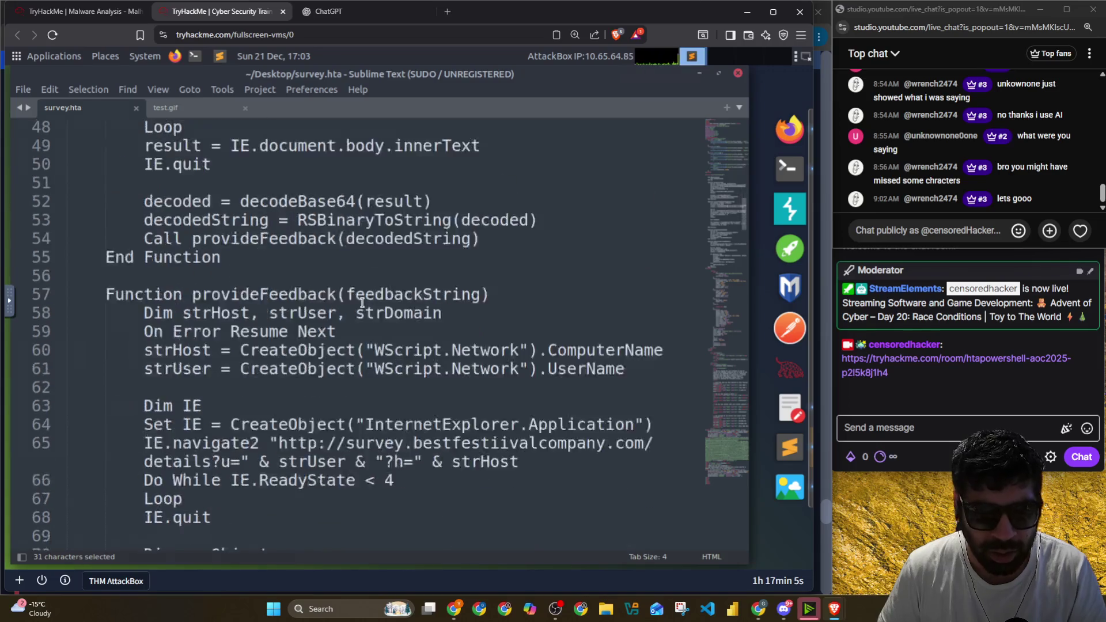
left_click(385, 314)
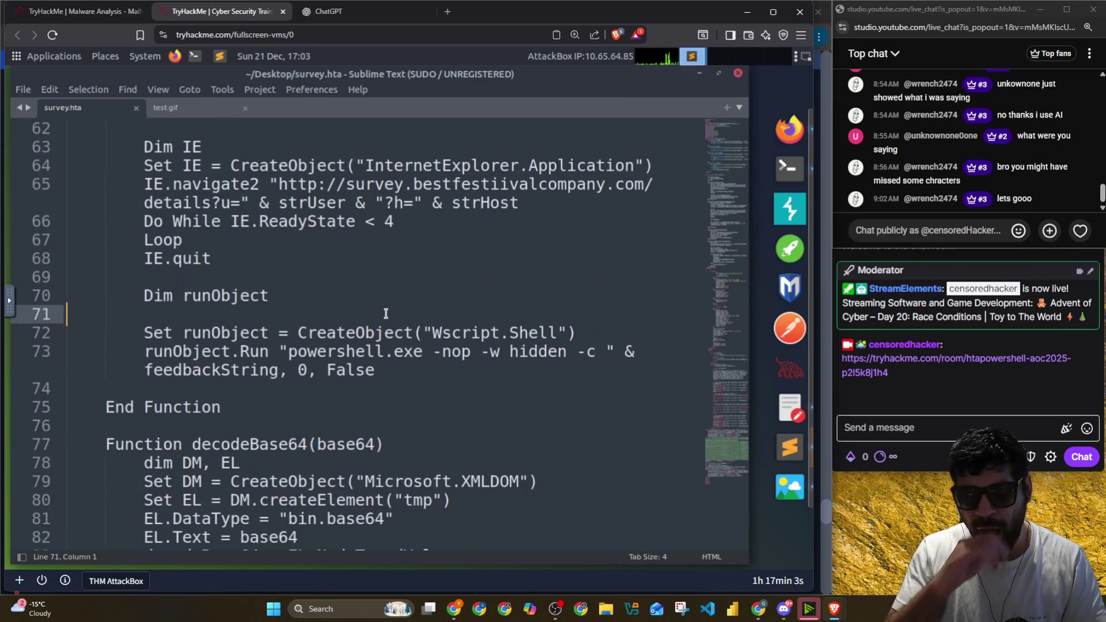
scroll(377, 300, "down", 6)
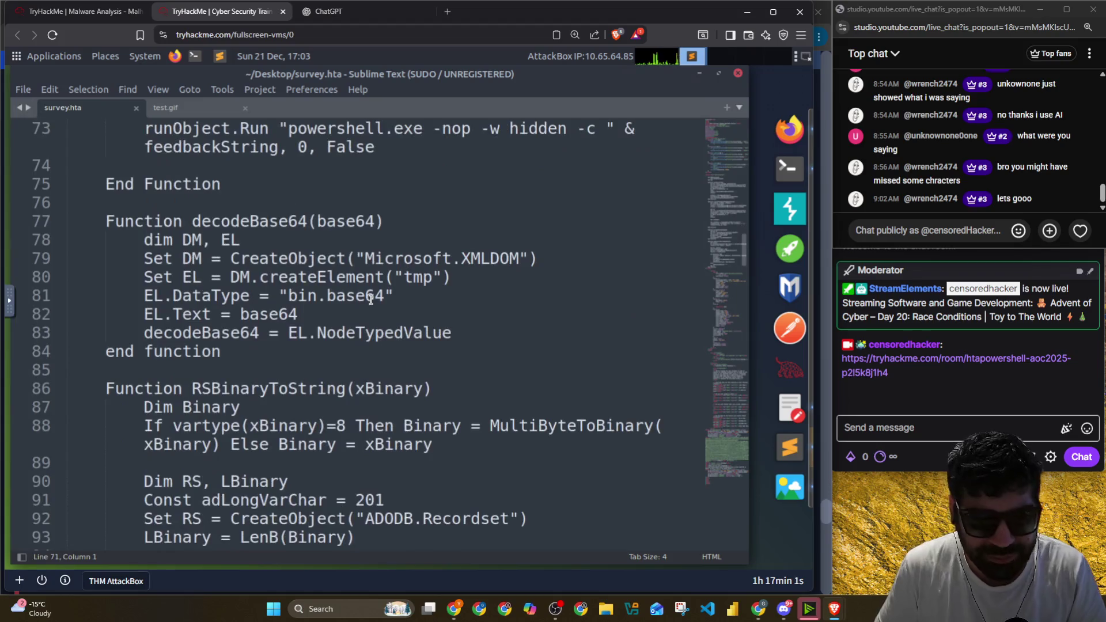
scroll(375, 317, "down", 8)
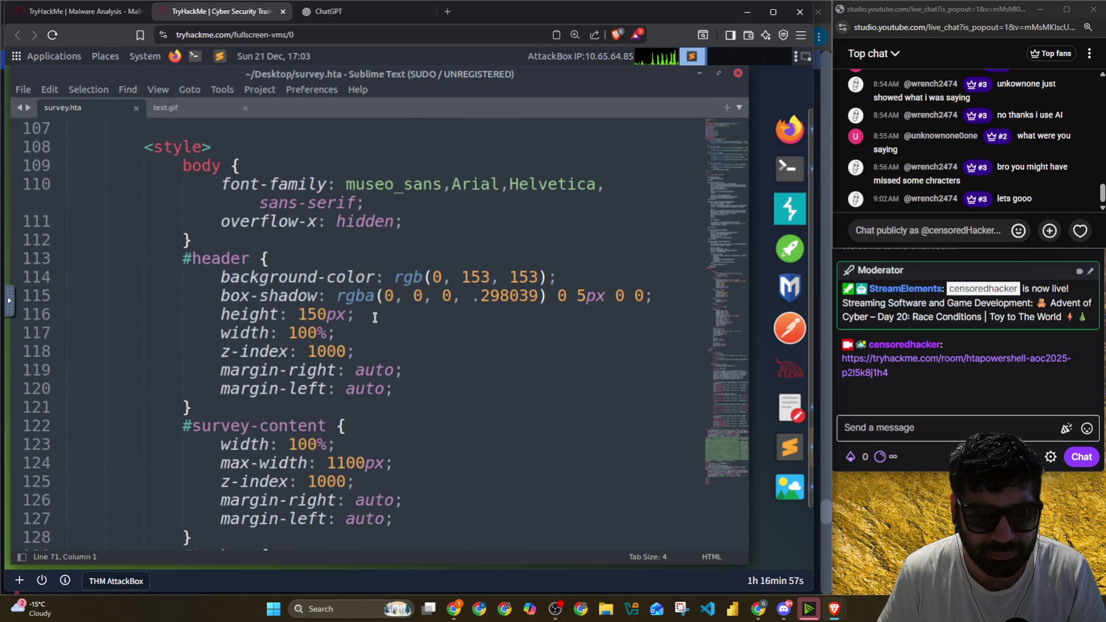
scroll(375, 318, "down", 14)
scroll(375, 317, "down", 9)
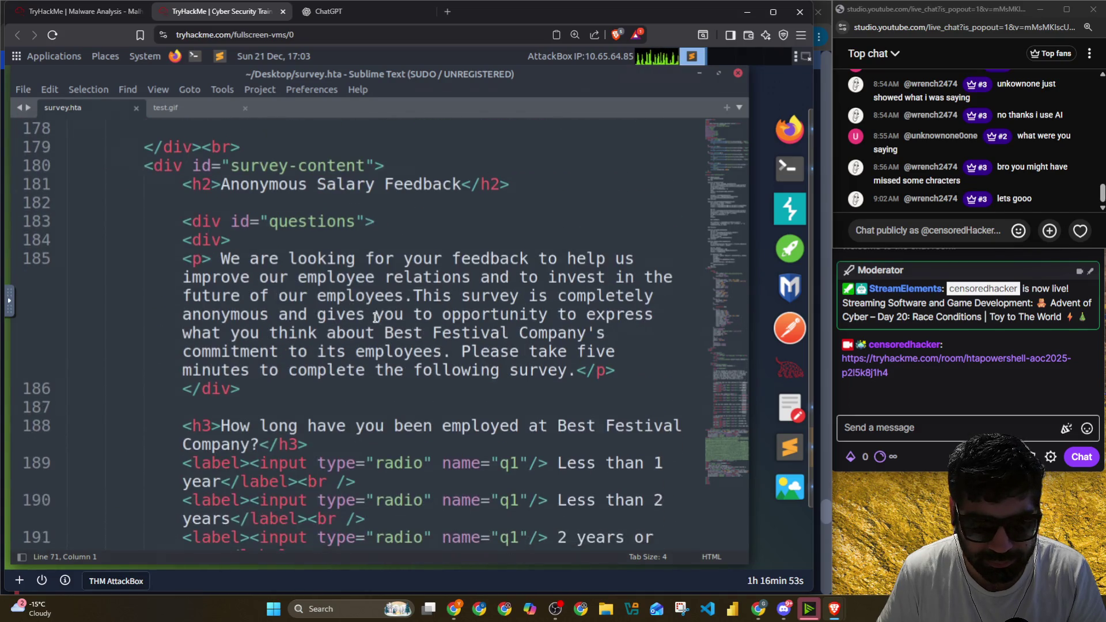
left_click_drag(461, 352, 586, 351)
scroll(338, 357, "down", 2)
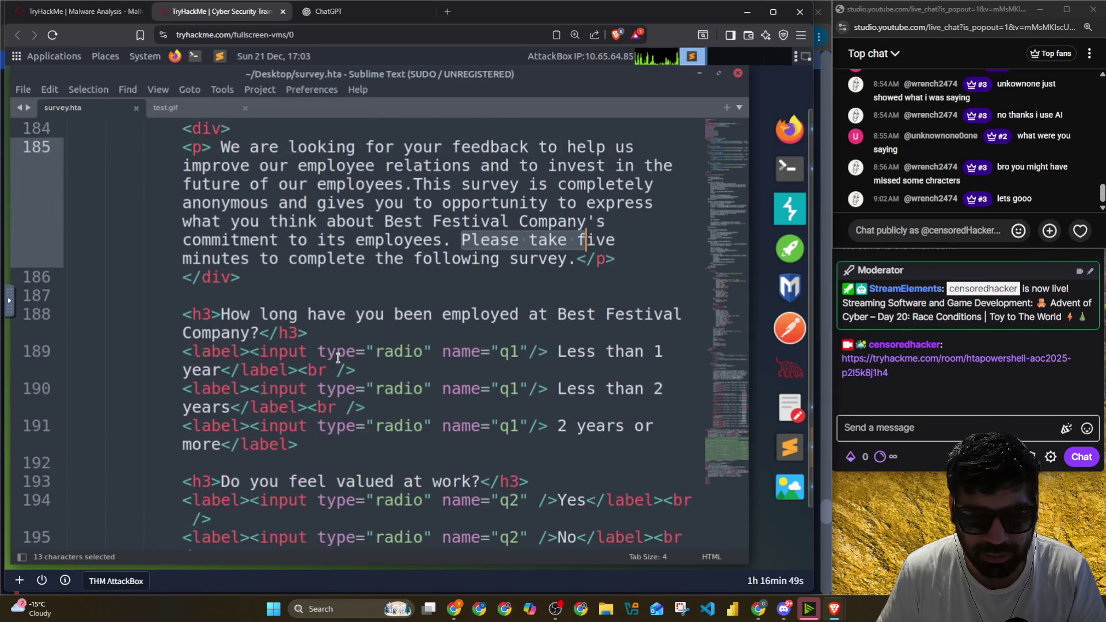
scroll(286, 239, "up", 1)
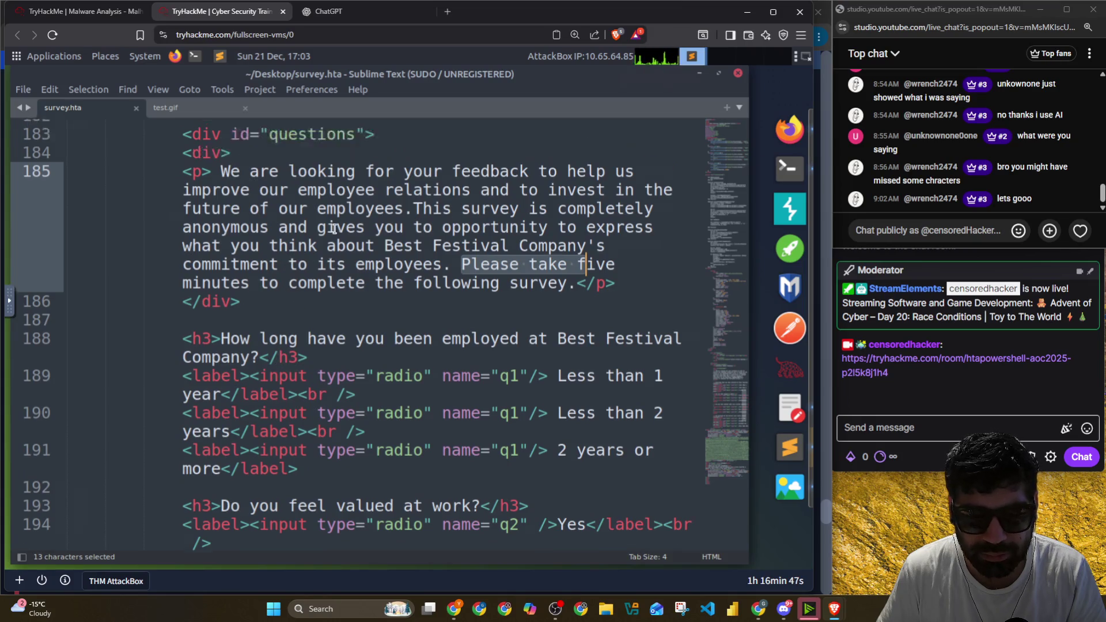
left_click(378, 222)
left_click(407, 236)
key("shift+Right")
key("shift+Right")
key("shift+Right")
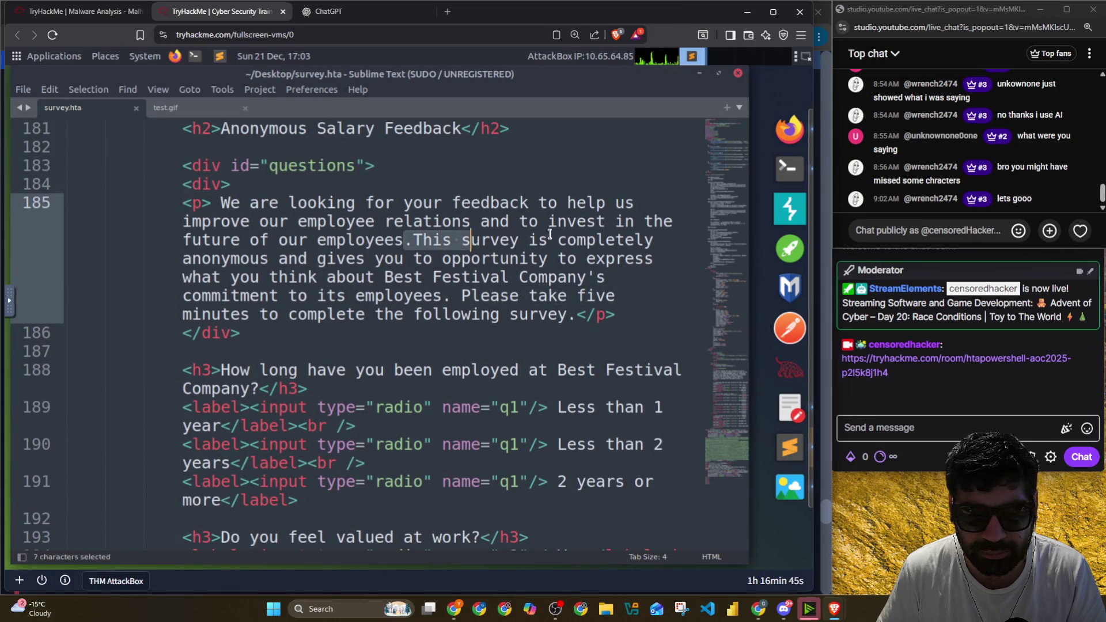
left_click_drag(227, 276, 261, 275)
scroll(261, 275, "down", 5)
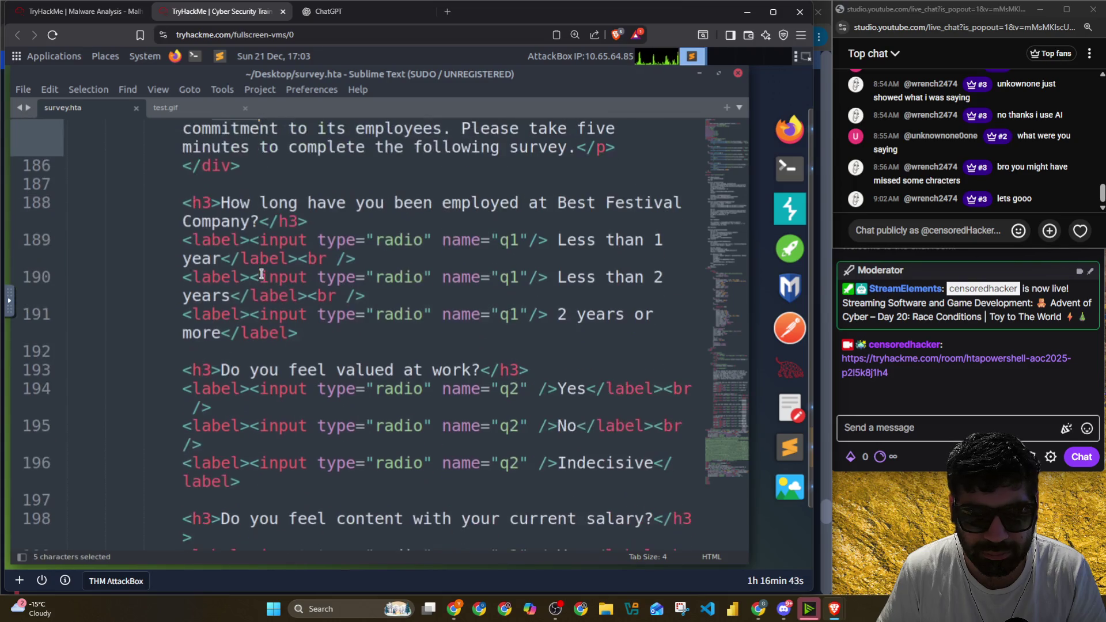
scroll(261, 275, "down", 4)
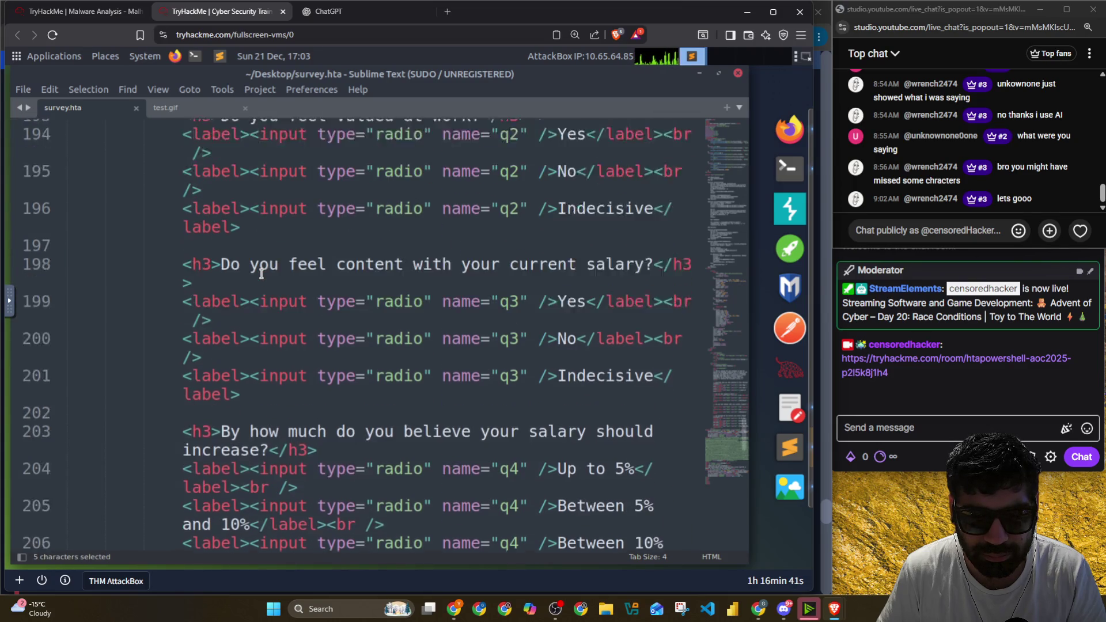
scroll(261, 274, "down", 5)
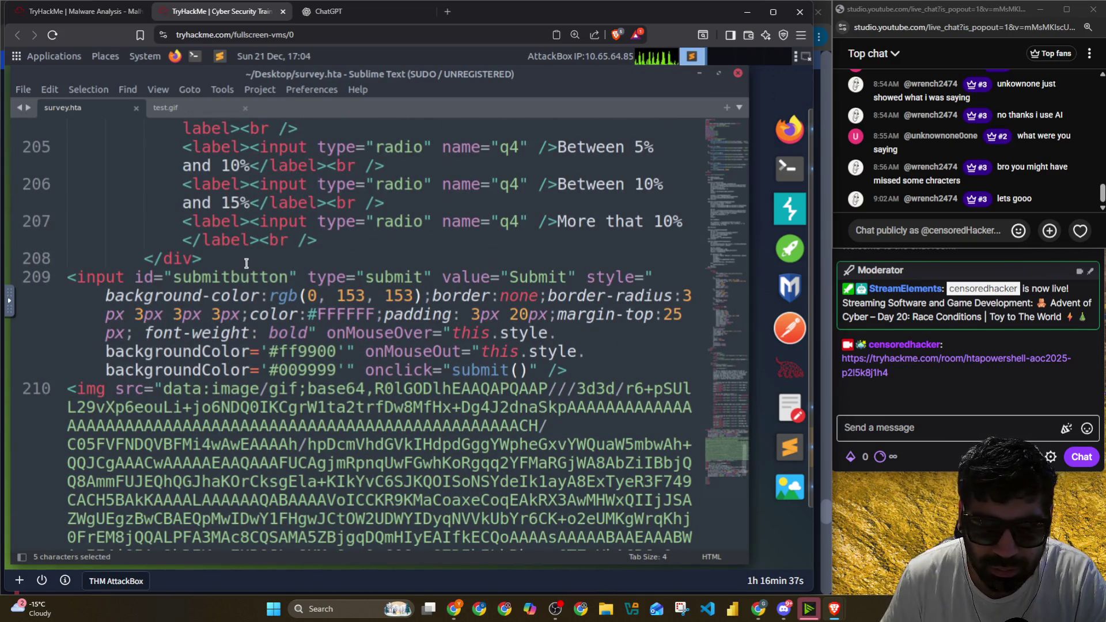
key("super")
key("alt+Tab")
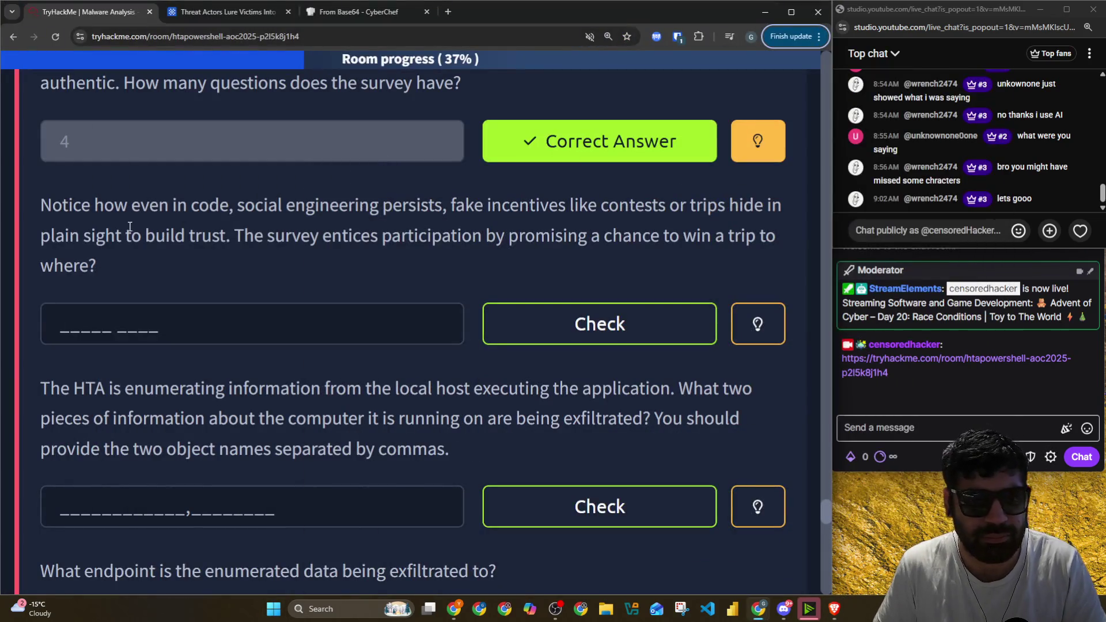
Step: Reread the social engineering and trip-prize sentences, then return to survey.hta in the AttackBox editor
mouse_move(95, 205)
left_mouse_down()
mouse_move(248, 215)
mouse_move(748, 209)
left_mouse_up()
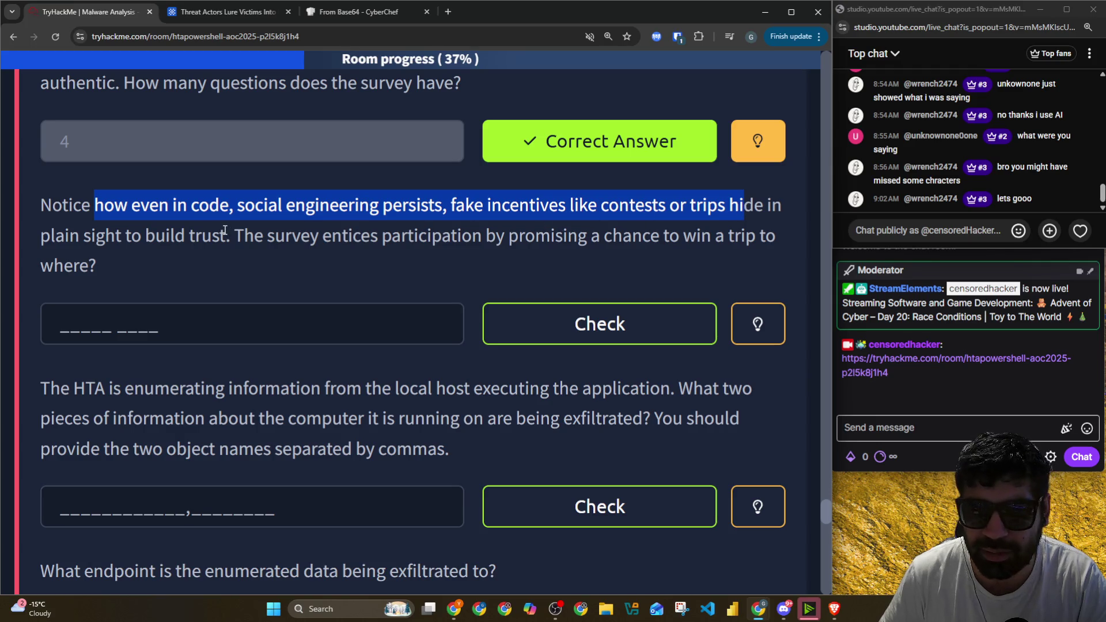
left_click_drag(247, 234, 667, 235)
scroll(160, 193, "down", 3)
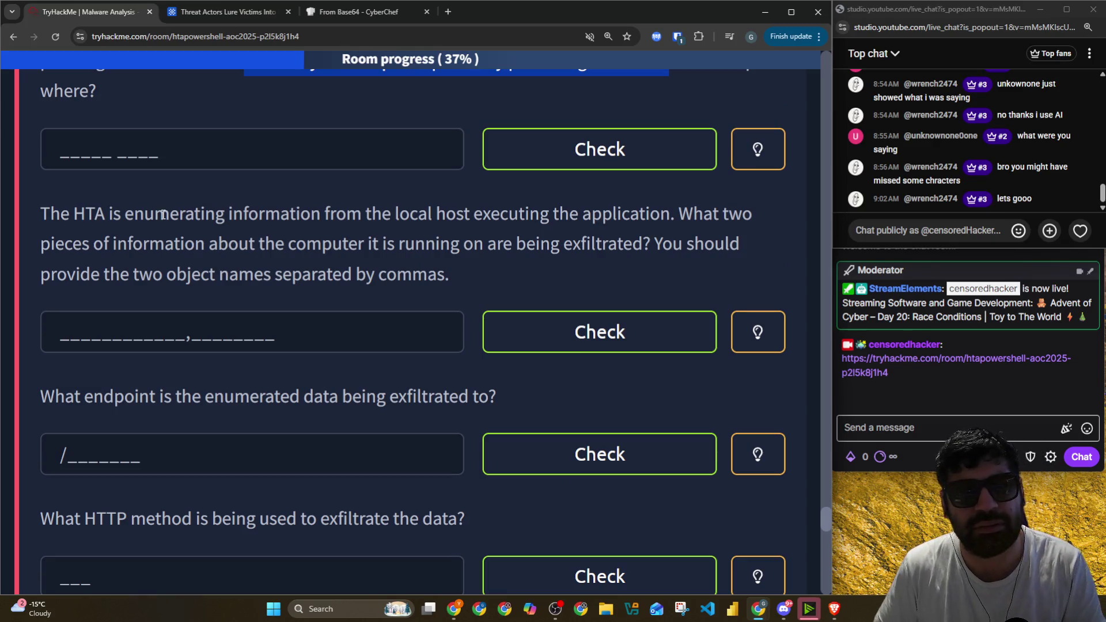
key("alt+Tab")
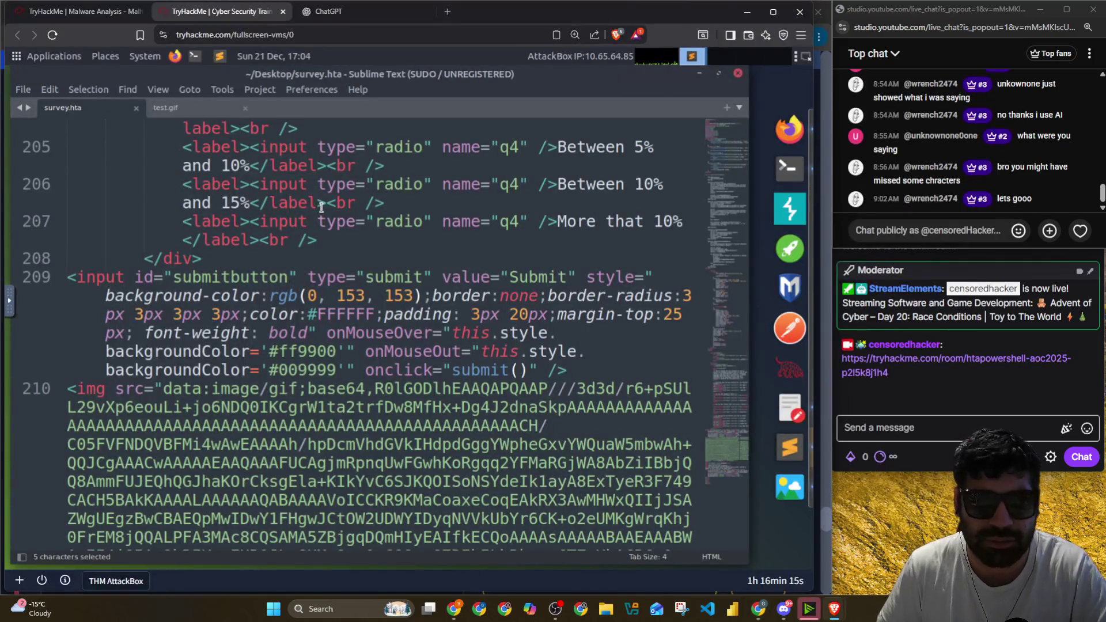
scroll(335, 225, "down", 2)
scroll(364, 247, "down", 3)
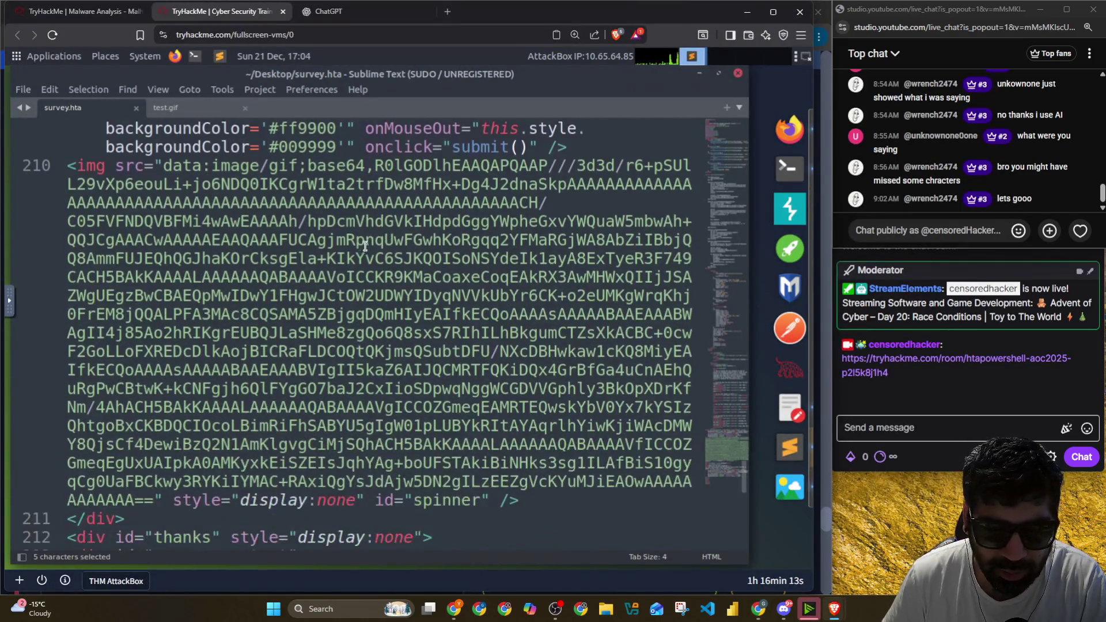
left_click_drag(376, 164, 459, 185)
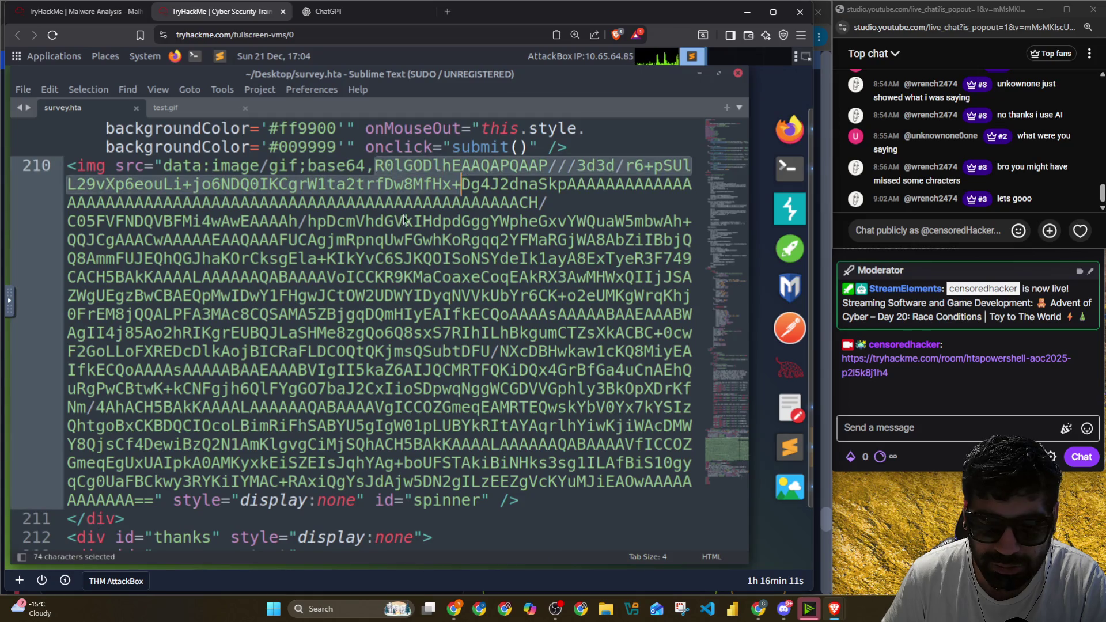
scroll(341, 238, "down", 3)
mouse_move(159, 329)
left_mouse_down()
mouse_move(144, 258)
mouse_move(353, 257)
mouse_move(323, 124)
mouse_move(250, 128)
left_mouse_up()
left_click_drag(255, 261, 291, 379)
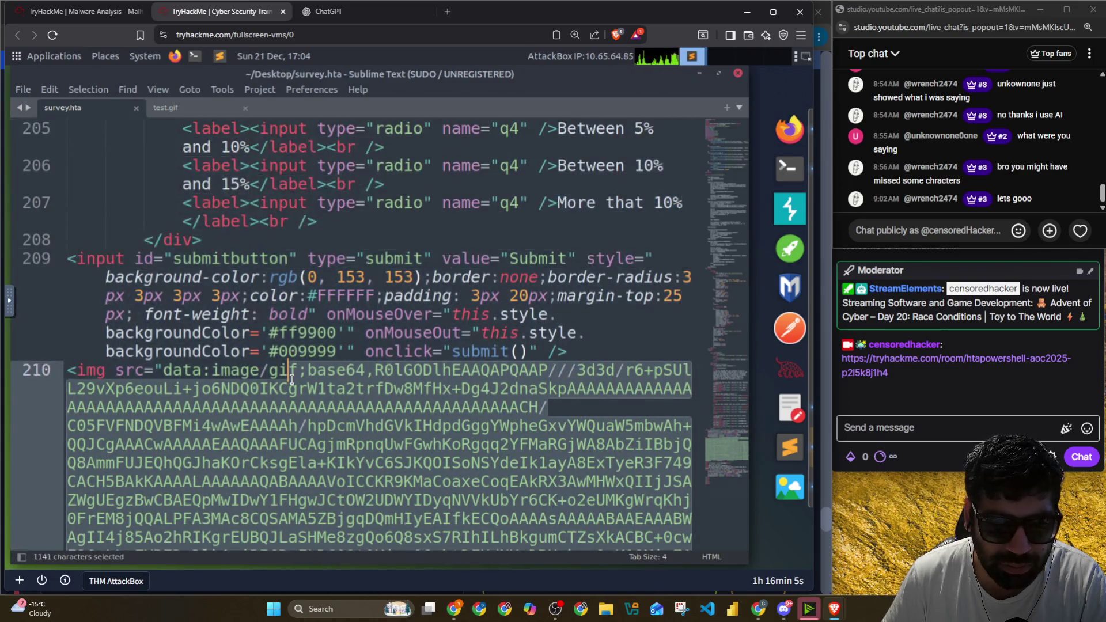
scroll(307, 370, "down", 3)
left_click(302, 331)
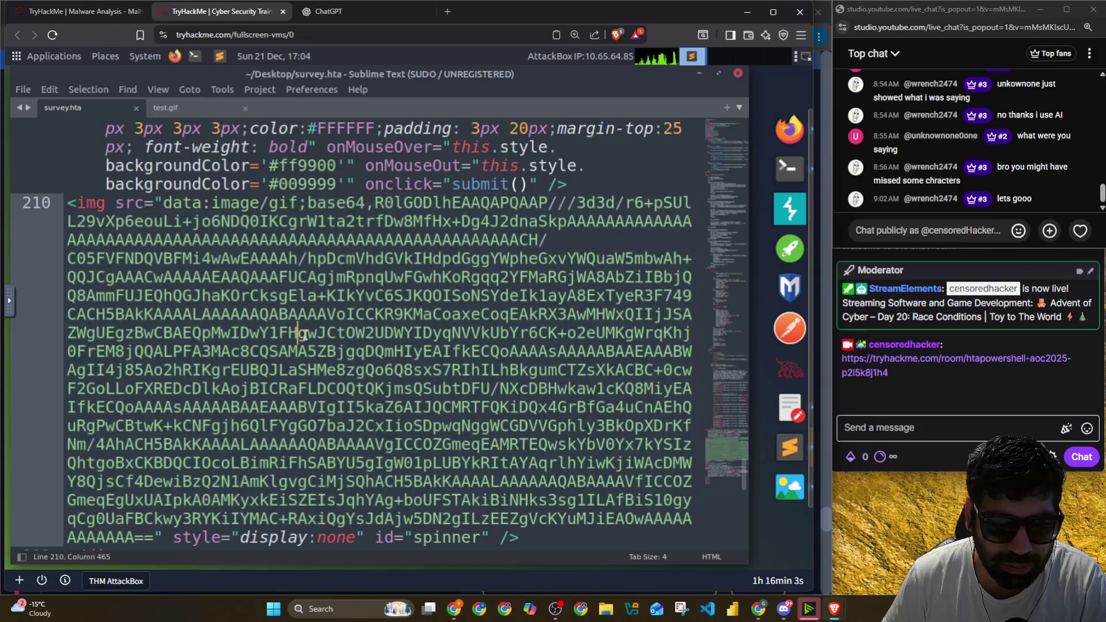
scroll(304, 334, "down", 3)
scroll(346, 333, "up", 3)
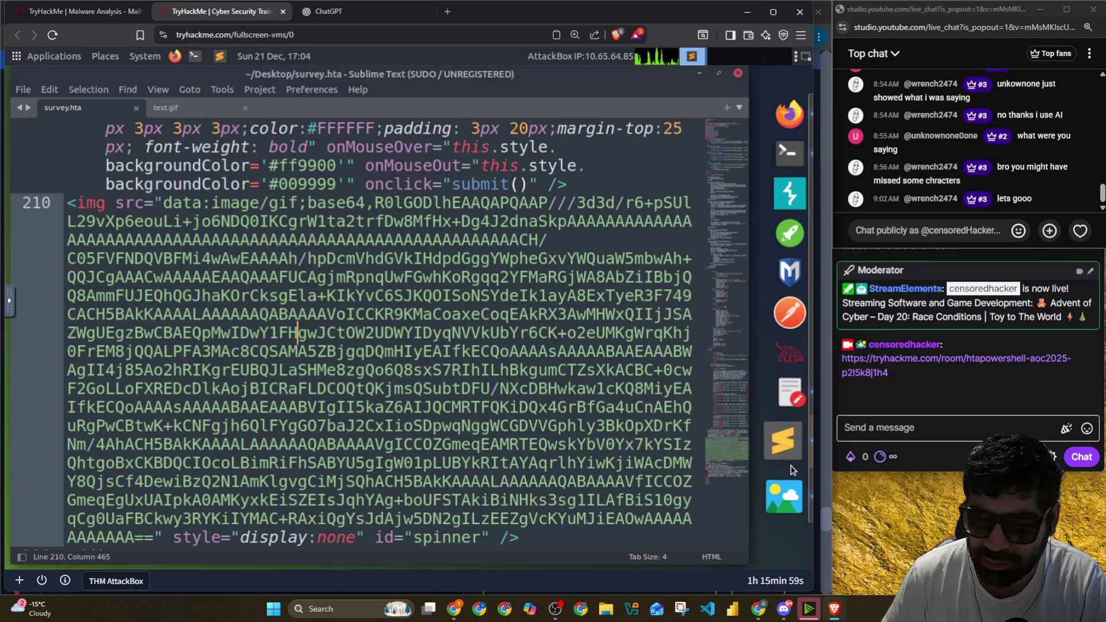
left_click(790, 446)
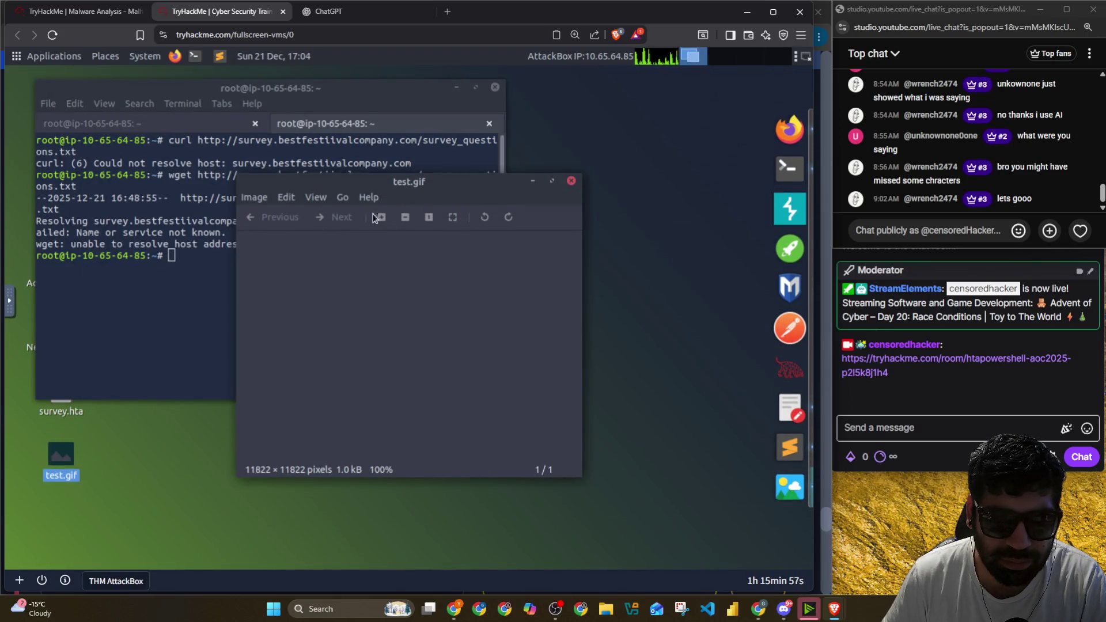
Step: Rename test.gif to test.jpg and try opening it in the image viewer
left_click(571, 182)
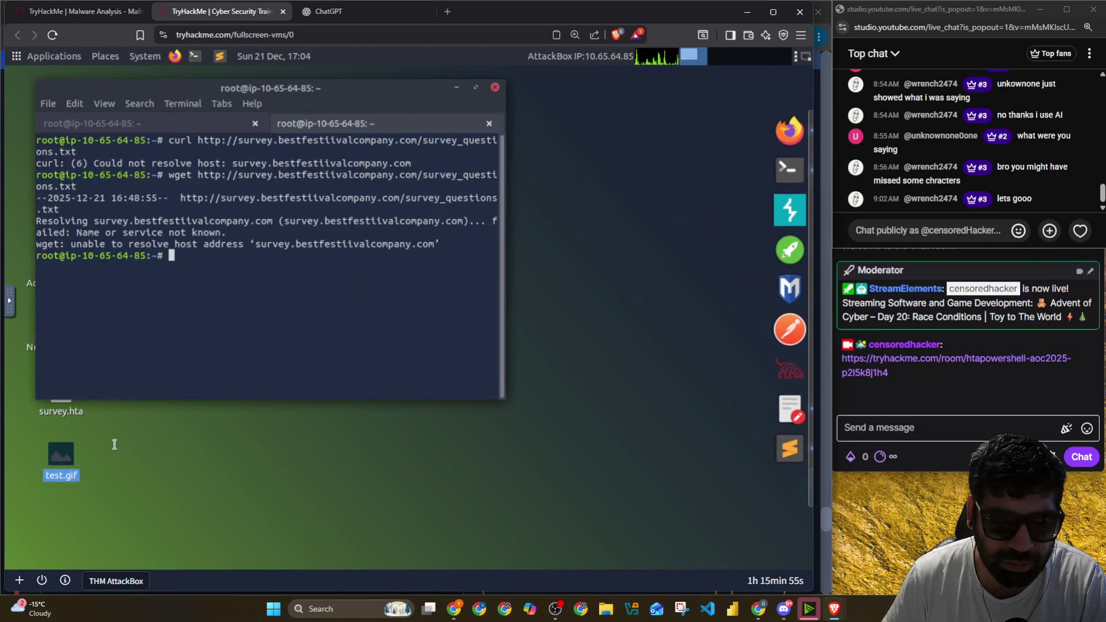
right_click(62, 453)
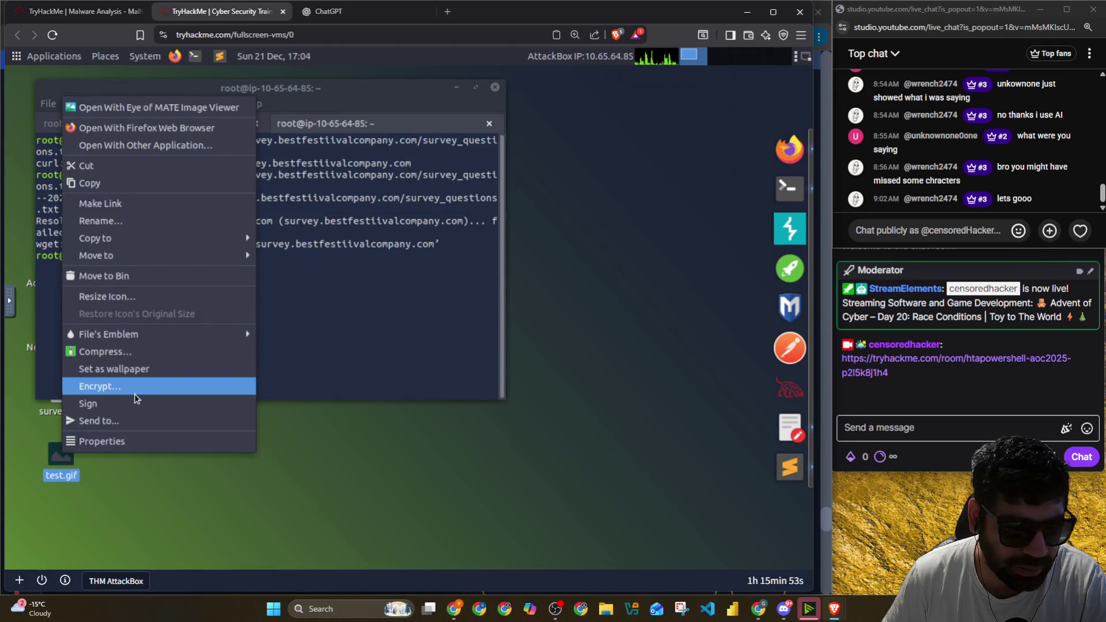
left_click(115, 222)
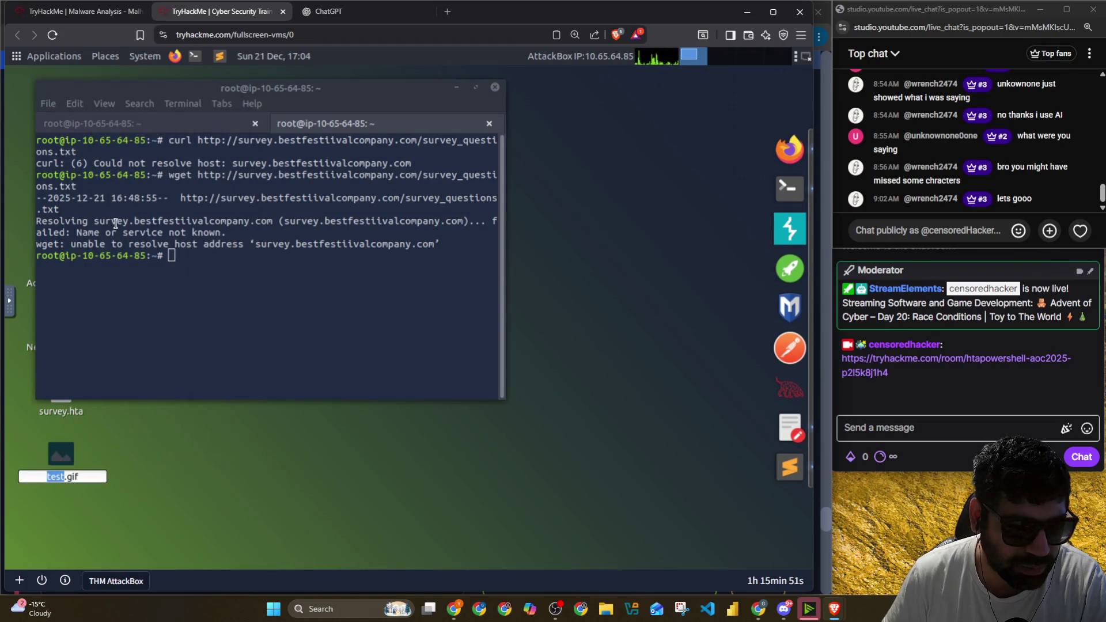
key("Right")
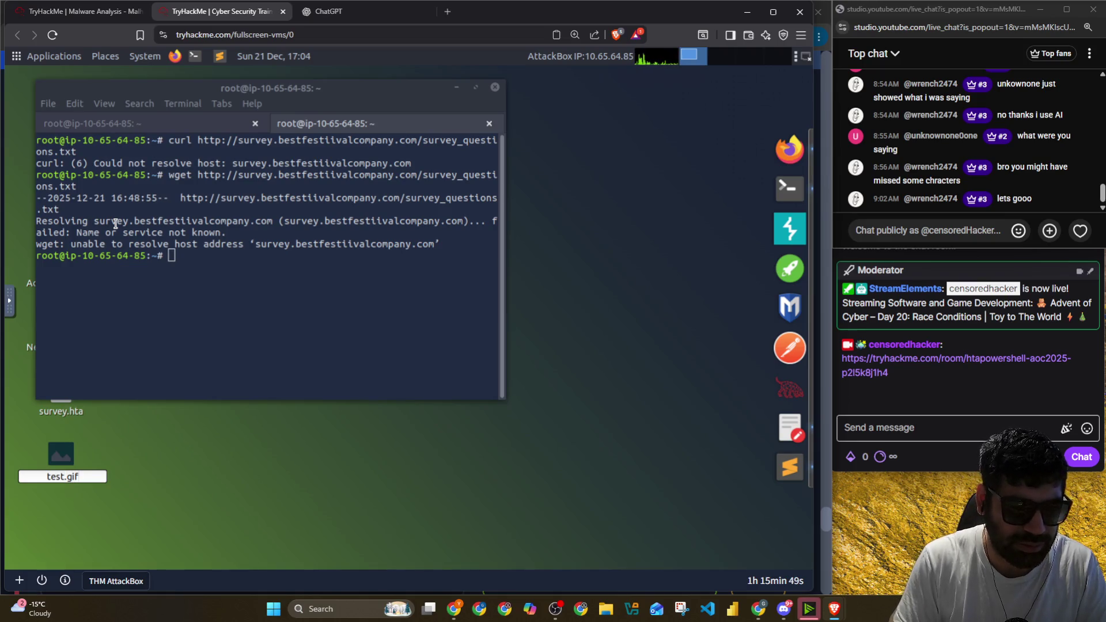
key("BackSpace")
key("BackSpace")
key("BackSpace")
type("jp")
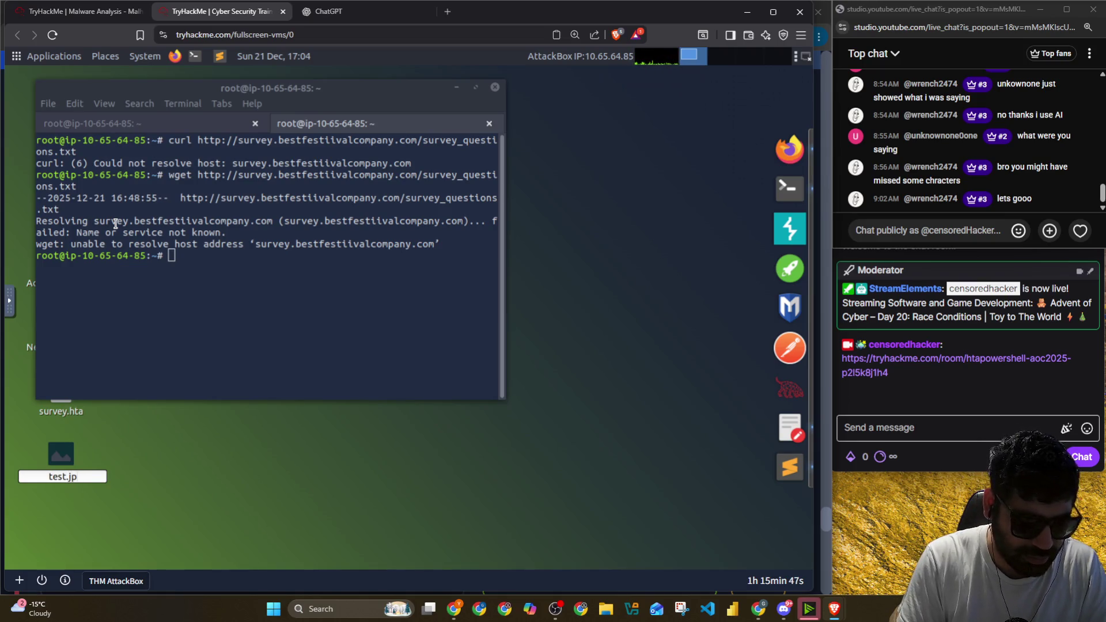
key("Escape")
double_click(59, 460)
Step: Rename test.jpg to test.png
right_click(58, 461)
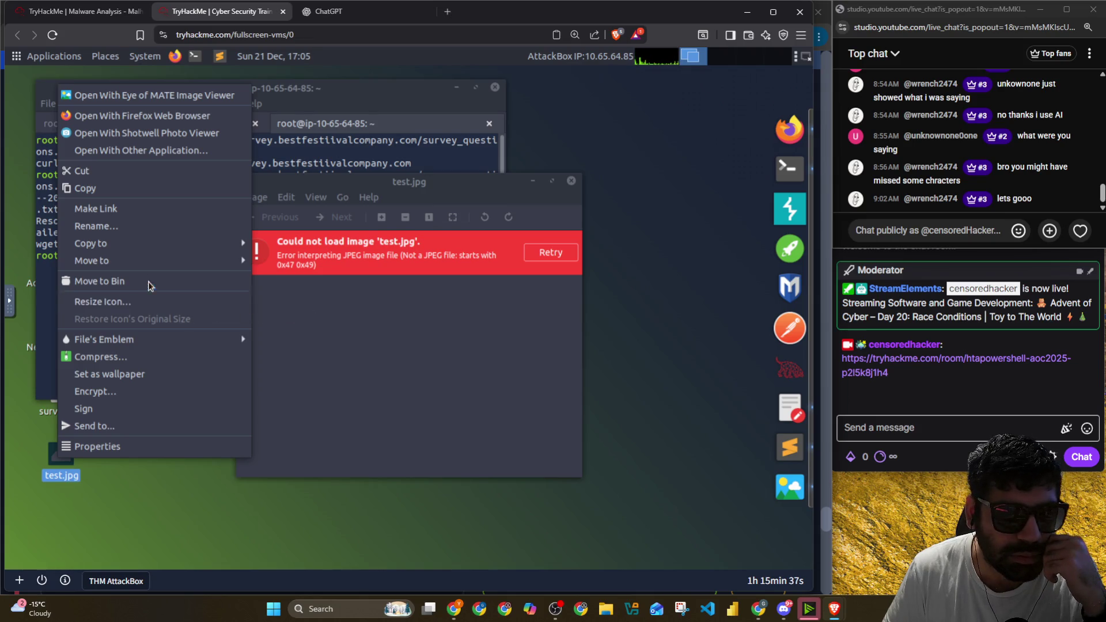
left_click(118, 227)
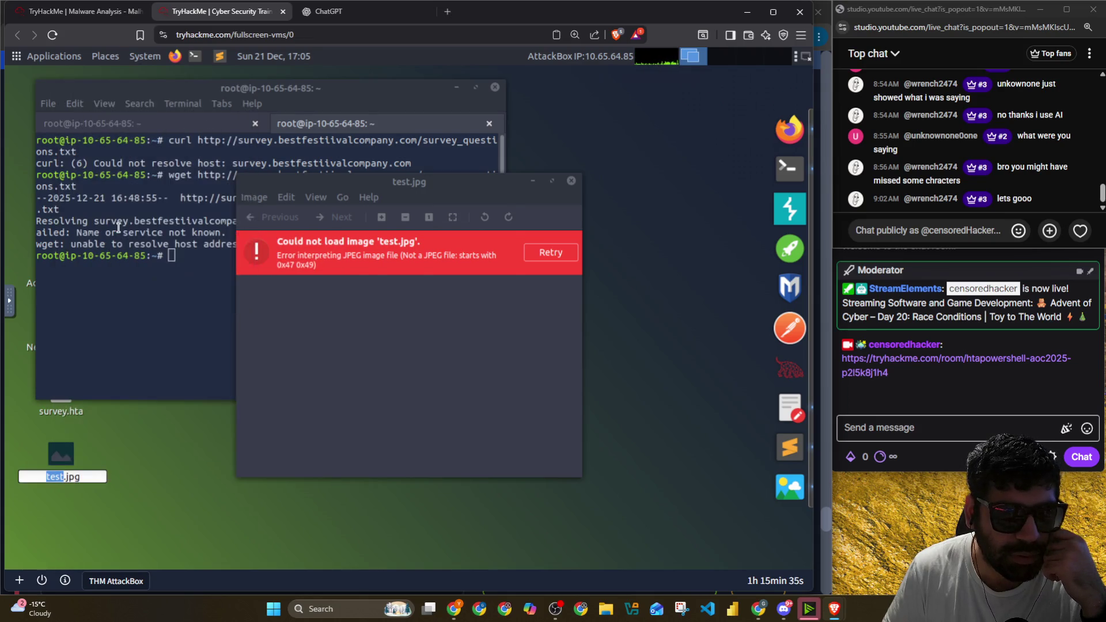
left_click(119, 227)
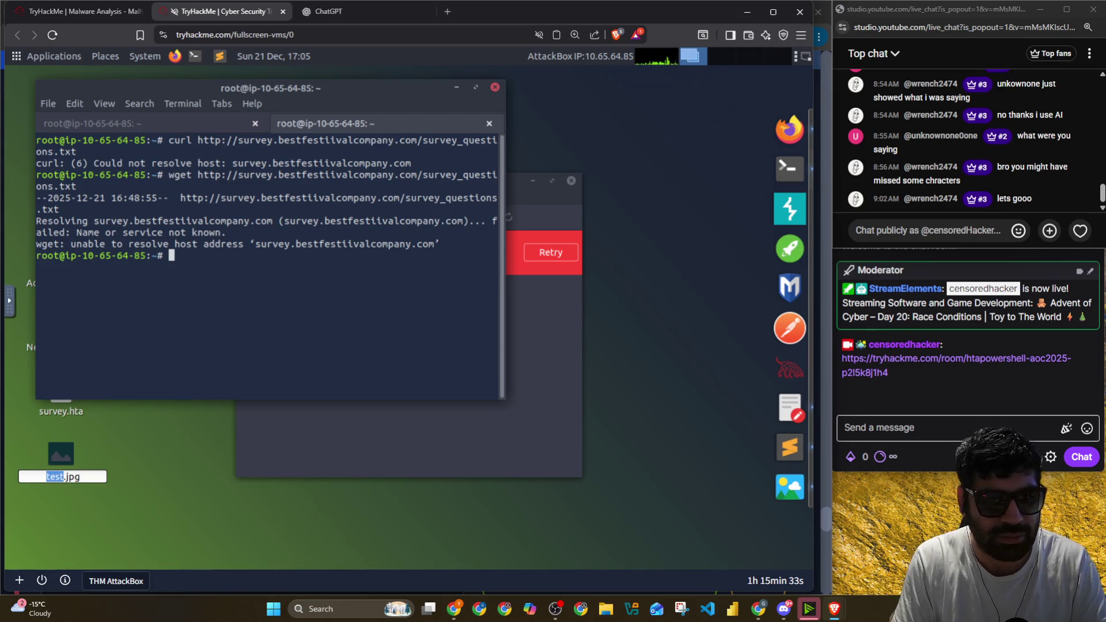
left_click(93, 477)
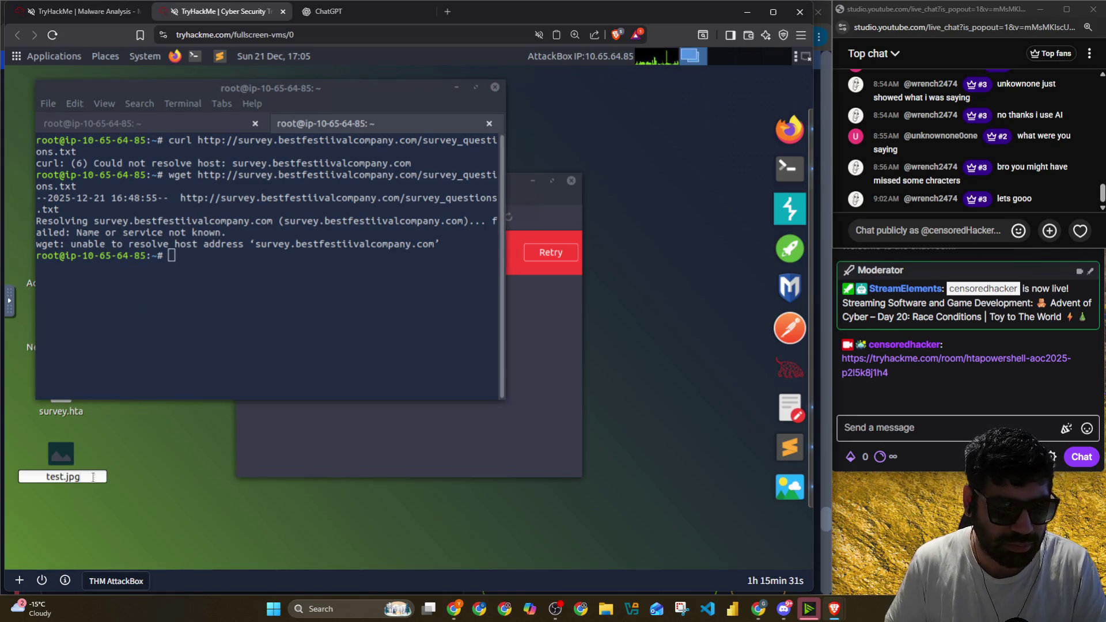
key("BackSpace")
key("BackSpace")
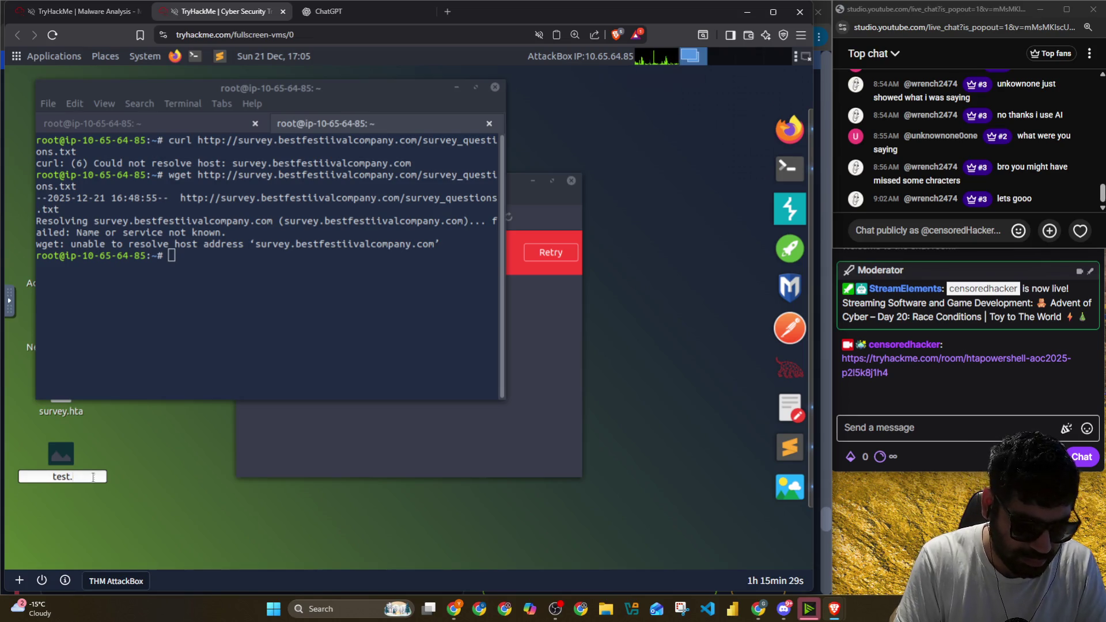
type("pm")
key("BackSpace")
type("ng")
key("Return")
Step: Try opening test.png in Eye of MATE and close the failed viewer windows
left_click(405, 465)
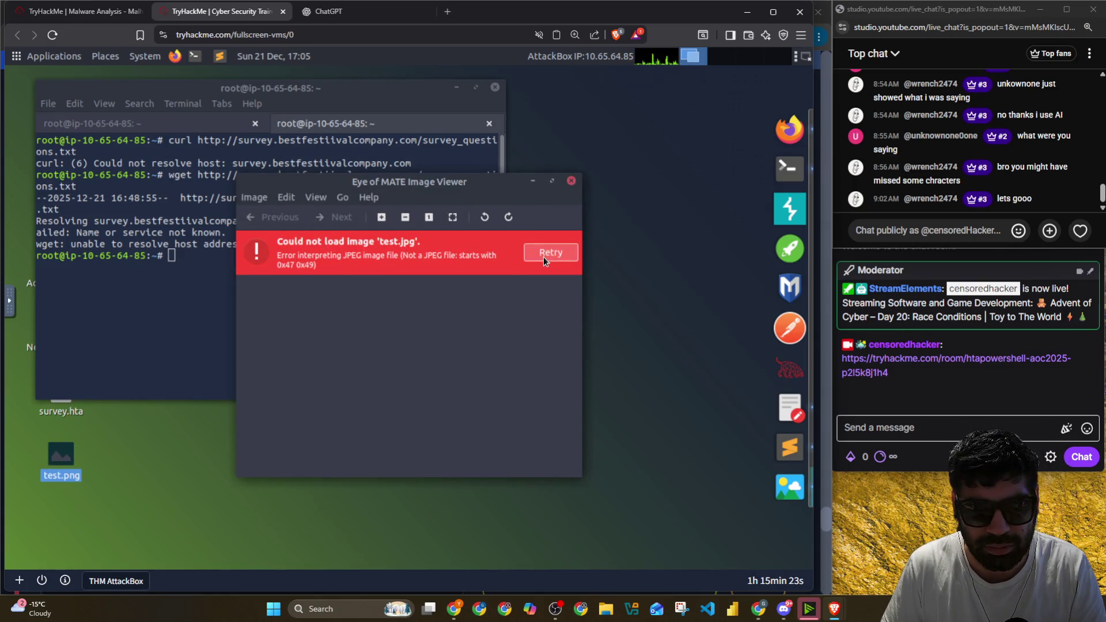
left_click(571, 180)
double_click(74, 457)
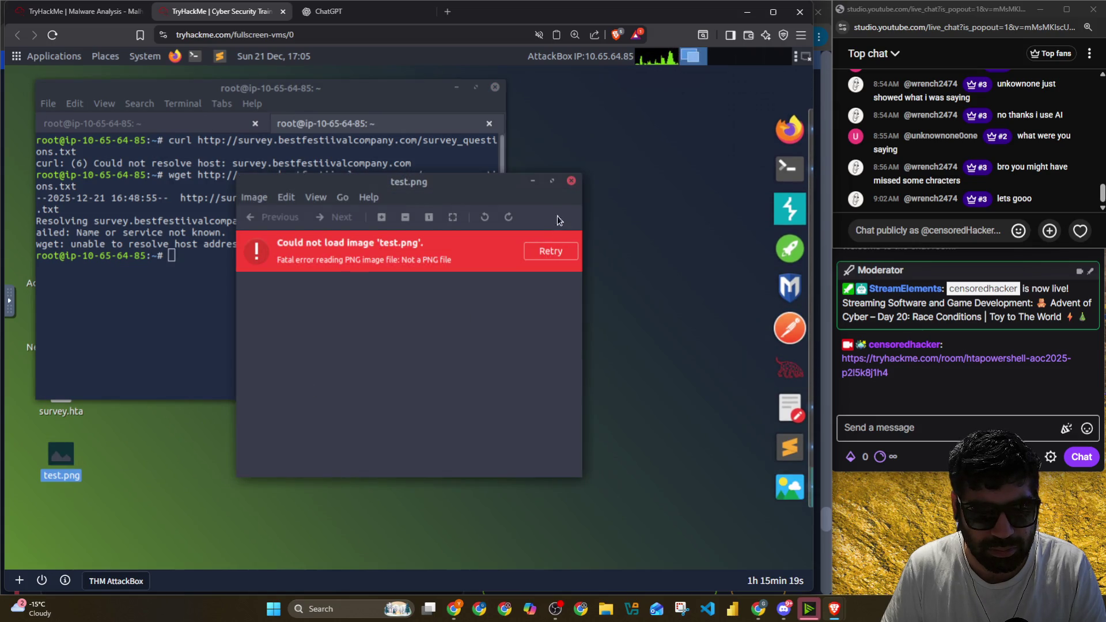
left_click(571, 181)
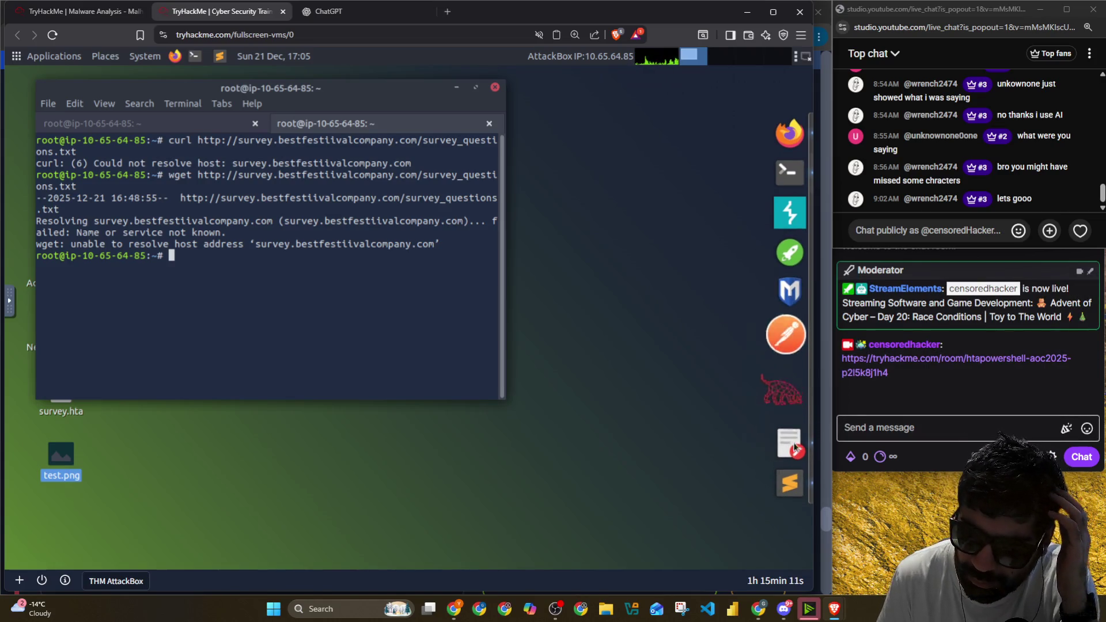
left_click(787, 468)
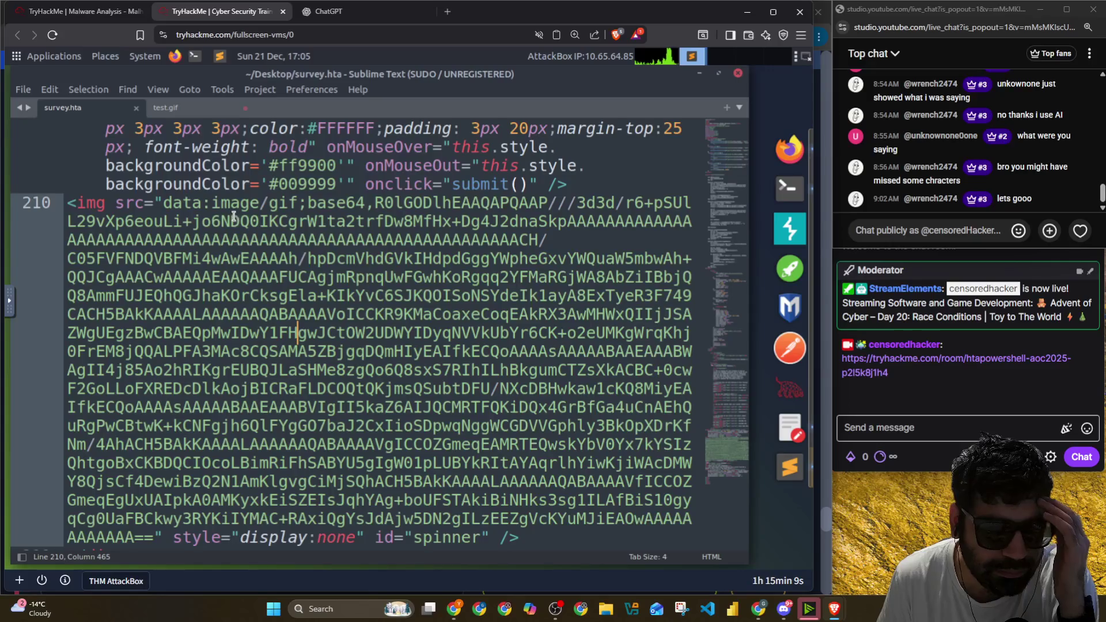
Step: Copy the img tag's data:image/gif;base64, prefix from line 210 of survey.hta
left_click_drag(163, 202, 376, 202)
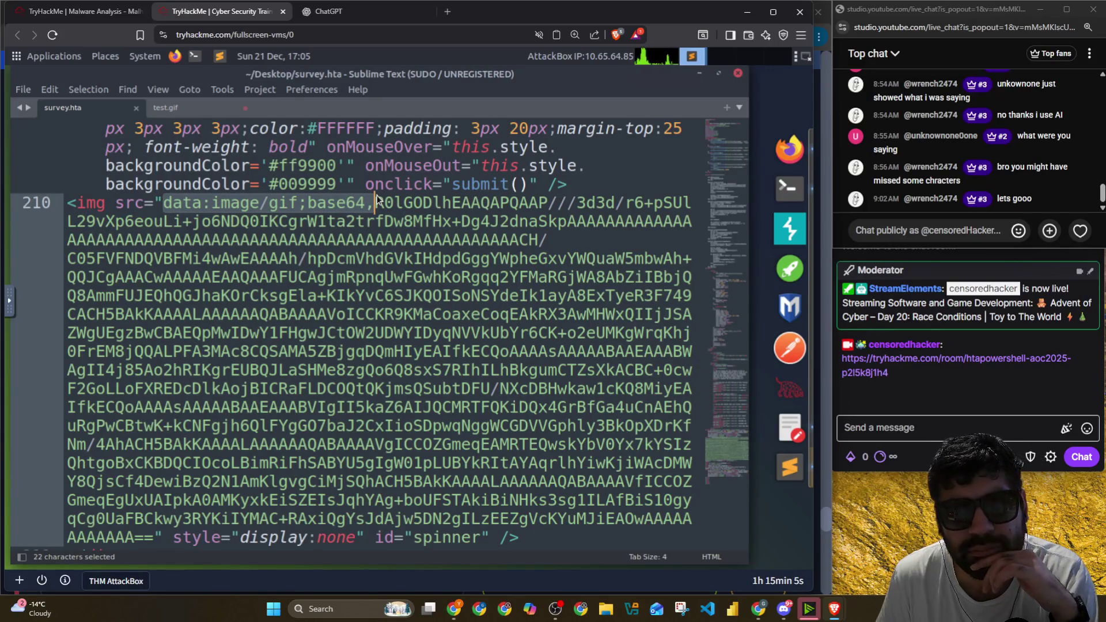
left_click(377, 197)
left_click_drag(376, 203, 543, 202)
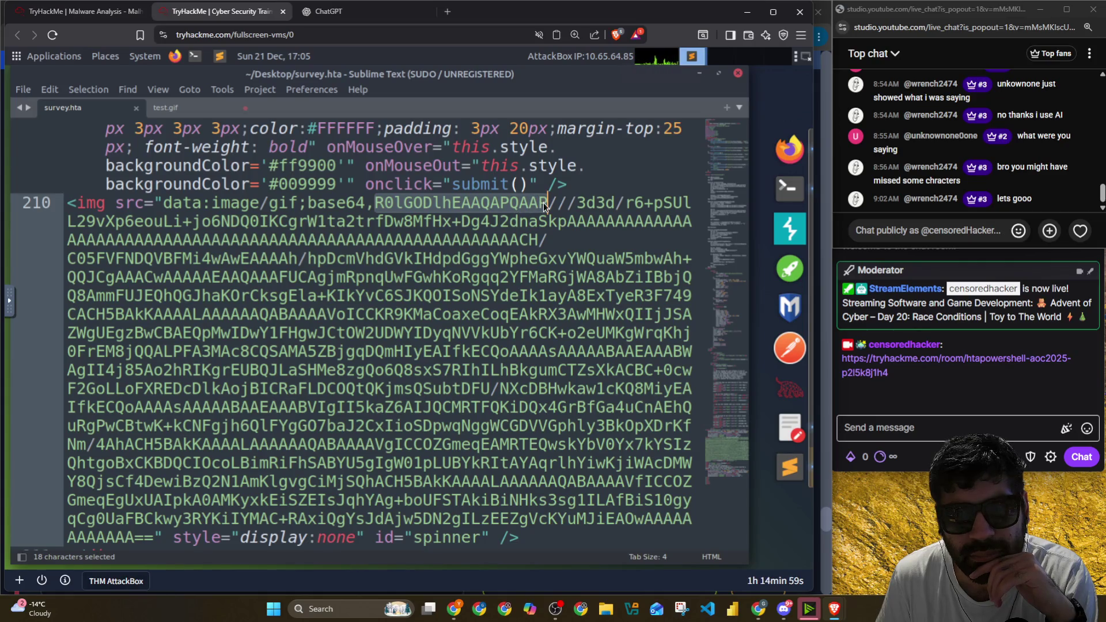
left_click(422, 205)
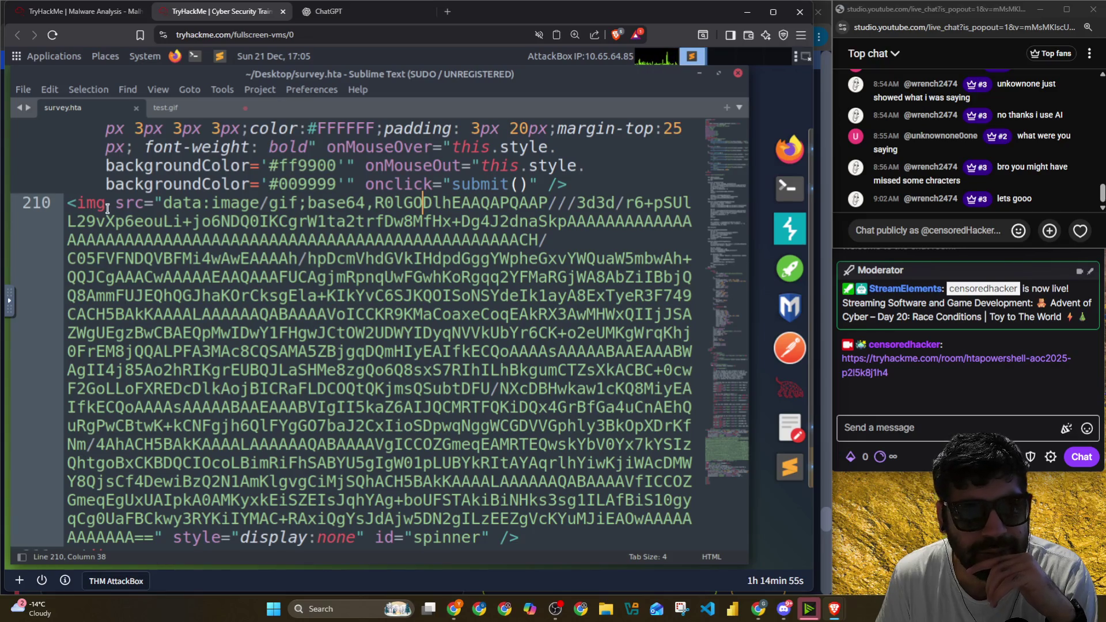
mouse_move(78, 203)
left_mouse_down()
mouse_move(373, 205)
mouse_move(80, 204)
left_mouse_up()
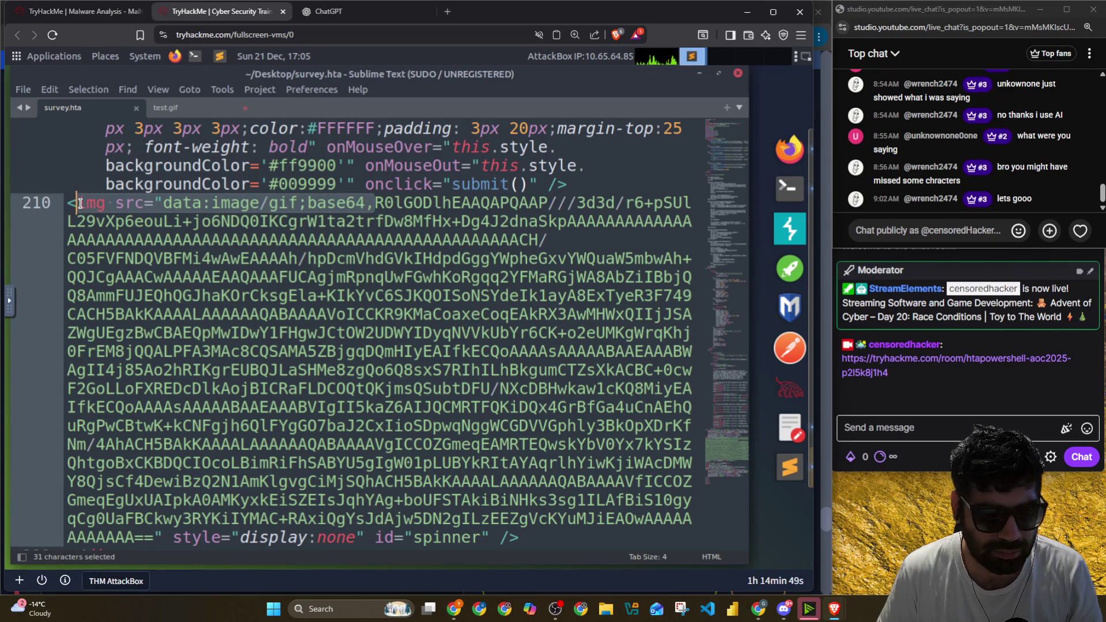
left_click(322, 11)
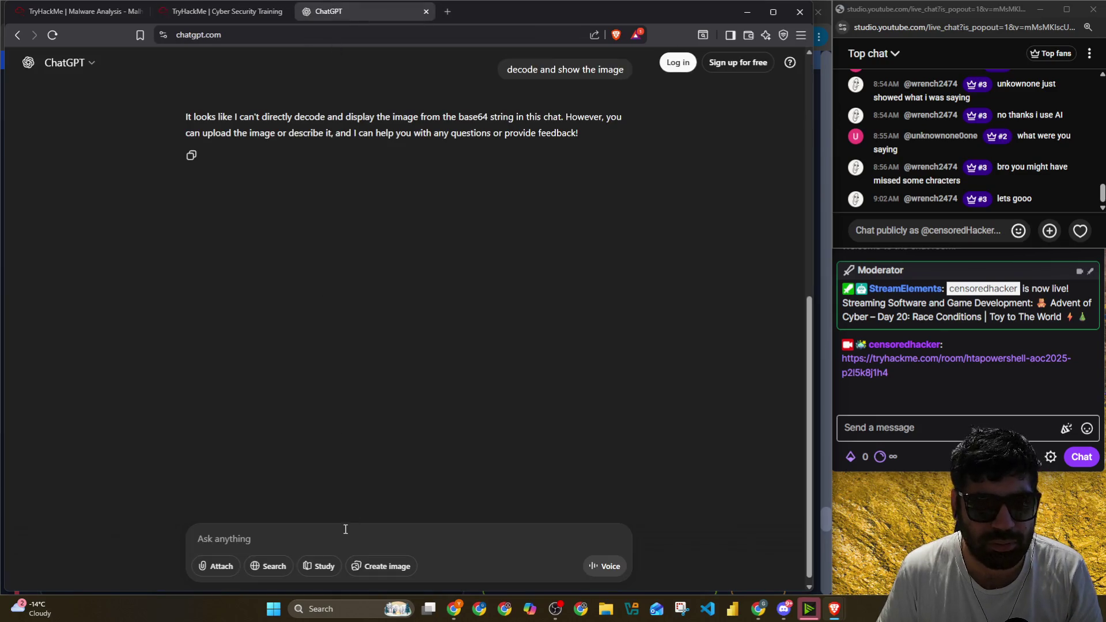
Step: Send the copied img tag prefix to ChatGPT and read its reply, zoomed in
type("img src=\"data:image/gif;base64,")
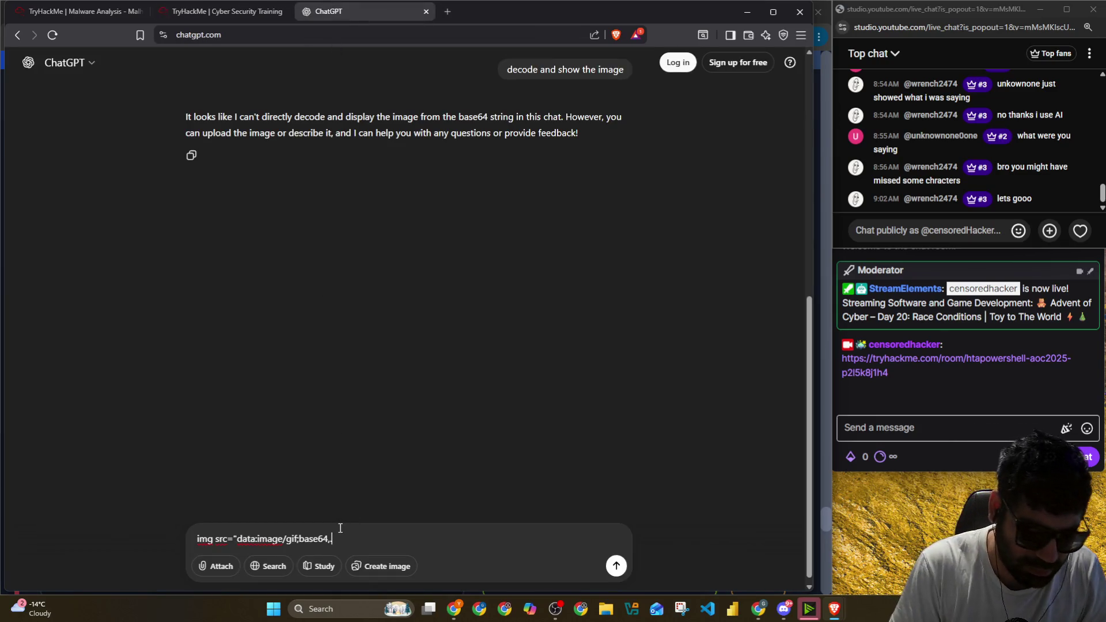
key("Return")
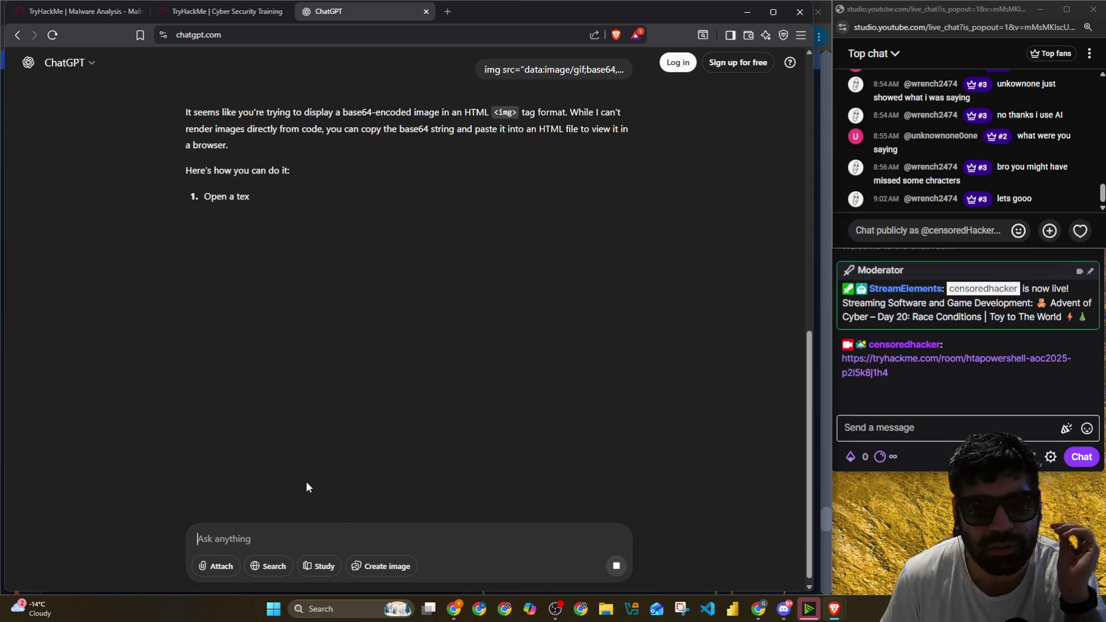
key("ctrl+plus")
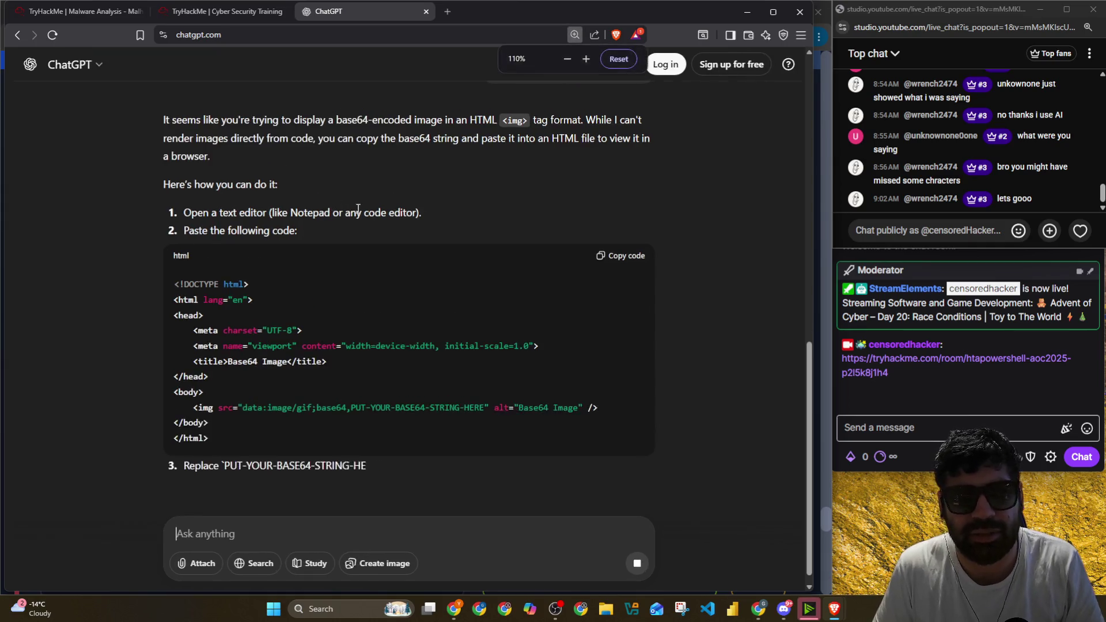
key("ctrl+plus")
key("ctrl+plus")
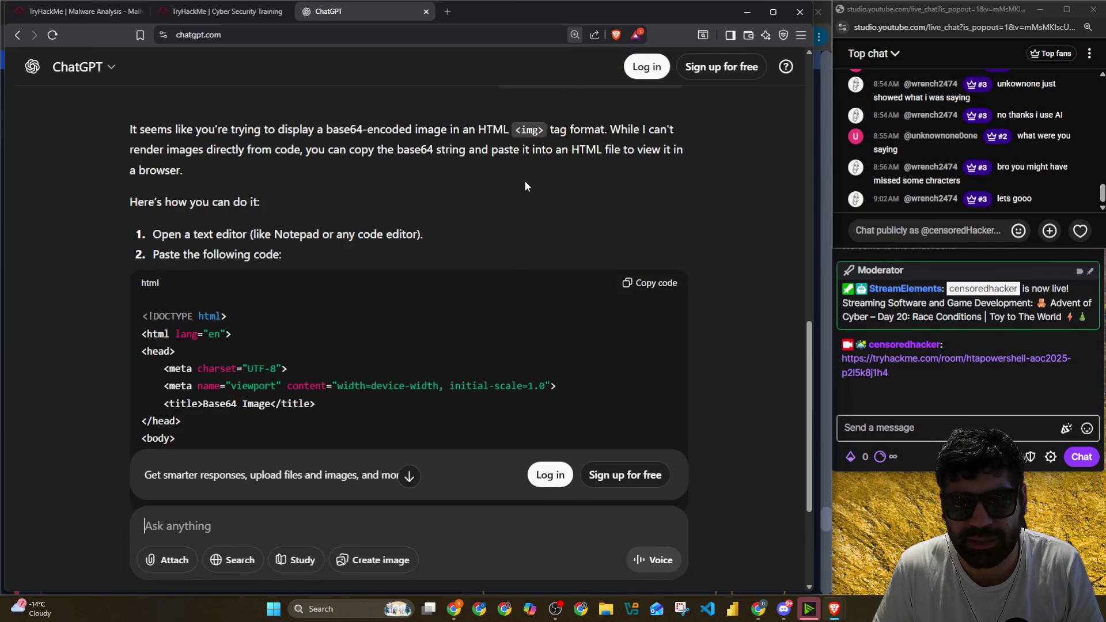
left_click_drag(633, 141, 733, 149)
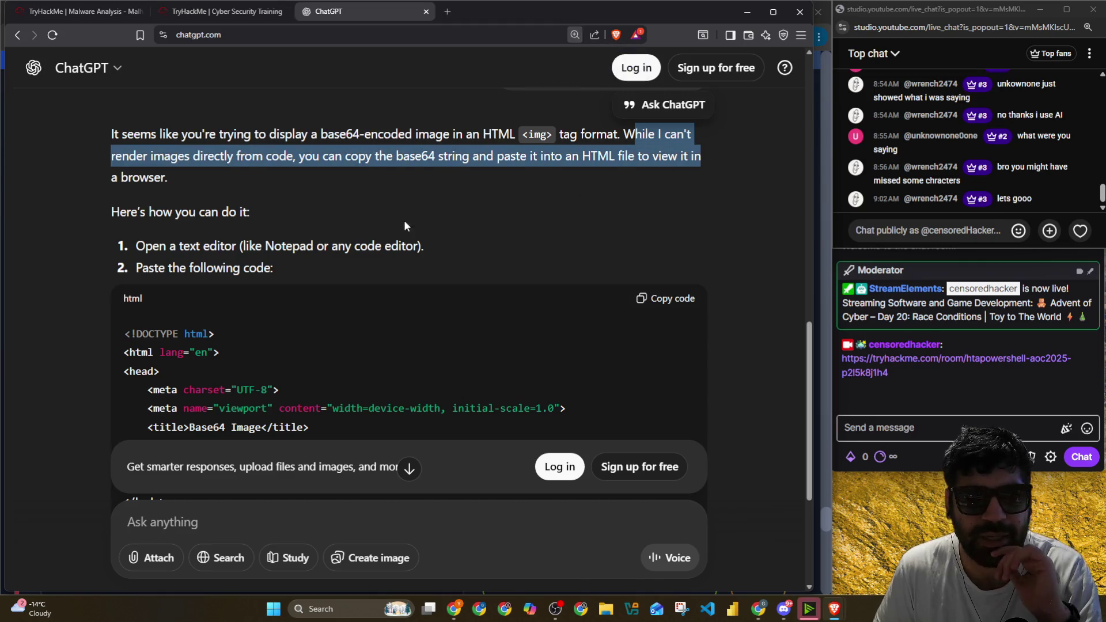
left_click(361, 260)
scroll(334, 244, "down", 4)
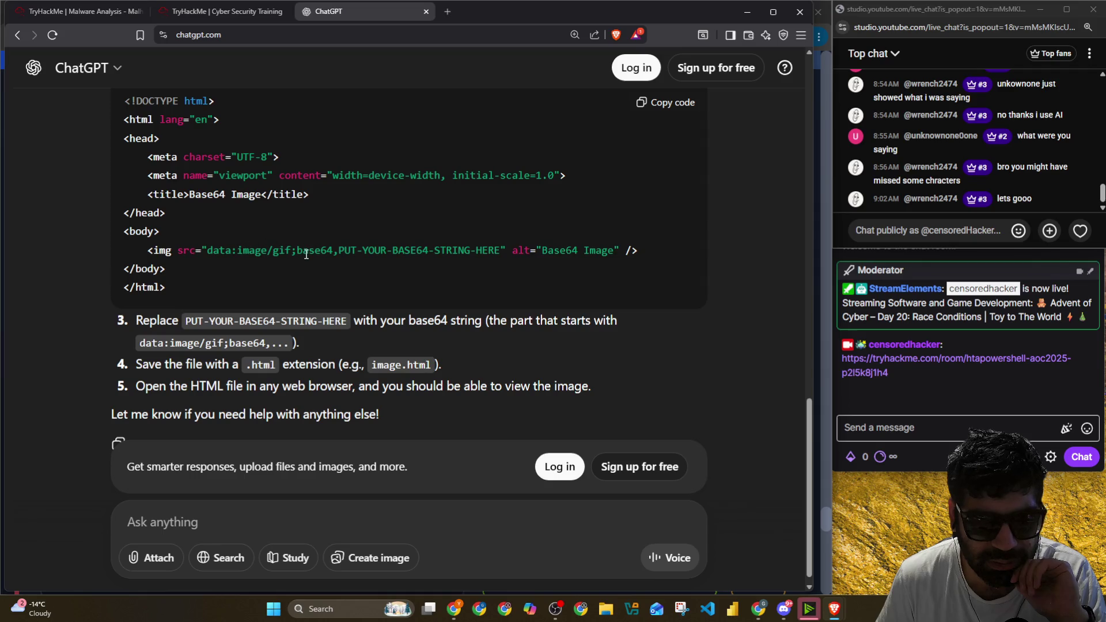
left_click_drag(352, 252, 488, 254)
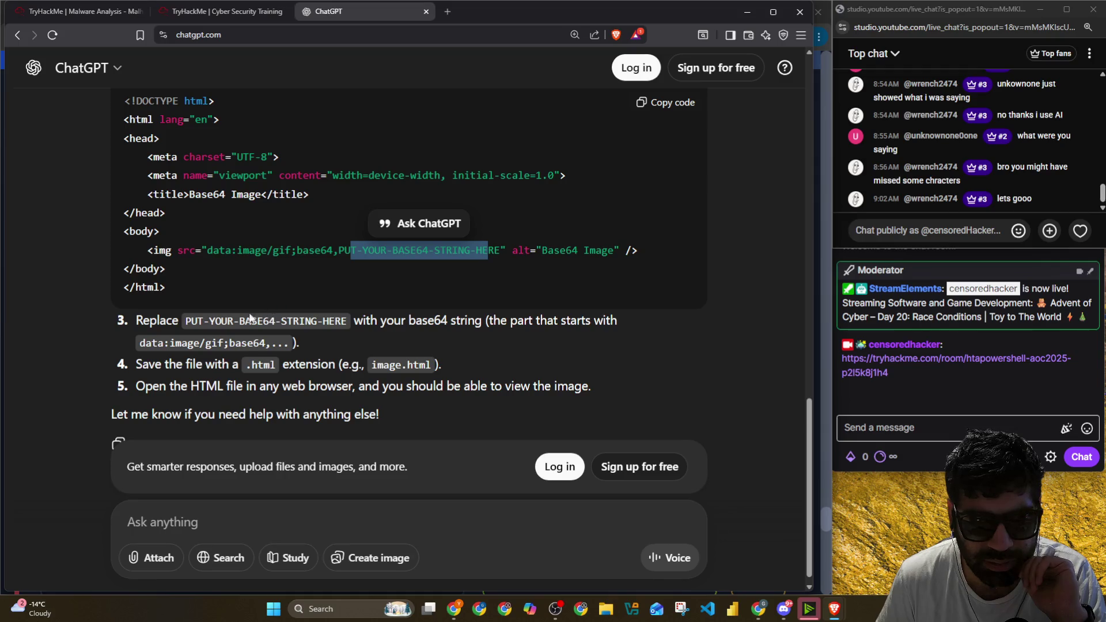
scroll(197, 326, "down", 1)
Step: Ask ChatGPT 'there are / in' the string and read that slashes are normal base64
left_click(265, 513)
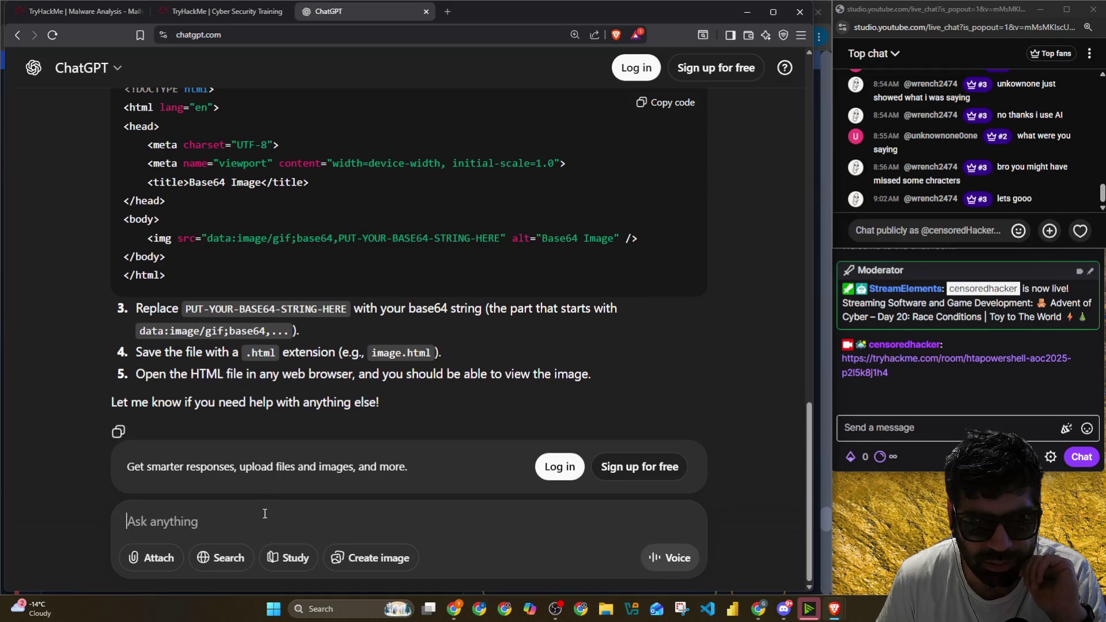
type("there")
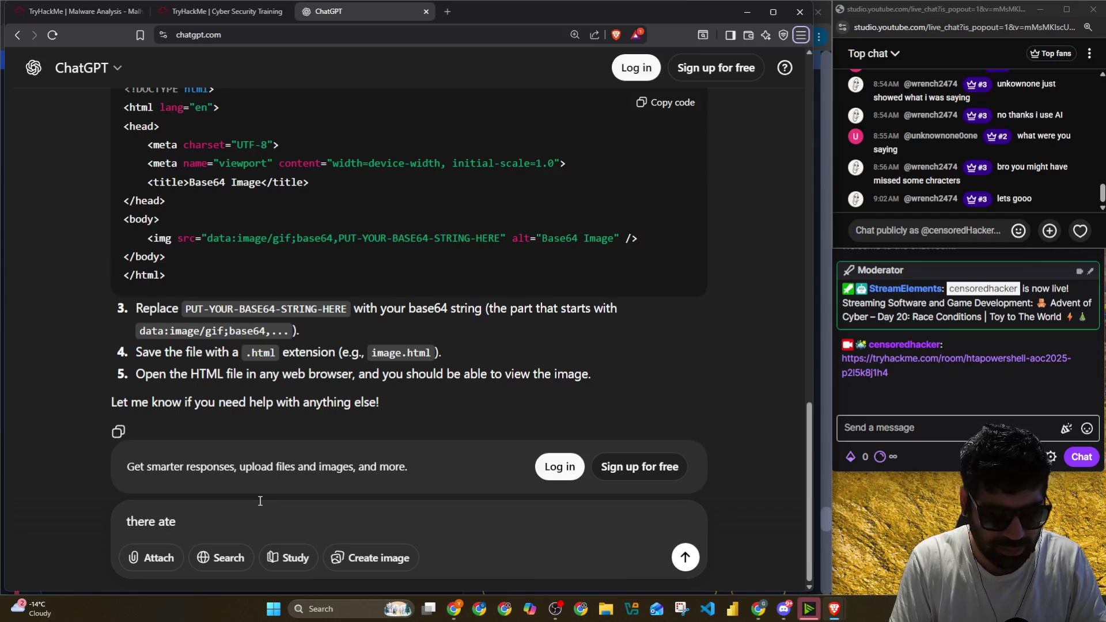
type(" are")
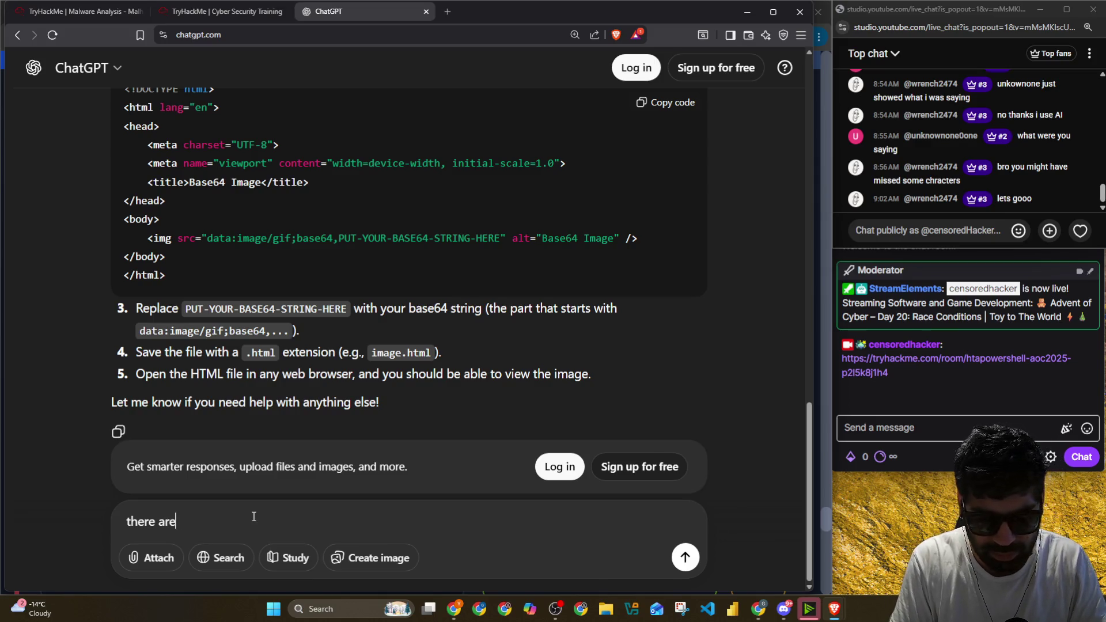
type(" / in the string what does that mean")
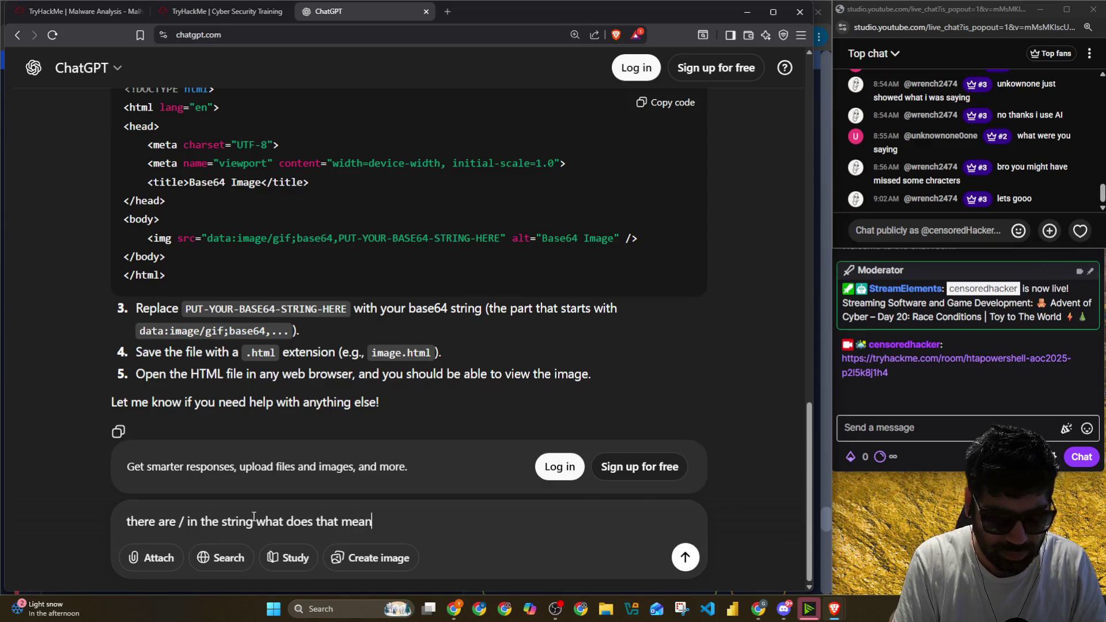
key("Return")
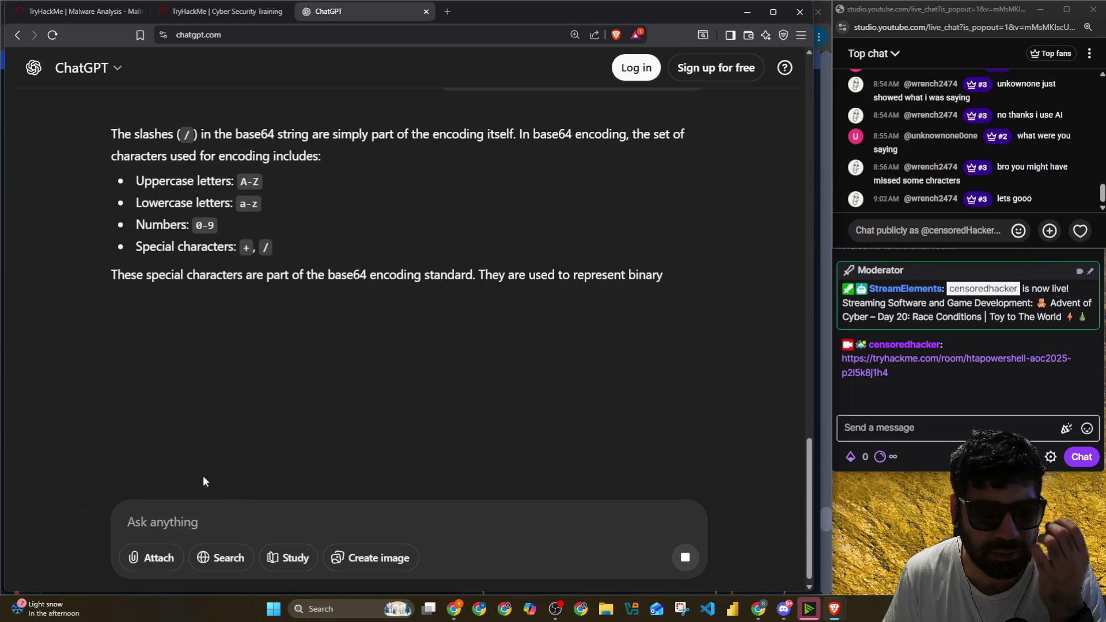
left_click_drag(249, 134, 674, 137)
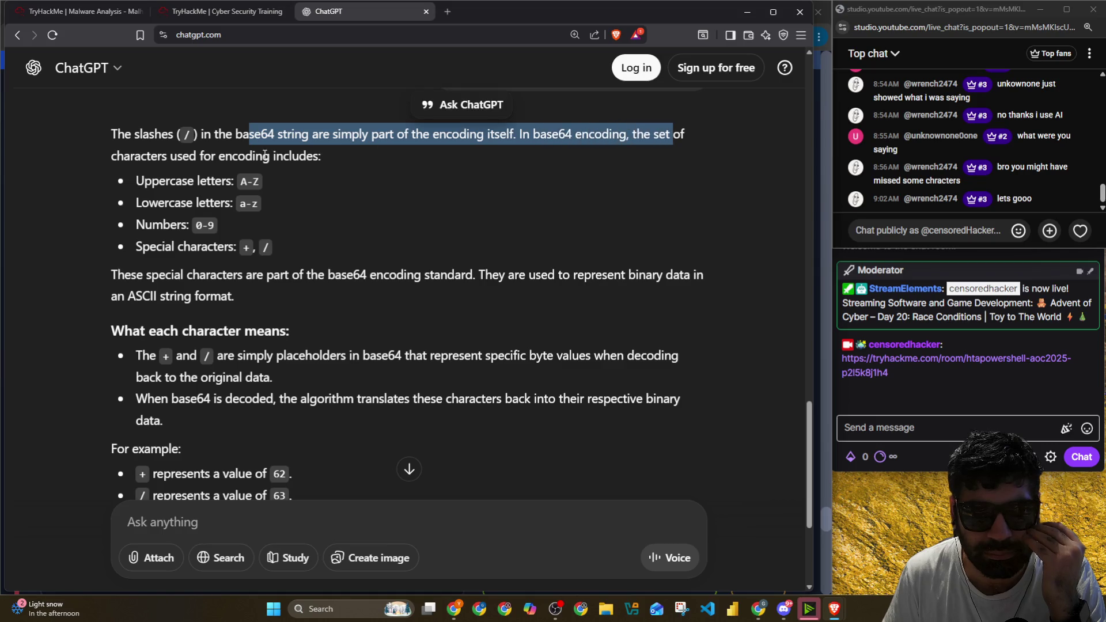
left_click(194, 188)
left_click(95, 16)
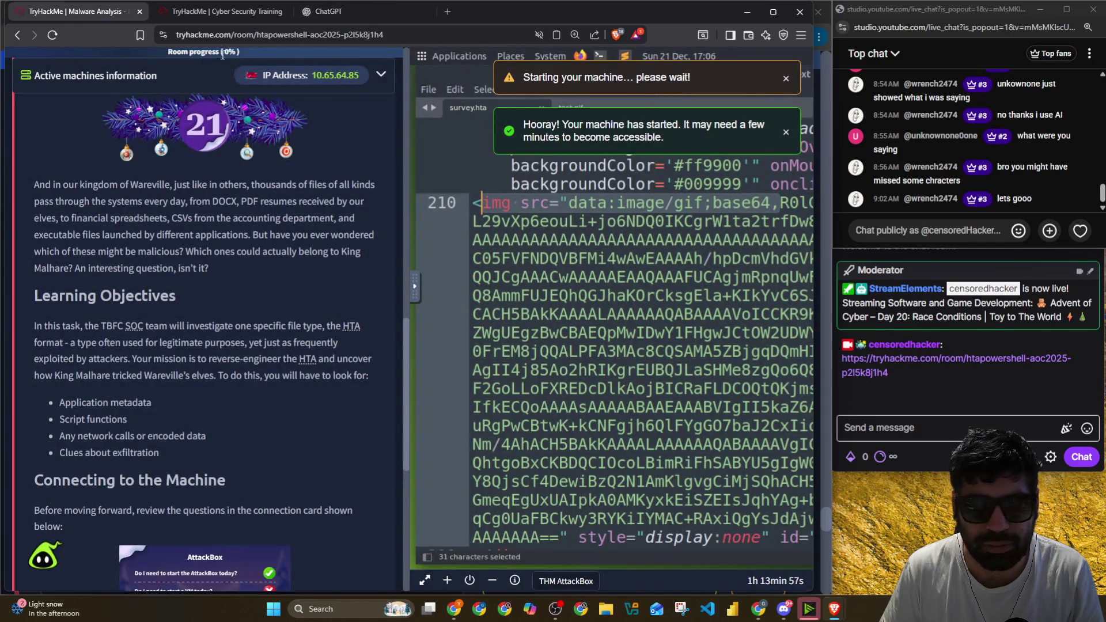
Step: In the fullscreen AttackBox, copy the 1132-character base64 data after 'base64,' on line 210
left_click(491, 582)
left_click(219, 11)
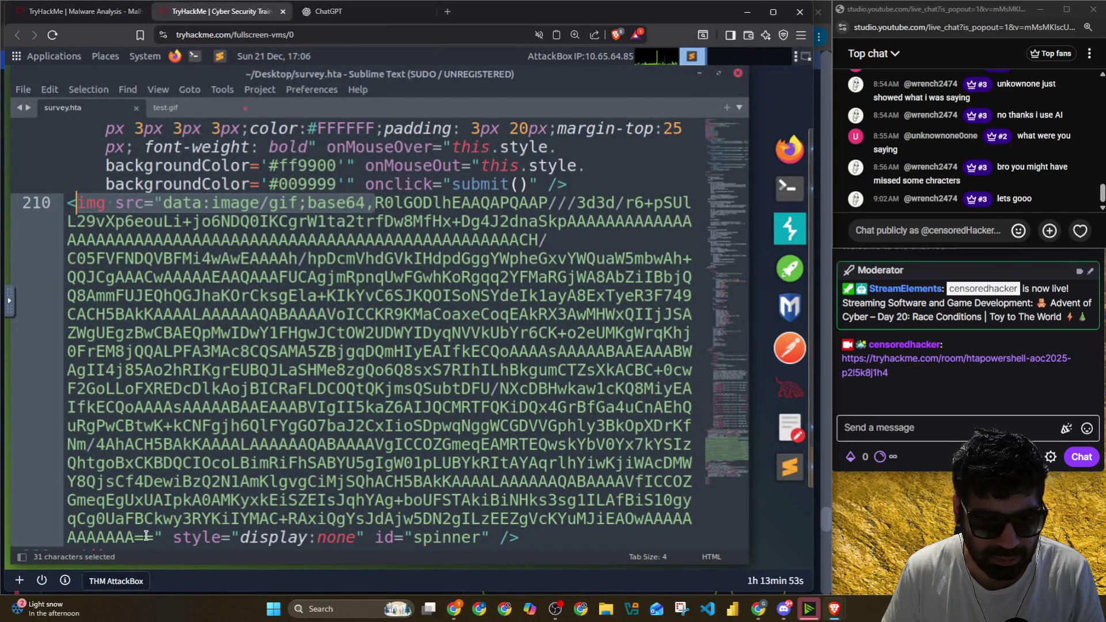
mouse_move(155, 538)
left_mouse_down()
mouse_move(175, 337)
mouse_move(215, 224)
left_mouse_up()
left_click_drag(302, 211, 376, 207)
right_click(406, 210)
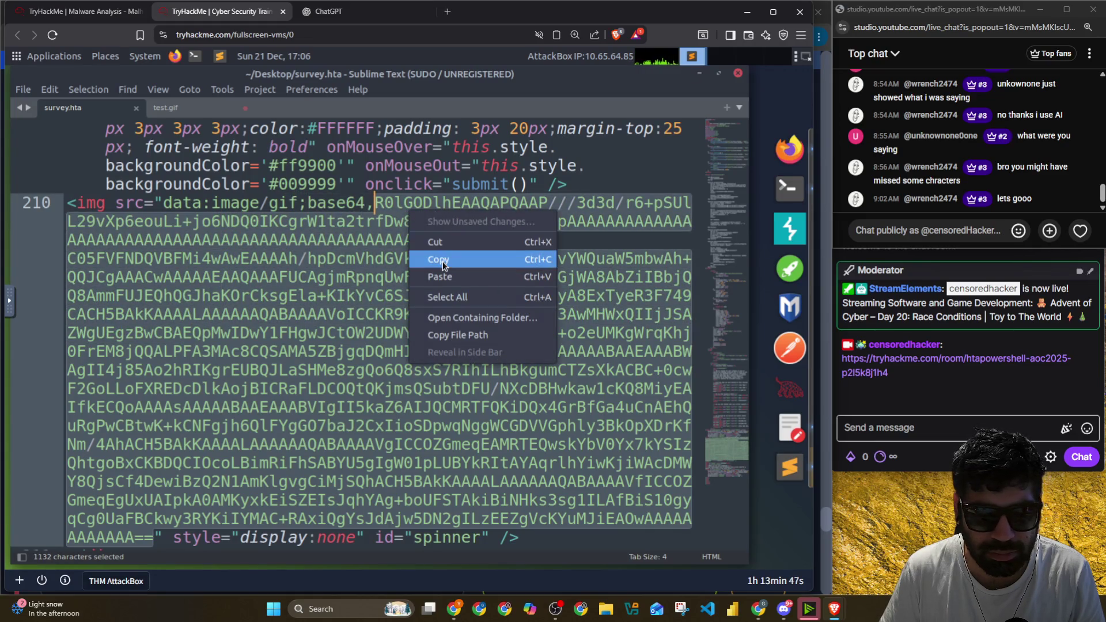
left_click(456, 230)
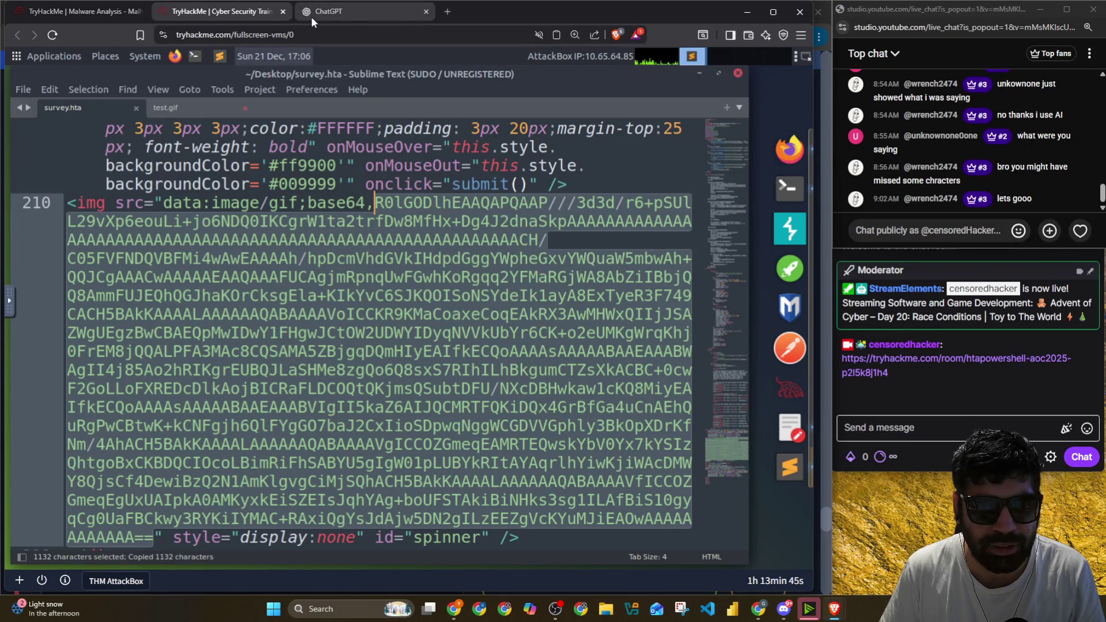
left_click(447, 12)
Step: Load CyberChef in the new tab and paste the base64 data into Input
type("cyber")
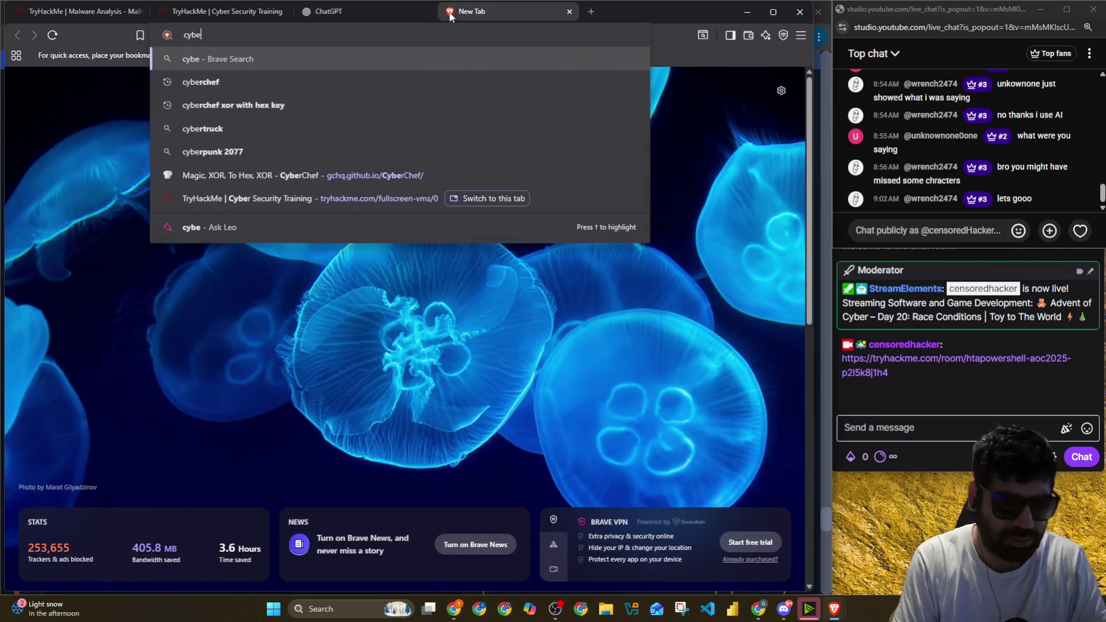
key("Up")
key("Up")
key("Up")
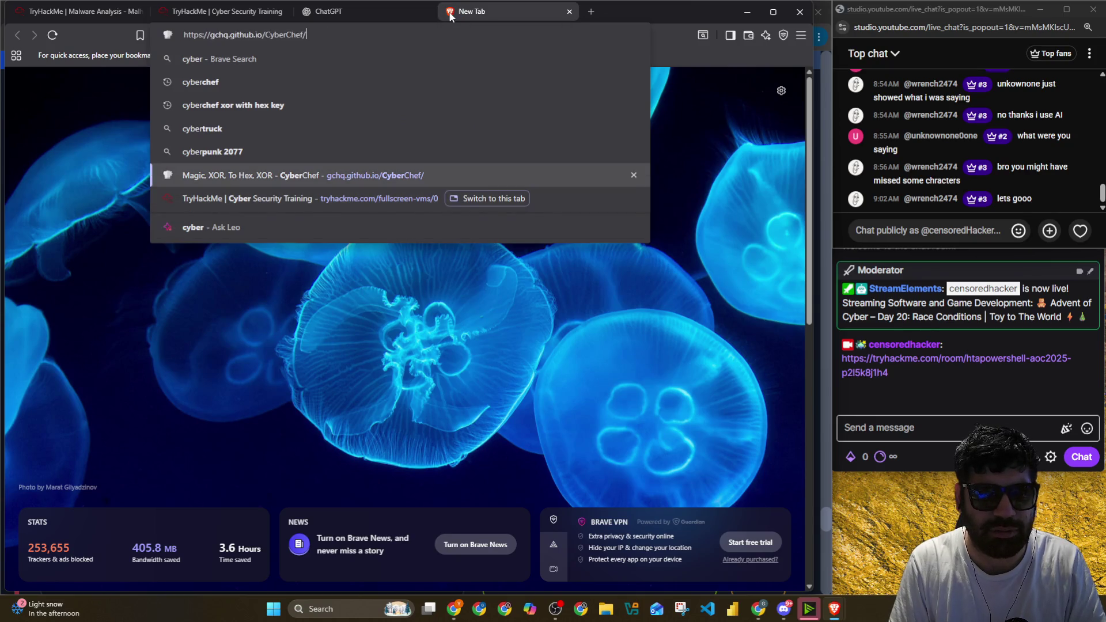
key("Return")
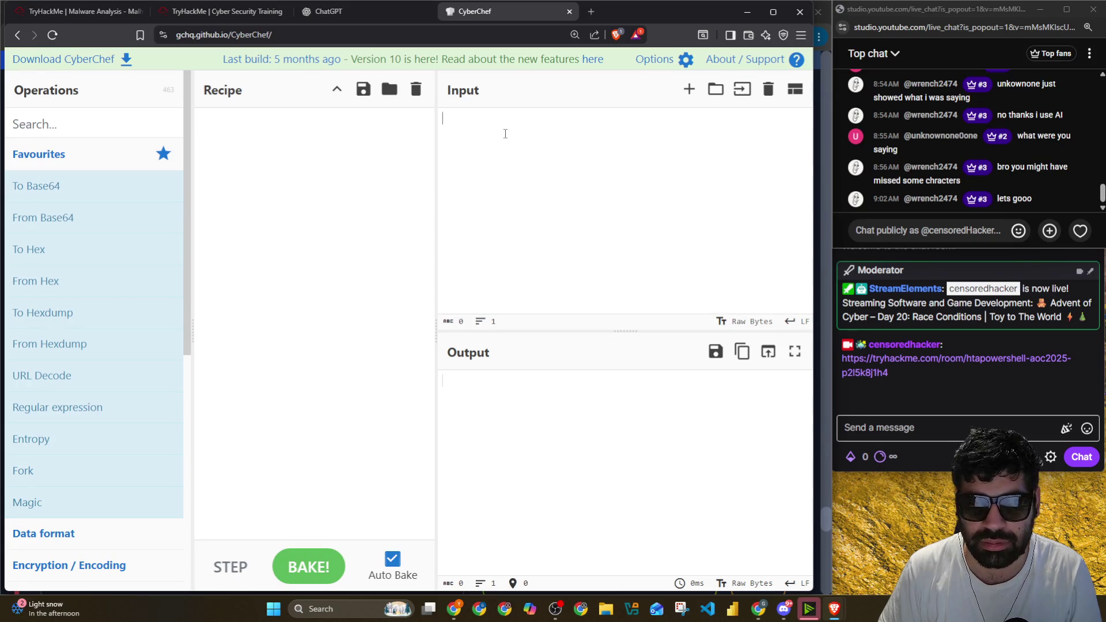
right_click(505, 134)
left_click(538, 243)
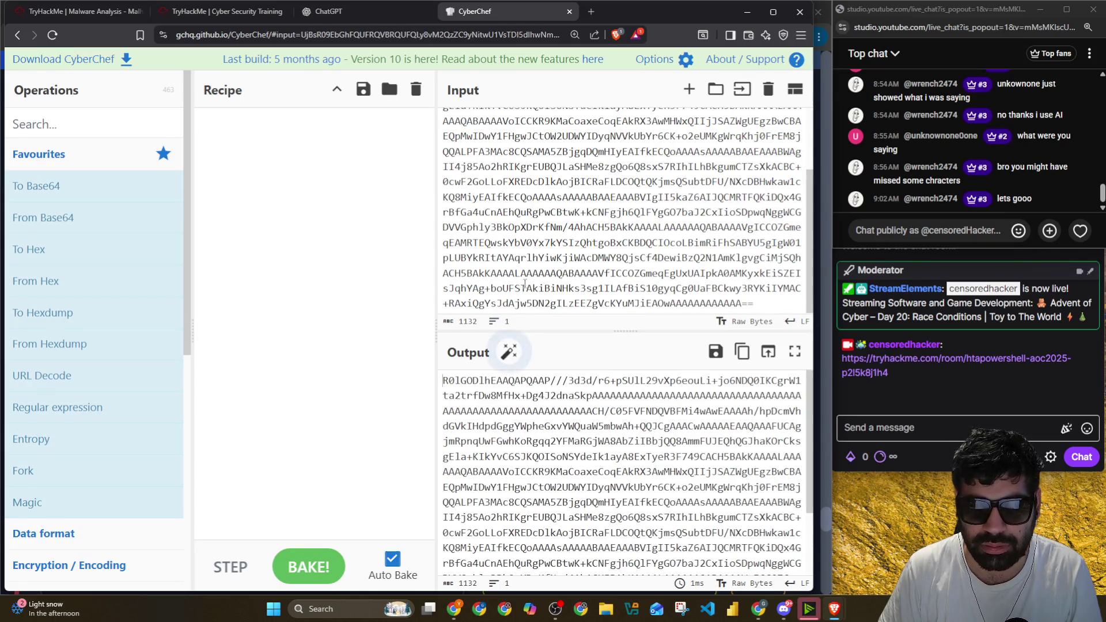
Step: Decode it with From Base64 into GIF89a bytes and copy the raw output
left_click_drag(44, 217, 260, 228)
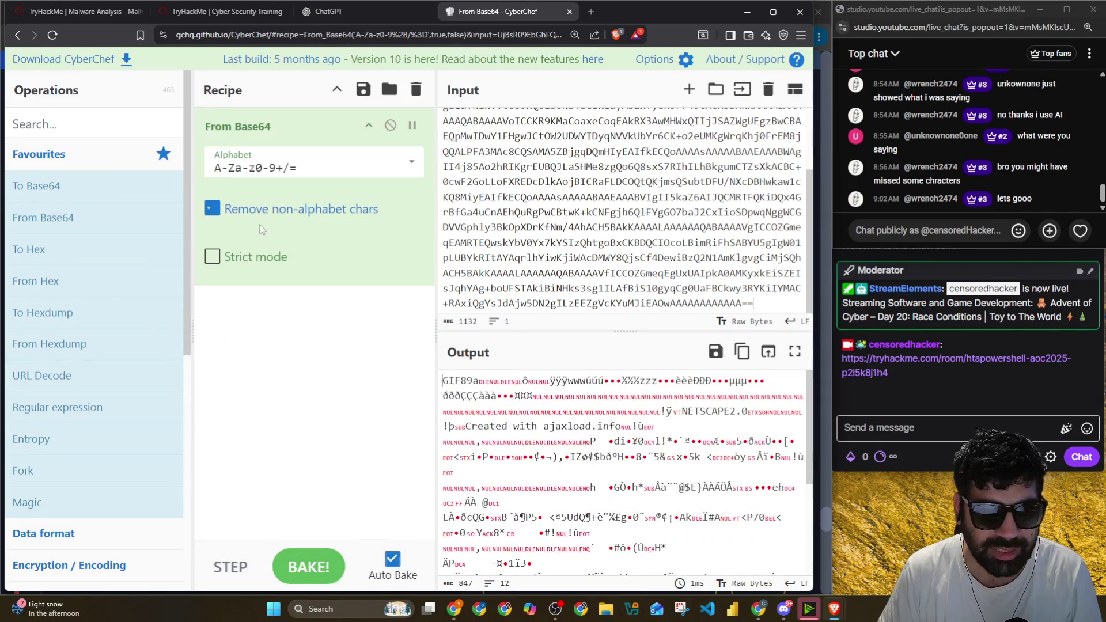
scroll(547, 420, "down", 4)
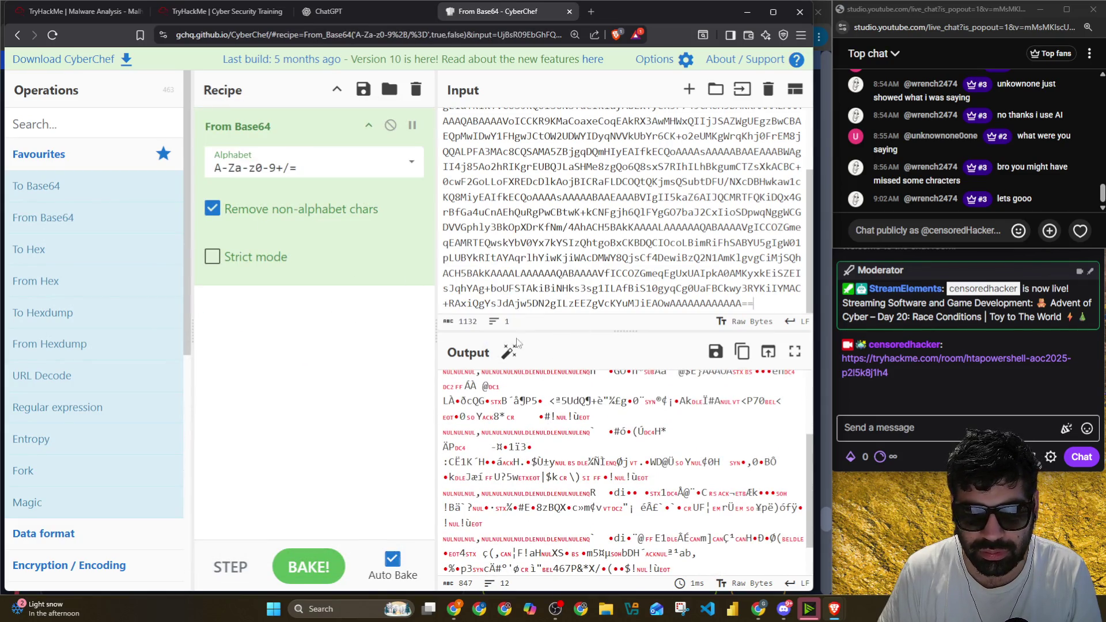
scroll(576, 460, "down", 2)
left_click(579, 465)
key("ctrl+a")
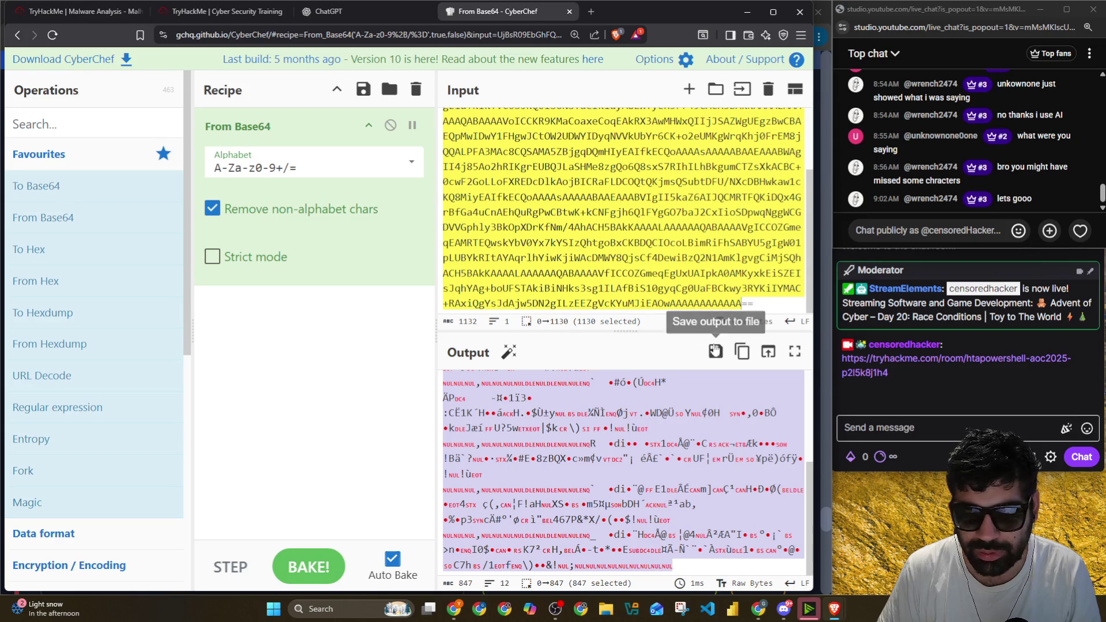
left_click(742, 352)
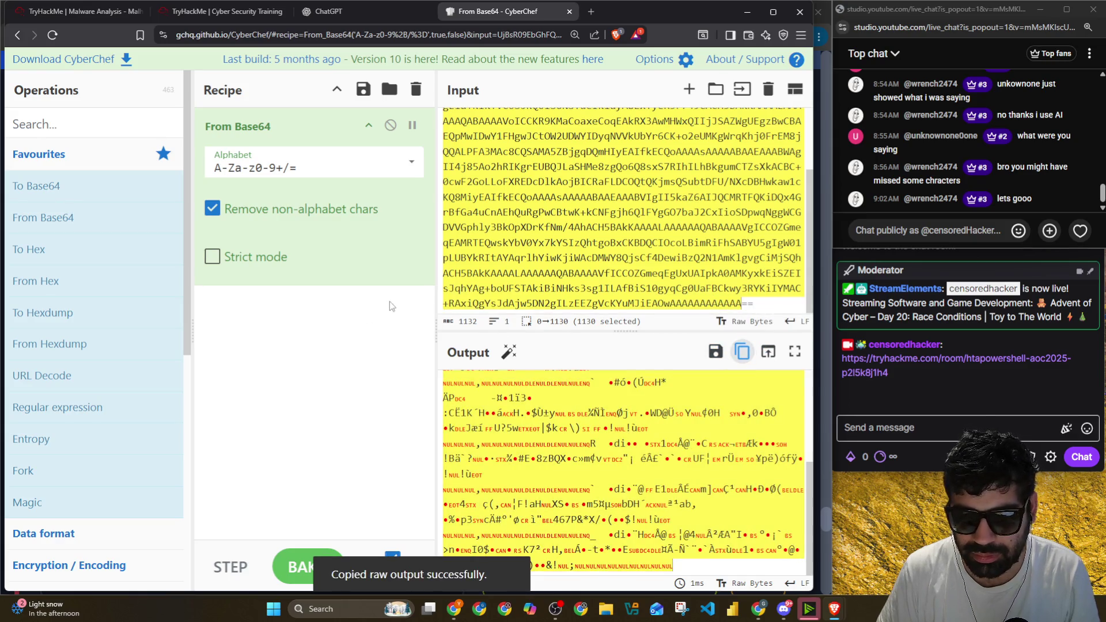
Step: Replace test.gif's contents in Sublime Text with the decoded CyberChef output
key("alt+Tab")
left_click(257, 207)
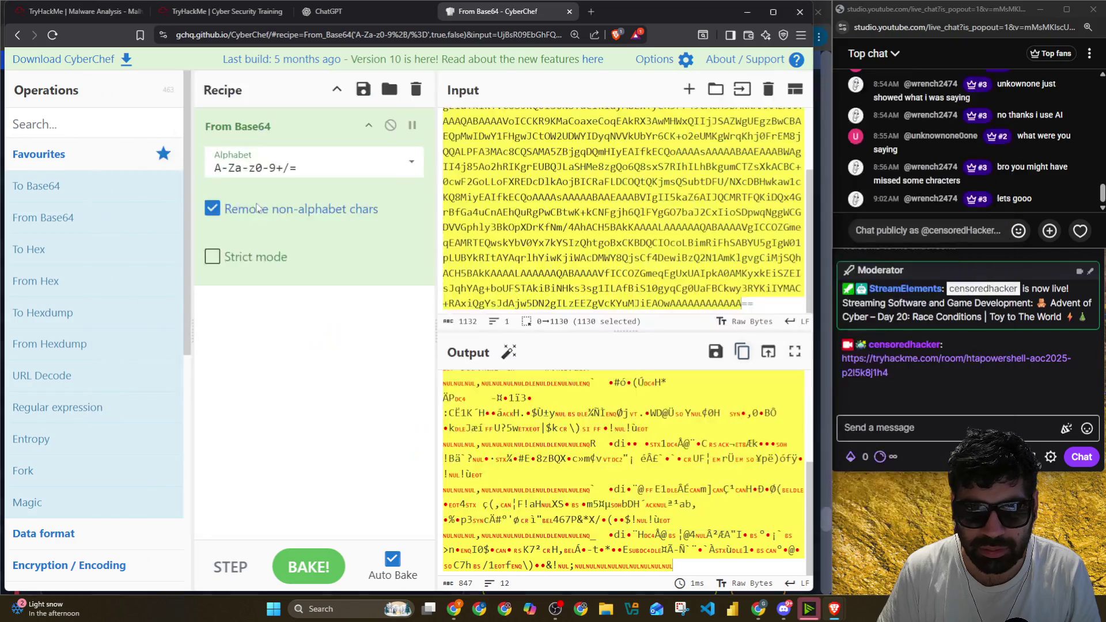
left_click(232, 7)
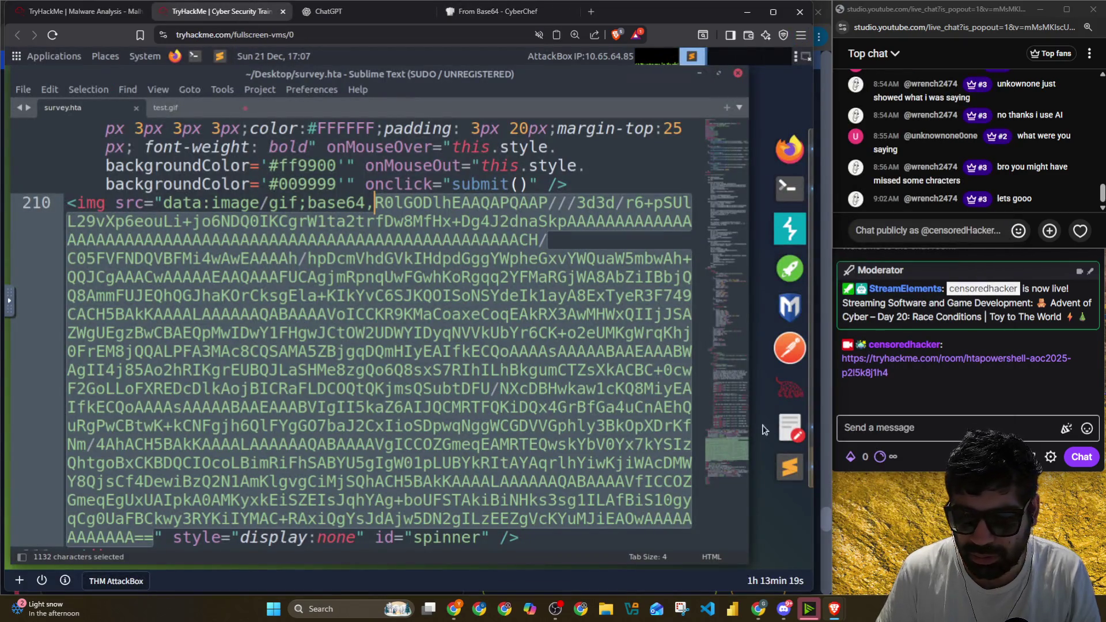
left_click(788, 427)
left_click(794, 470)
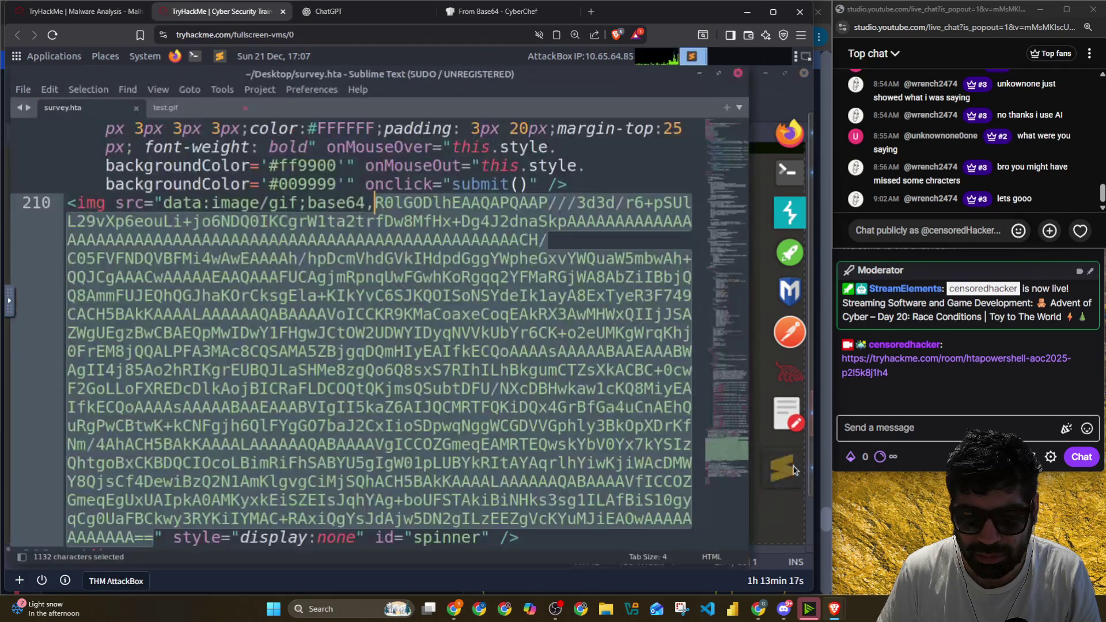
left_click(165, 108)
left_click(292, 281)
key("ctrl+a")
key("ctrl+v")
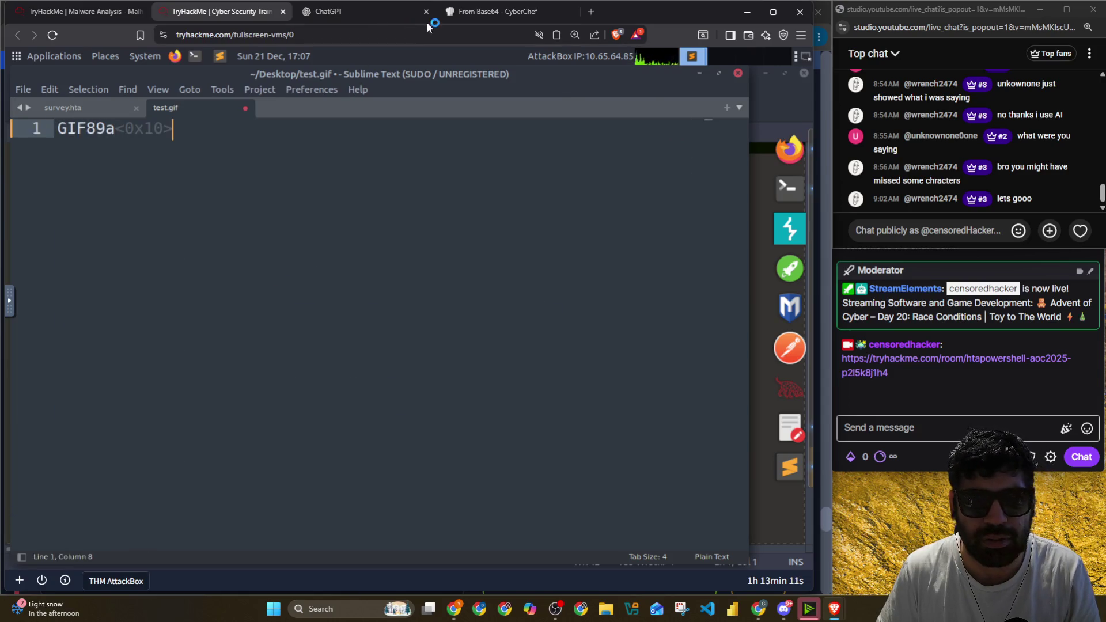
Step: Copy CyberChef's raw output again and confirm test.gif holds only GIF89a<0x10>
left_click(379, 12)
left_click(462, 12)
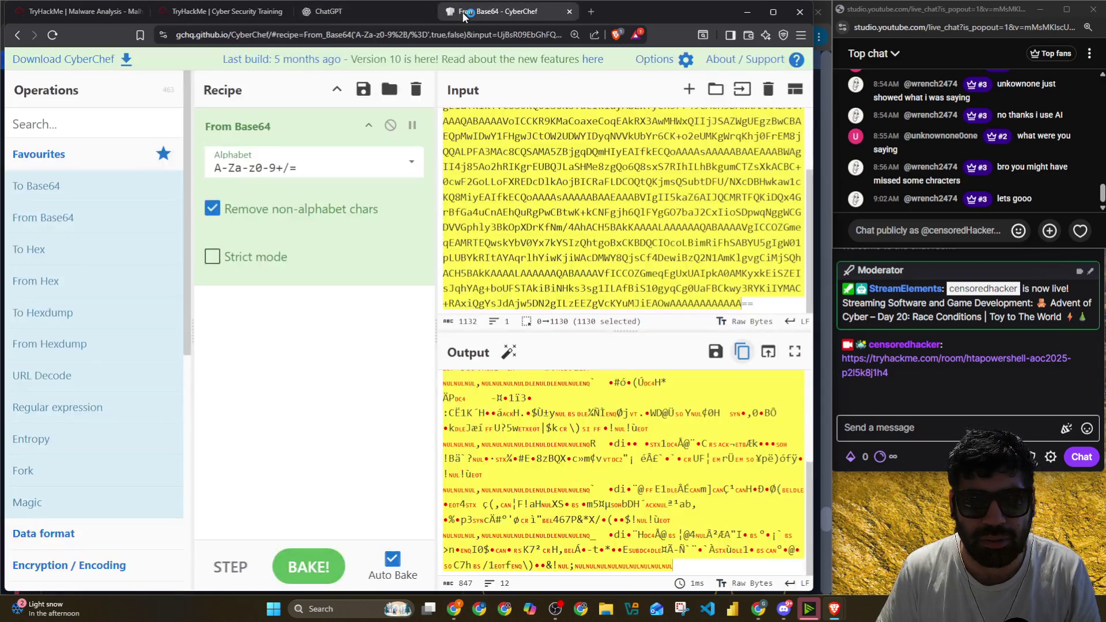
left_click(734, 351)
key("alt+Tab")
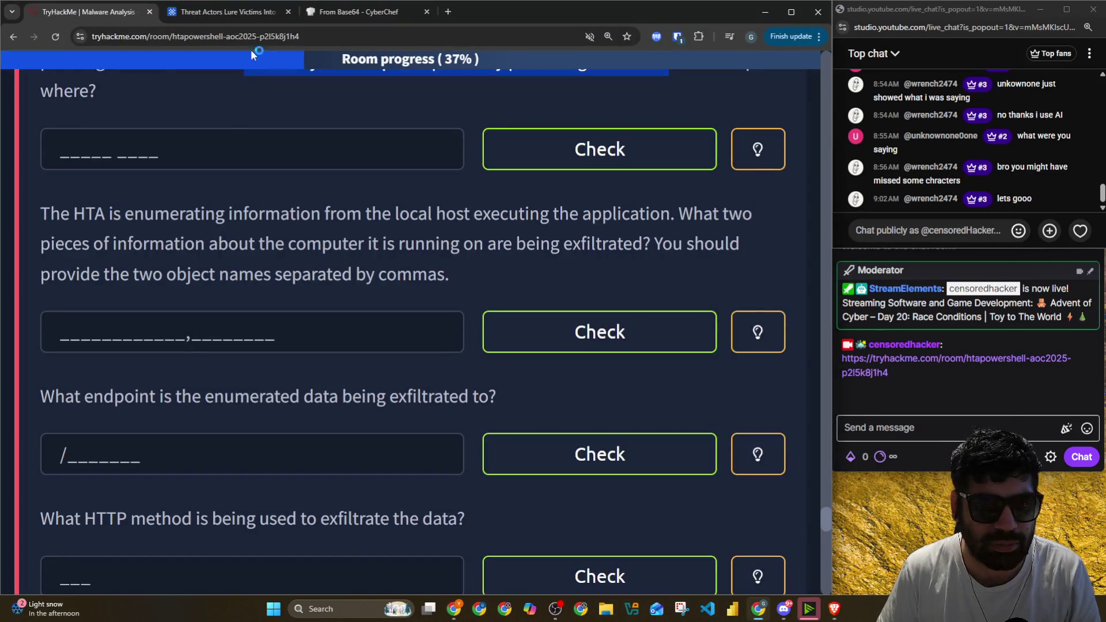
key("alt+Tab")
key("alt+Tab")
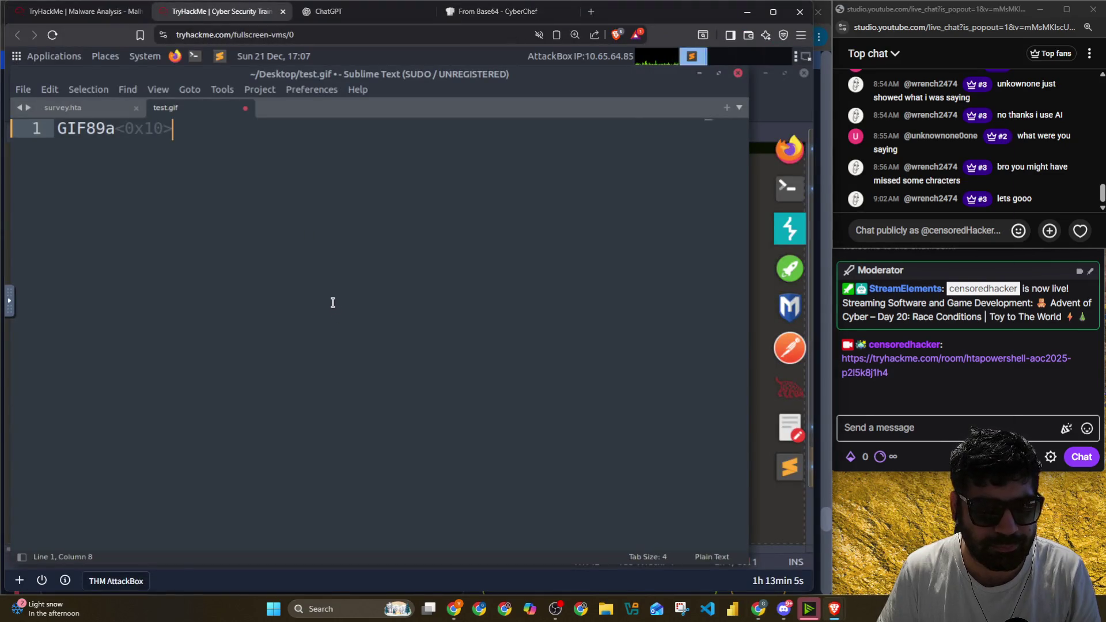
key("ctrl+a")
key("Right")
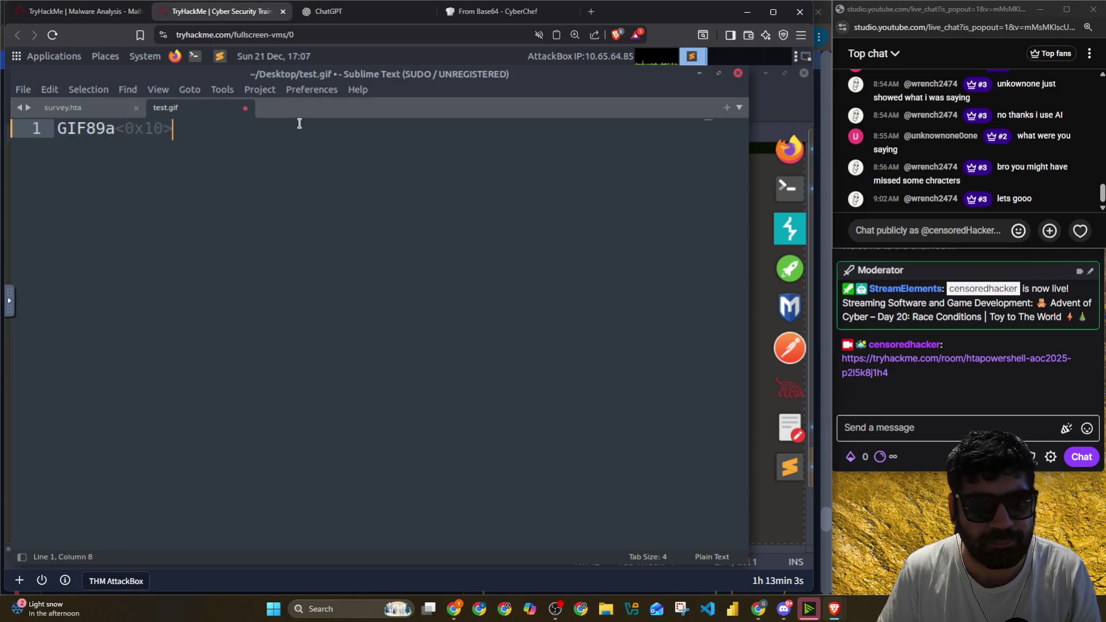
left_click(360, 22)
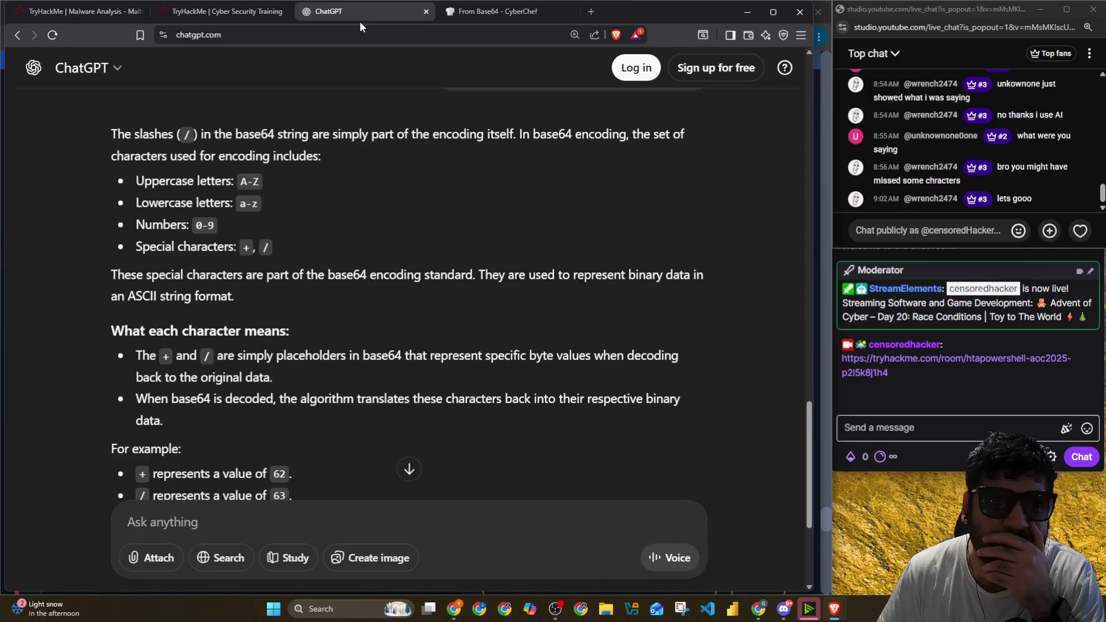
Step: Draft 'Decode this:' in the ChatGPT message field after discarding earlier attempts
scroll(293, 296, "down", 3)
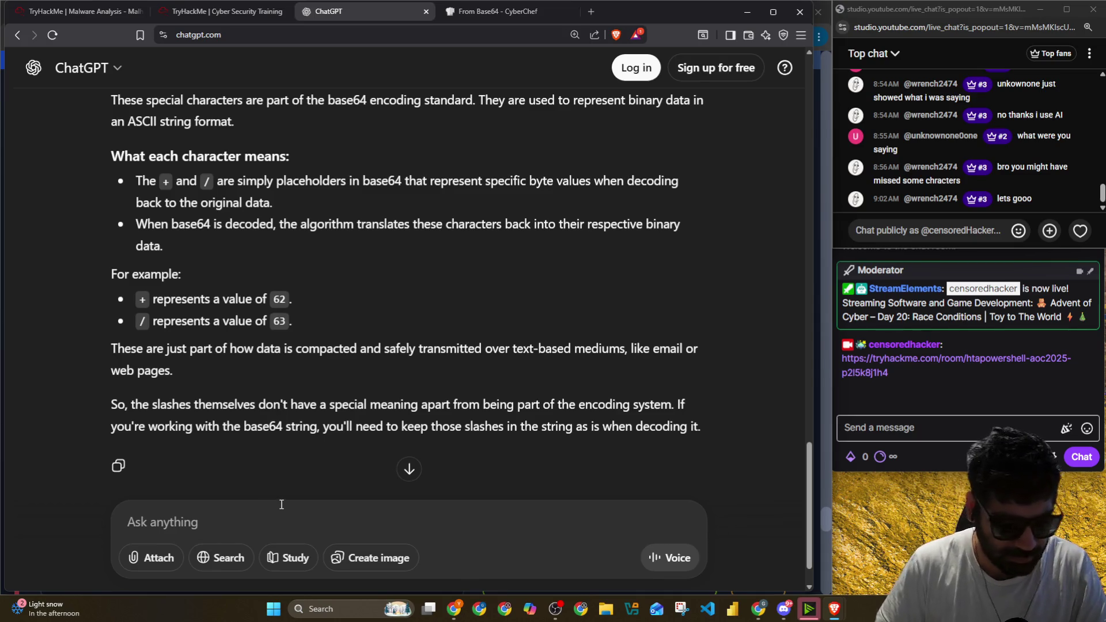
type("decode t")
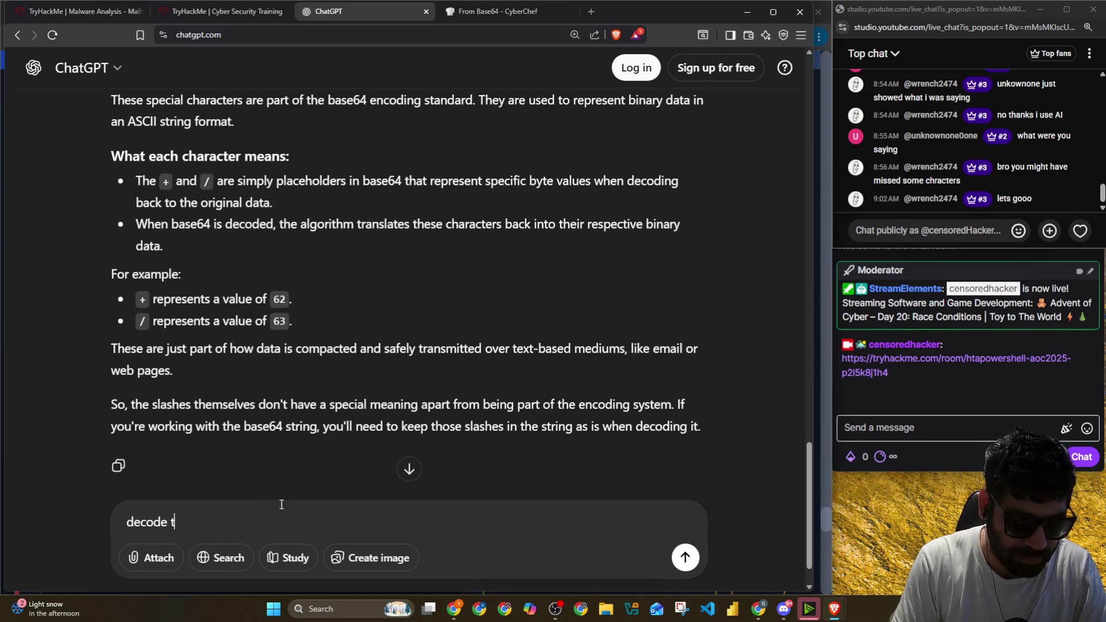
type("his: GIF89a")
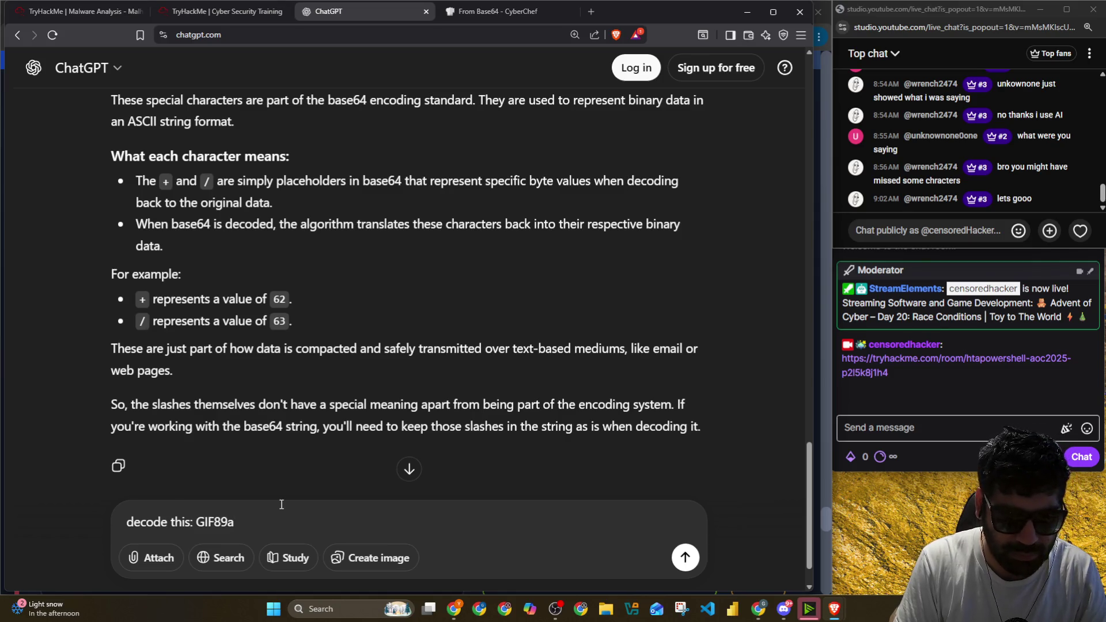
key("ctrl+a")
type("there at")
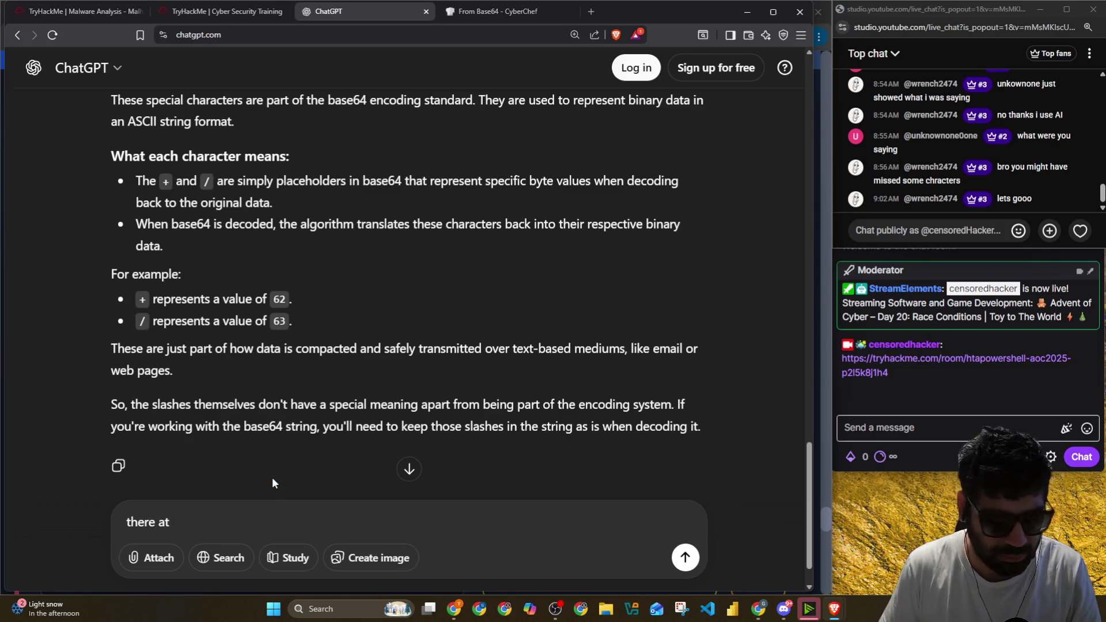
key("ctrl+v")
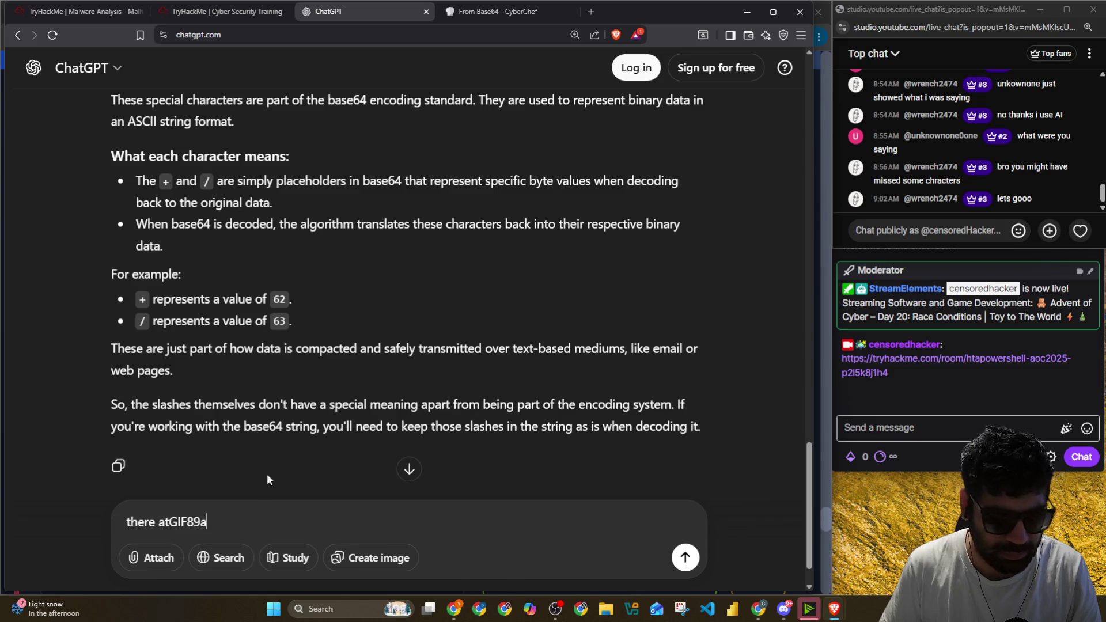
key("BackSpace")
key("BackSpace")
key("BackSpace")
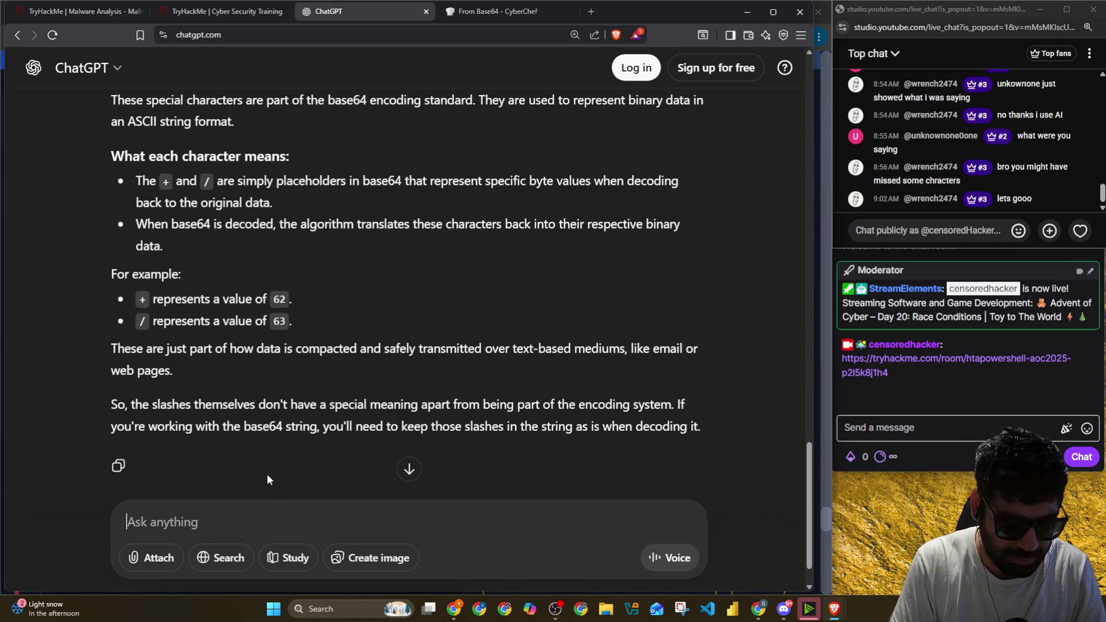
type("Decode this")
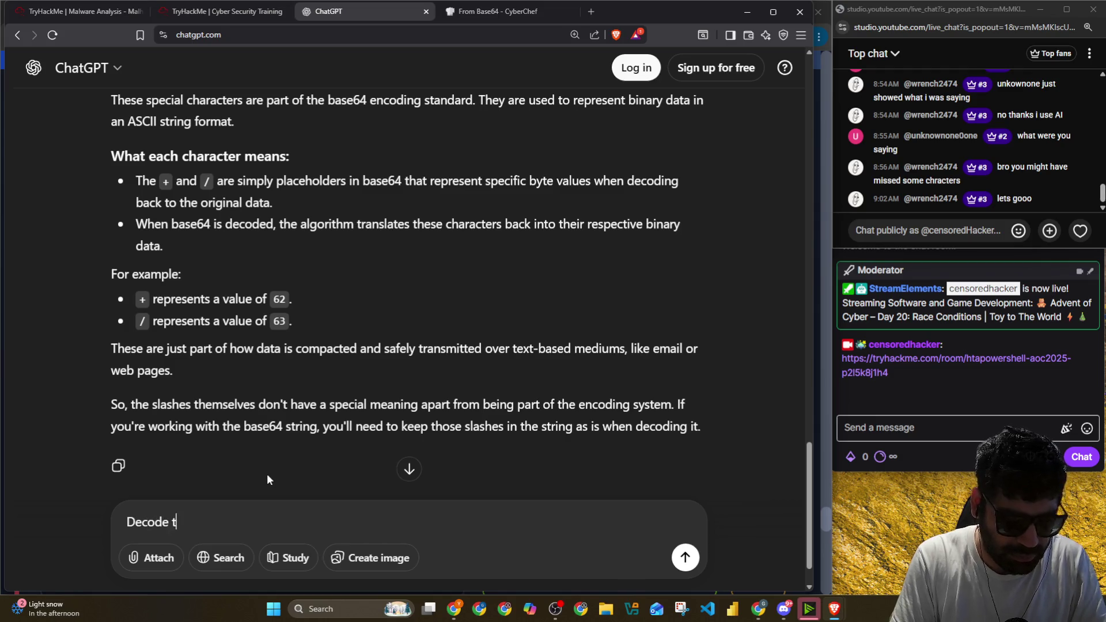
type(":")
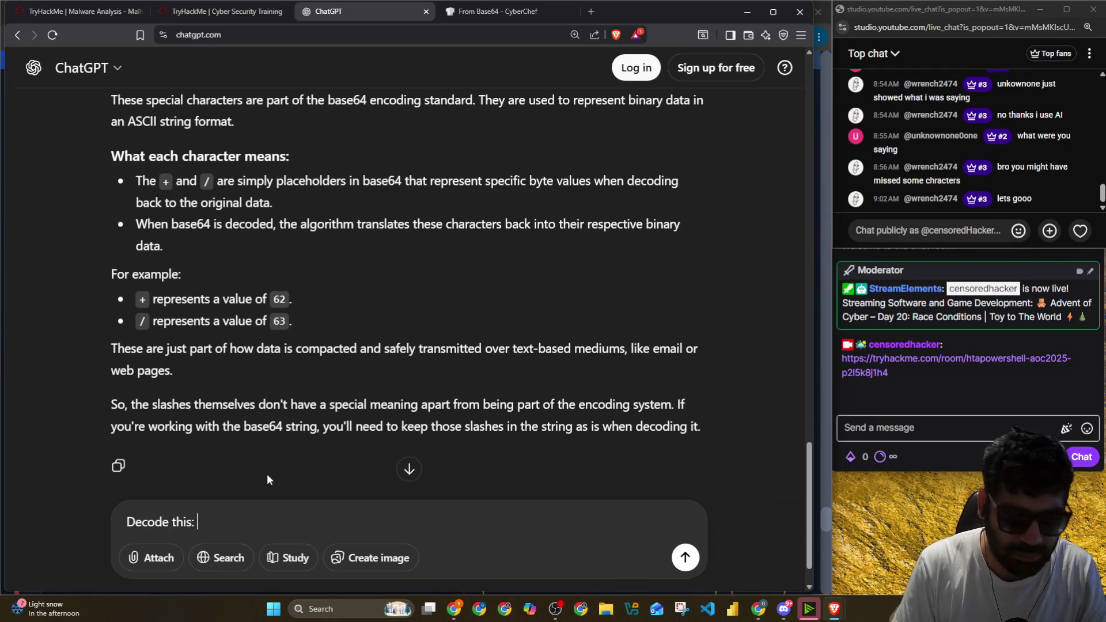
left_click(208, 6)
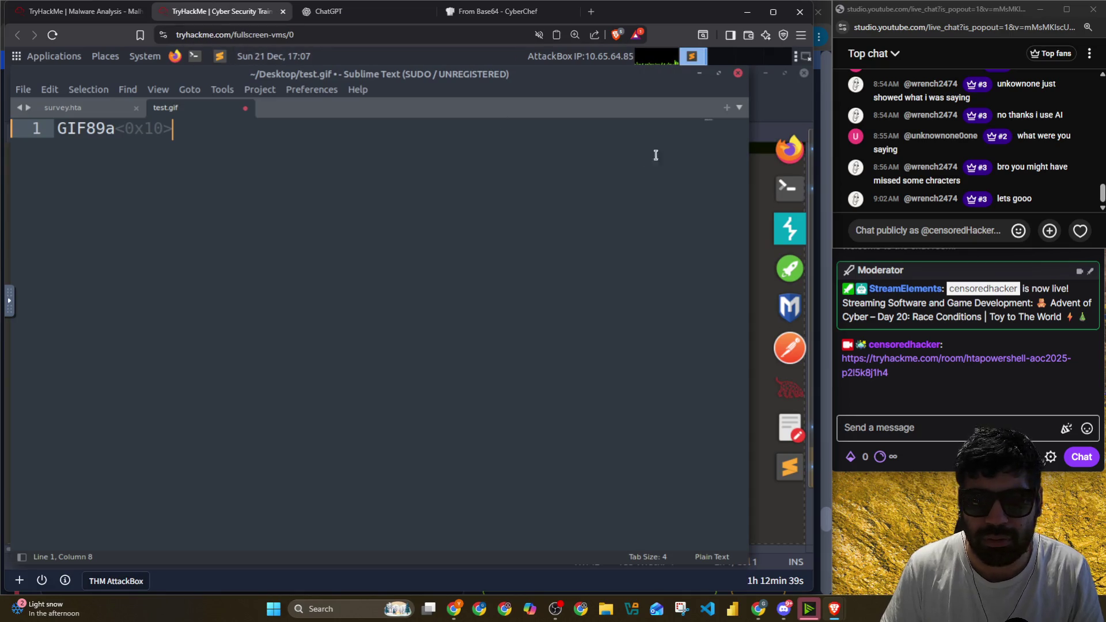
Step: Copy survey.hta's base64 GIF string in Sublime Text and send it to ChatGPT for decoding
left_click(789, 466)
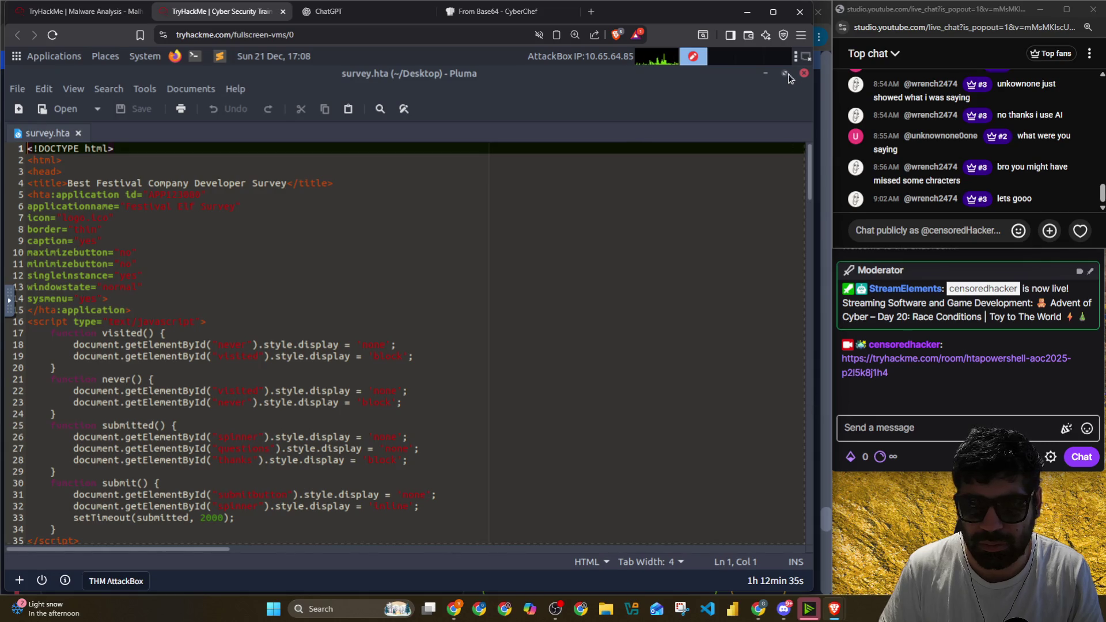
left_click(766, 73)
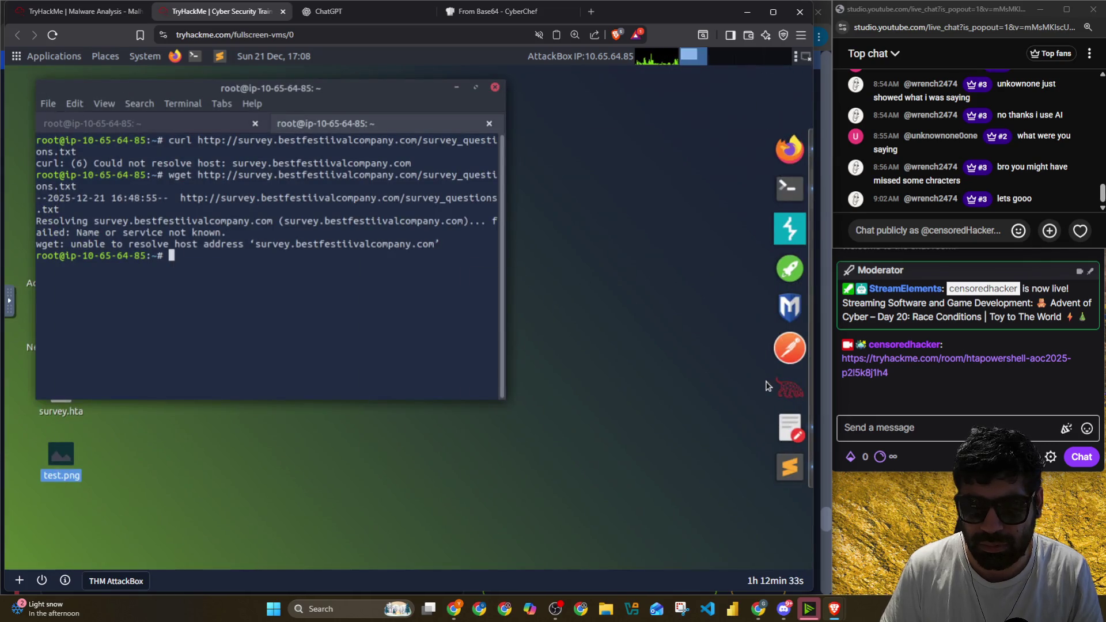
left_click(784, 467)
left_click(86, 109)
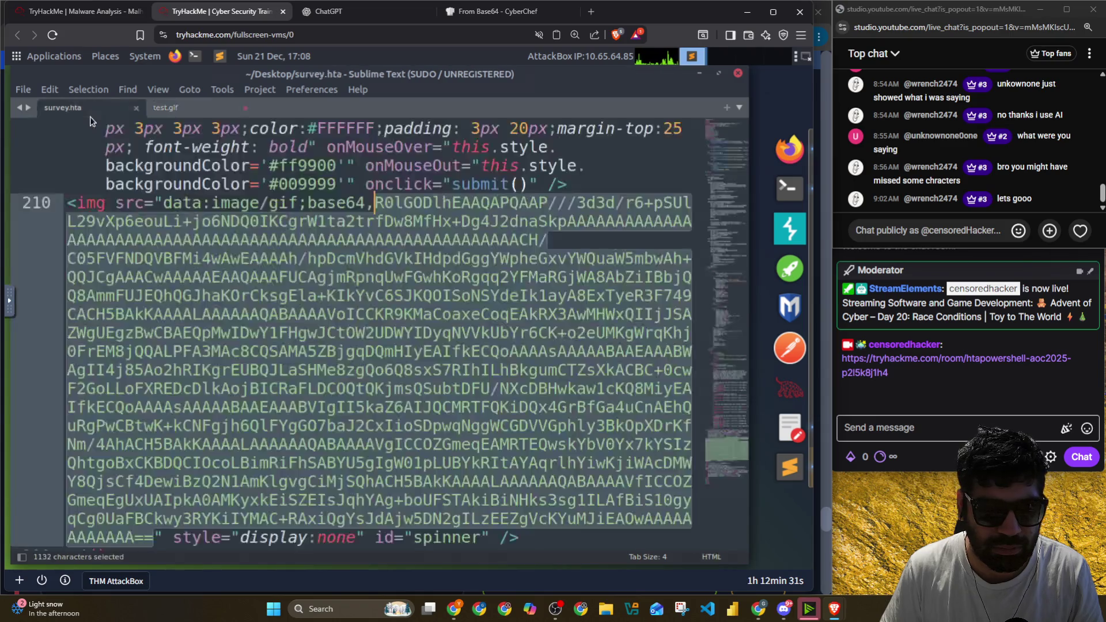
right_click(379, 331)
left_click(373, 377)
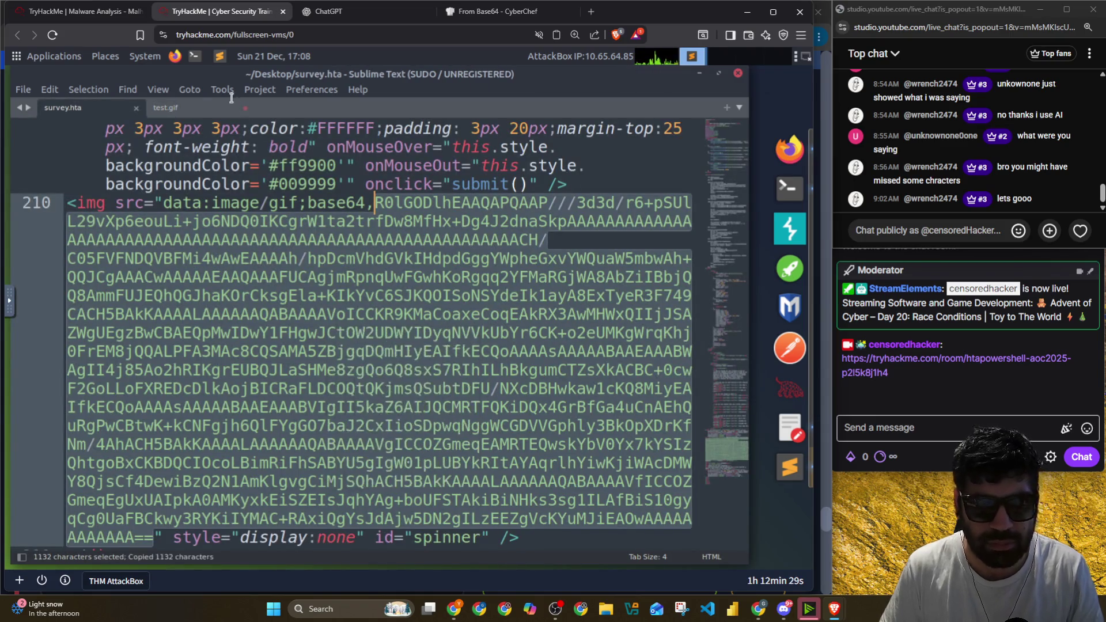
left_click(317, 13)
key("ctrl+v")
key("Return")
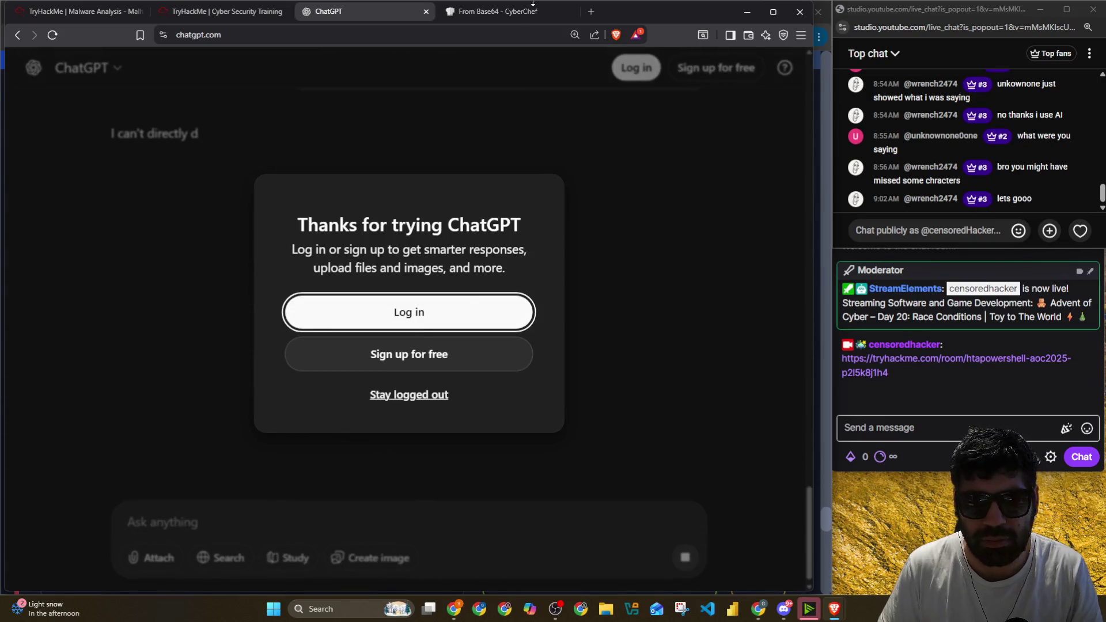
left_click(507, 11)
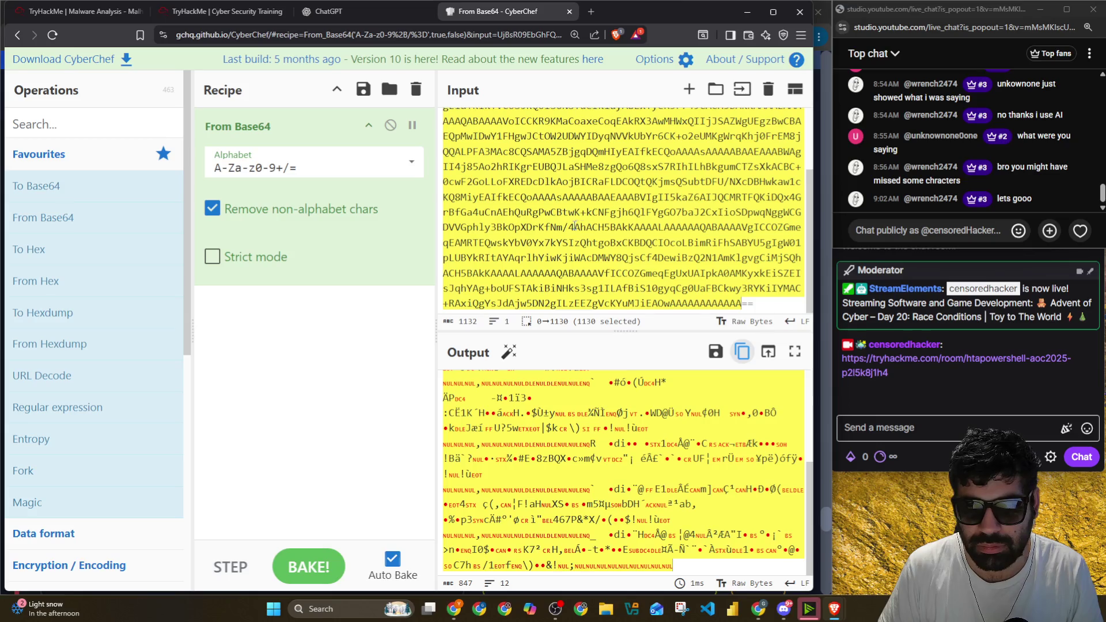
Step: Test strict mode and the Base64 alphabet list, then set the input encoding to UTF-8
left_click(703, 258)
key("ctrl+a")
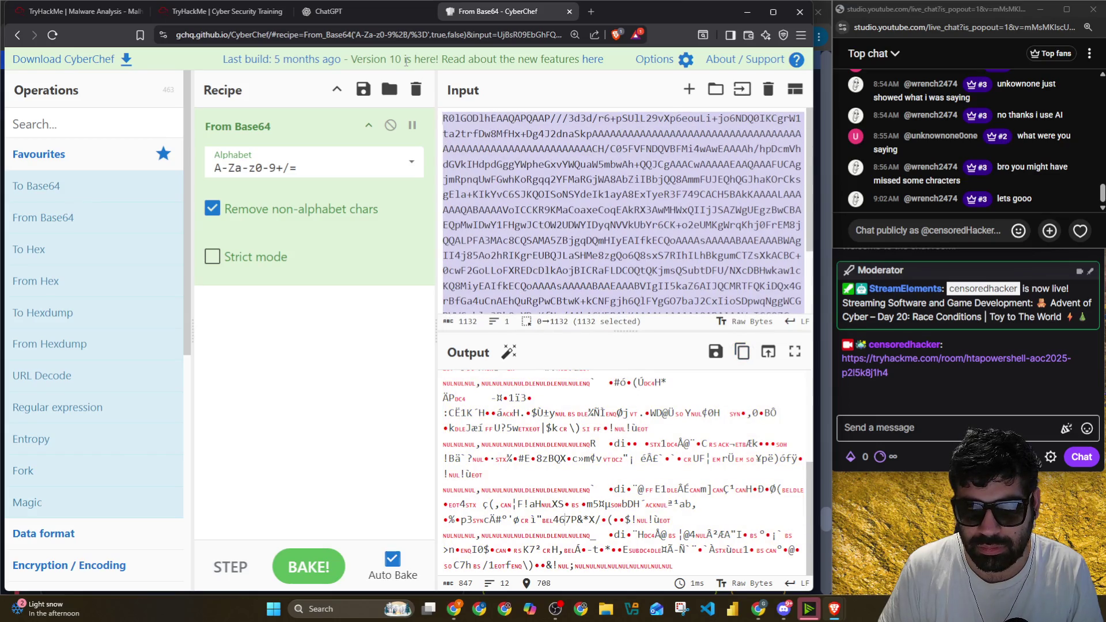
key("Right")
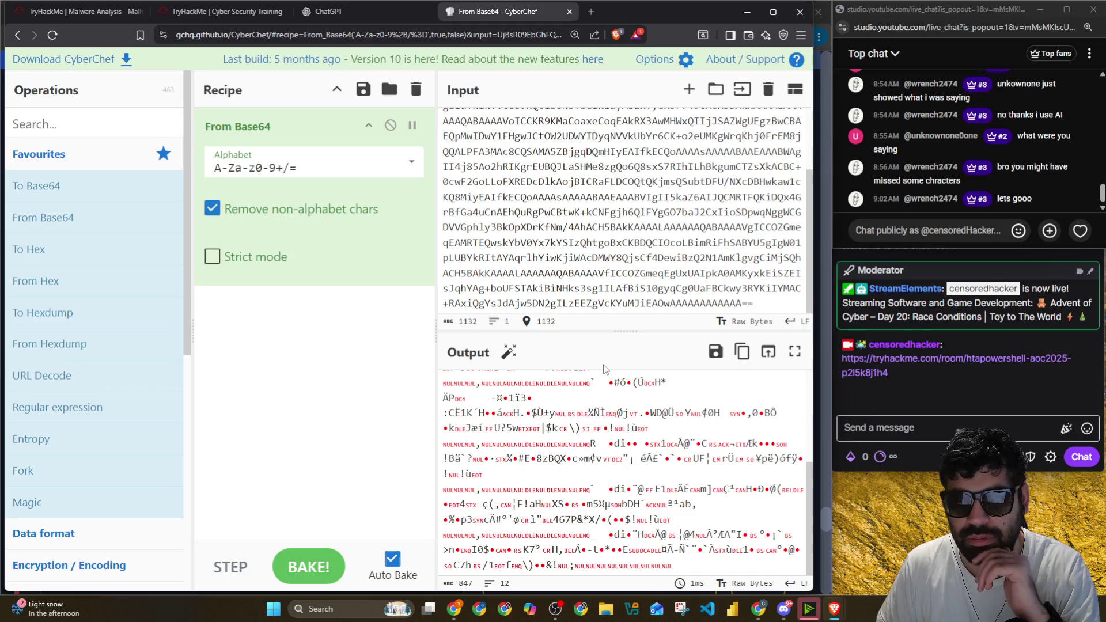
left_click(268, 265)
left_click(268, 265)
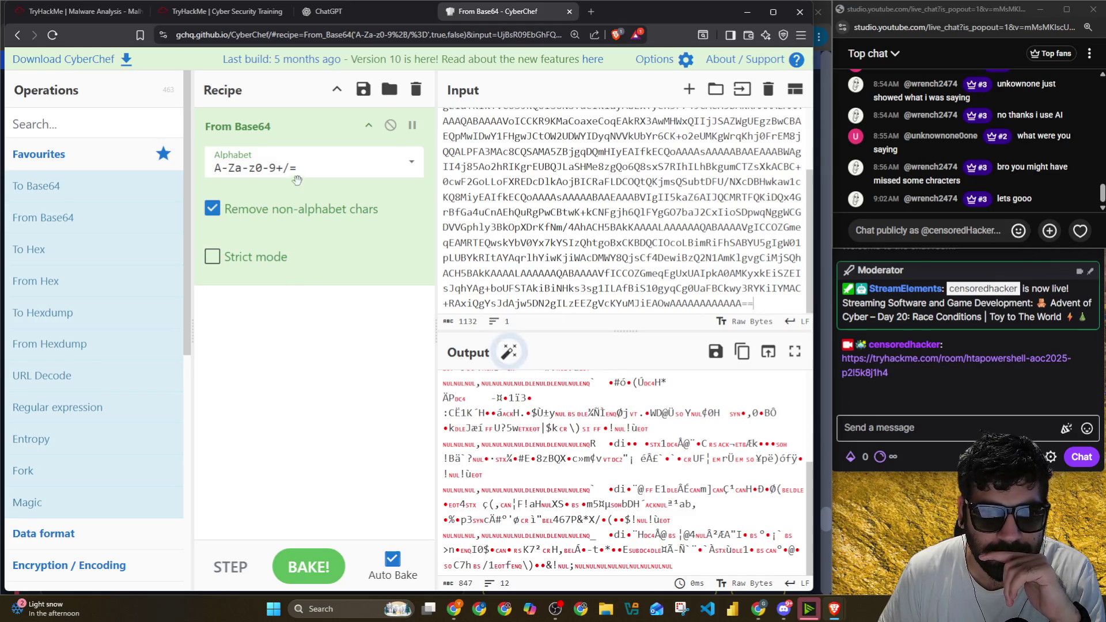
left_click(415, 174)
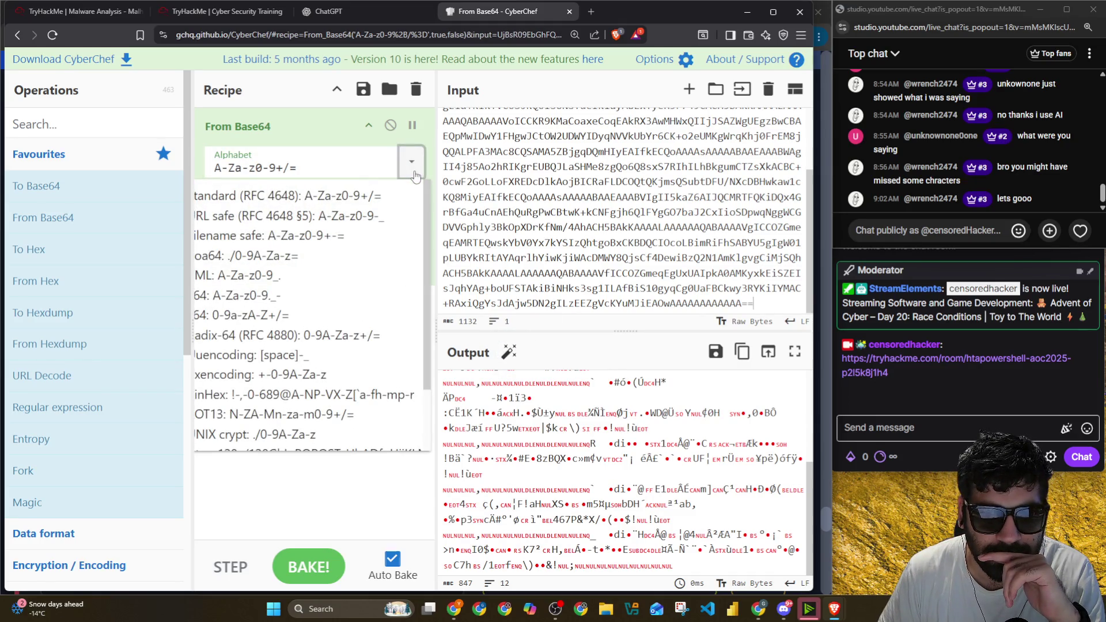
left_click(414, 174)
left_click(759, 326)
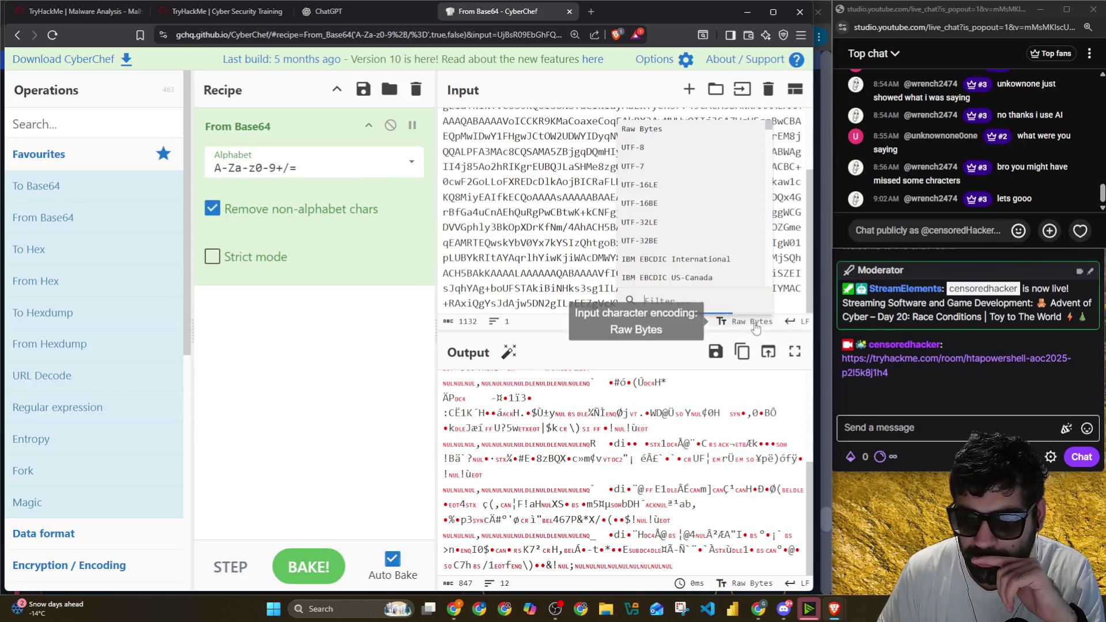
left_click(748, 148)
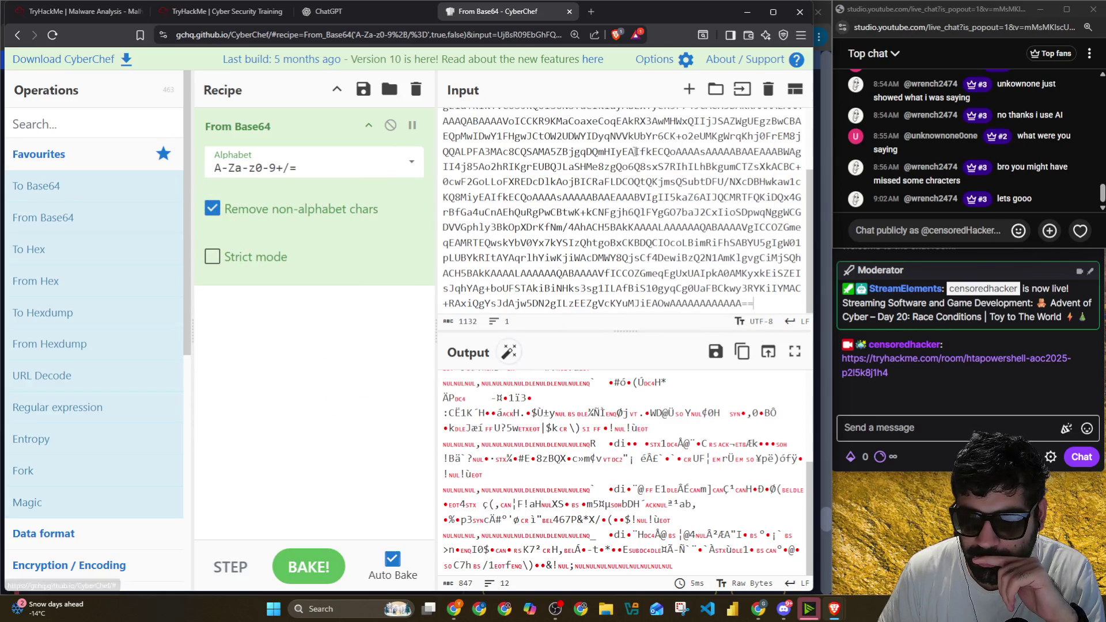
Step: Try UTF-8, UTF-16LE and UTF-32LE output encodings, then return to Raw Bytes and inspect the bytes
left_click(754, 324)
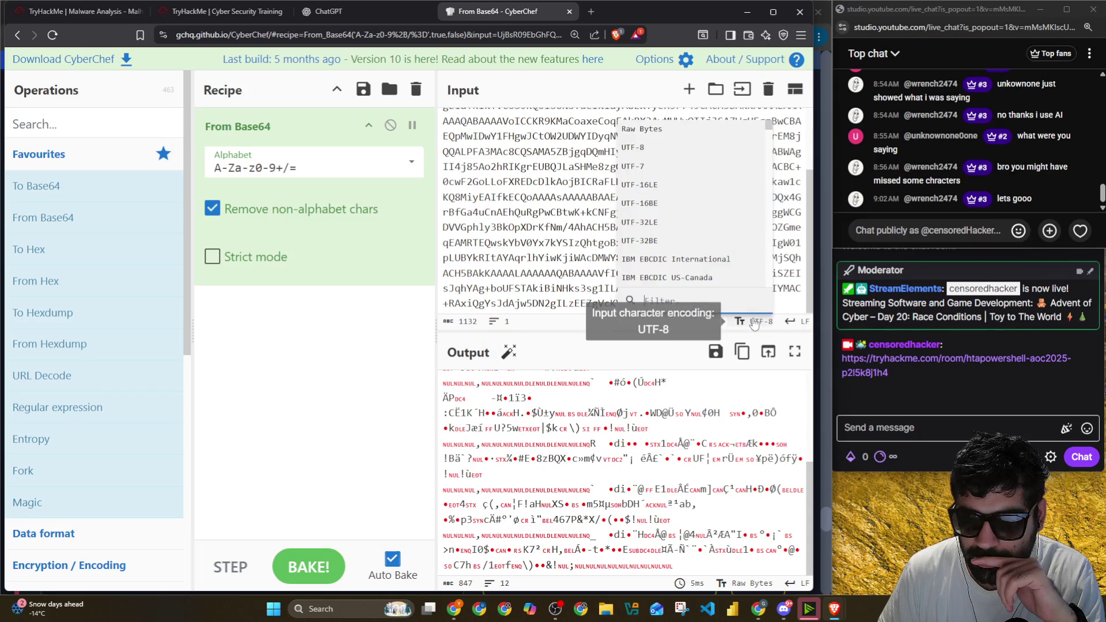
left_click(756, 584)
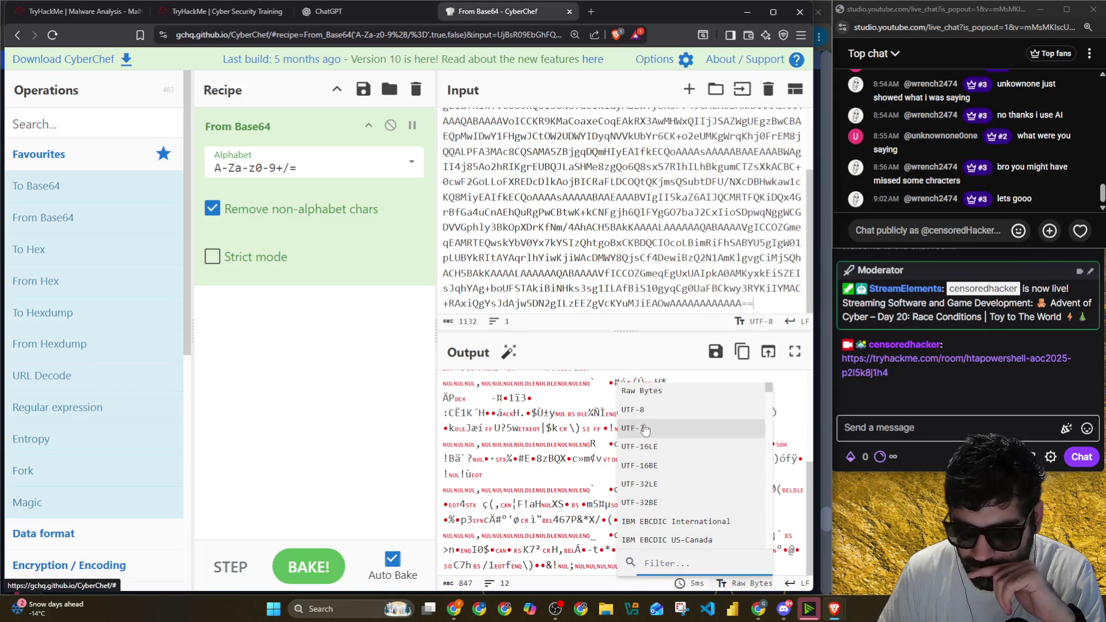
left_click(634, 410)
left_click(756, 583)
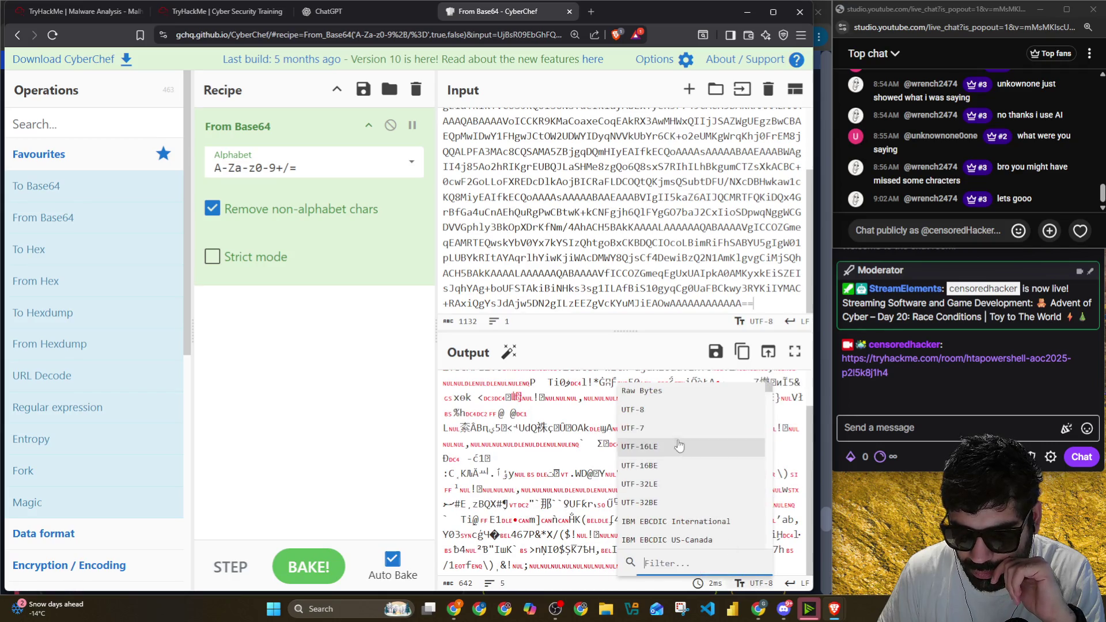
left_click(639, 447)
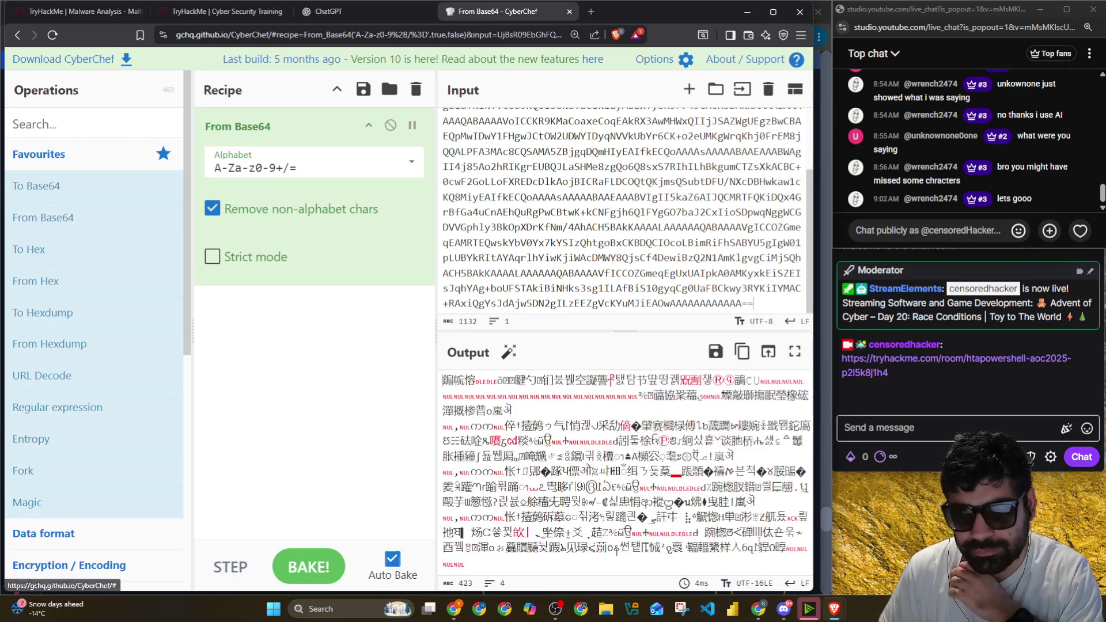
left_click(755, 584)
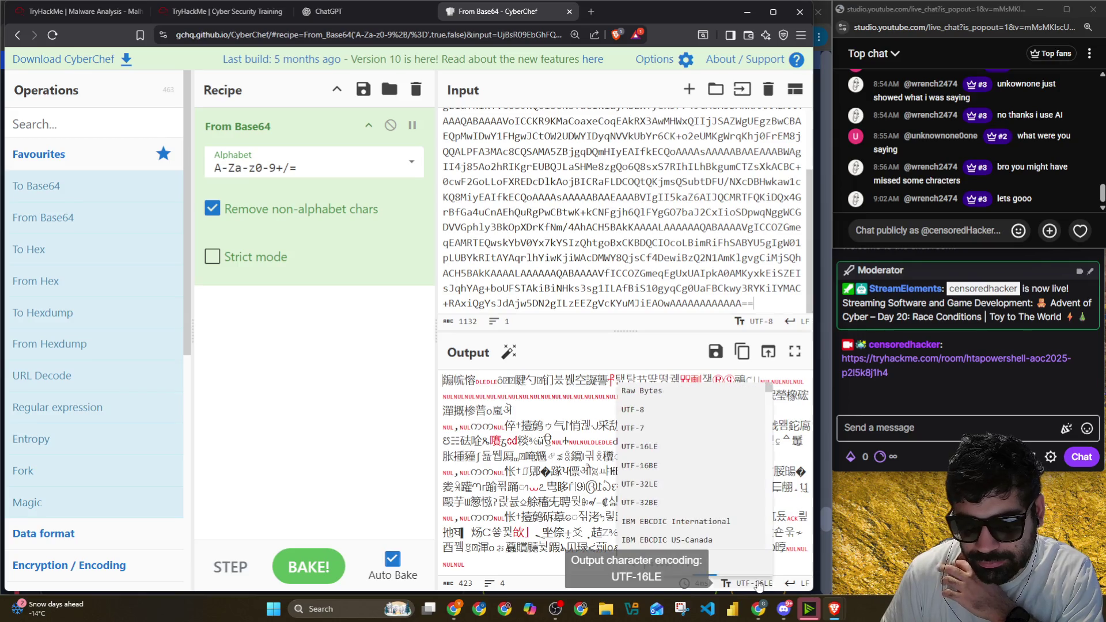
left_click(690, 485)
left_click(764, 585)
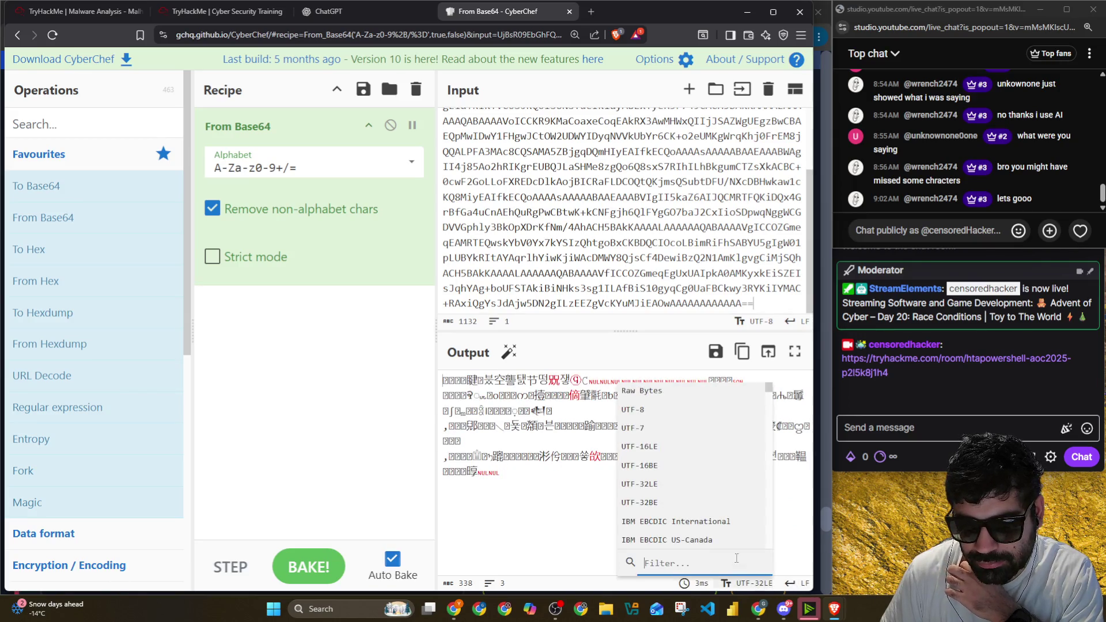
left_click(663, 392)
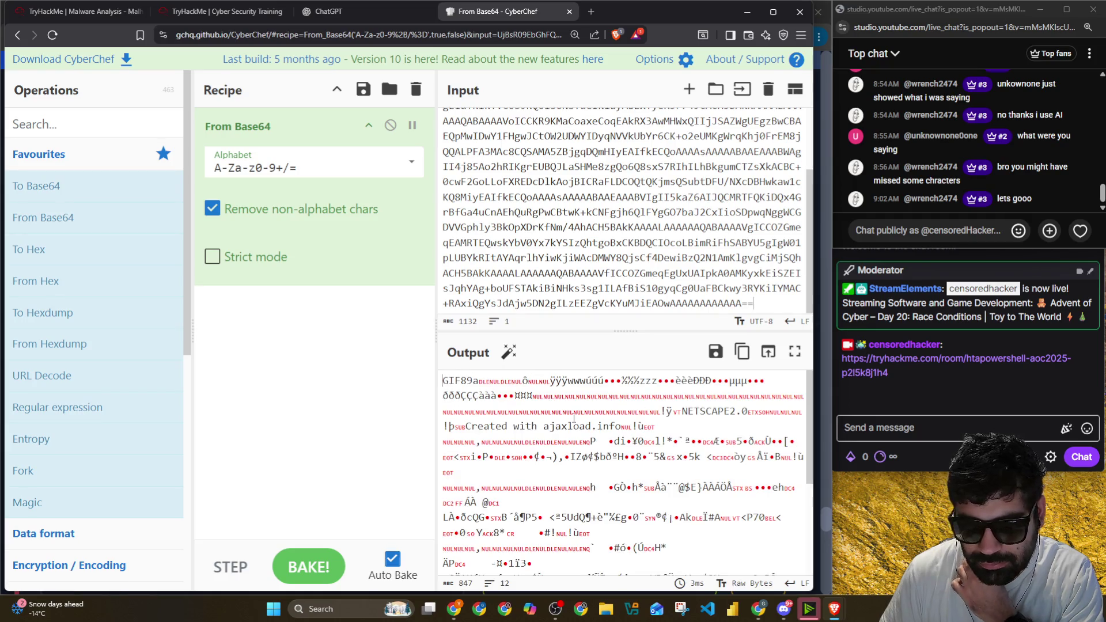
left_click(539, 411)
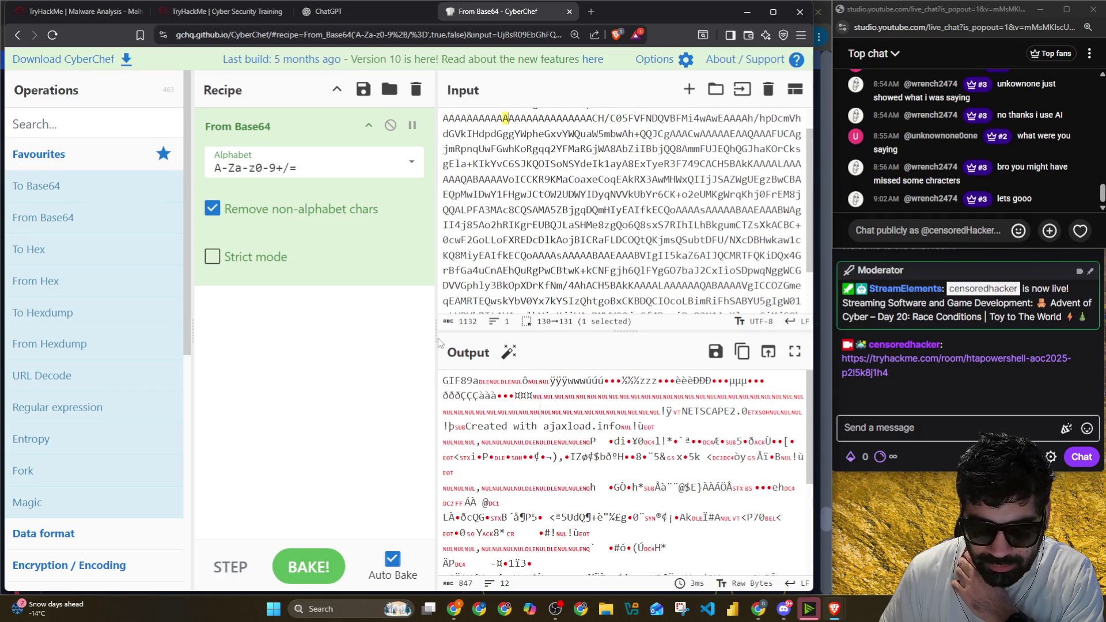
mouse_move(478, 382)
left_mouse_down()
mouse_move(522, 382)
mouse_move(576, 440)
mouse_move(587, 499)
left_mouse_up()
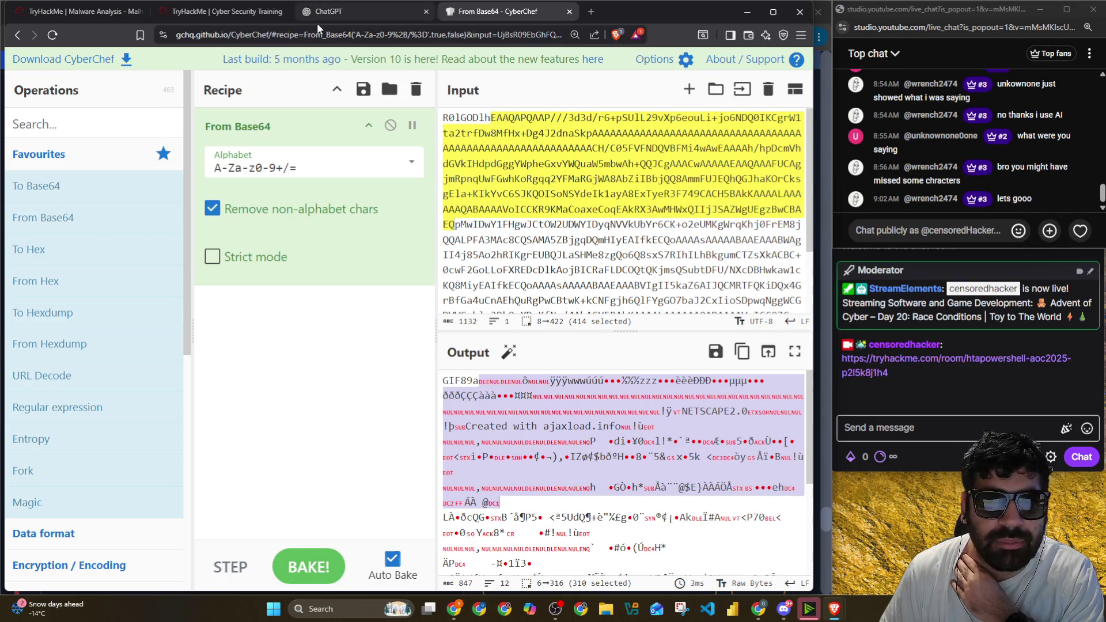
Step: Stay logged out of ChatGPT and highlight its copy-string and data URL viewing instructions
left_click(326, 13)
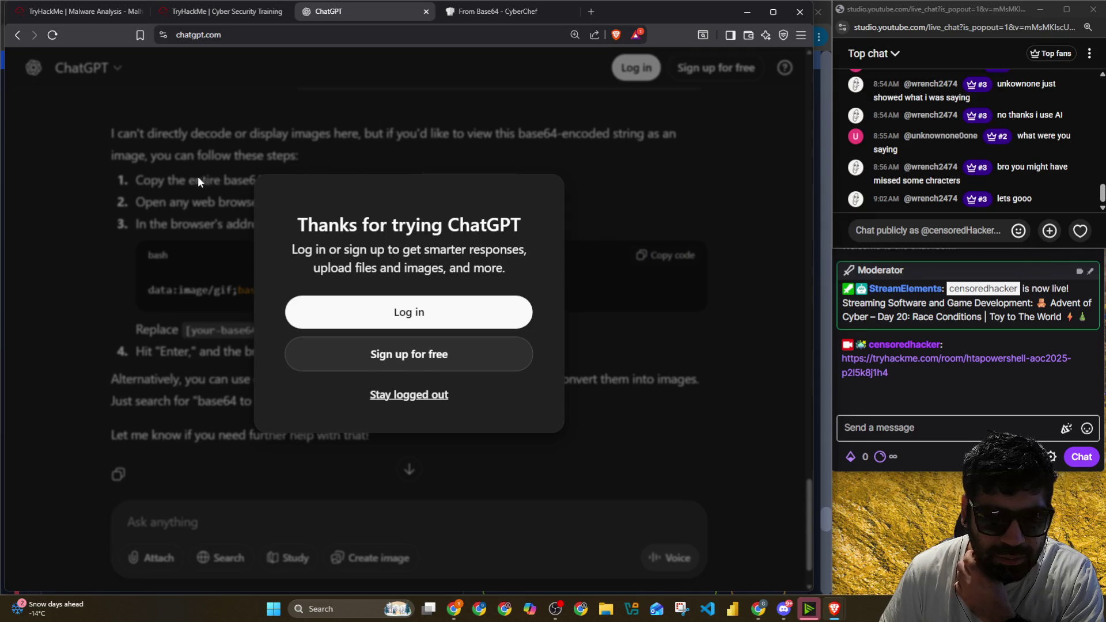
left_click(406, 395)
left_click_drag(183, 186, 266, 184)
left_click_drag(268, 290, 274, 289)
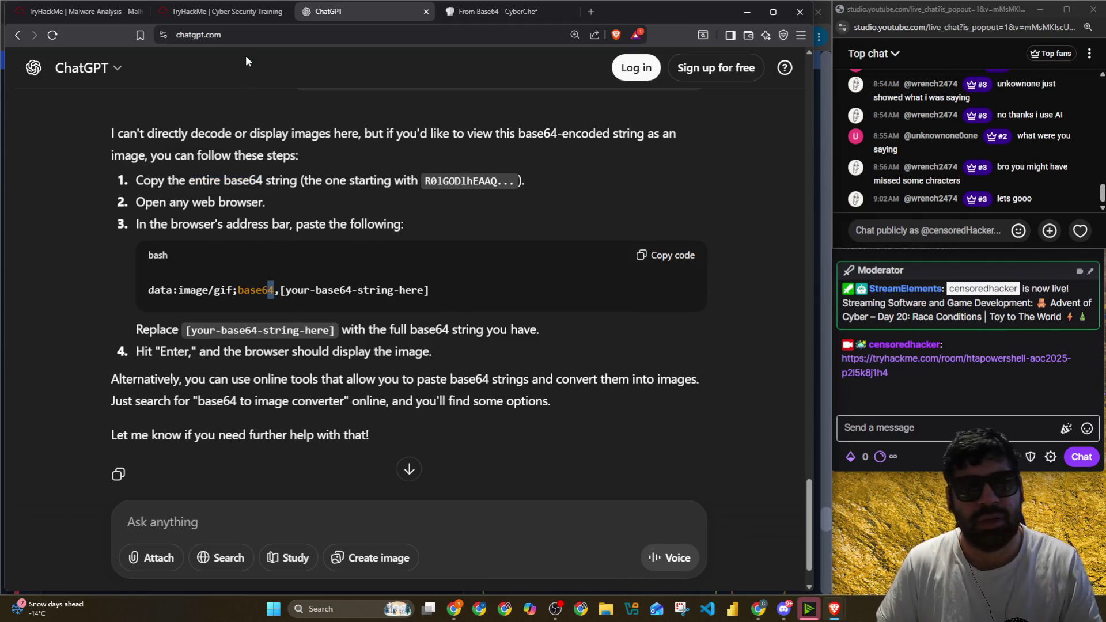
Step: Deselect the base64 text in survey.hta, open an AttackBox terminal, then start a new ChatGPT prompt
left_click(236, 17)
left_click(297, 295)
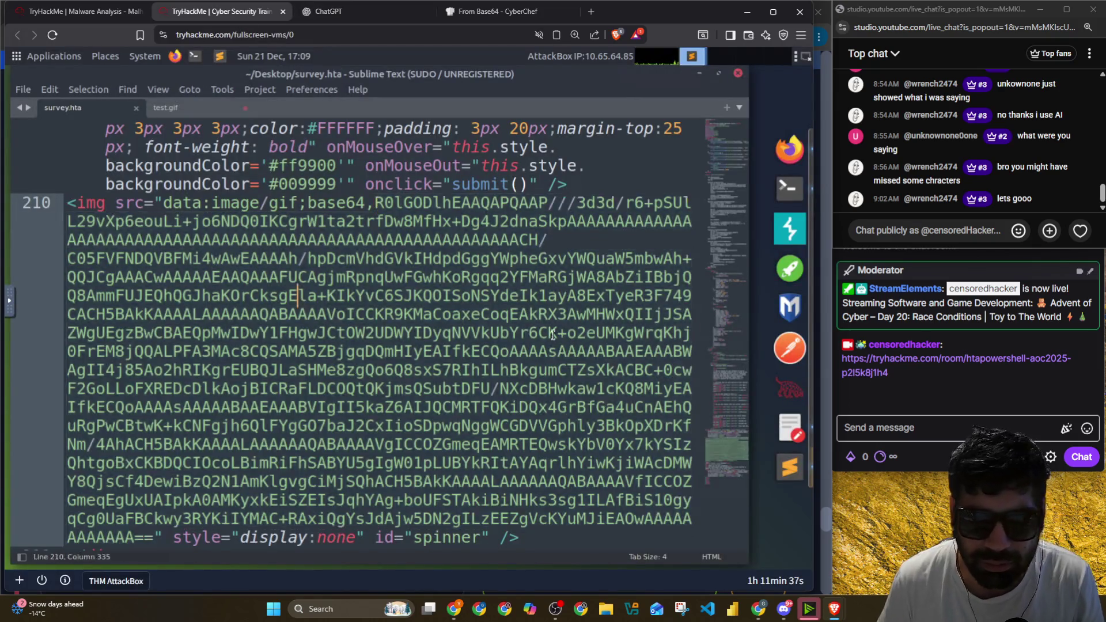
key("alt+Tab")
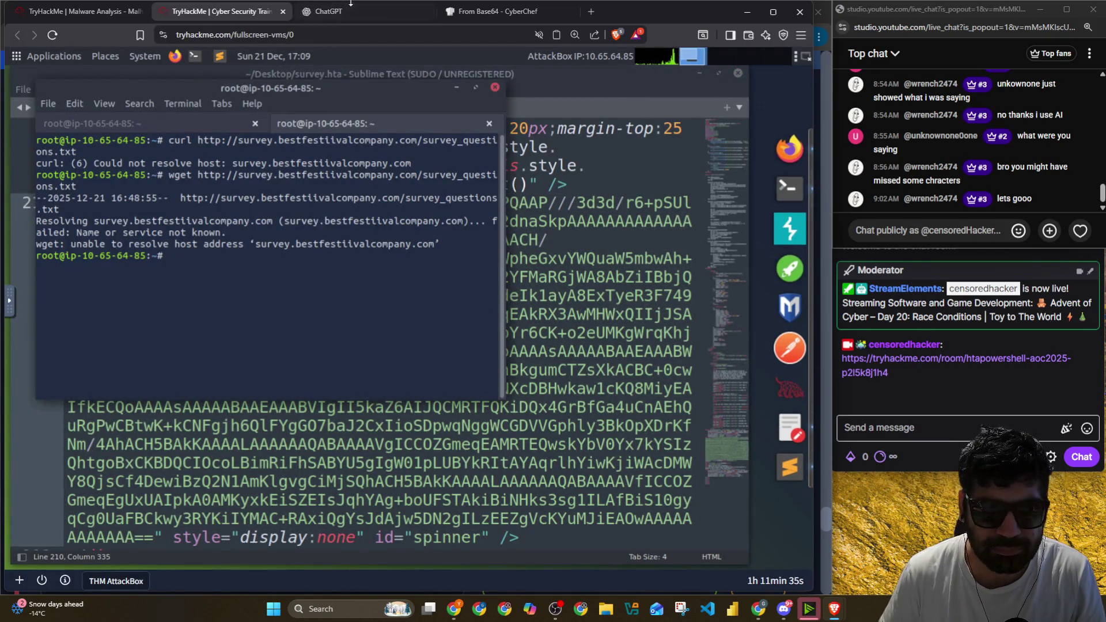
left_click(352, 12)
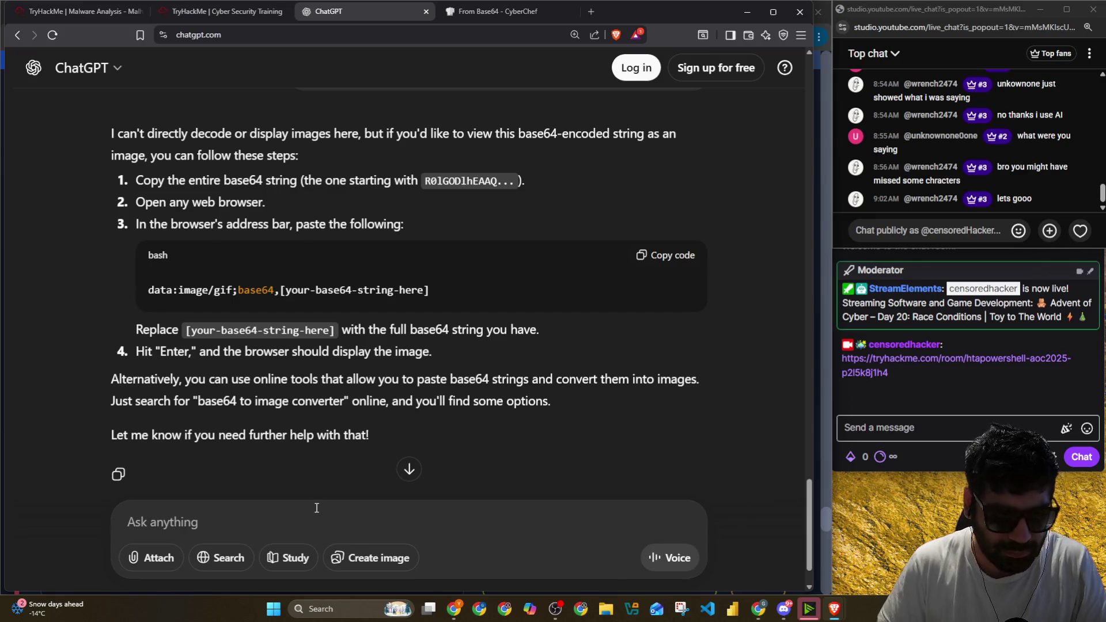
type("terminal co")
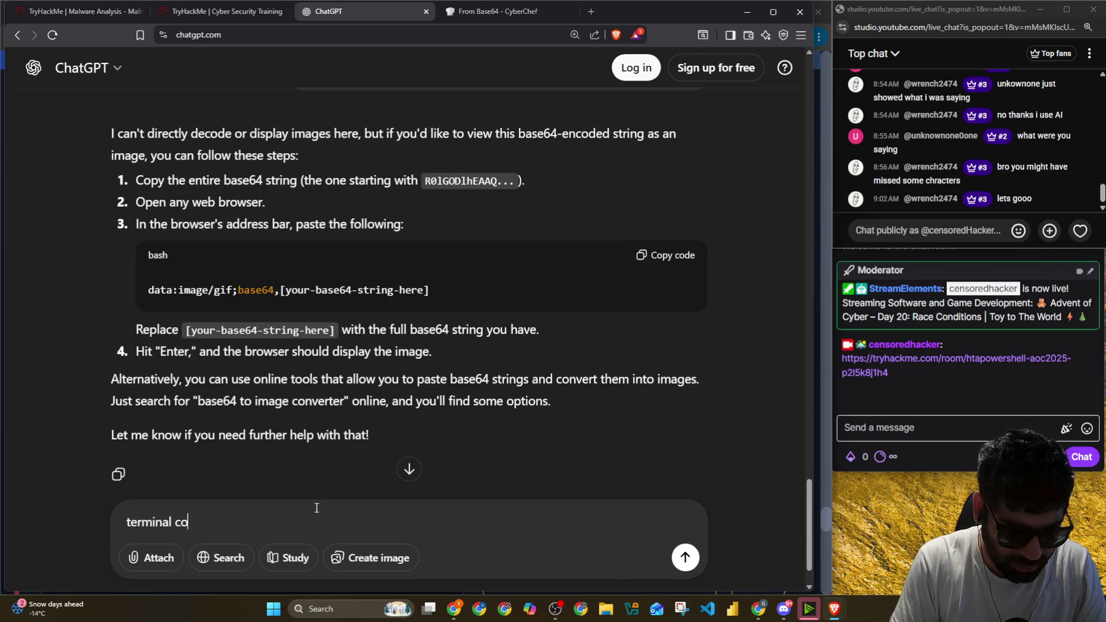
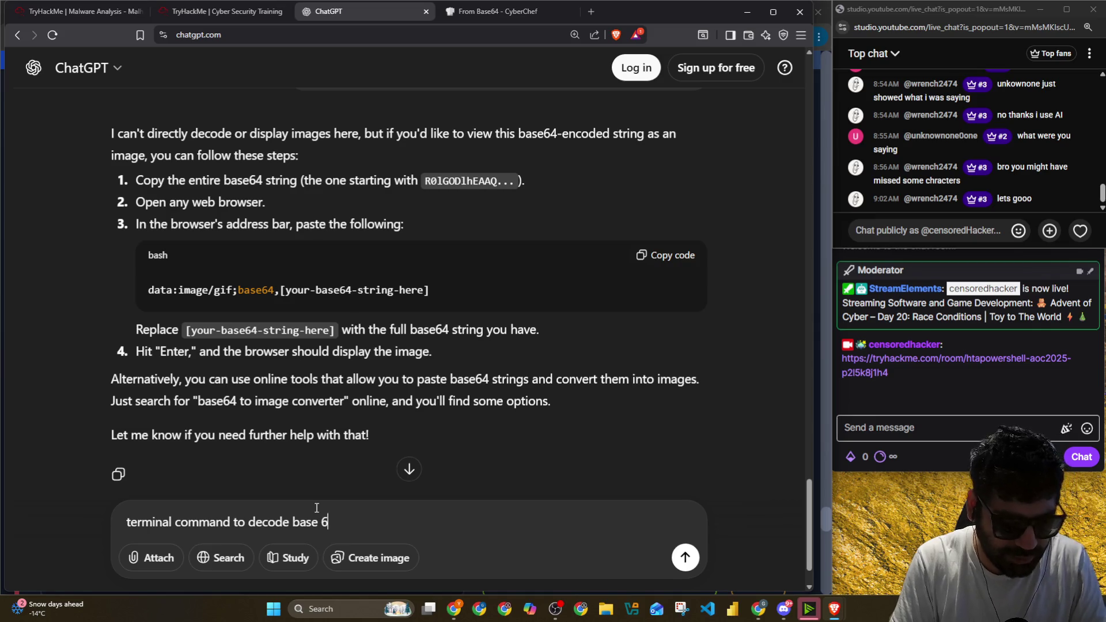
Step: Ask ChatGPT for a terminal base64 decode command and copy its echo | base64 --decode > output.gif example
type("4")
key("Return")
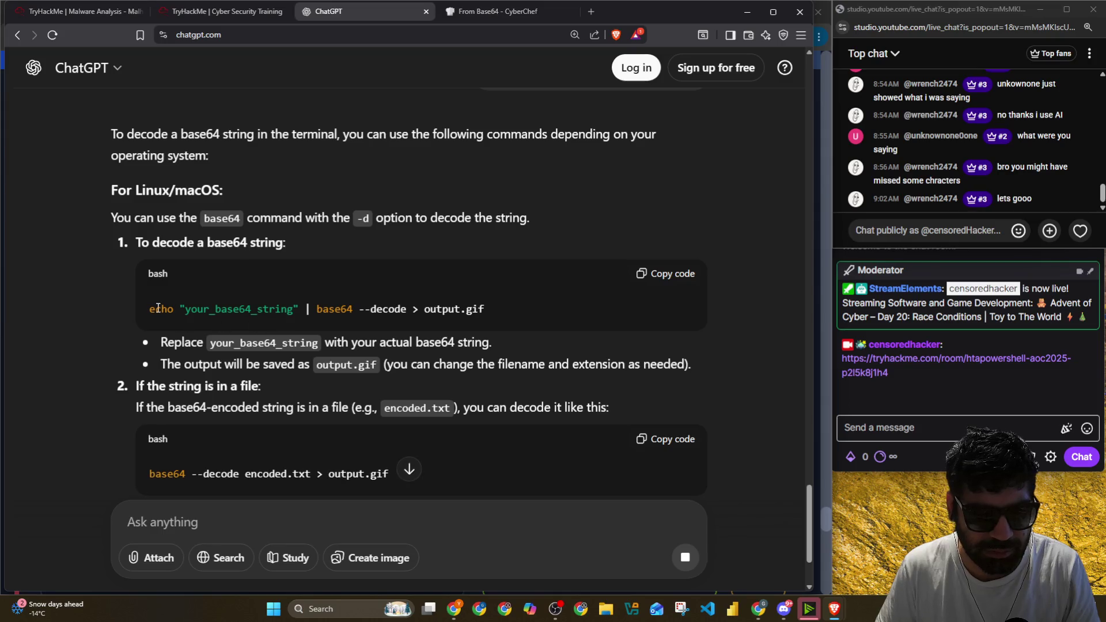
left_click_drag(149, 310, 350, 311)
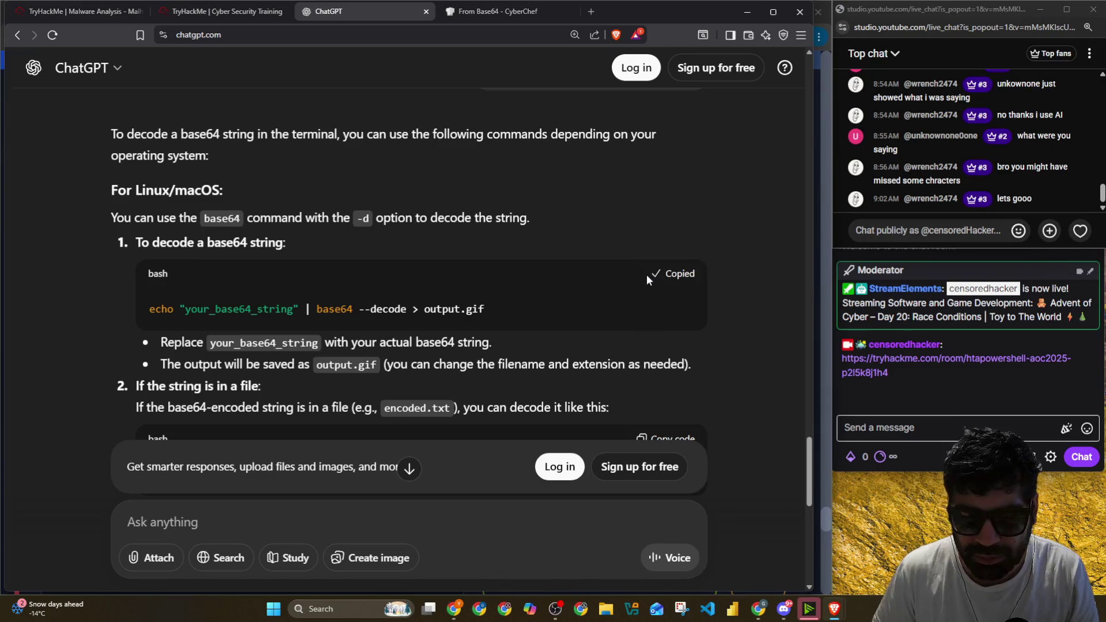
key("alt+Tab")
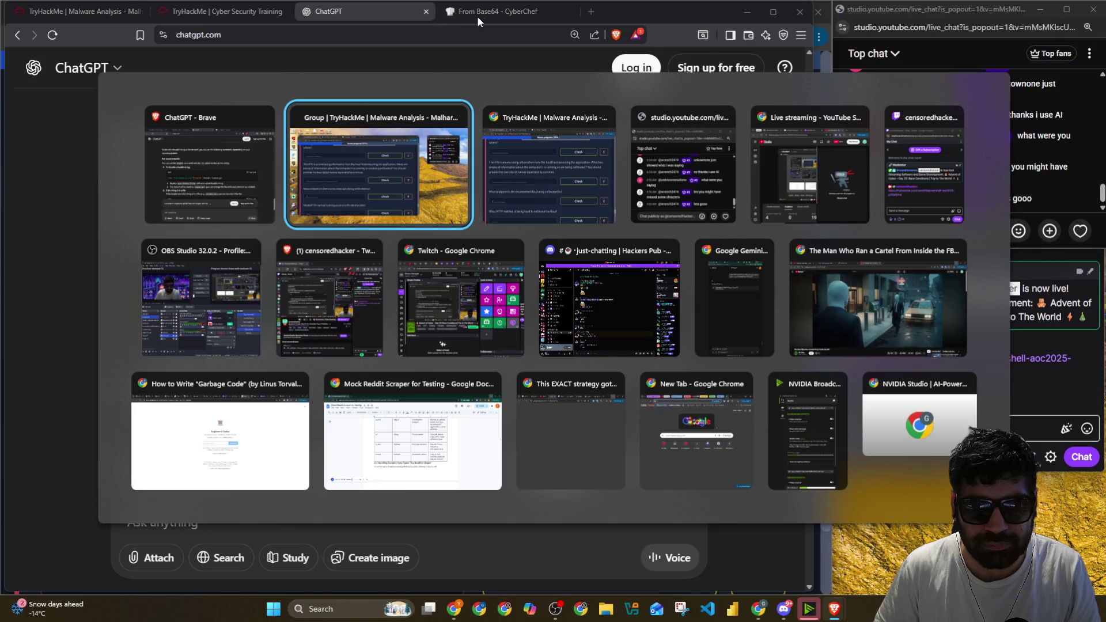
key("Escape")
Step: Enlarge the AttackBox terminal, then paste and run ChatGPT's echo | base64 --decode > output.gif command
key("ctrl+shift+Tab")
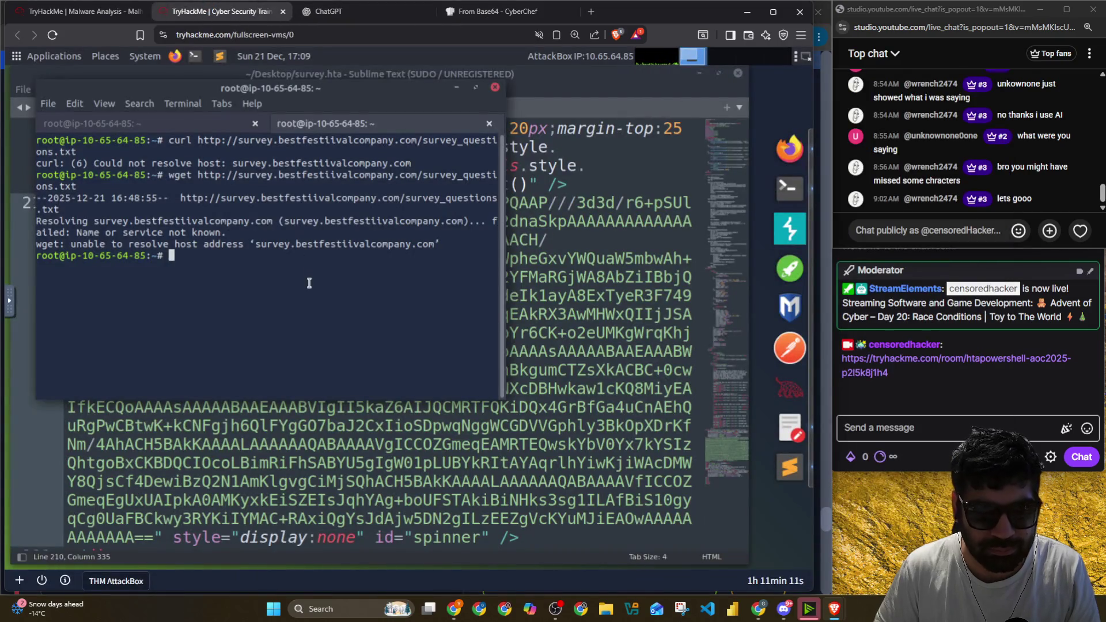
key("ctrl+plus")
key("ctrl+plus")
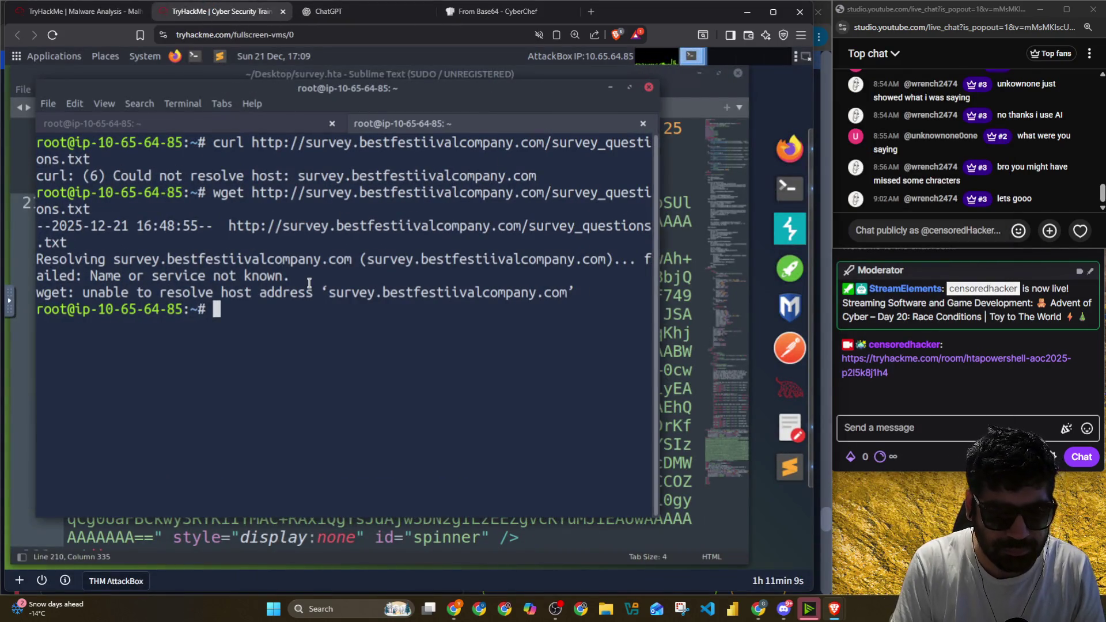
right_click(331, 345)
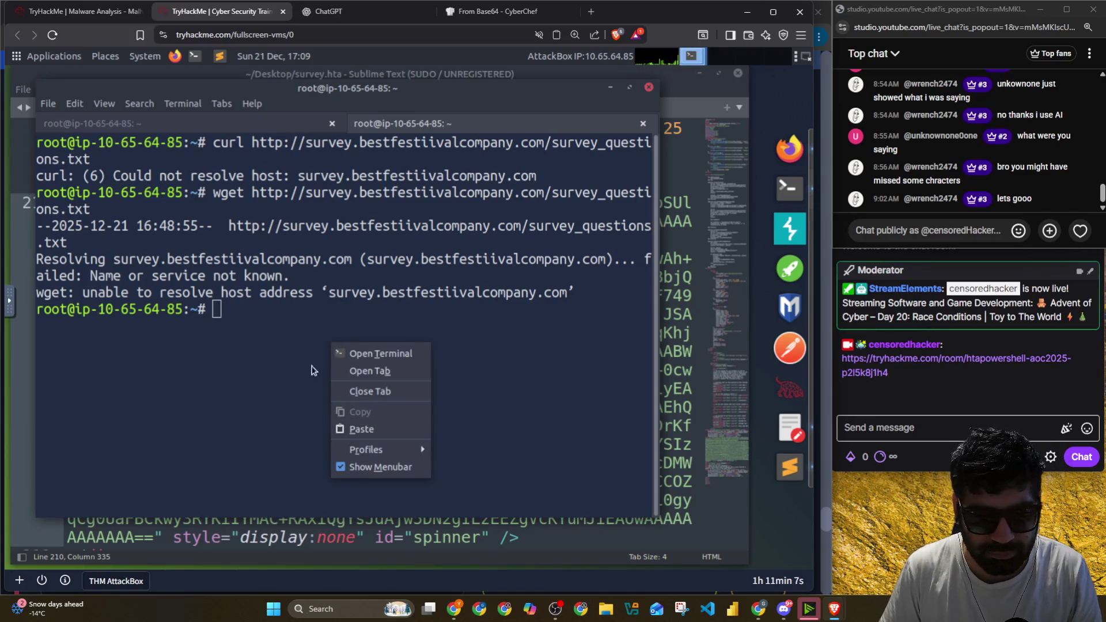
left_click(361, 429)
key("Return")
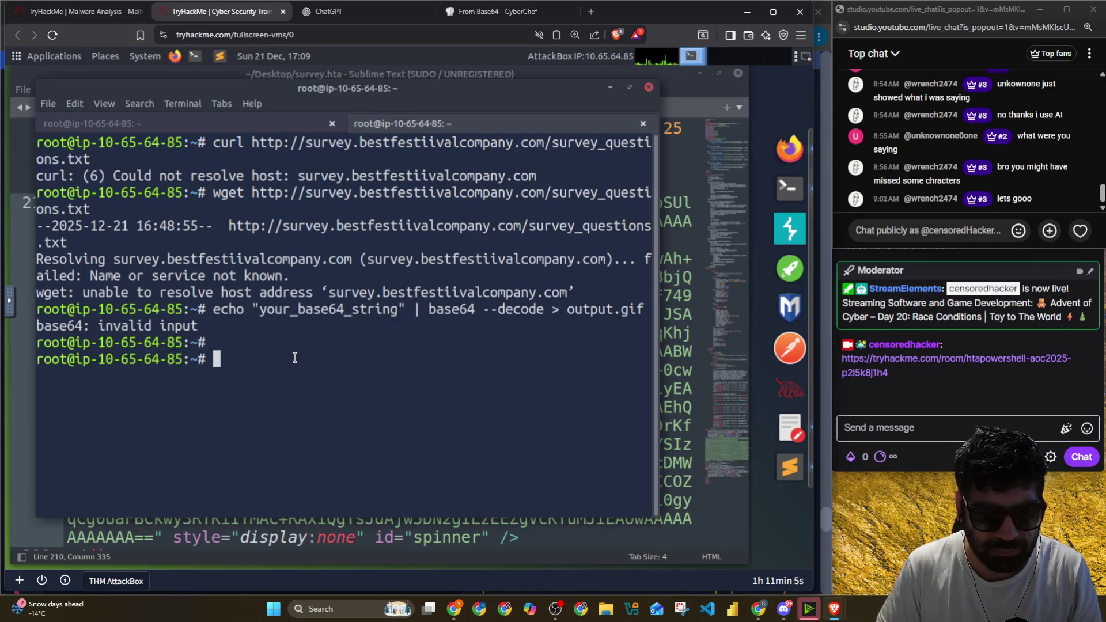
Step: Recall the command, clear the placeholder string and prepend cd ./Desktop && to it
key("Up")
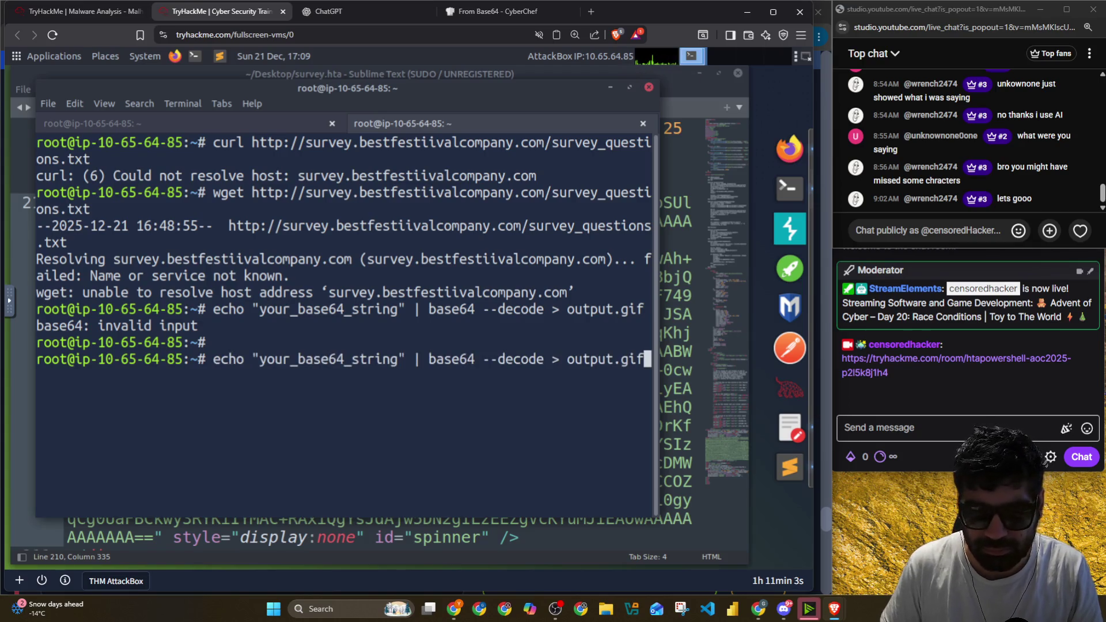
key("Left")
key("Left")
key("Left")
key("BackSpace")
key("BackSpace")
key("BackSpace")
key("BackSpace")
key("BackSpace")
key("BackSpace")
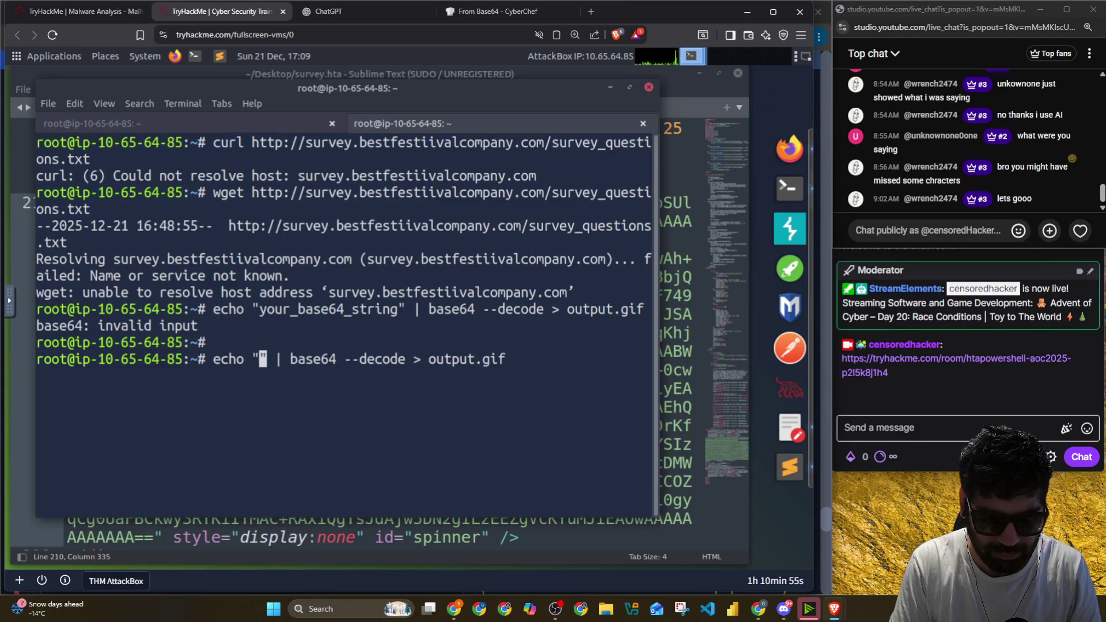
key("Left")
key("Left")
key("Left")
type("cd ./D")
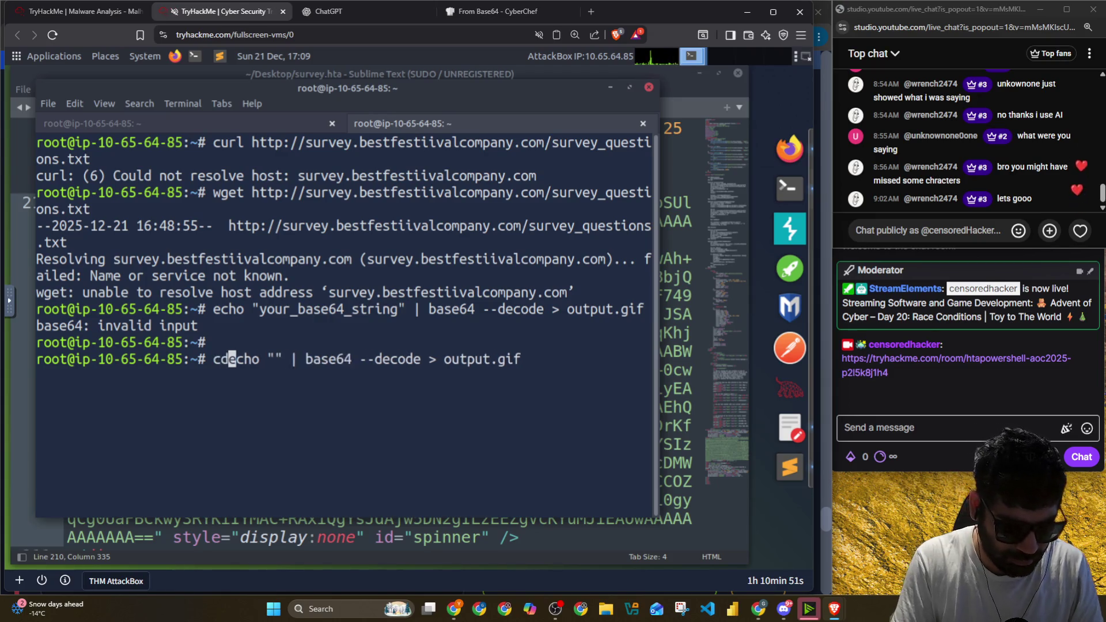
type("esktop")
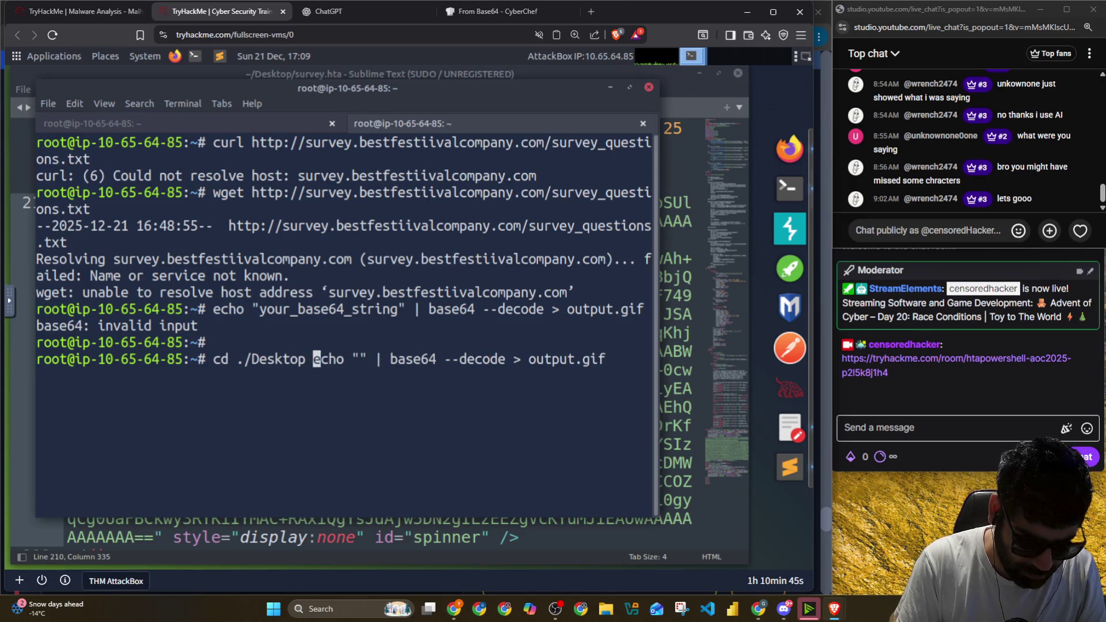
type(" &&")
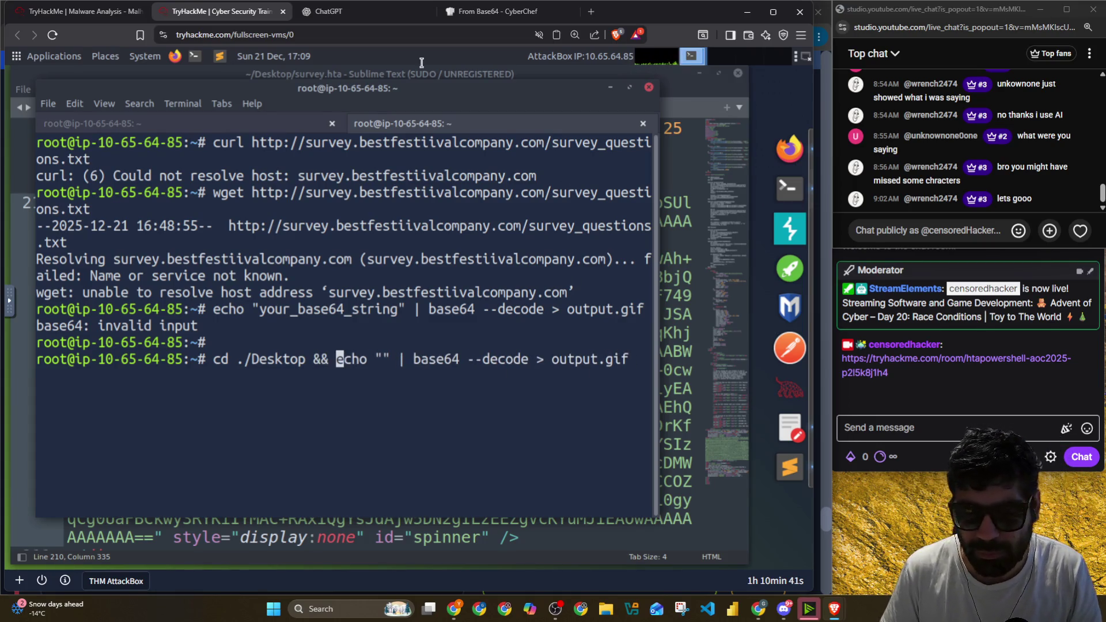
key("Right")
key("Right")
key("Right")
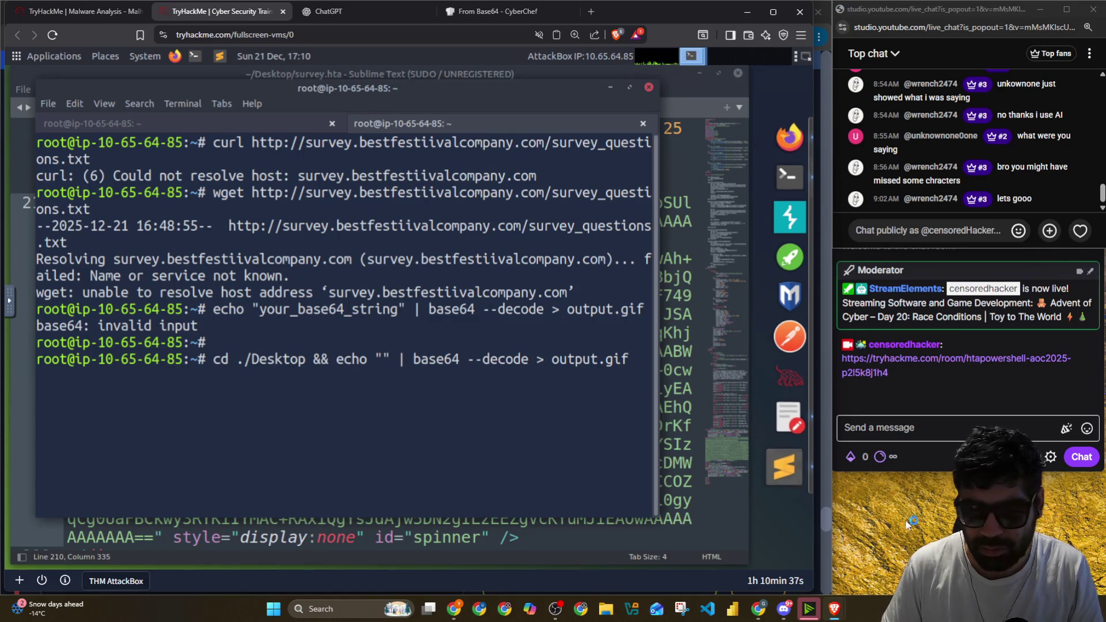
key("alt+Tab")
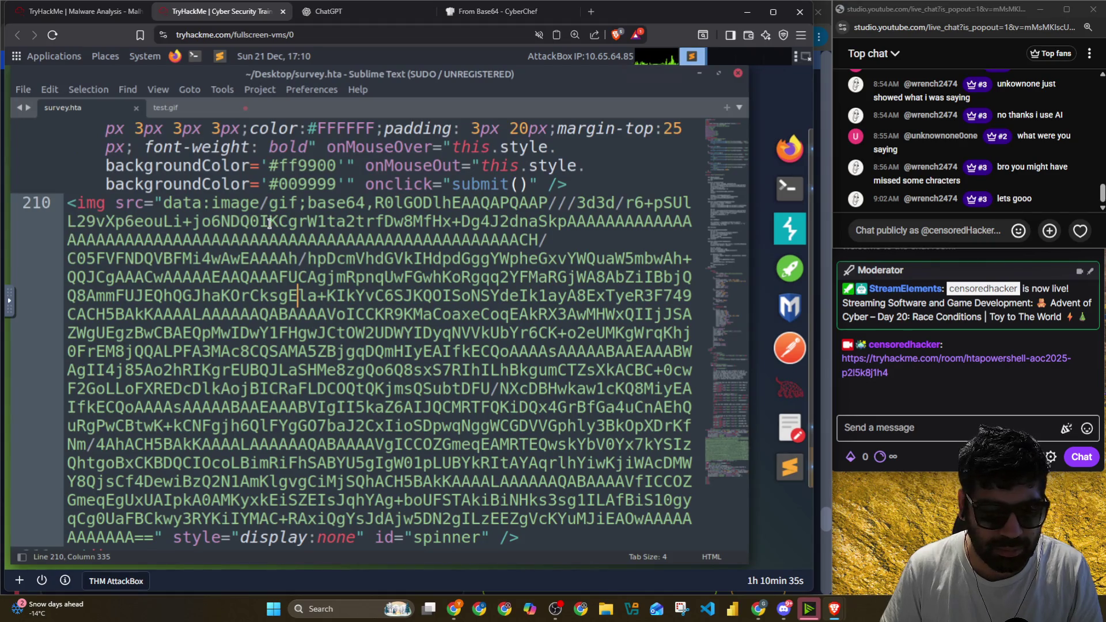
Step: Copy the 1132-character base64 GIF data from line 210 of survey.hta
left_click(305, 221)
mouse_move(375, 202)
left_mouse_down()
mouse_move(322, 278)
mouse_move(230, 462)
mouse_move(173, 500)
mouse_move(154, 537)
left_mouse_up()
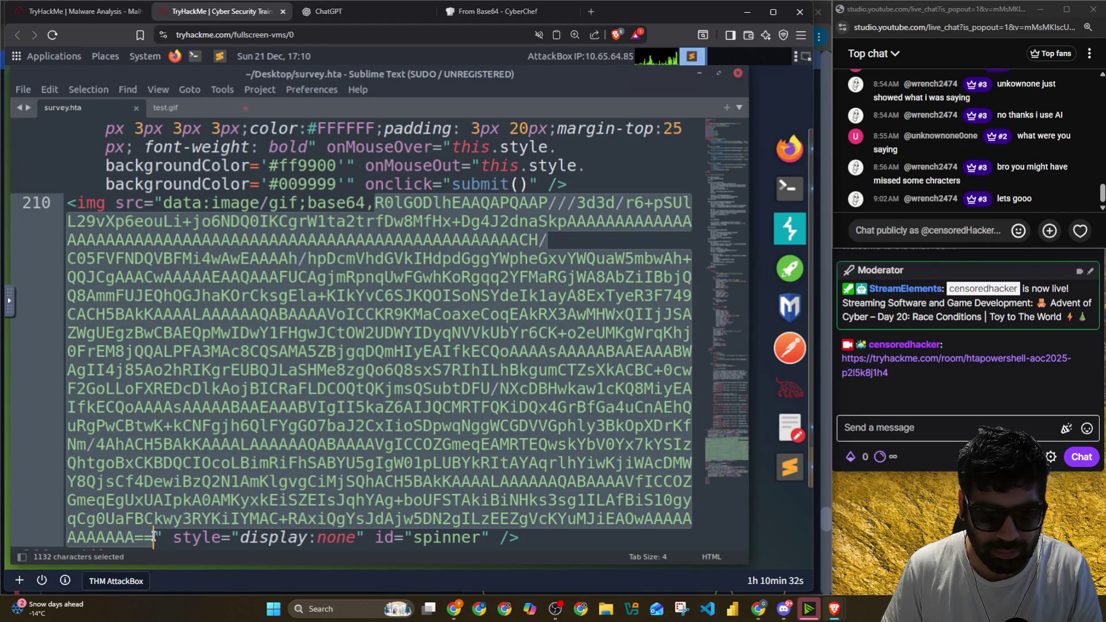
right_click(171, 458)
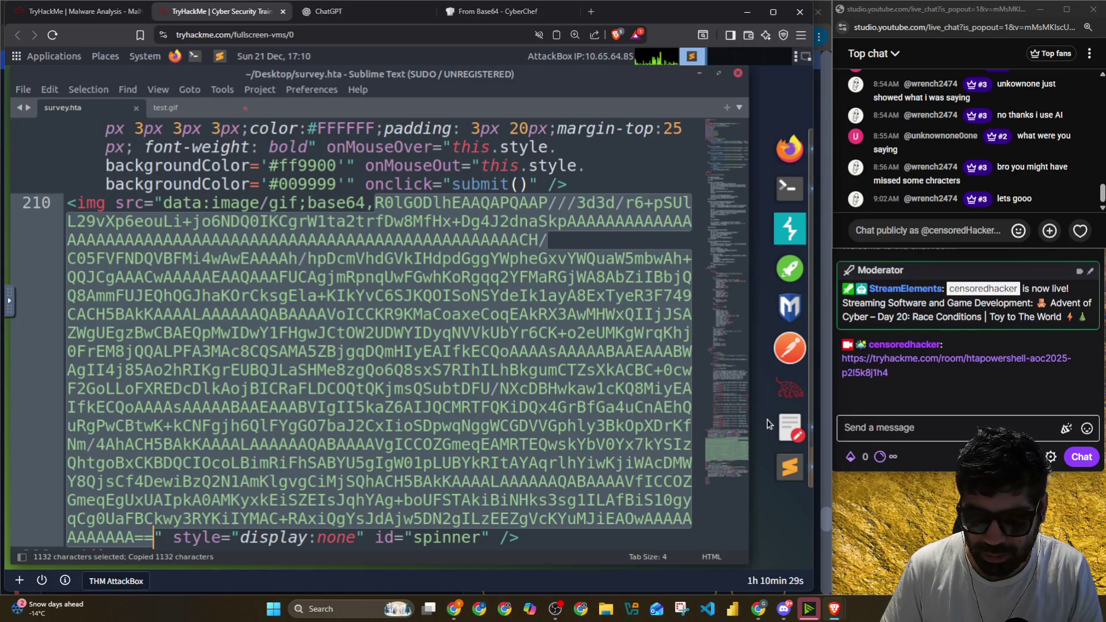
left_click(790, 188)
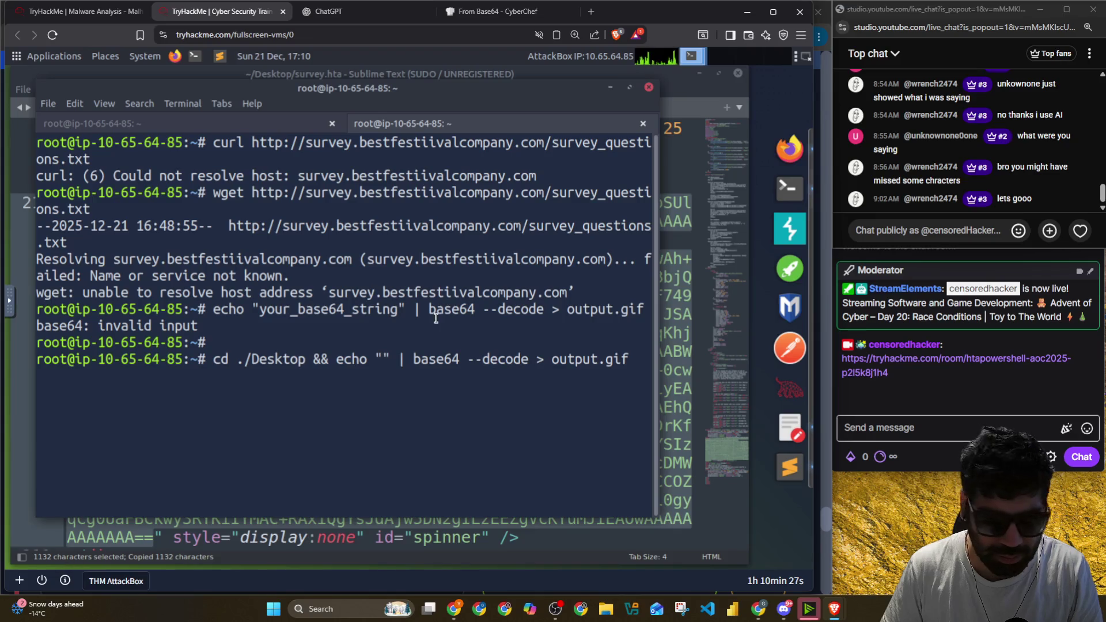
Step: Paste the base64 data between the quotes and decode it into output.gif on the Desktop
key("ctrl+shift+v")
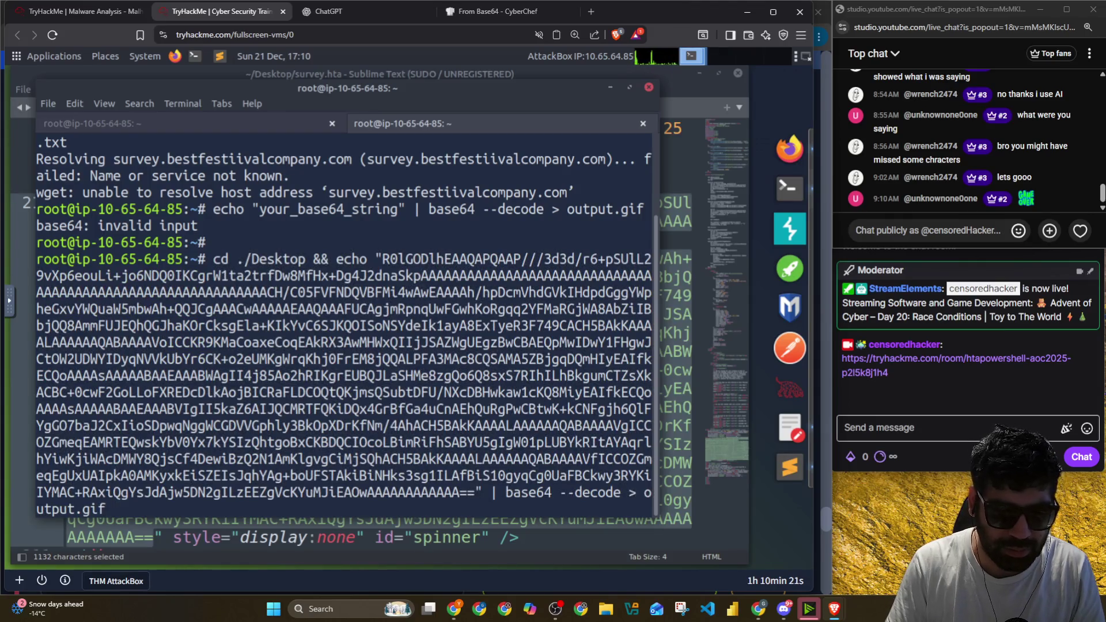
key("Return")
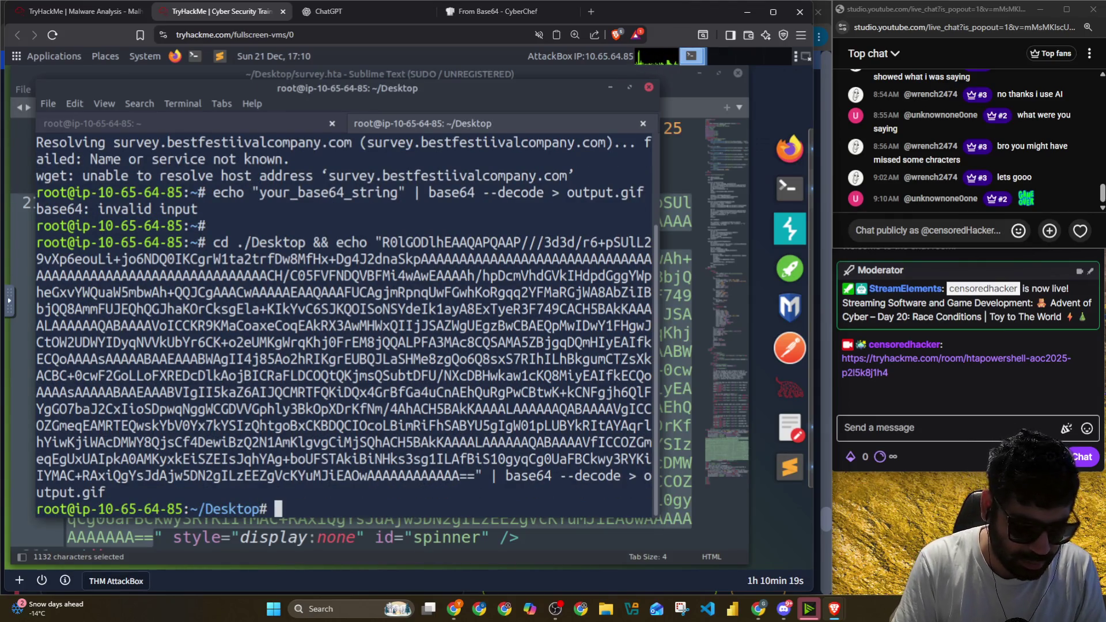
left_click_drag(644, 100, 652, 87)
left_click(652, 86)
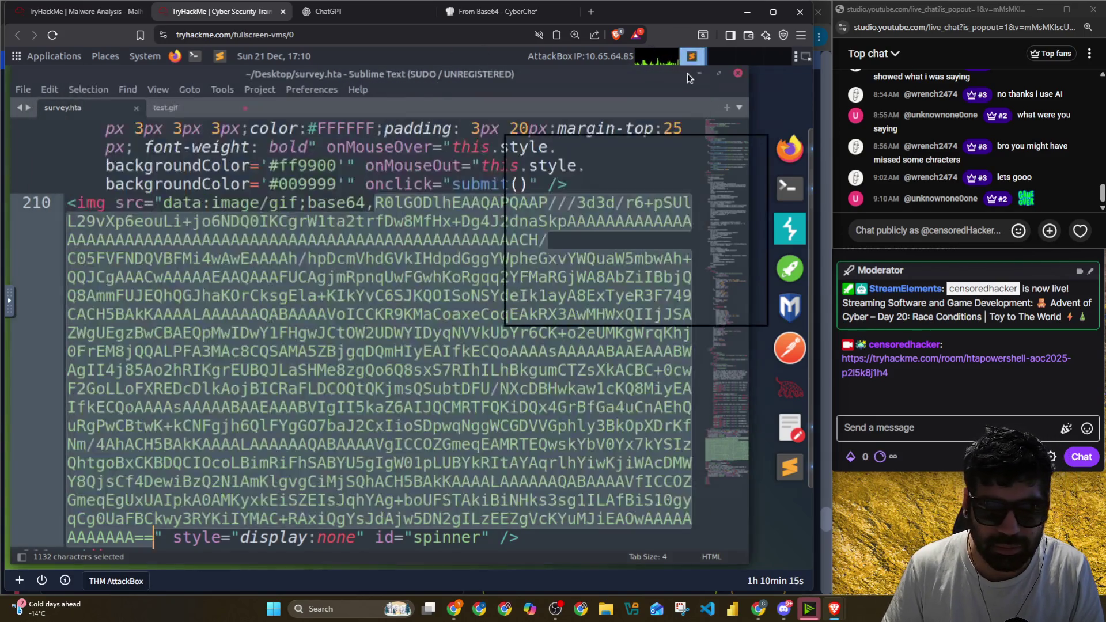
left_click(699, 74)
double_click(55, 527)
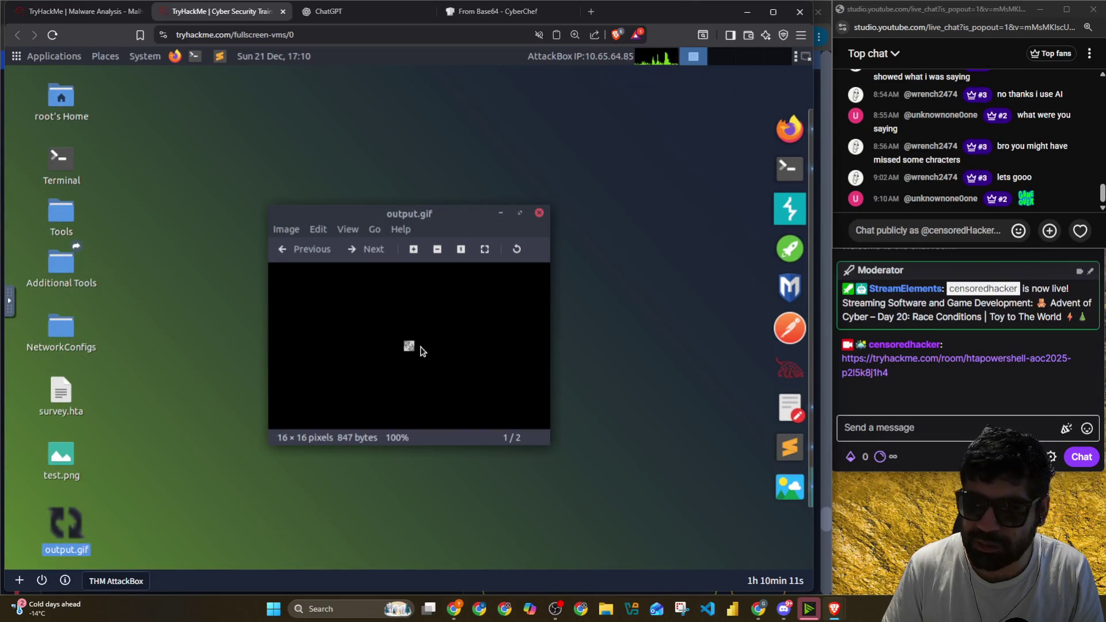
left_click(539, 215)
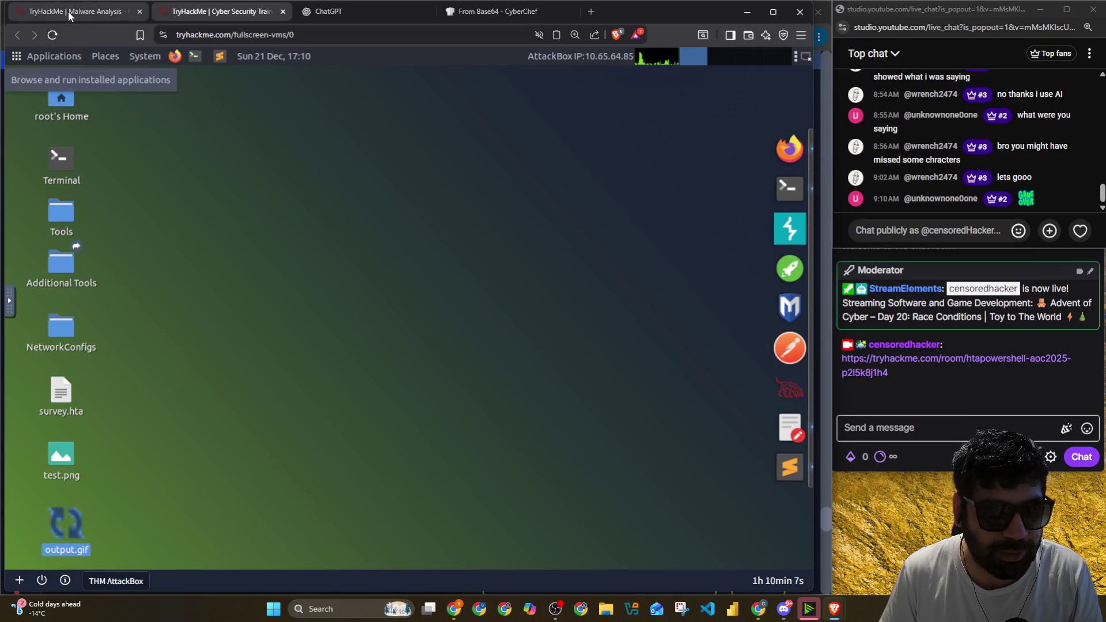
left_click(779, 470)
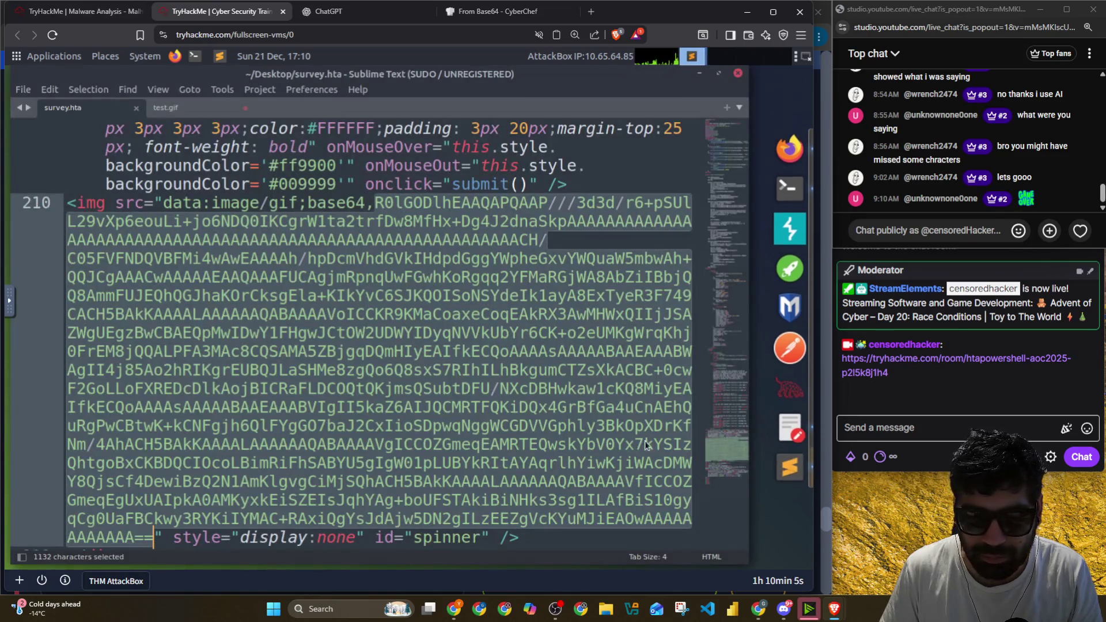
Step: Scroll through survey.hta up to the getQuestions function
scroll(93, 424, "down", 5)
scroll(94, 424, "down", 4)
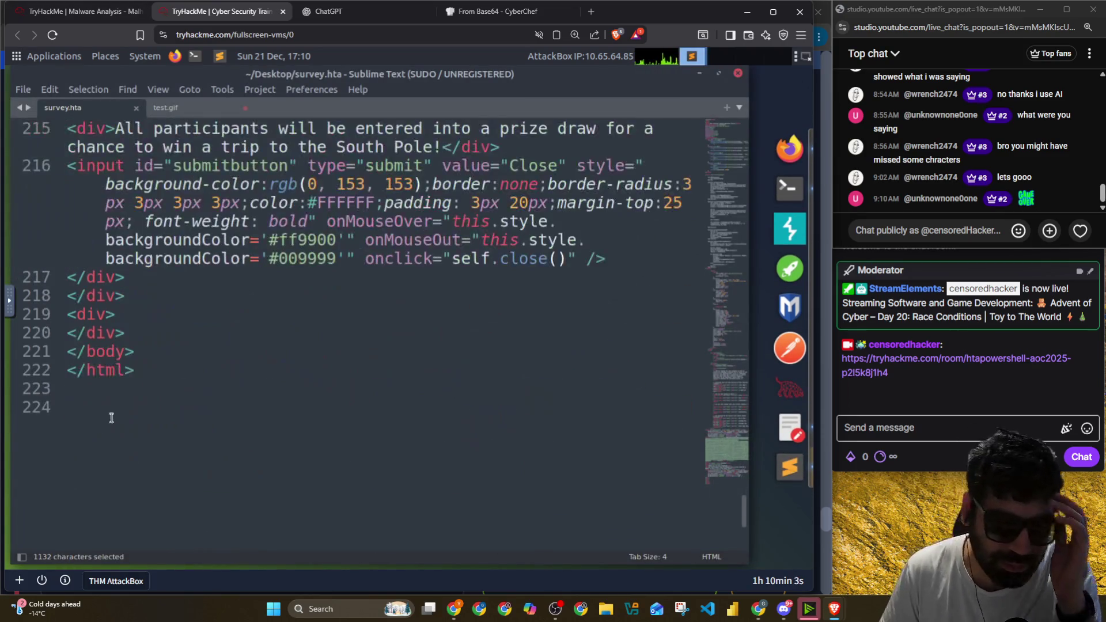
scroll(106, 415, "up", 9)
scroll(140, 406, "up", 6)
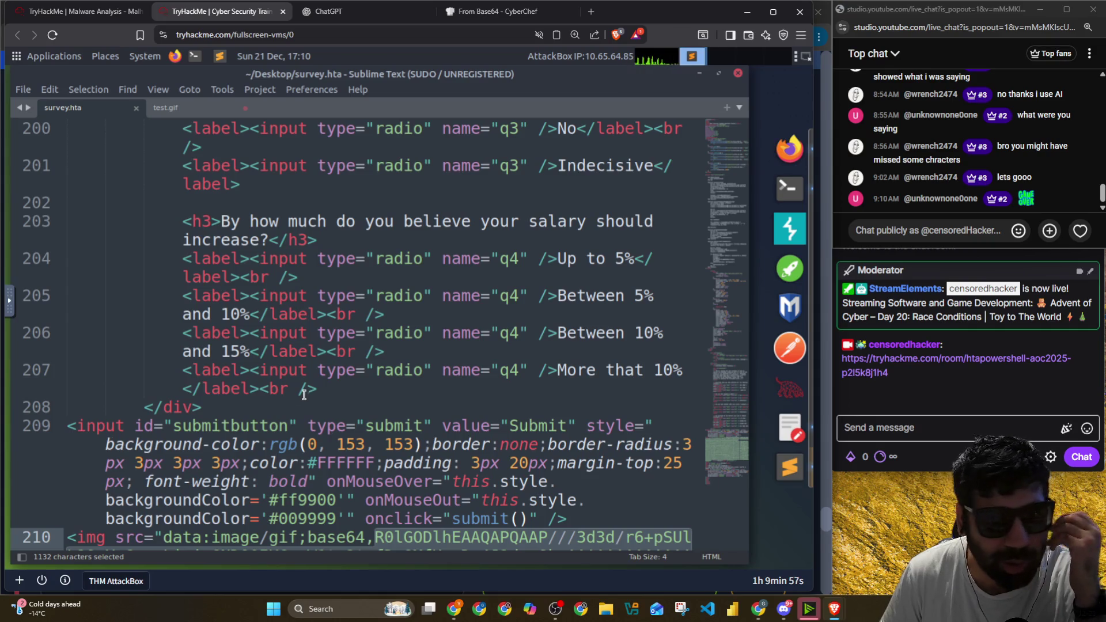
scroll(308, 393, "up", 5)
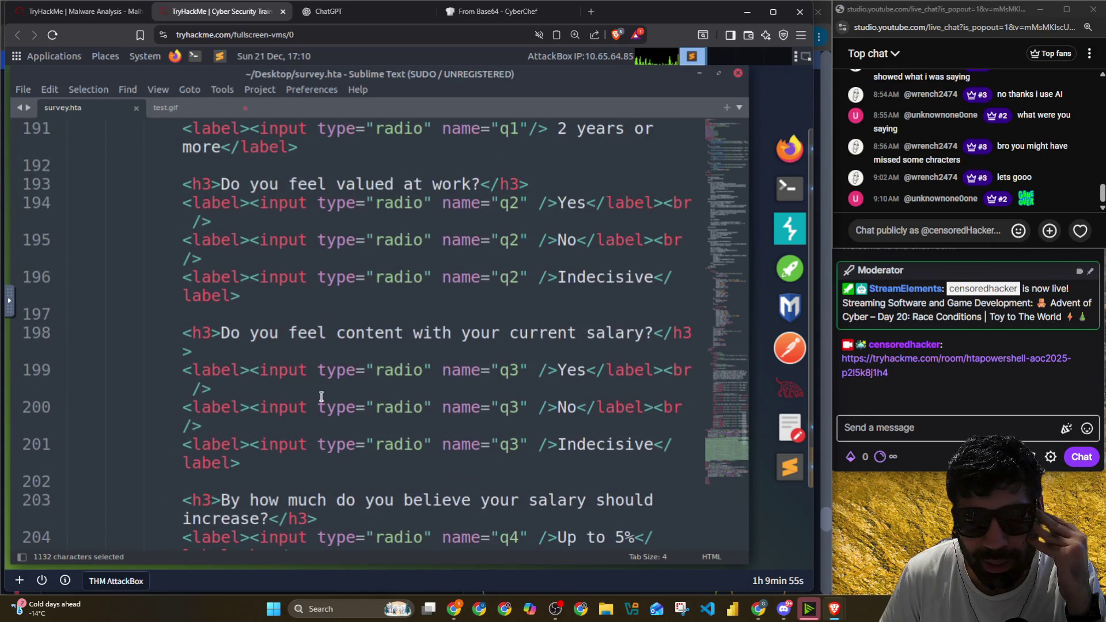
scroll(322, 396, "up", 6)
scroll(348, 401, "up", 20)
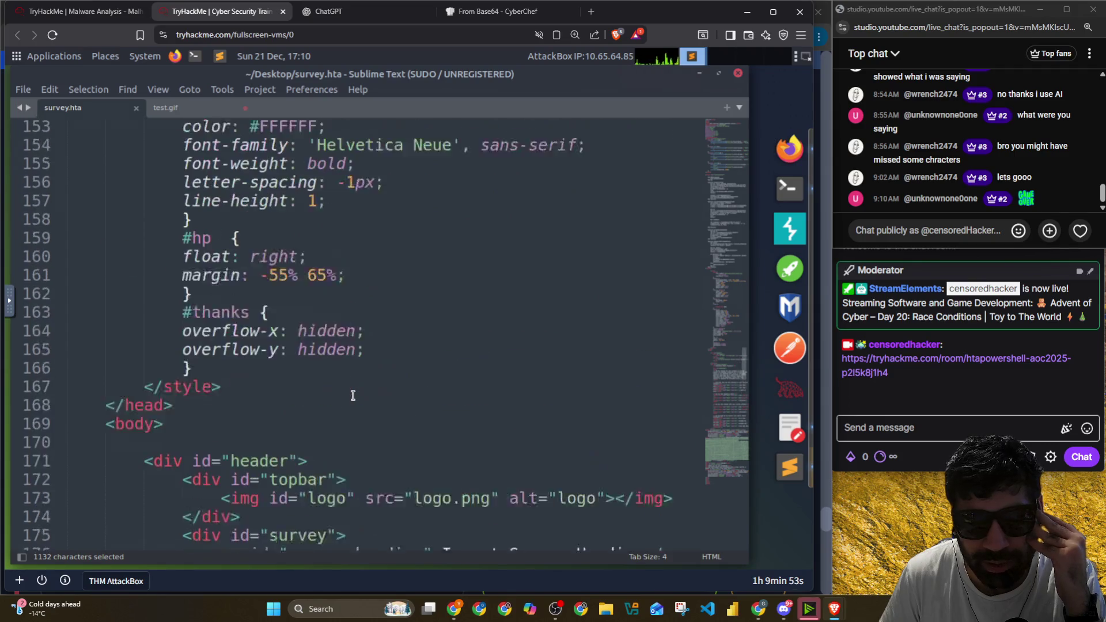
scroll(363, 395, "up", 7)
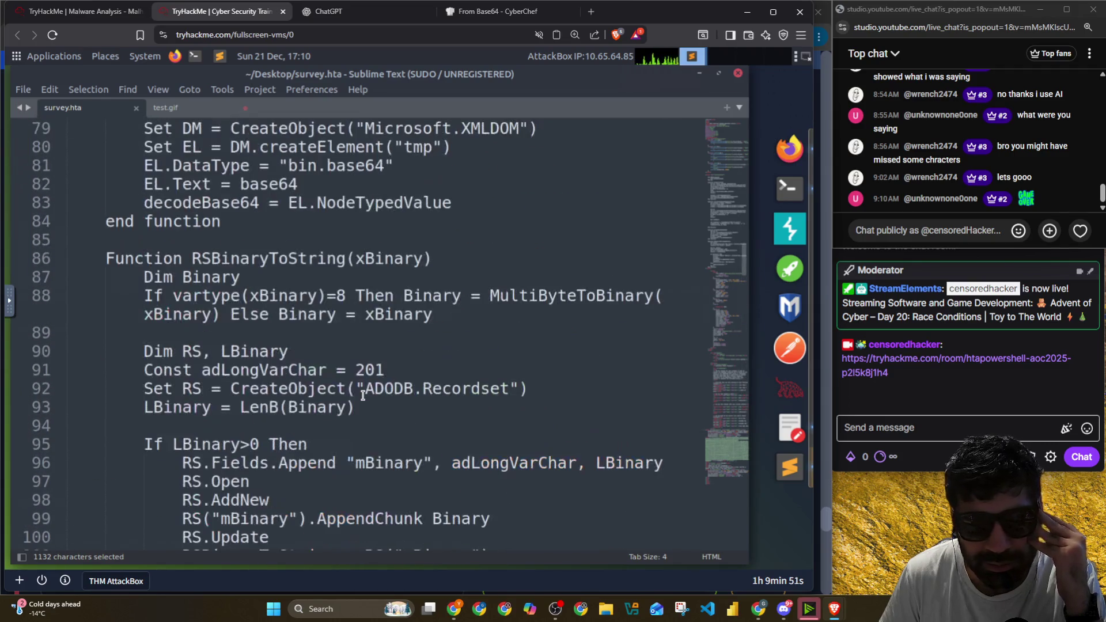
scroll(363, 396, "up", 3)
scroll(362, 395, "up", 7)
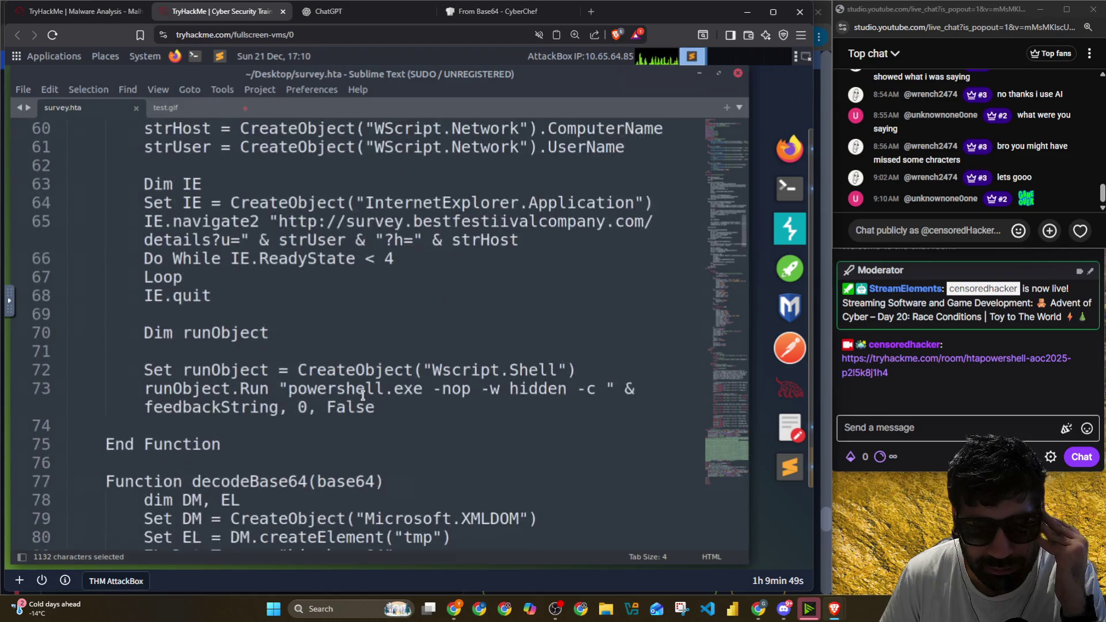
scroll(331, 399, "down", 5)
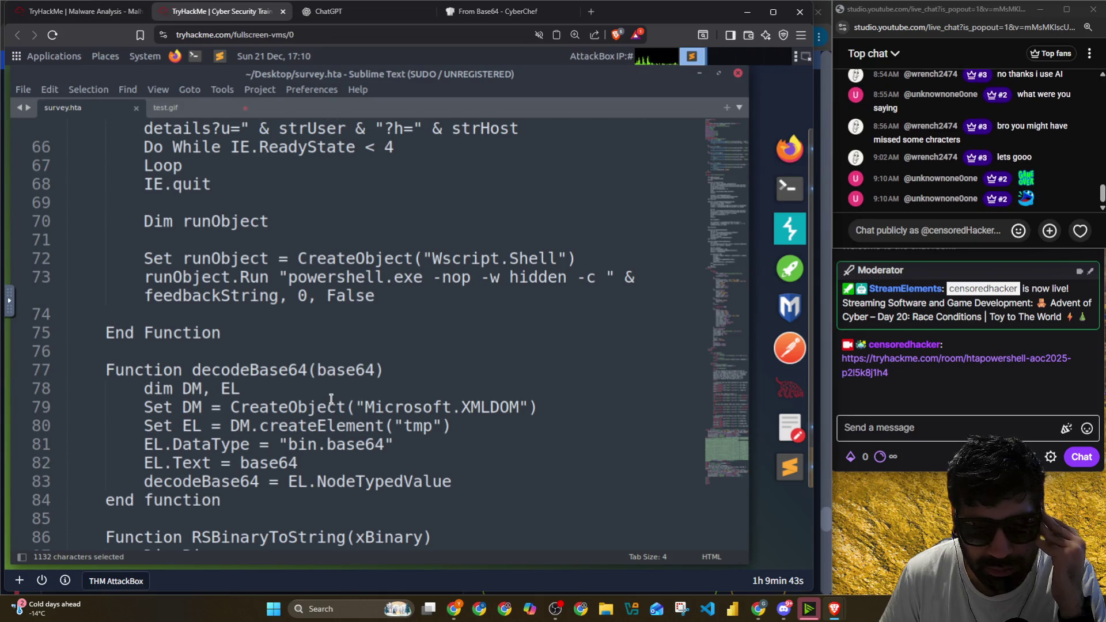
scroll(328, 401, "up", 6)
scroll(323, 403, "up", 4)
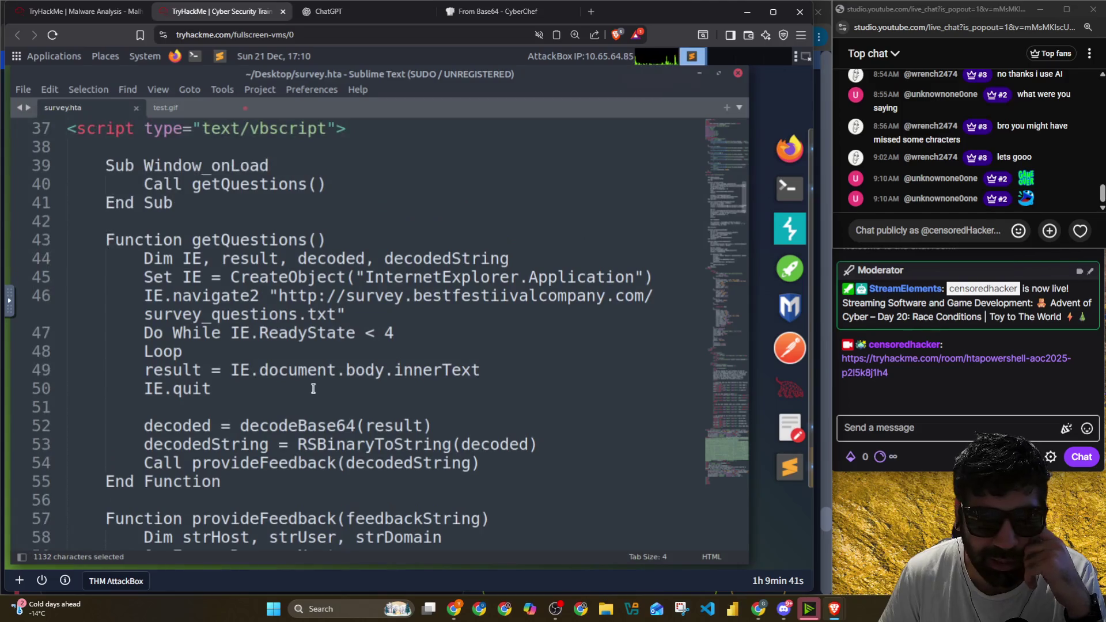
Step: Inspect the result assignment, RSBinaryToString and provideFeedback calls on lines 49–54
left_click_drag(180, 339, 349, 337)
scroll(366, 334, "up", 5)
scroll(369, 332, "down", 5)
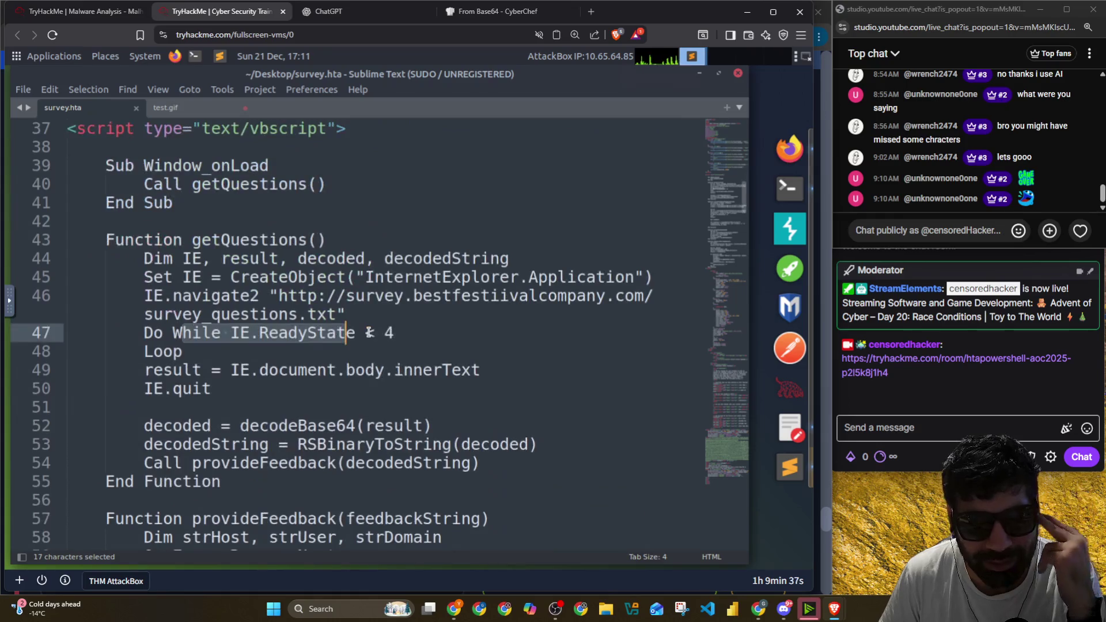
scroll(309, 349, "down", 2)
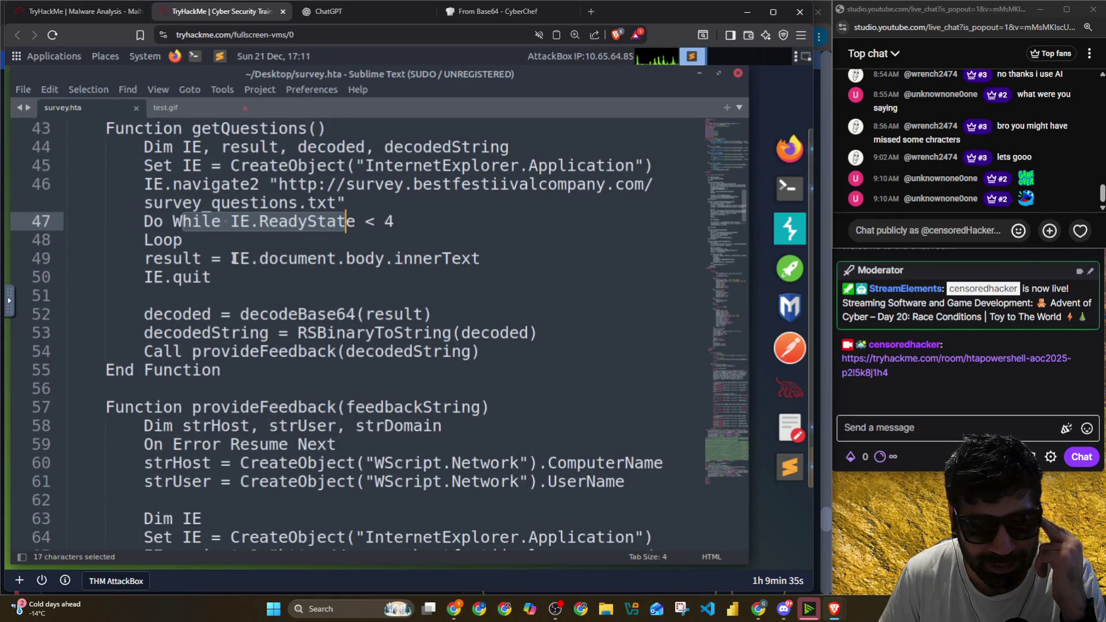
left_click_drag(146, 259, 269, 271)
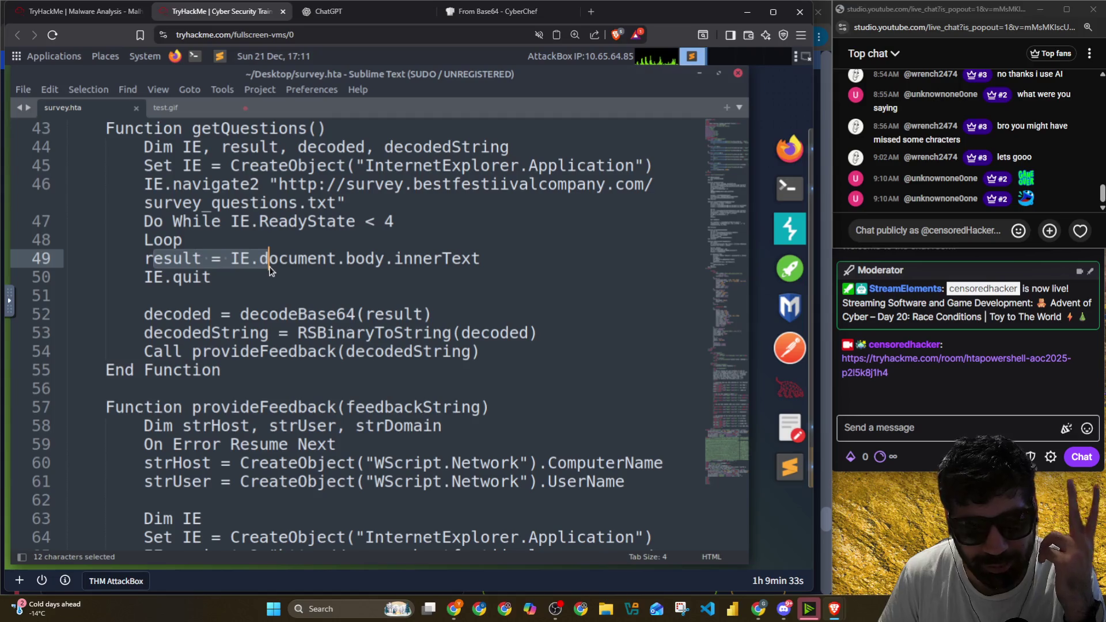
left_click_drag(307, 333, 486, 333)
left_click_drag(211, 351, 413, 357)
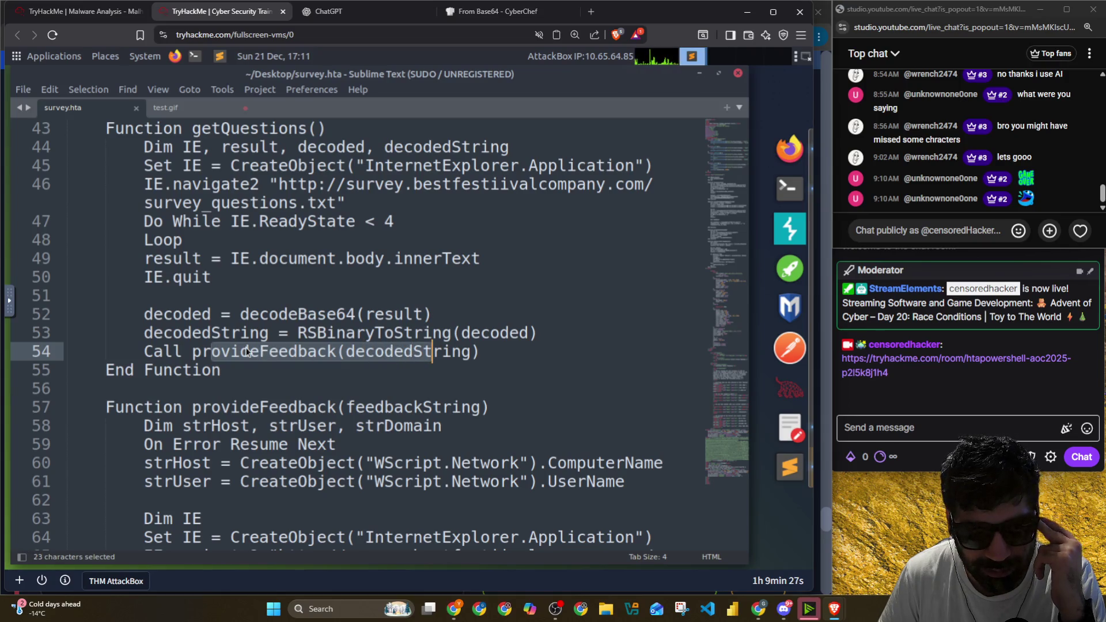
Step: Select the survey_questions.txt URL on line 46 and bring up its options
left_click(198, 202)
mouse_move(209, 203)
left_mouse_down()
mouse_move(337, 204)
mouse_move(280, 186)
left_mouse_up()
left_click(344, 204)
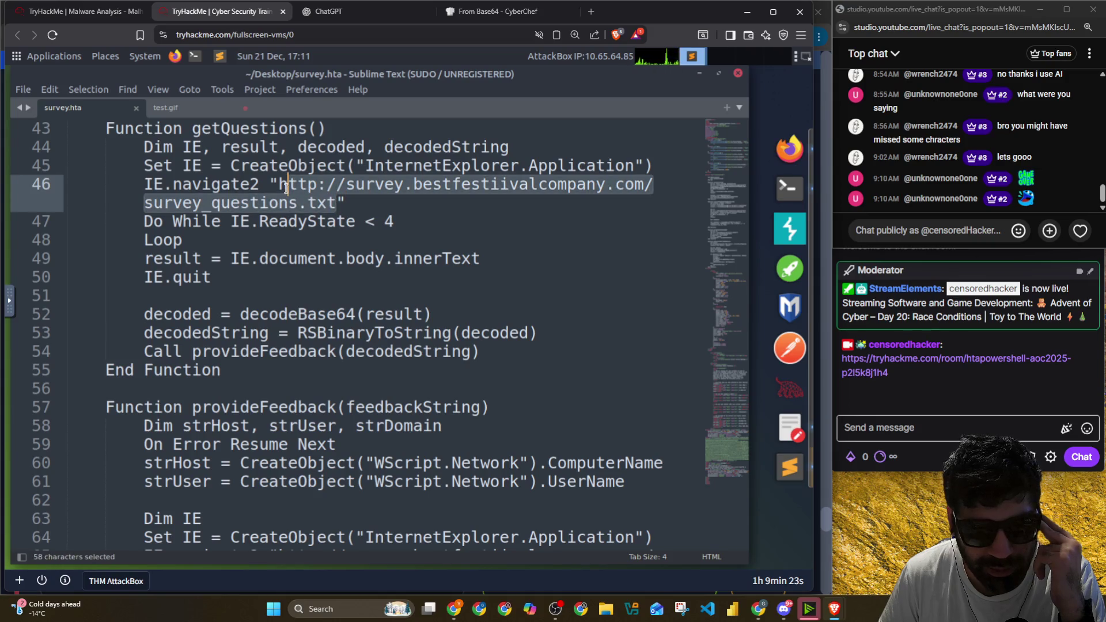
right_click(301, 191)
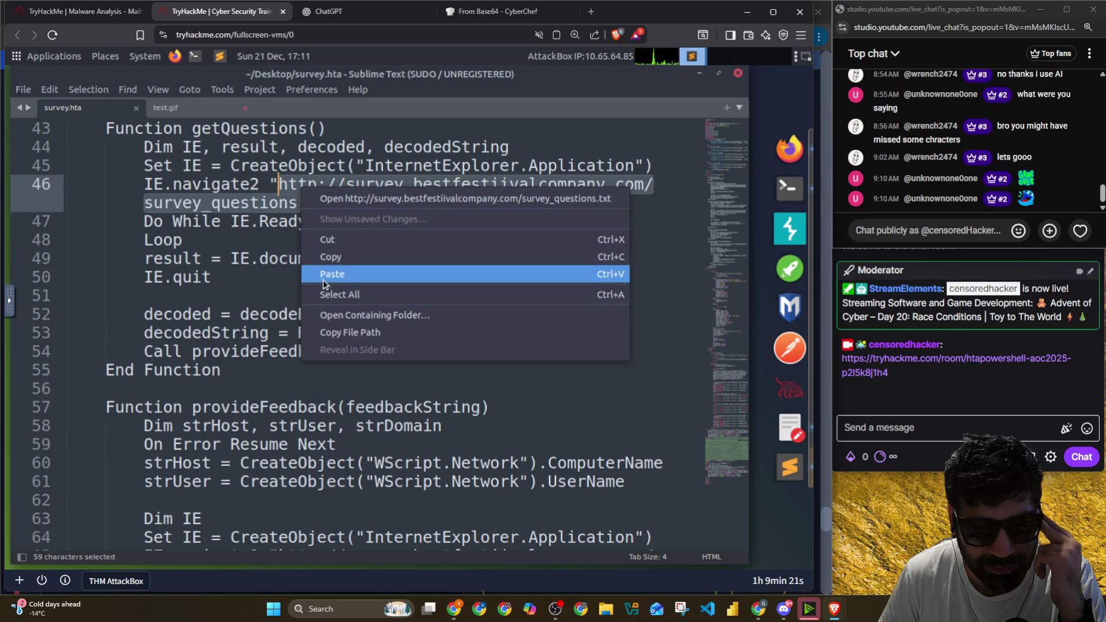
Step: Open the survey_questions.txt URL in Firefox, reset Firefox to defaults after it fails, then close it
left_click(394, 203)
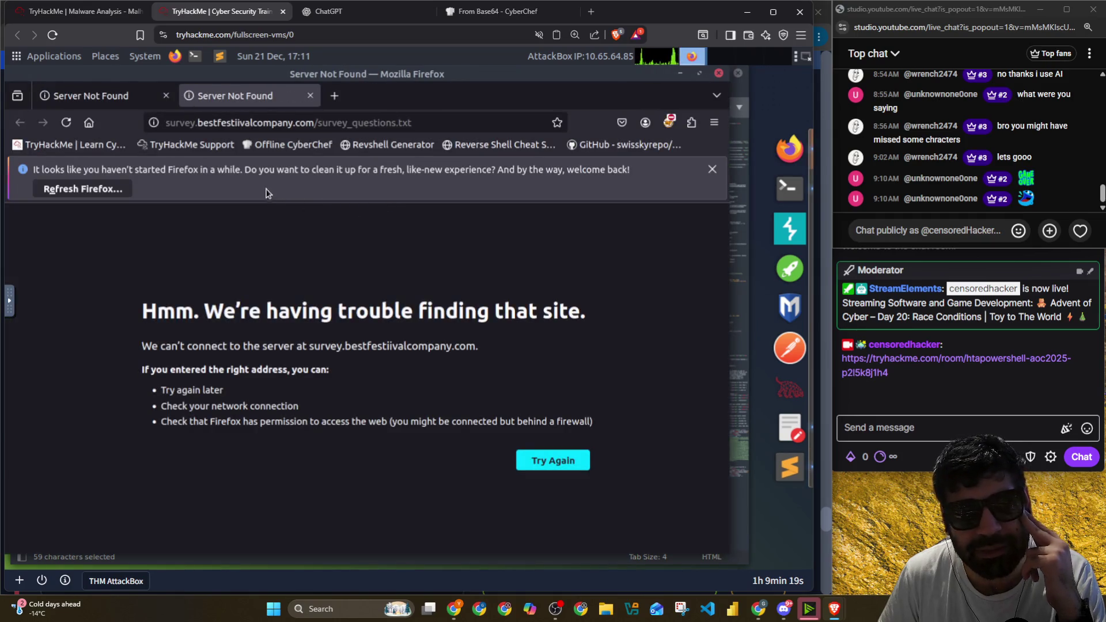
left_click(113, 191)
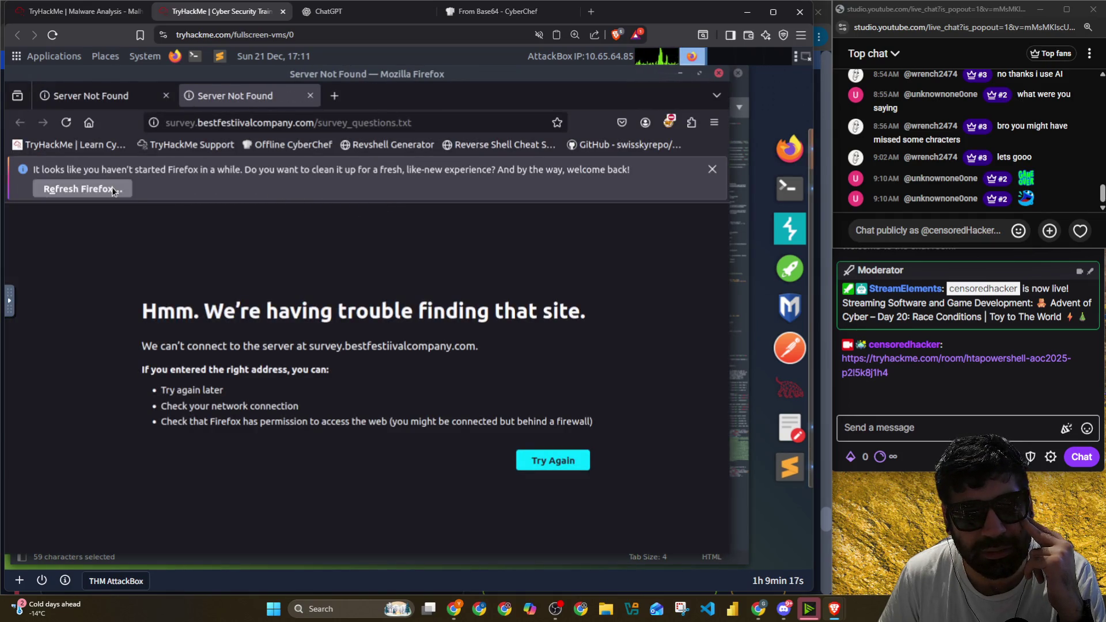
left_click(436, 300)
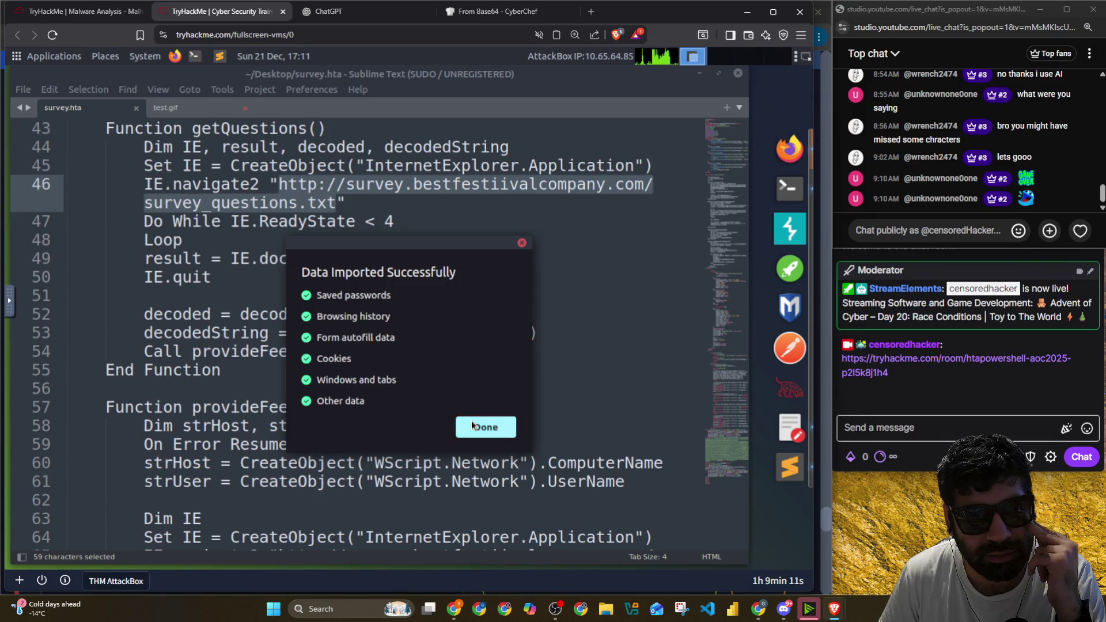
left_click(472, 422)
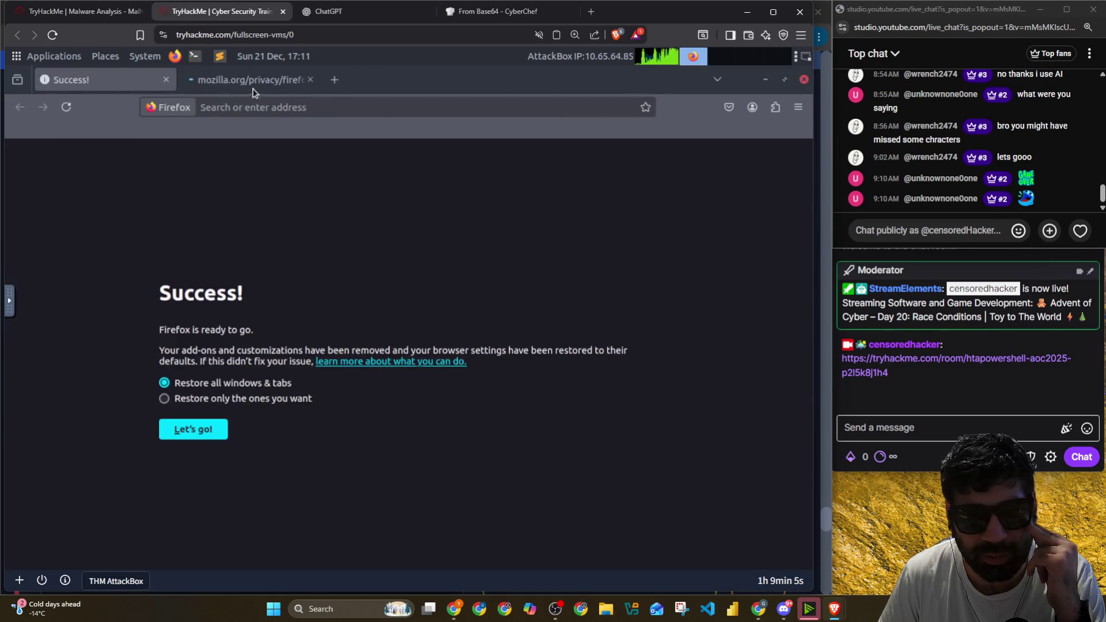
left_click(248, 79)
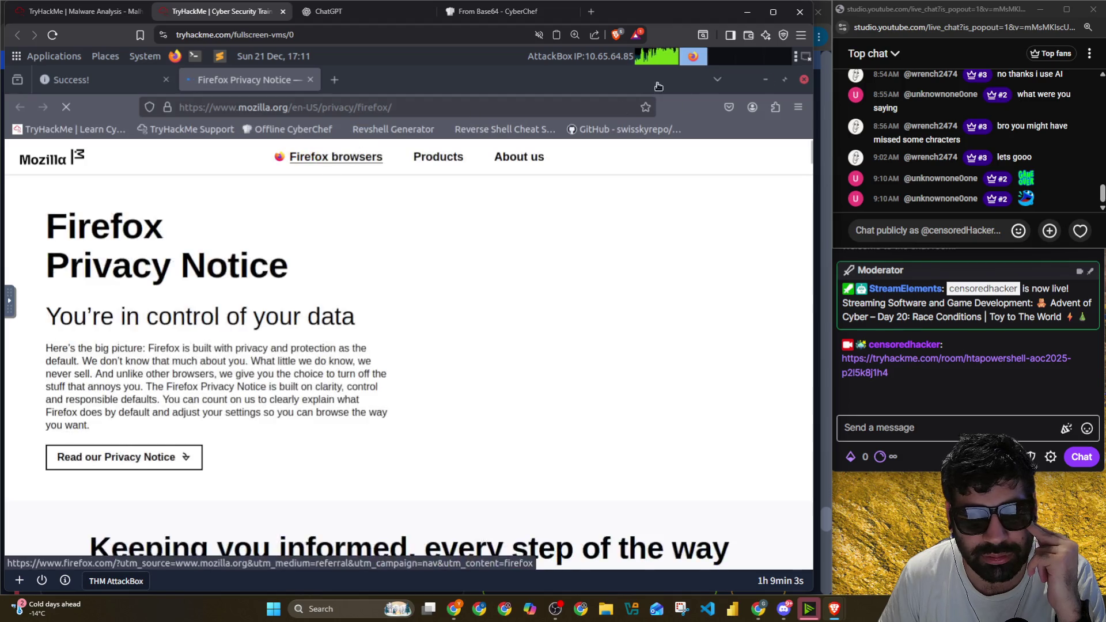
left_click(803, 79)
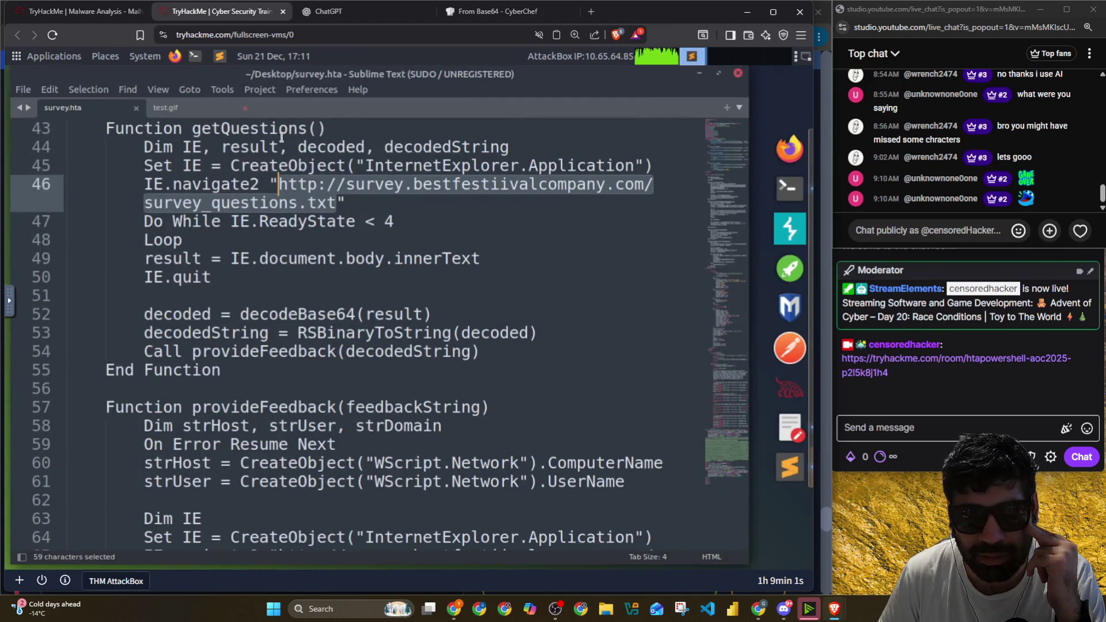
Step: Inspect the IE.ReadyState wait loop and page body text read on lines 47–49
left_click(192, 221)
left_click_drag(236, 221, 373, 224)
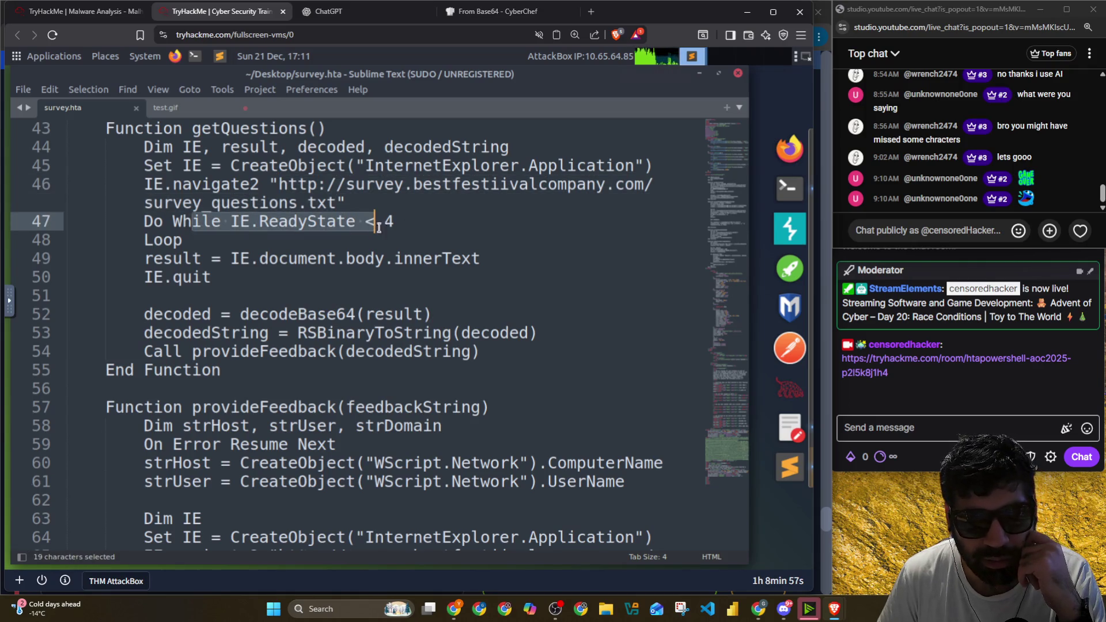
left_click_drag(249, 259, 446, 259)
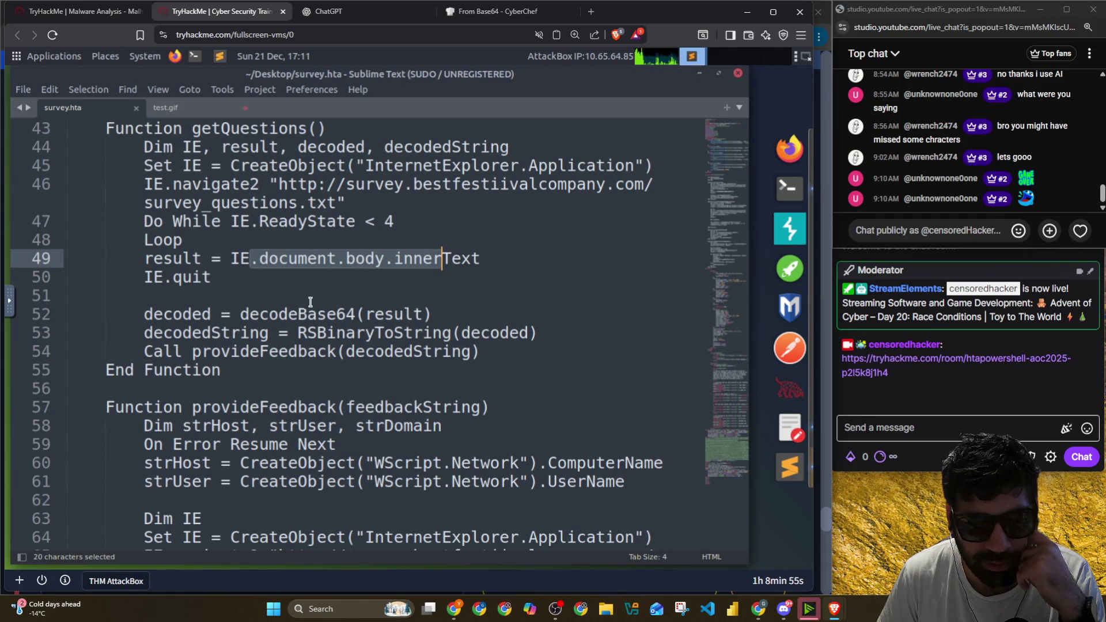
Step: Review provideFeedback's exfiltration request on lines 64–65 and the decodeBase64 function below
scroll(311, 301, "down", 1)
scroll(310, 300, "down", 2)
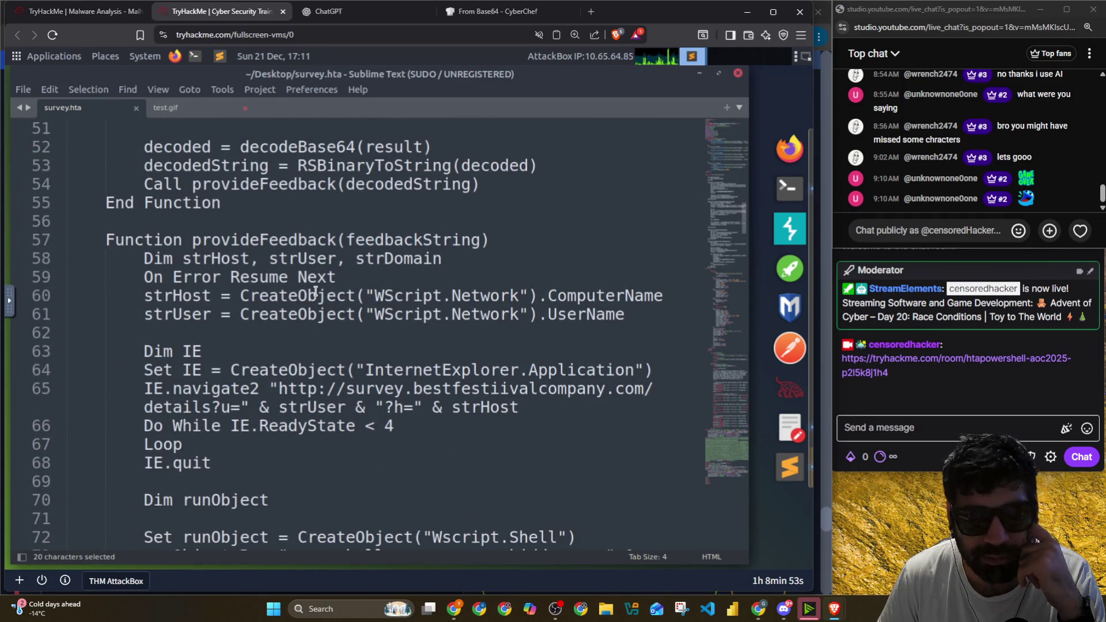
scroll(315, 291, "down", 1)
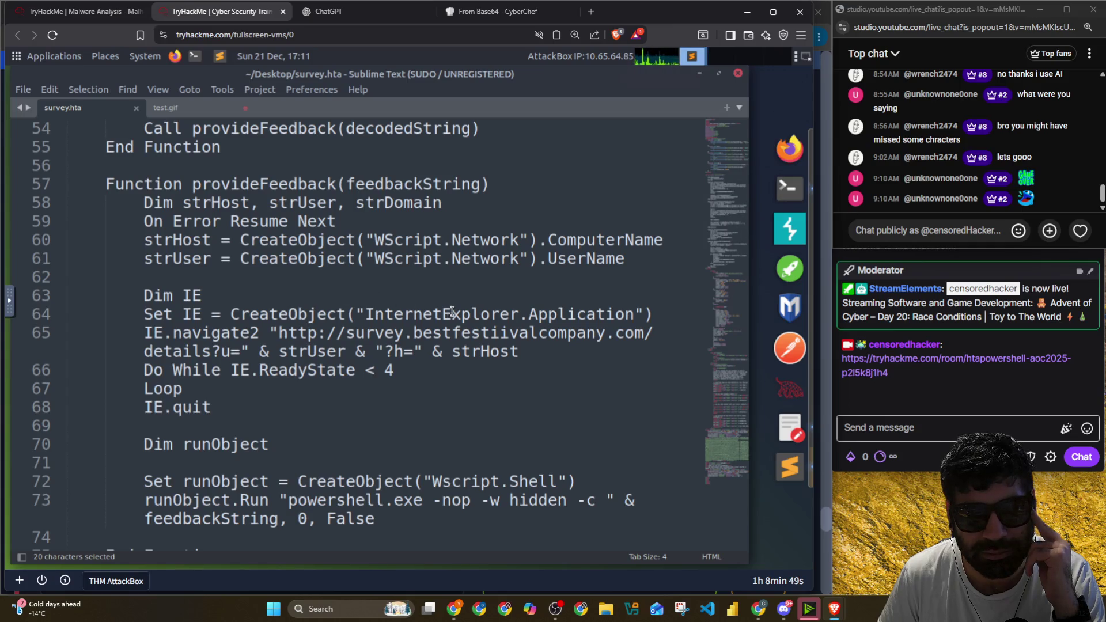
mouse_move(219, 315)
left_mouse_down()
mouse_move(362, 315)
mouse_move(362, 324)
left_mouse_up()
left_click(316, 352)
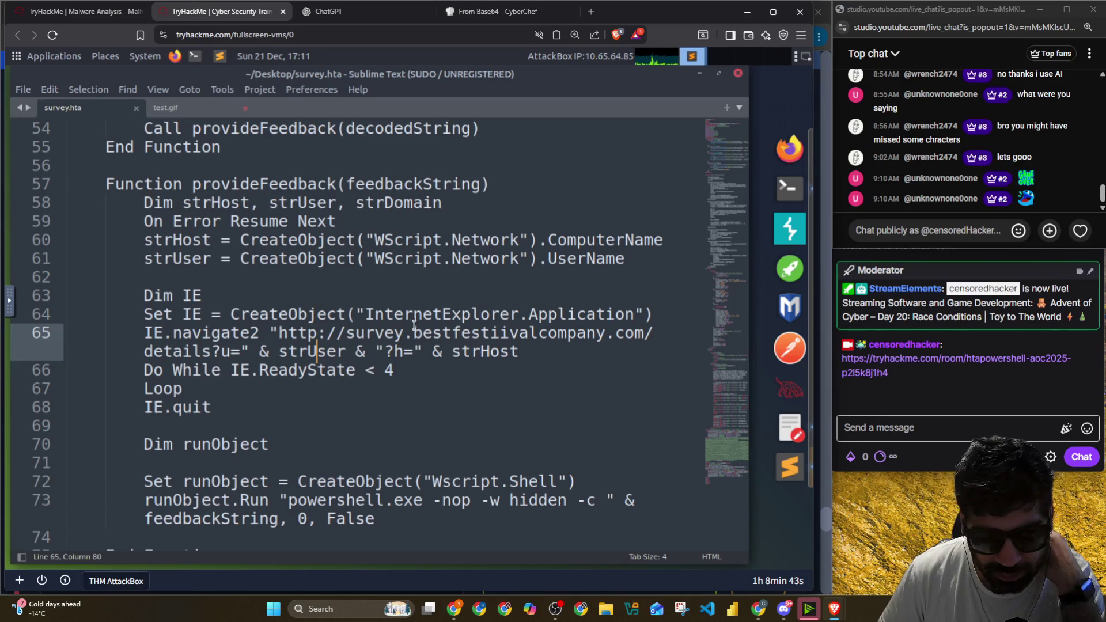
scroll(304, 314, "down", 3)
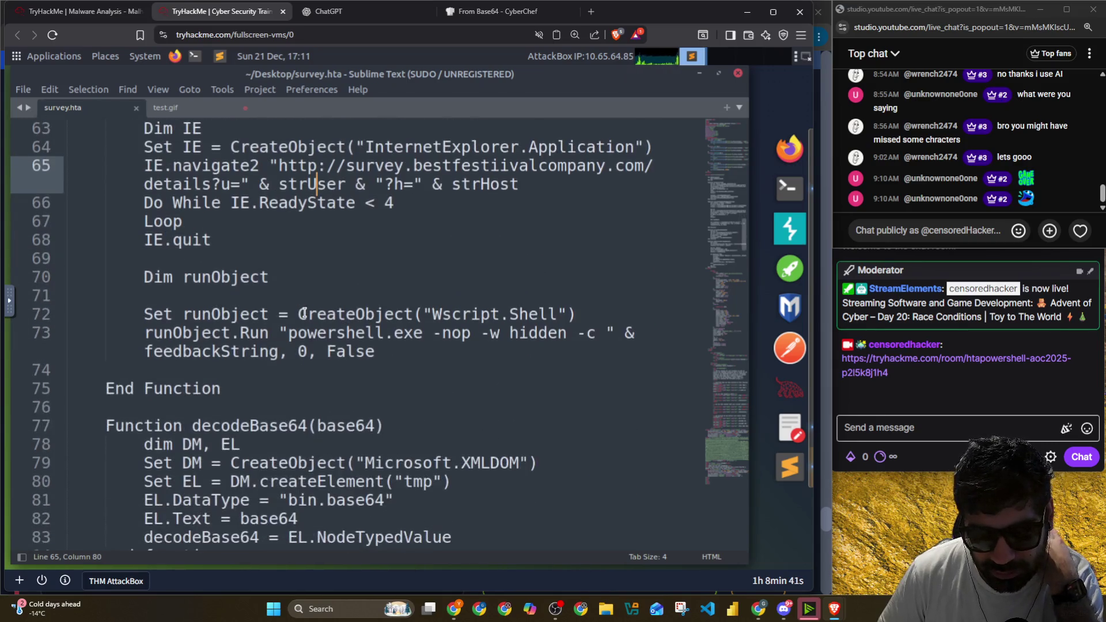
scroll(304, 313, "down", 2)
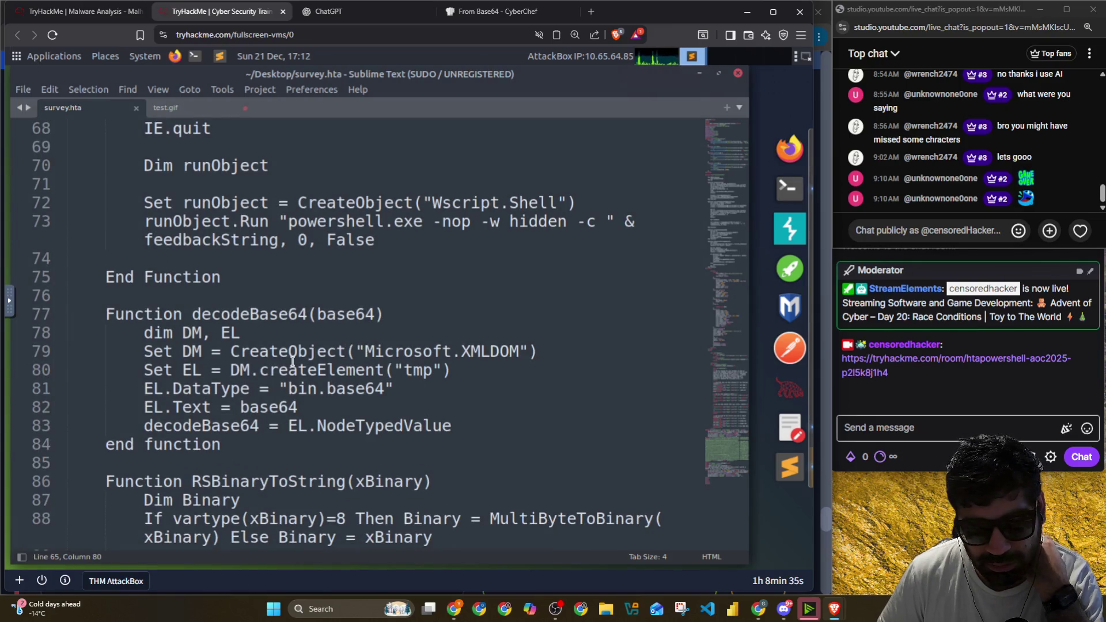
left_click(91, 14)
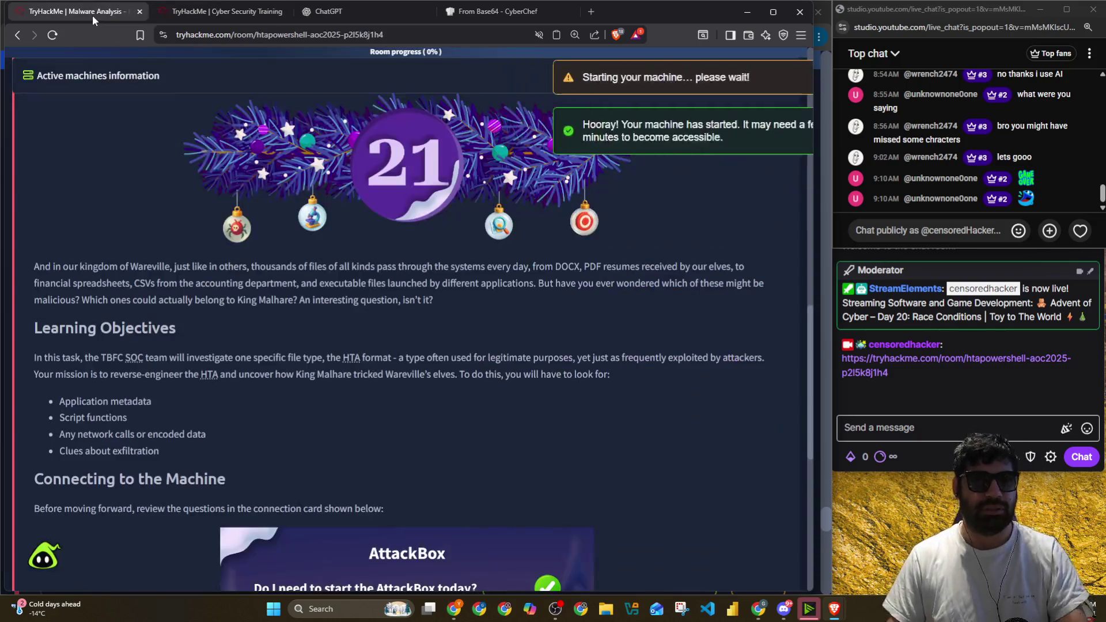
Step: Bring the Malware Analysis room forward and read the trip-destination question
left_click(197, 18)
key("alt+Tab")
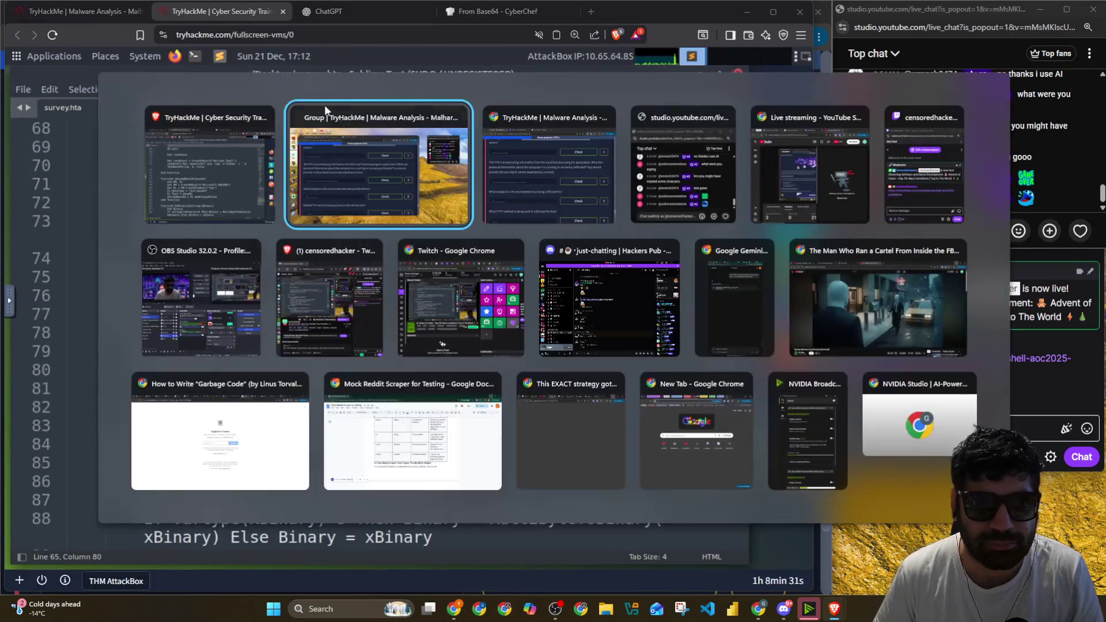
left_click(464, 198)
scroll(170, 204, "up", 3)
left_click(91, 224)
left_click_drag(101, 207, 674, 227)
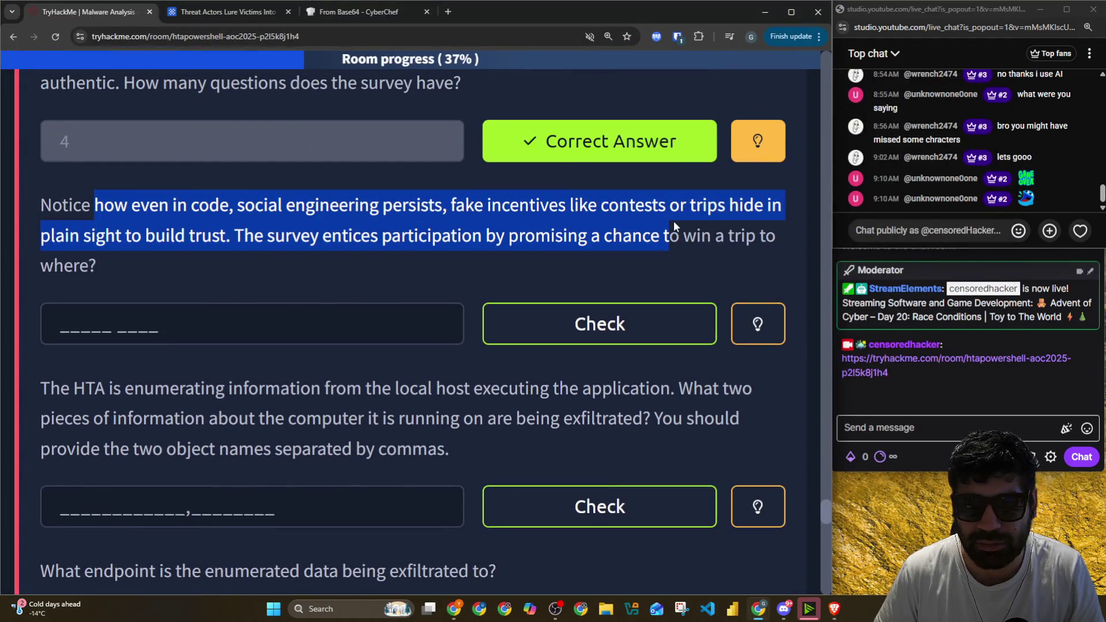
left_click(144, 224)
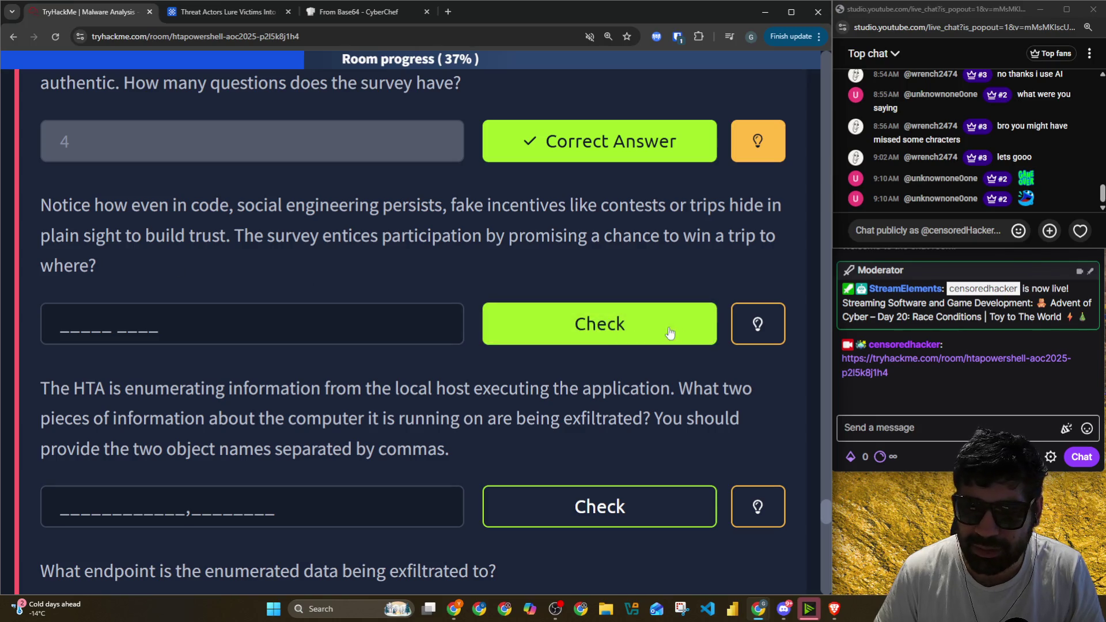
Step: Read the question's hint pointing to the HTA's <body> section, then return to survey.hta
left_click(734, 328)
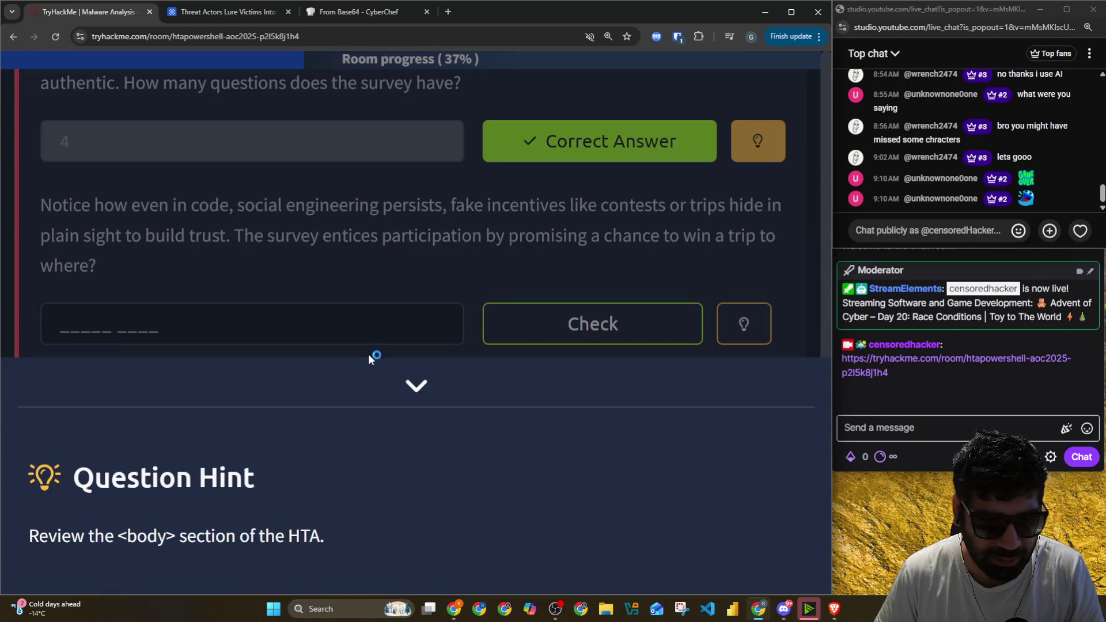
left_click(382, 324)
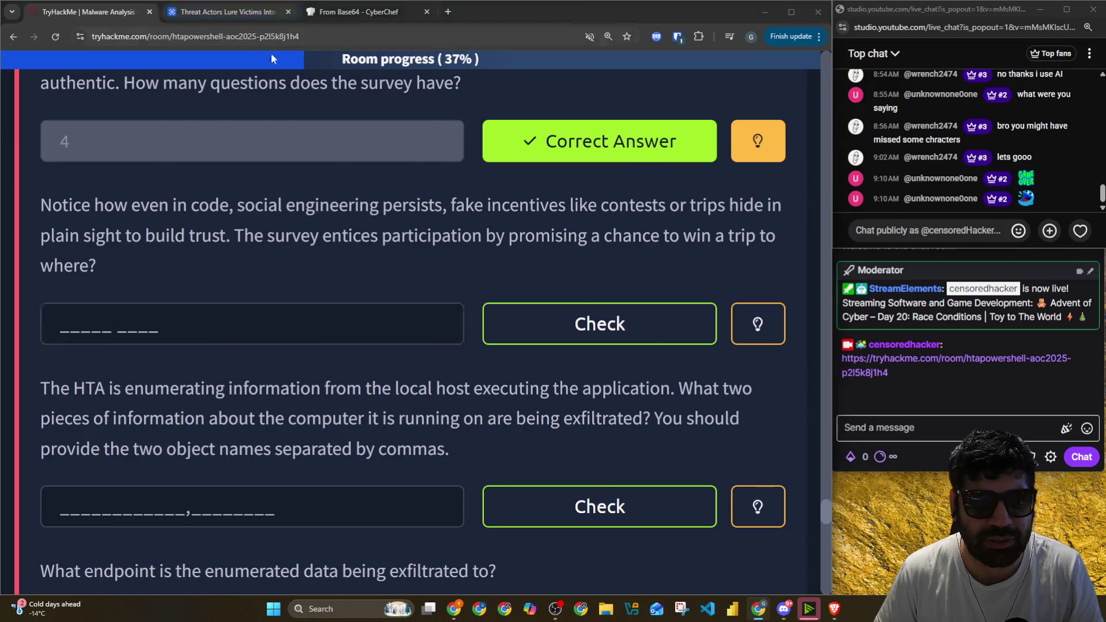
key("alt+Tab")
left_click(504, 197)
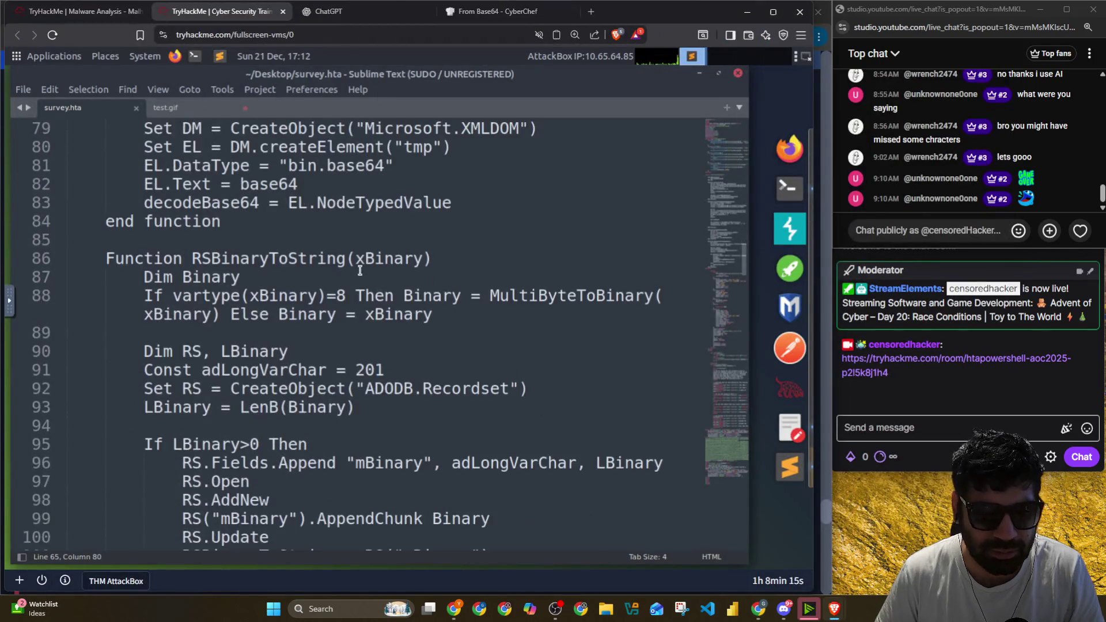
Step: Scroll down survey.hta to the <body> prize-draw message
scroll(360, 271, "down", 10)
scroll(360, 268, "down", 9)
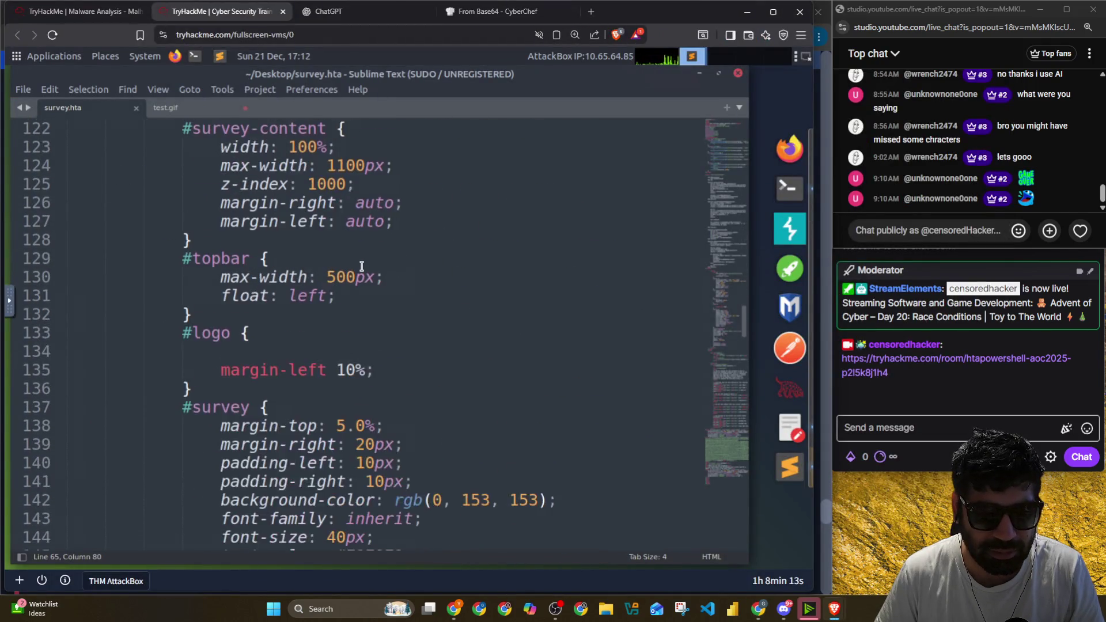
scroll(361, 265, "down", 7)
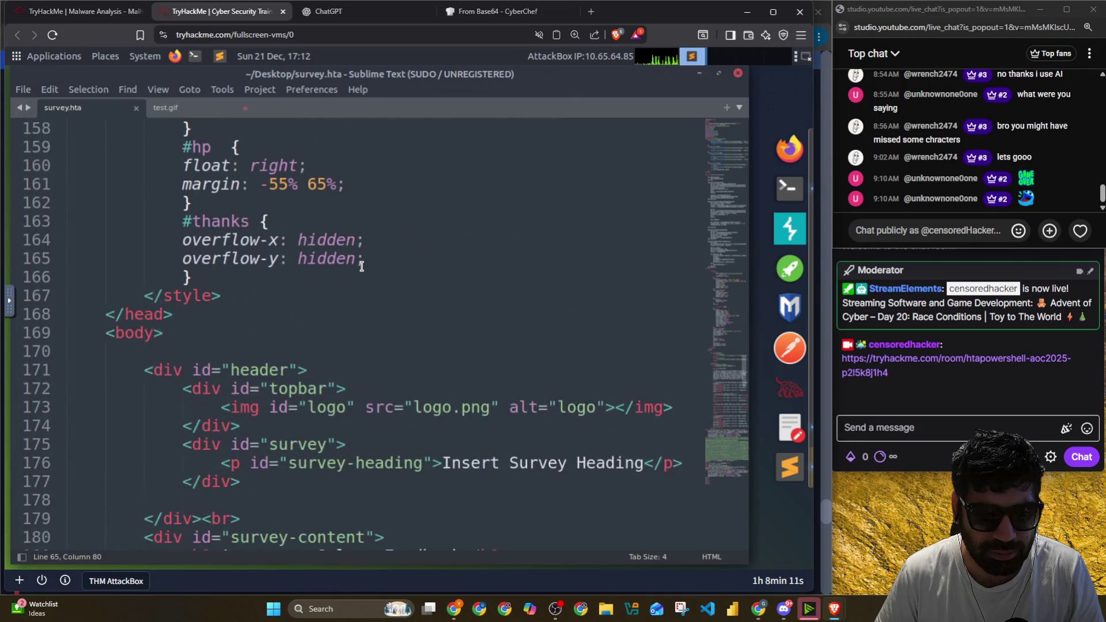
scroll(362, 266, "up", 5)
scroll(361, 266, "down", 5)
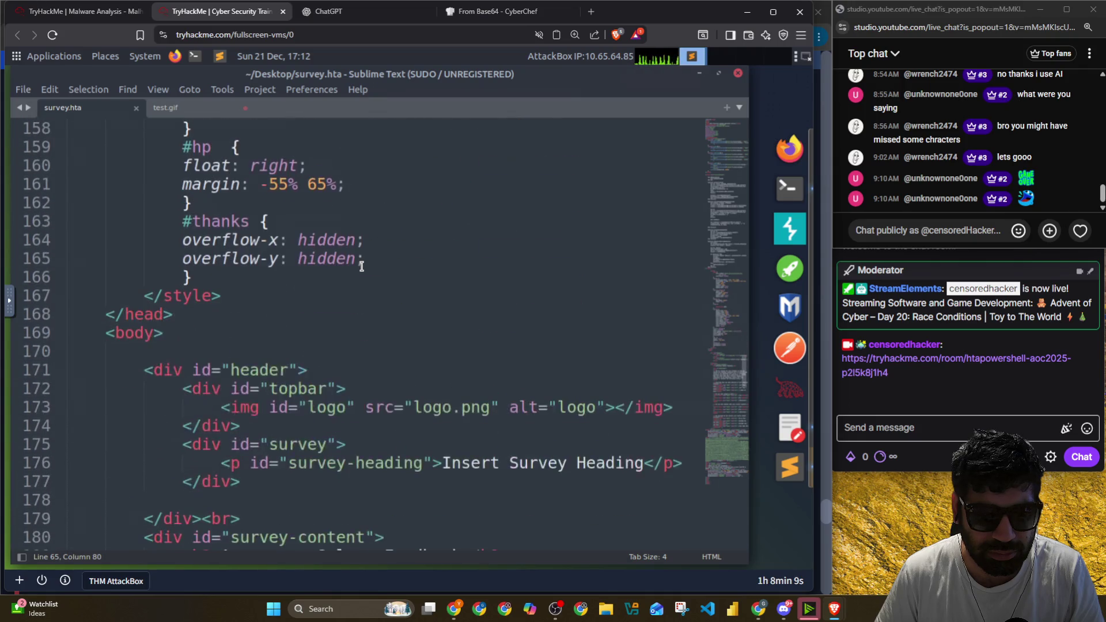
scroll(361, 266, "down", 4)
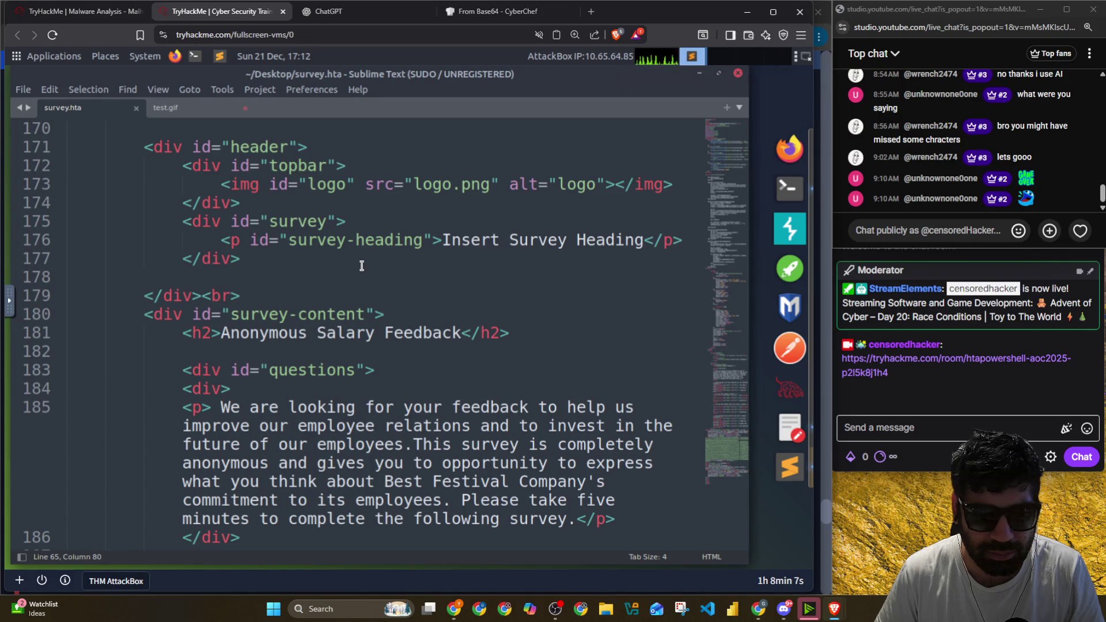
scroll(362, 265, "down", 4)
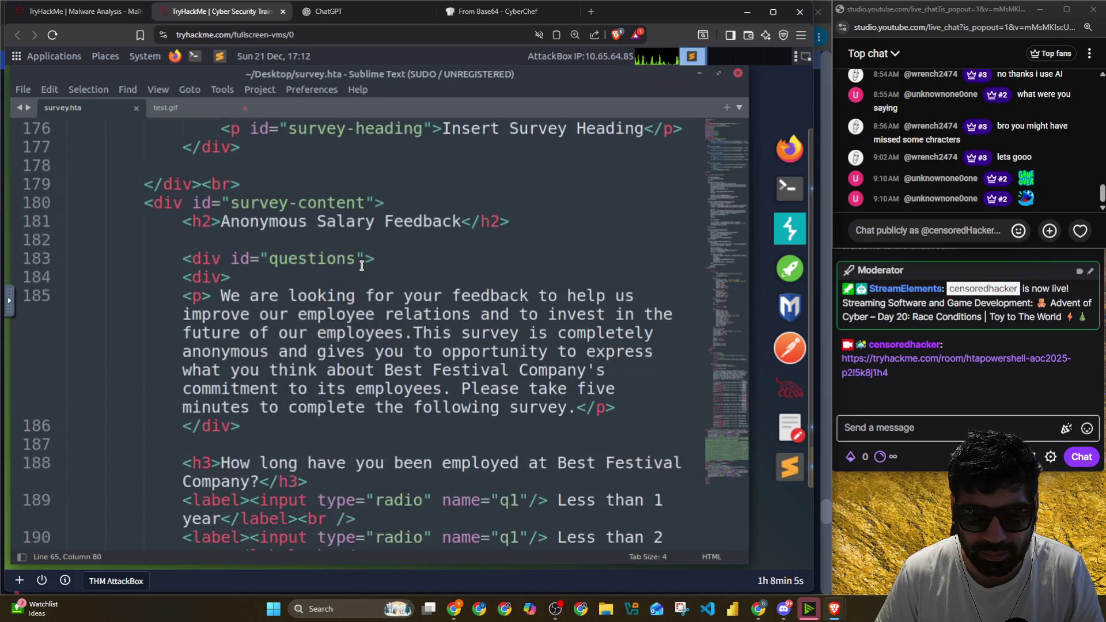
scroll(362, 266, "down", 2)
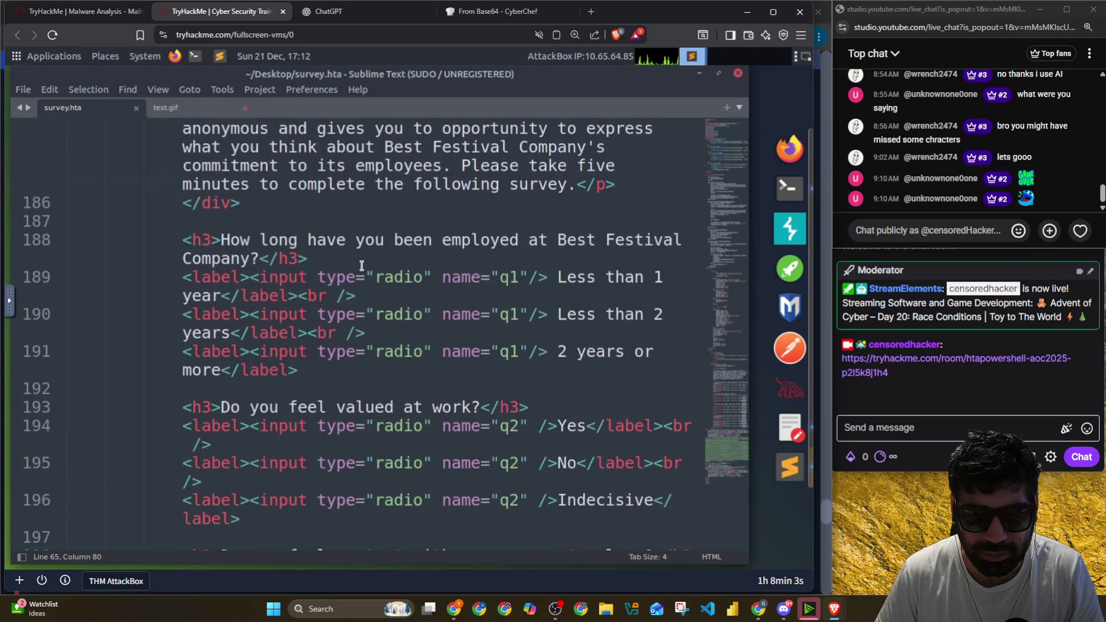
scroll(361, 265, "down", 3)
scroll(361, 265, "down", 1)
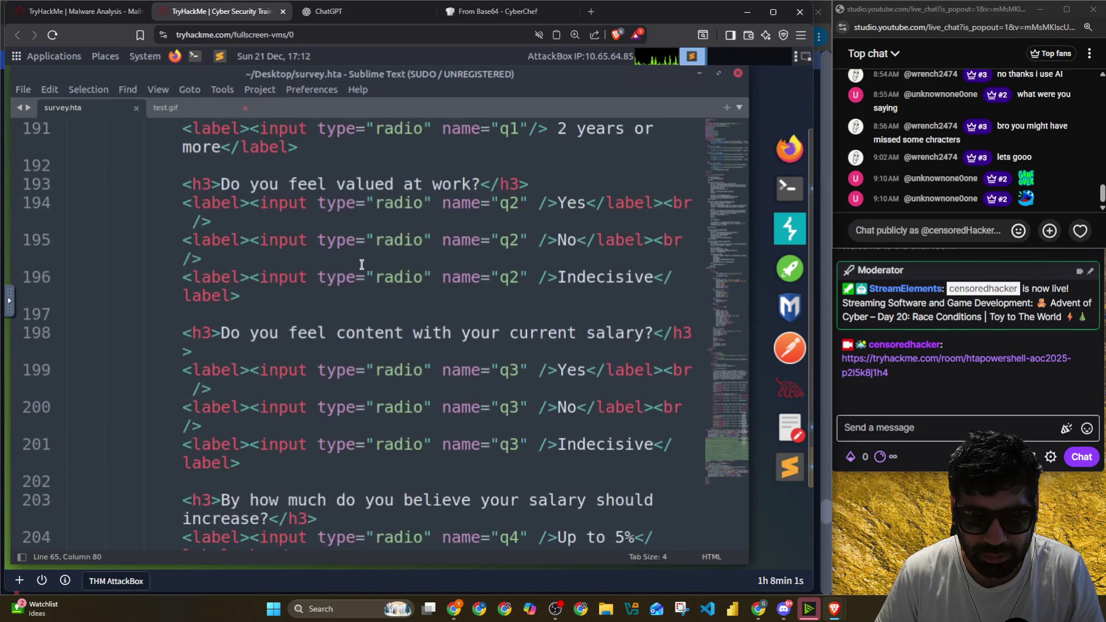
scroll(382, 267, "down", 2)
scroll(447, 281, "down", 4)
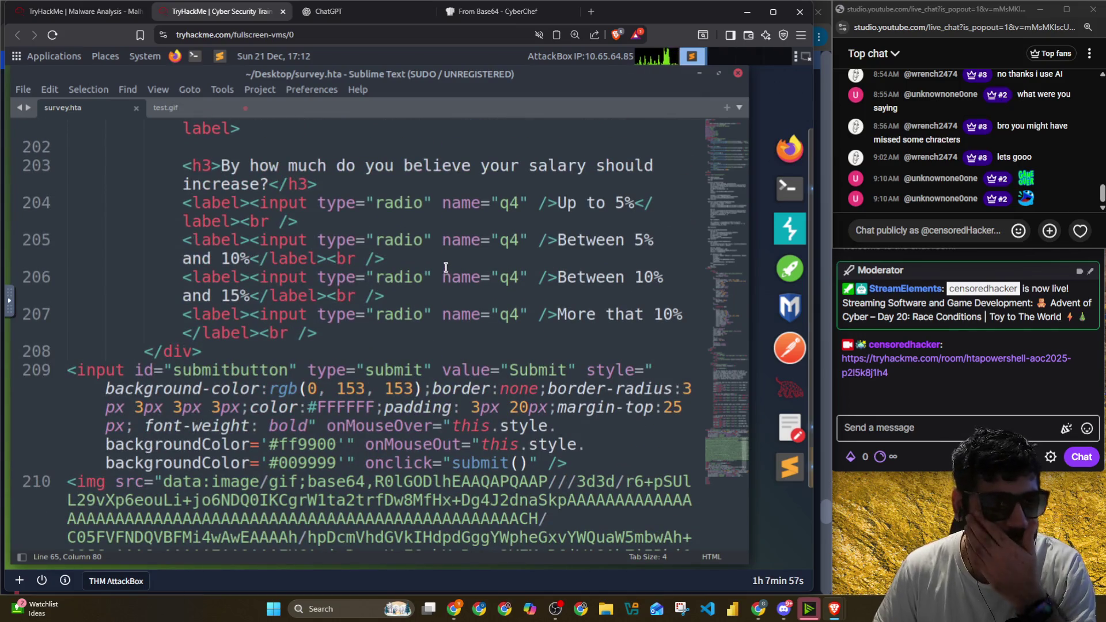
scroll(442, 269, "down", 1)
scroll(442, 269, "down", 12)
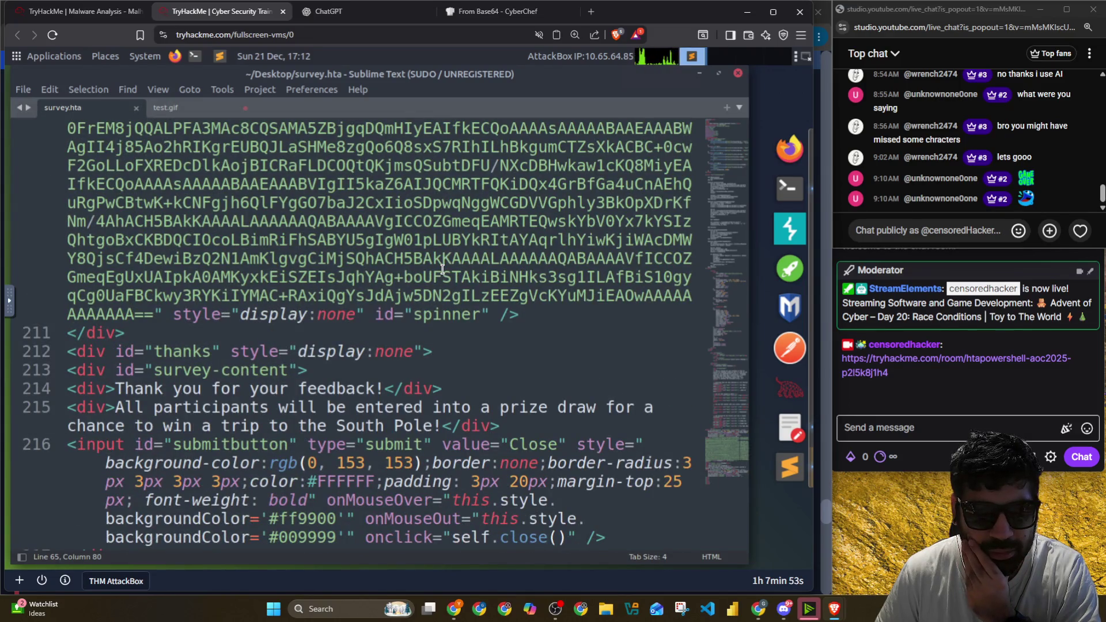
Step: Copy the destination "South Pole" from line 215's prize-draw message
mouse_move(146, 392)
left_mouse_down()
mouse_move(328, 390)
mouse_move(190, 408)
mouse_move(574, 407)
left_mouse_up()
left_click_drag(435, 426, 341, 425)
right_click(351, 426)
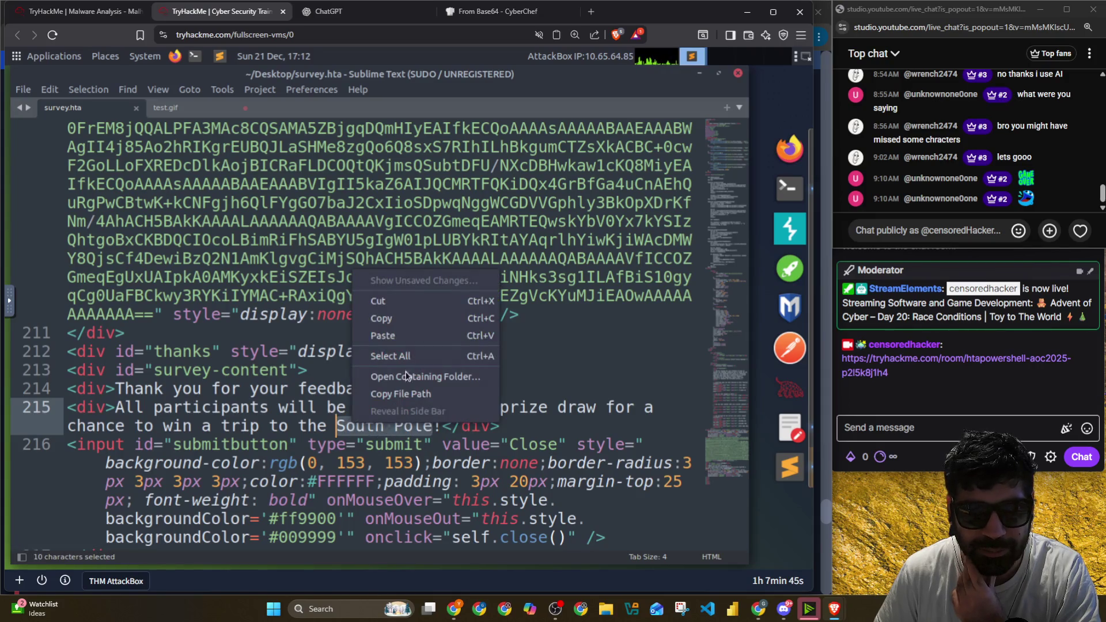
left_click(397, 326)
left_click(111, 18)
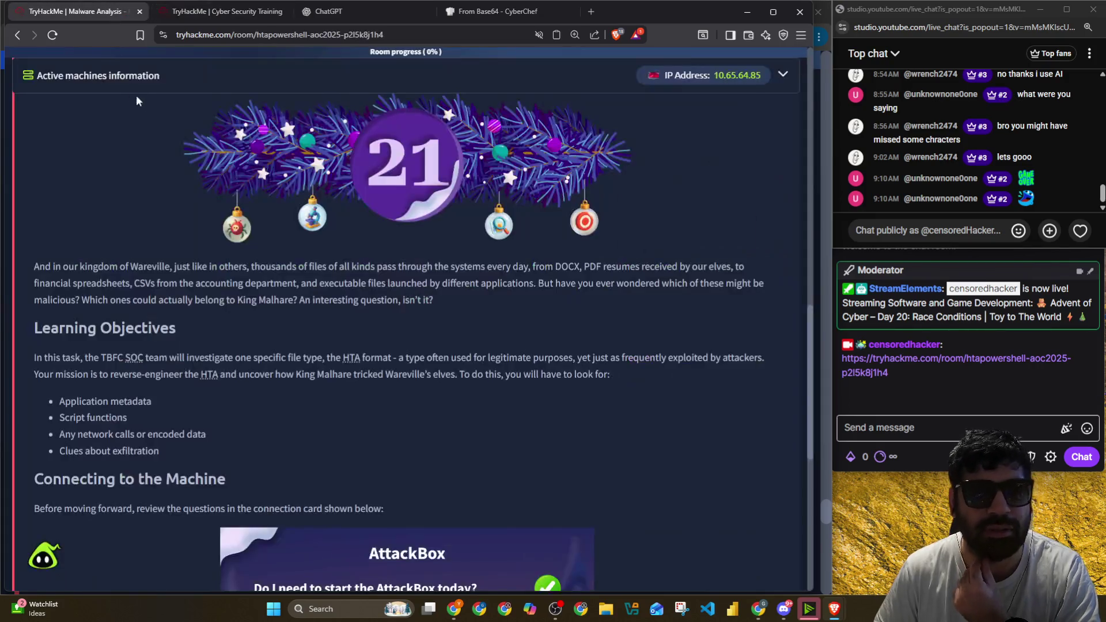
Step: Paste South Pole into the trip-destination answer field and submit it
left_click(247, 13)
key("alt+Tab")
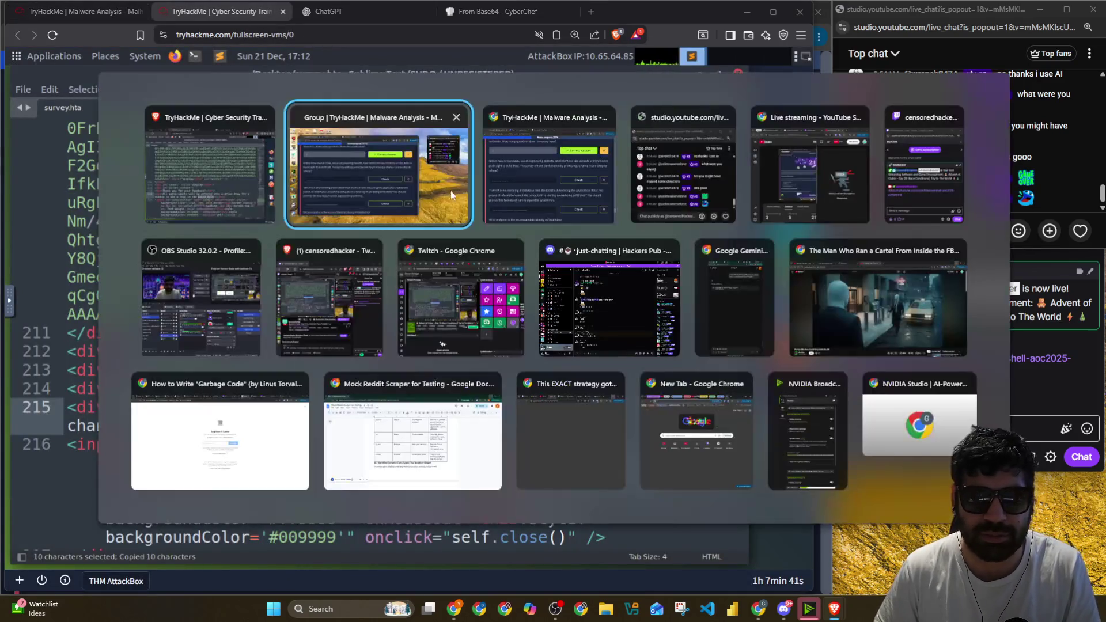
type("South Pole")
key("Return")
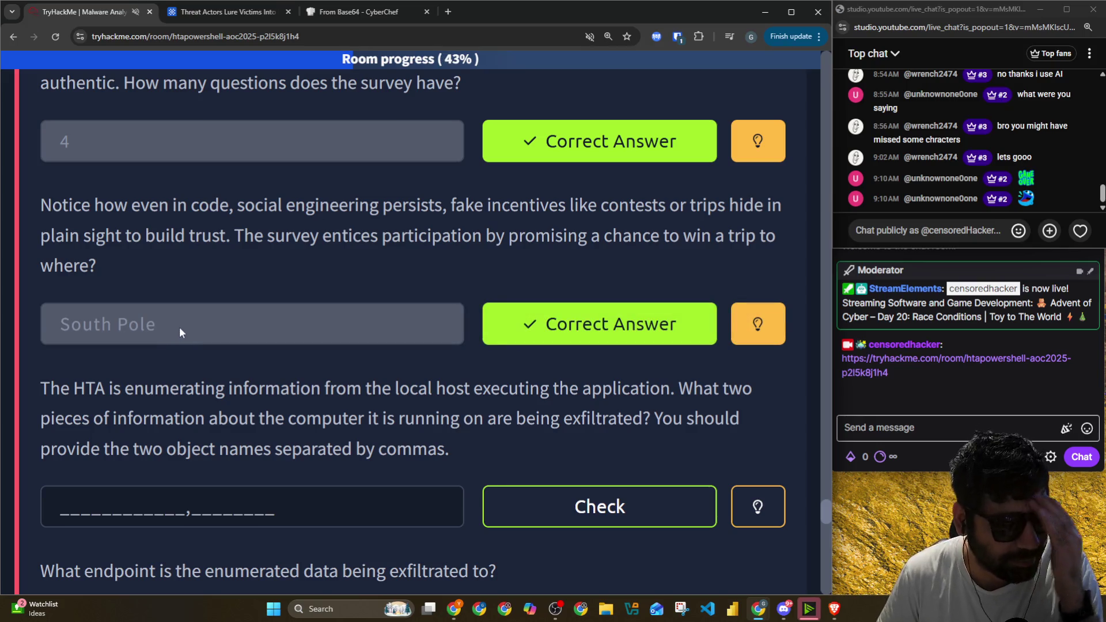
Step: Read the next question about data exfiltrated from the computer, answered as comma-separated values
scroll(169, 315, "down", 2)
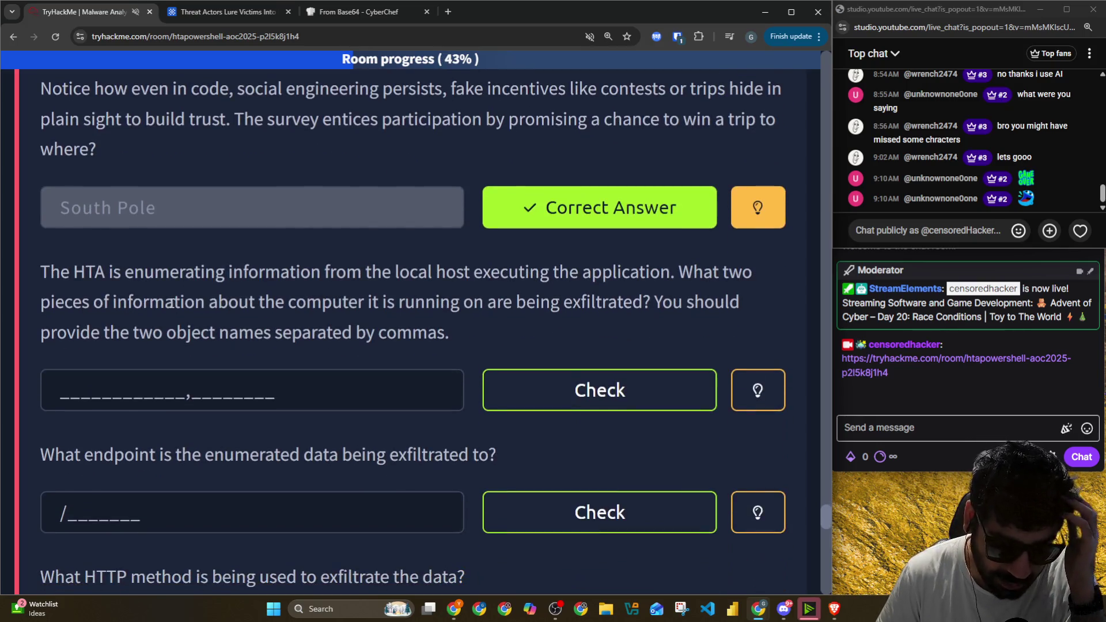
mouse_move(50, 277)
left_mouse_down()
mouse_move(307, 265)
mouse_move(758, 282)
left_mouse_up()
left_click(568, 290)
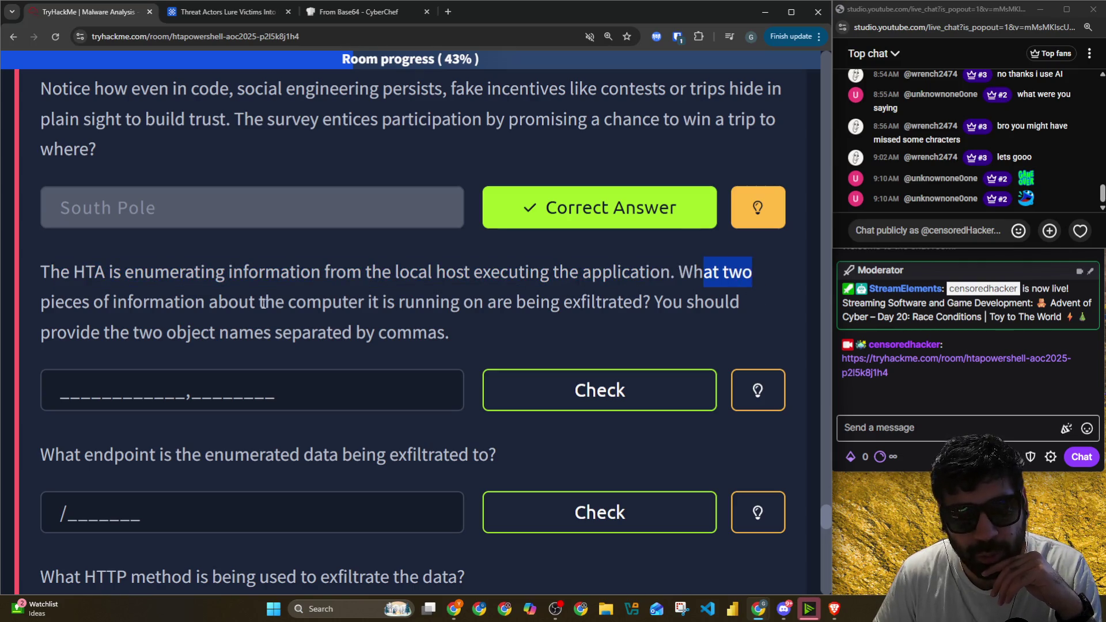
left_click_drag(208, 306, 363, 305)
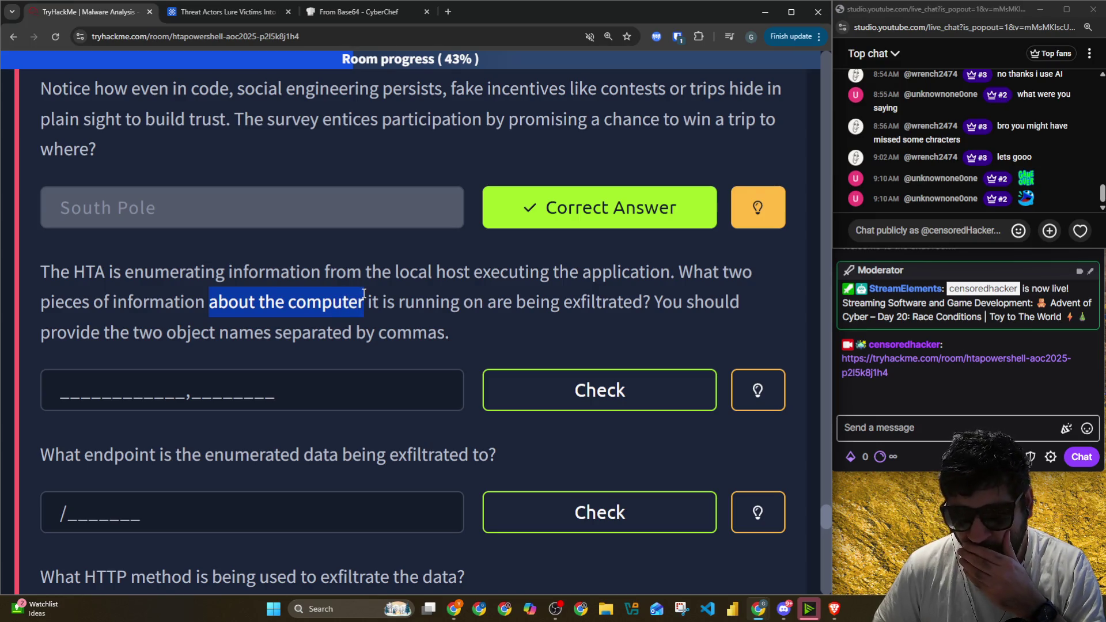
left_click(384, 303)
left_click_drag(282, 307, 672, 305)
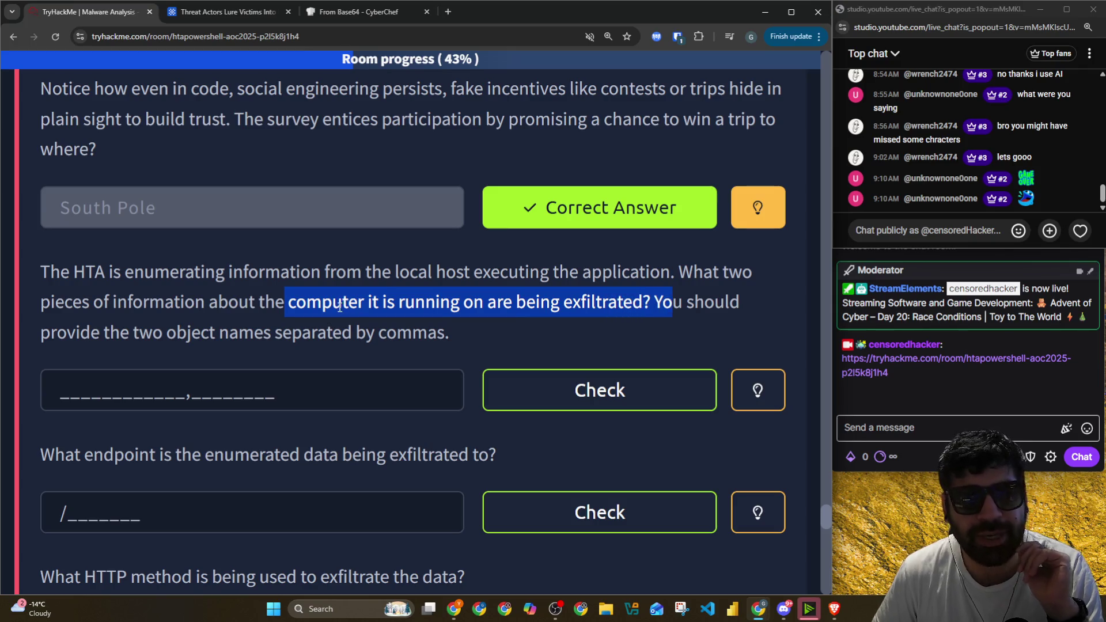
left_click_drag(366, 340, 415, 340)
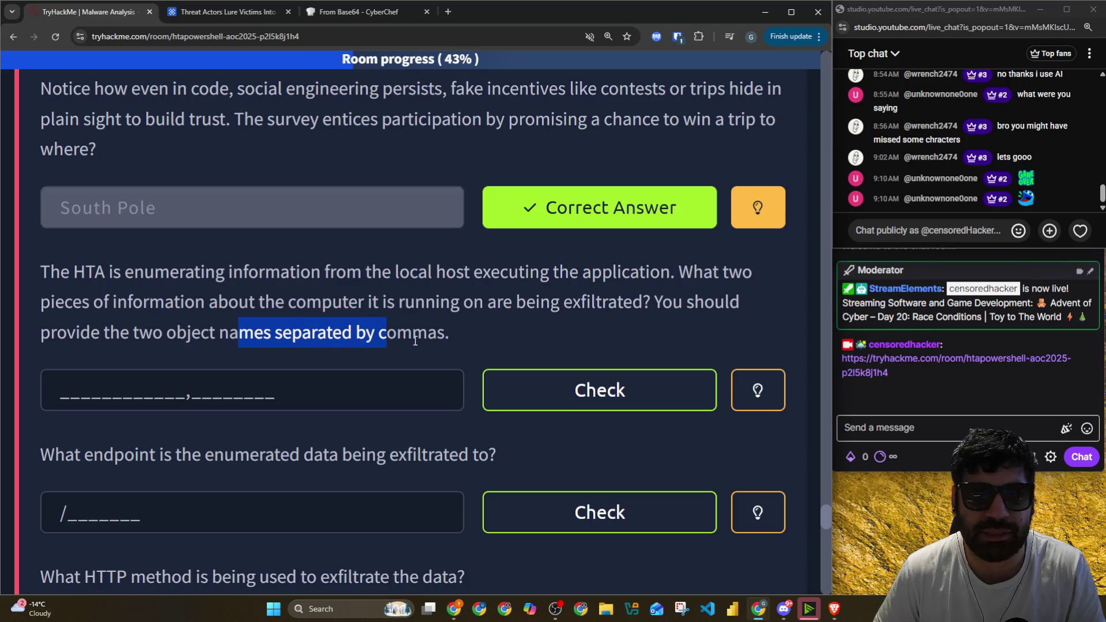
key("alt+Tab")
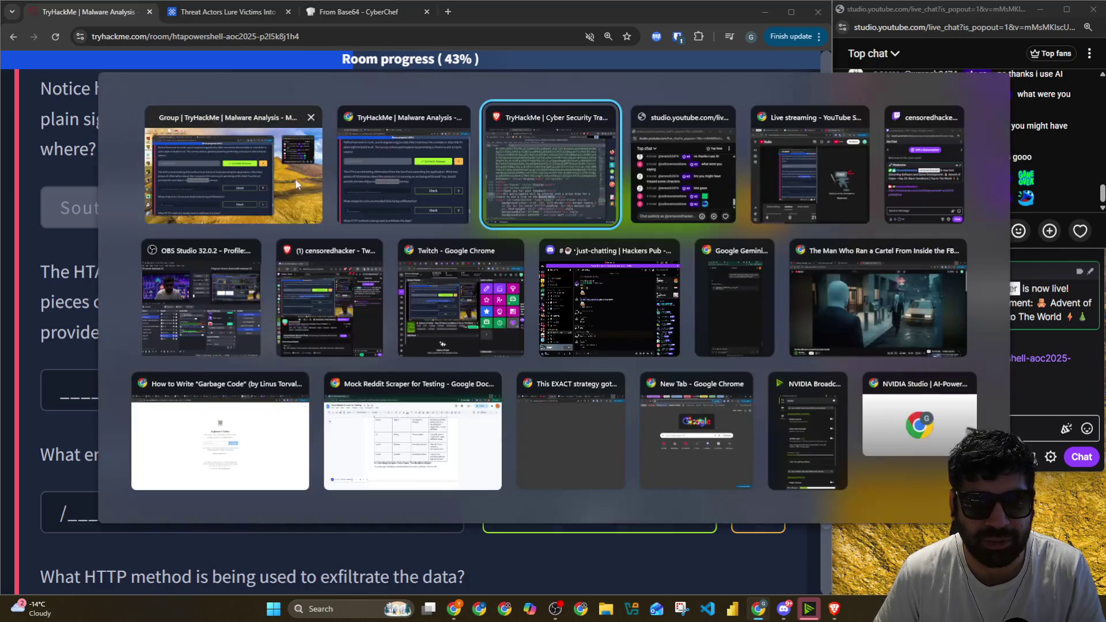
Step: After checking the provideFeedback function, answer the exfiltrated-information question with ComputerName,username
scroll(294, 349, "down", 4)
scroll(294, 346, "up", 6)
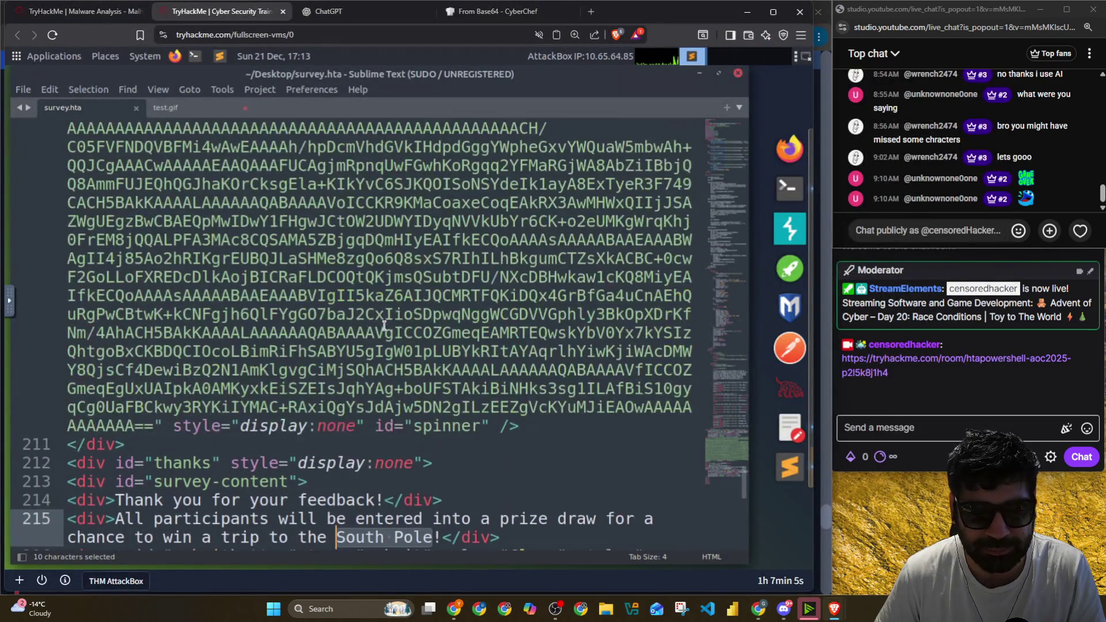
left_click(730, 188)
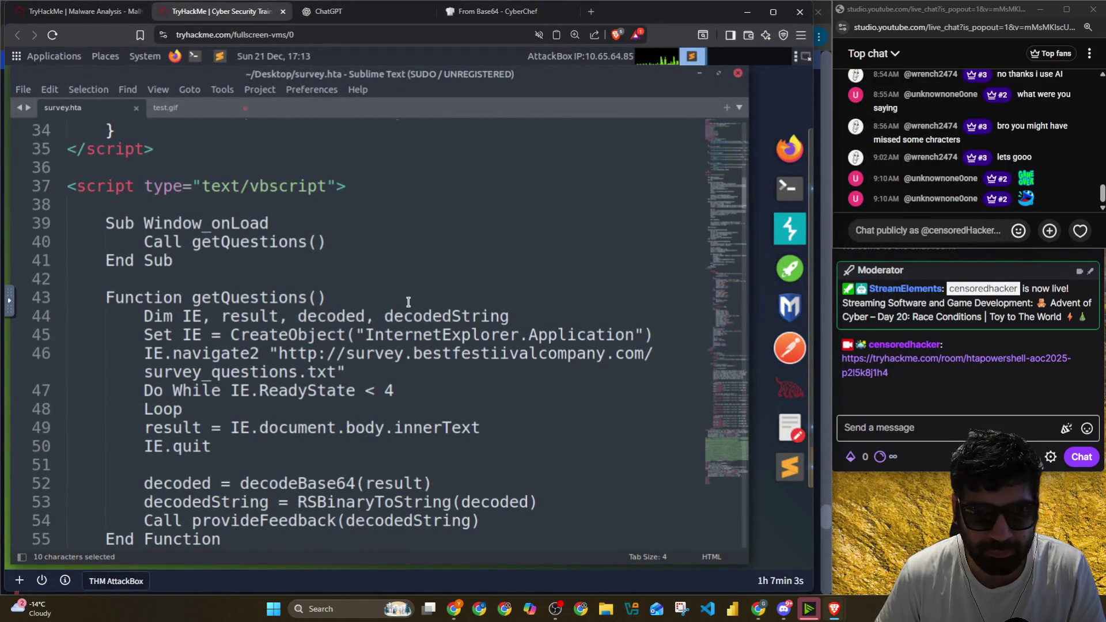
scroll(403, 296, "down", 5)
key("alt+Tab")
type("name")
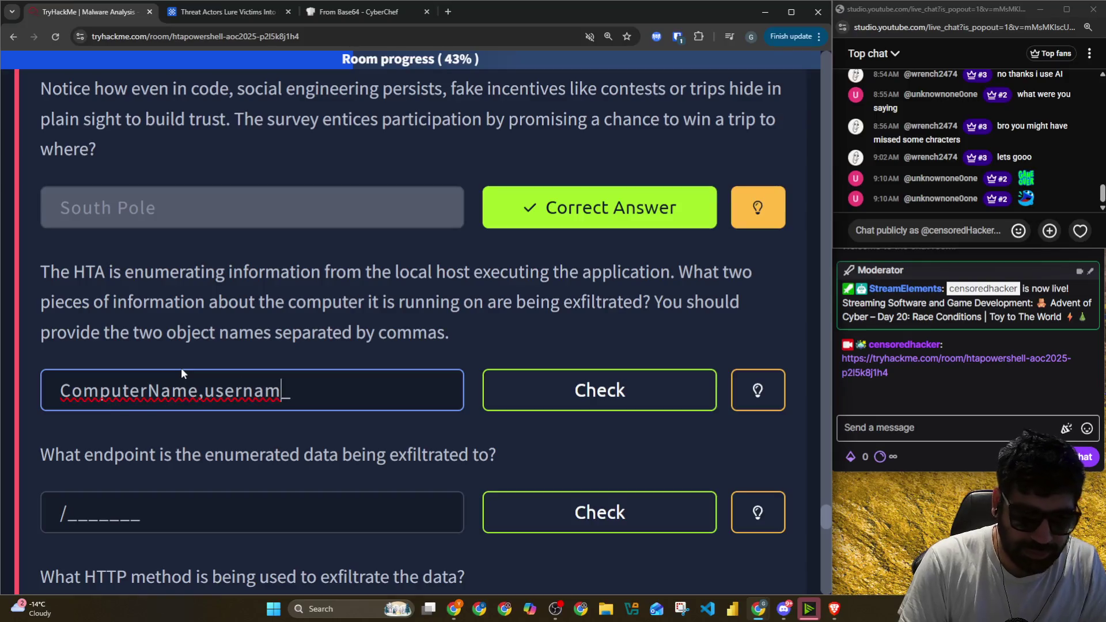
left_click(553, 391)
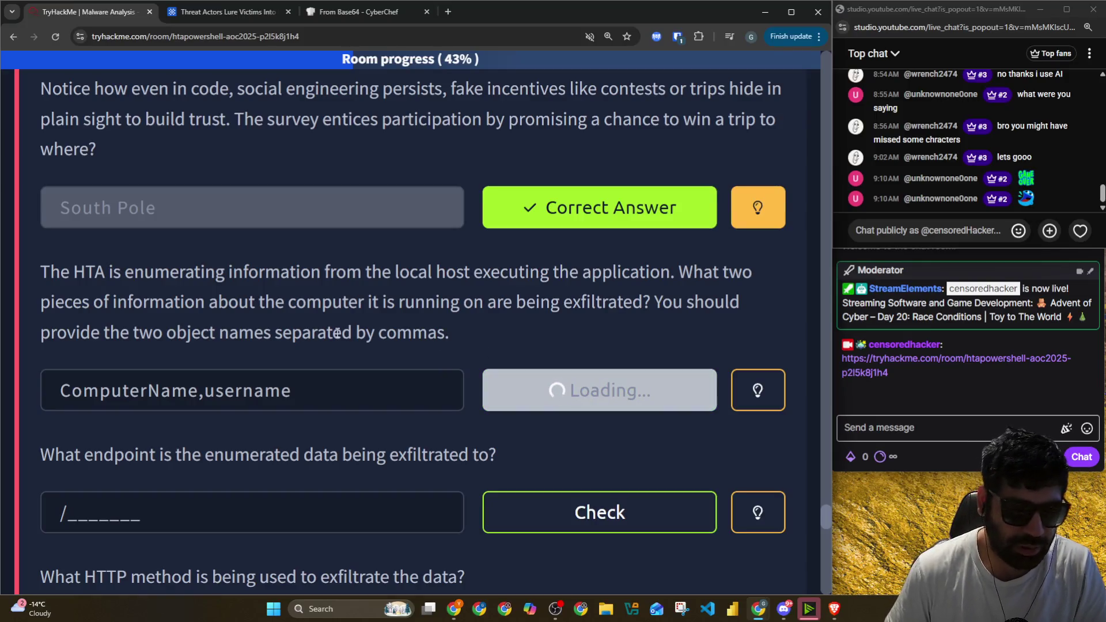
Step: Read the endpoint and HTTP method questions, then return to the survey.hta code
scroll(227, 308, "down", 4)
left_click_drag(224, 222, 497, 225)
left_click_drag(146, 343, 402, 355)
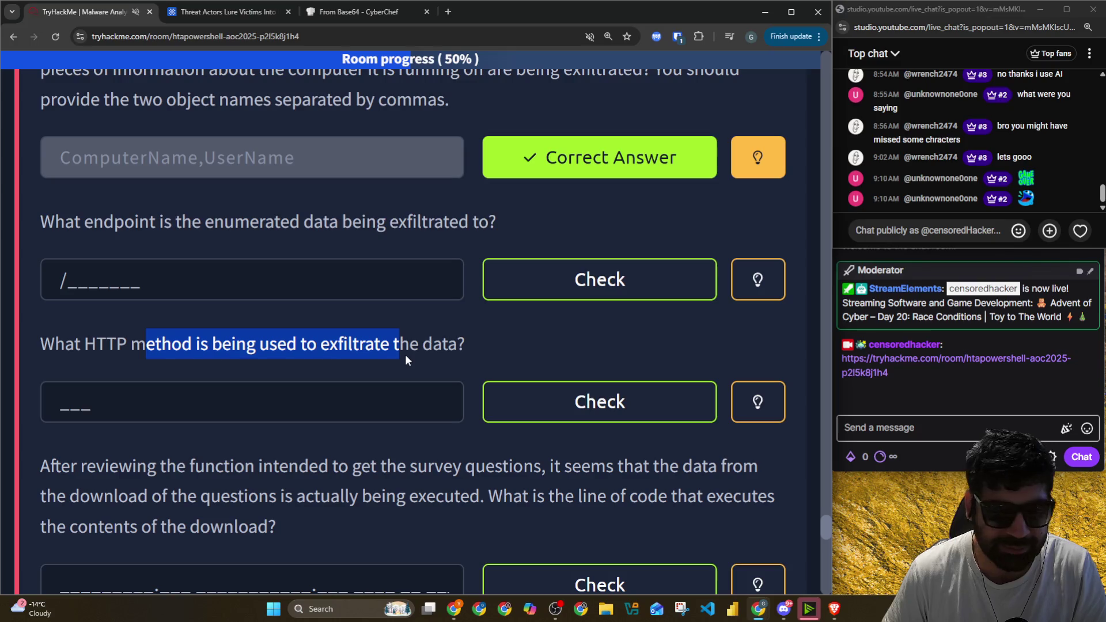
key("alt+Tab")
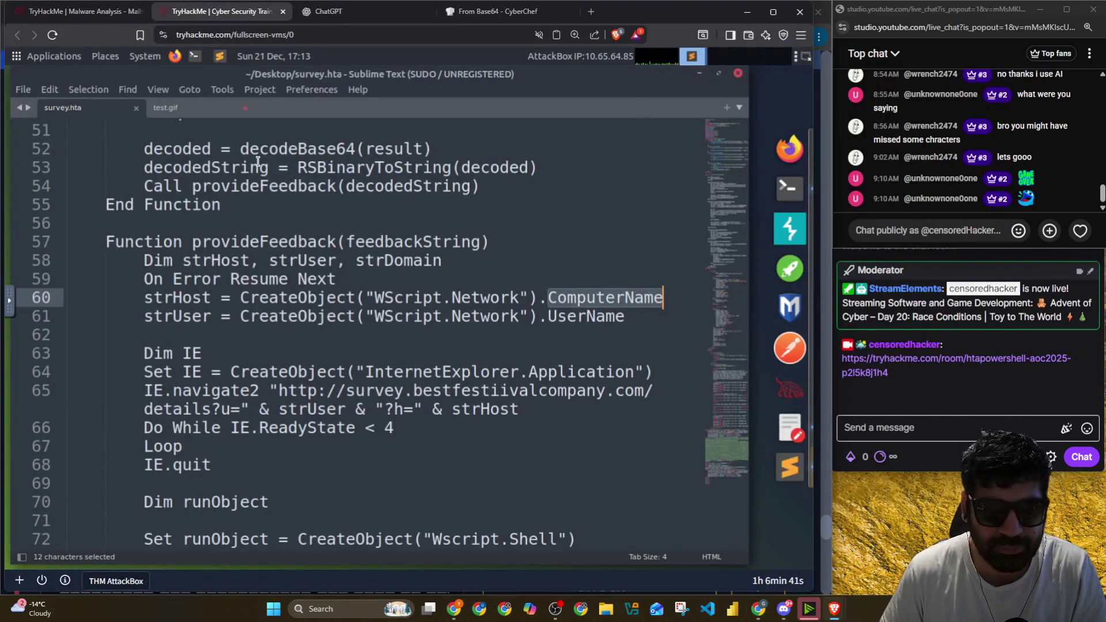
Step: Copy the word 'details' from the exfiltration URL on line 65 of survey.hta
left_click(421, 390)
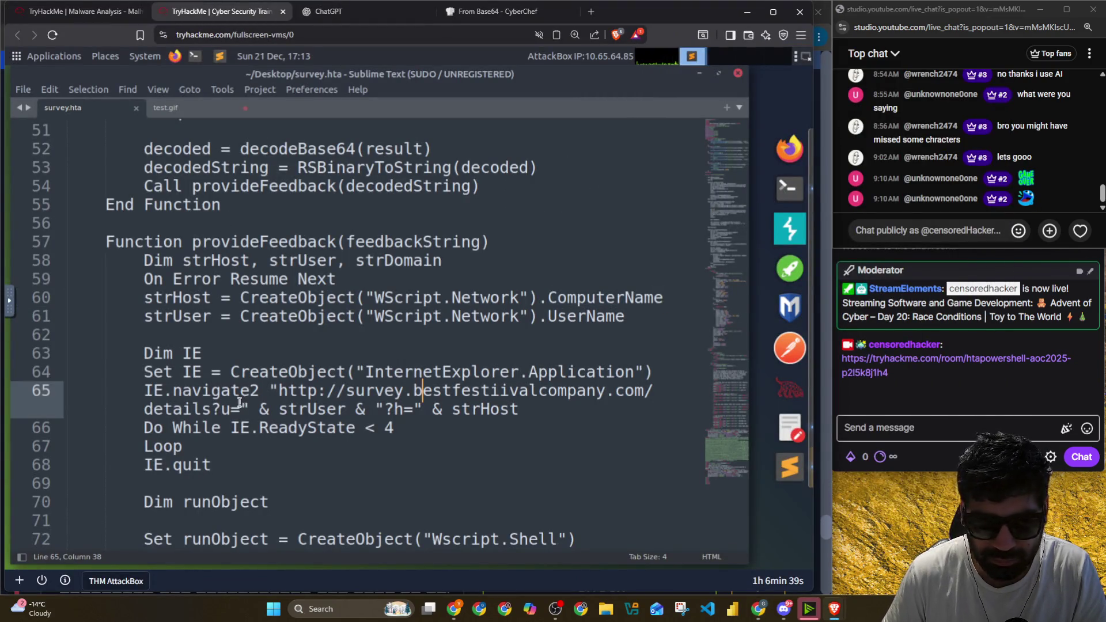
scroll(211, 402, "down", 1)
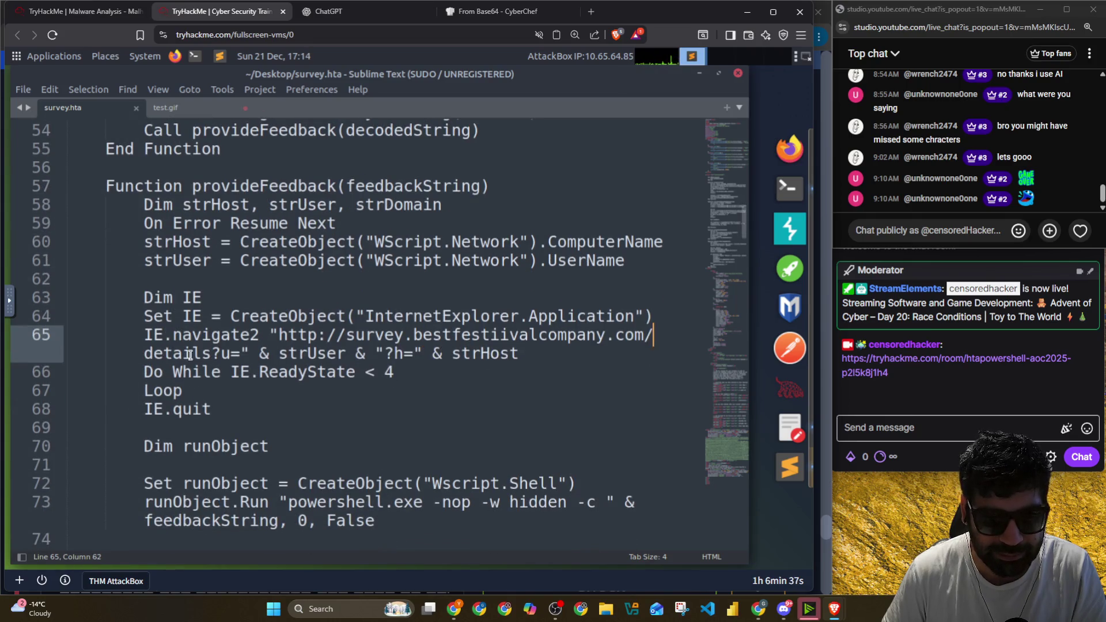
double_click(207, 354)
right_click(194, 364)
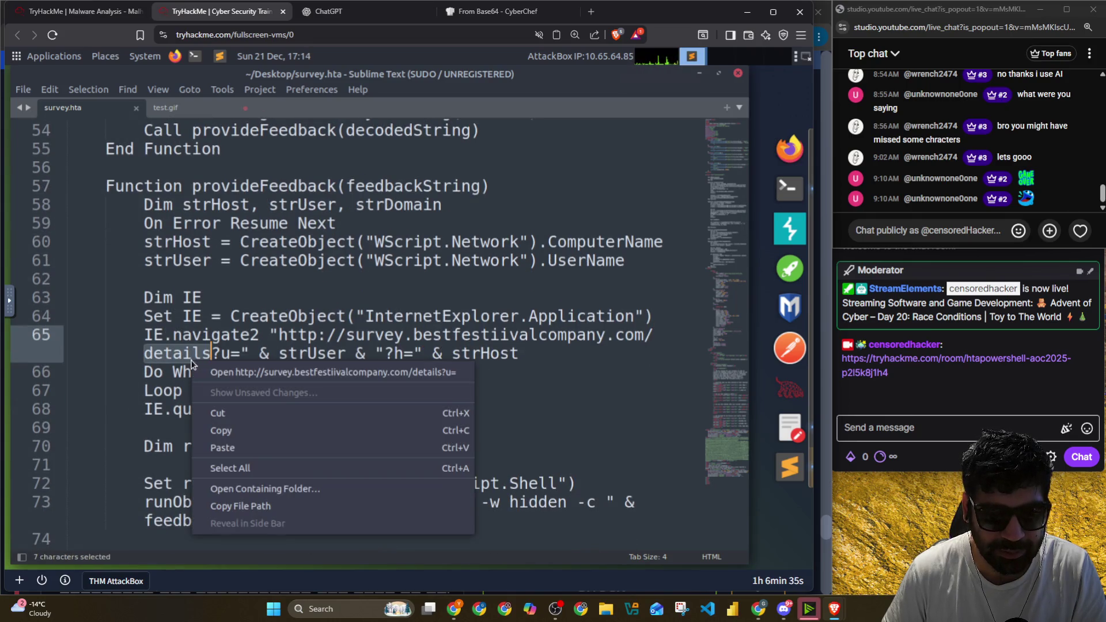
left_click(220, 432)
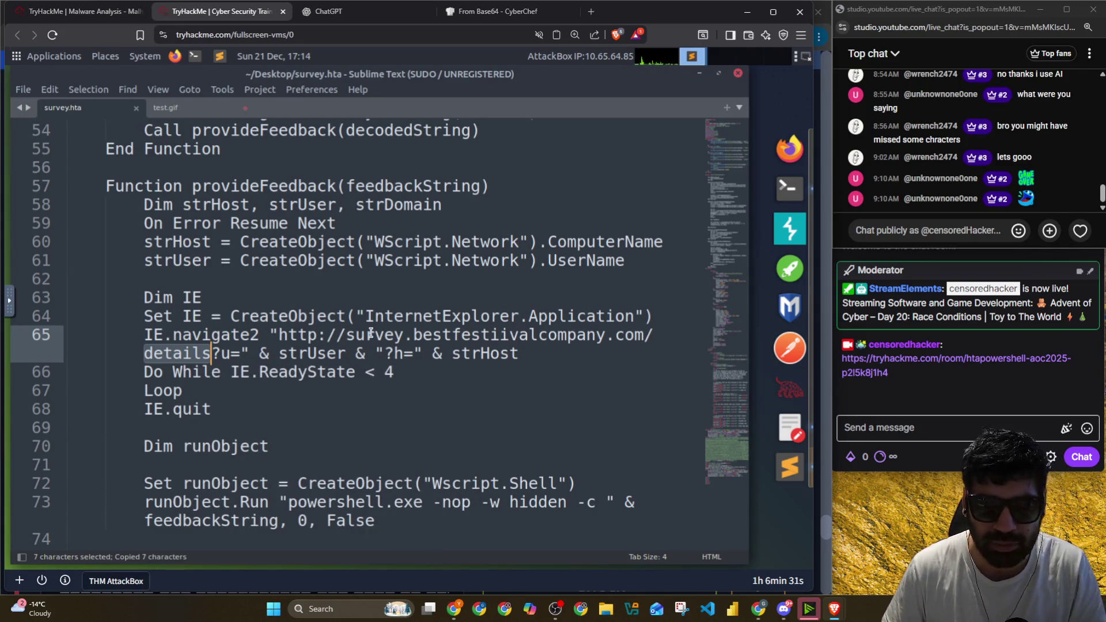
Step: Focus the HTTP method answer field, then select part of the line 65 exfiltration URL
key("alt+Tab")
left_click(166, 400)
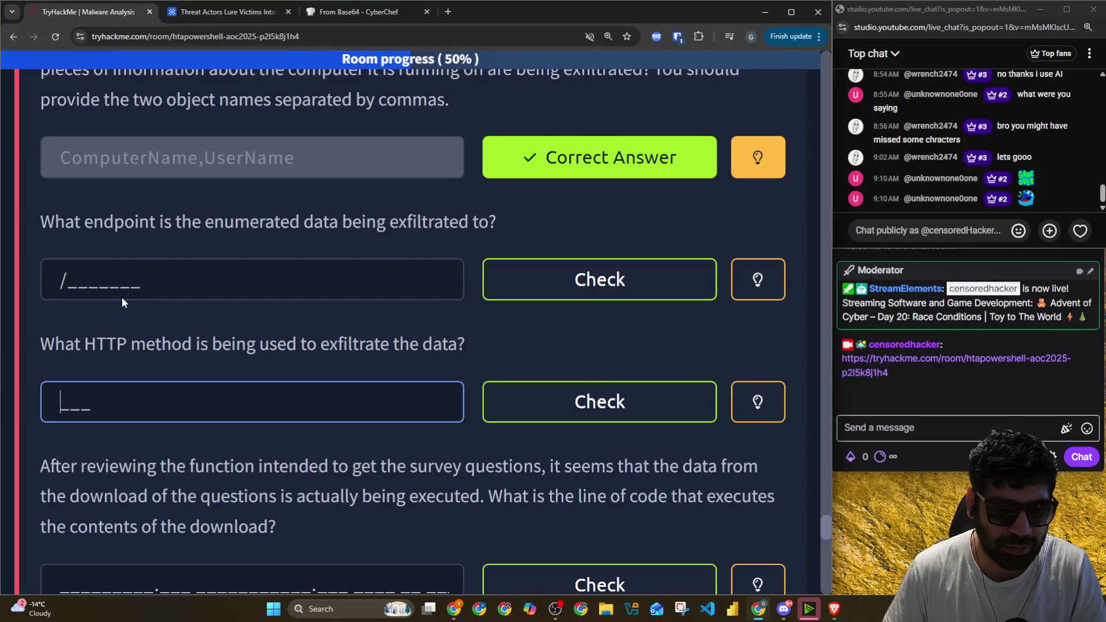
key("alt+Tab")
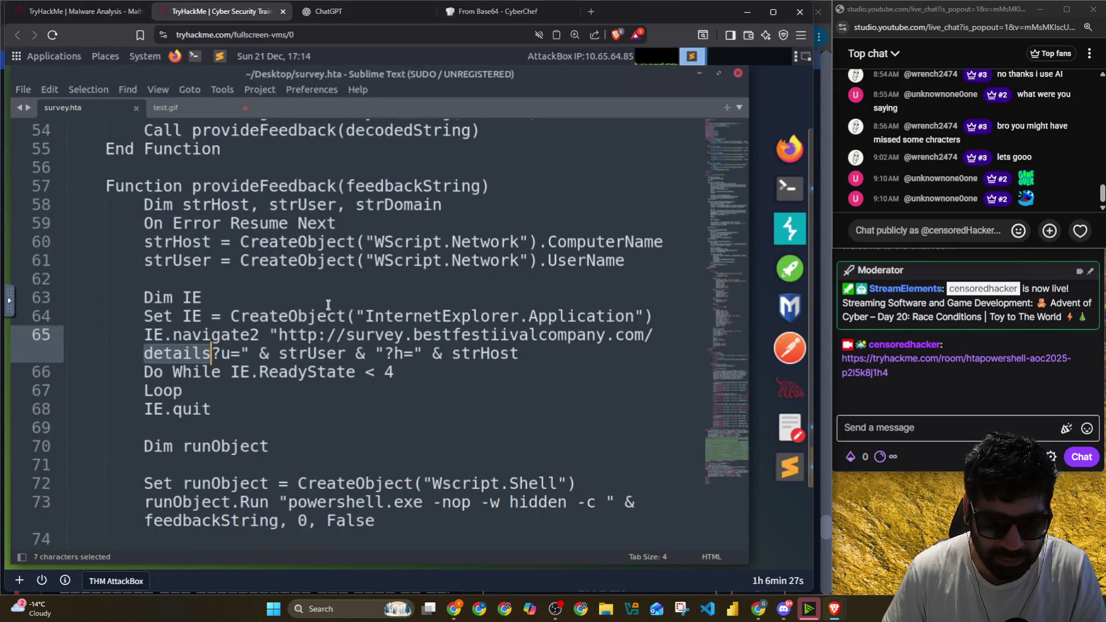
left_click(269, 318)
left_click_drag(193, 335, 539, 339)
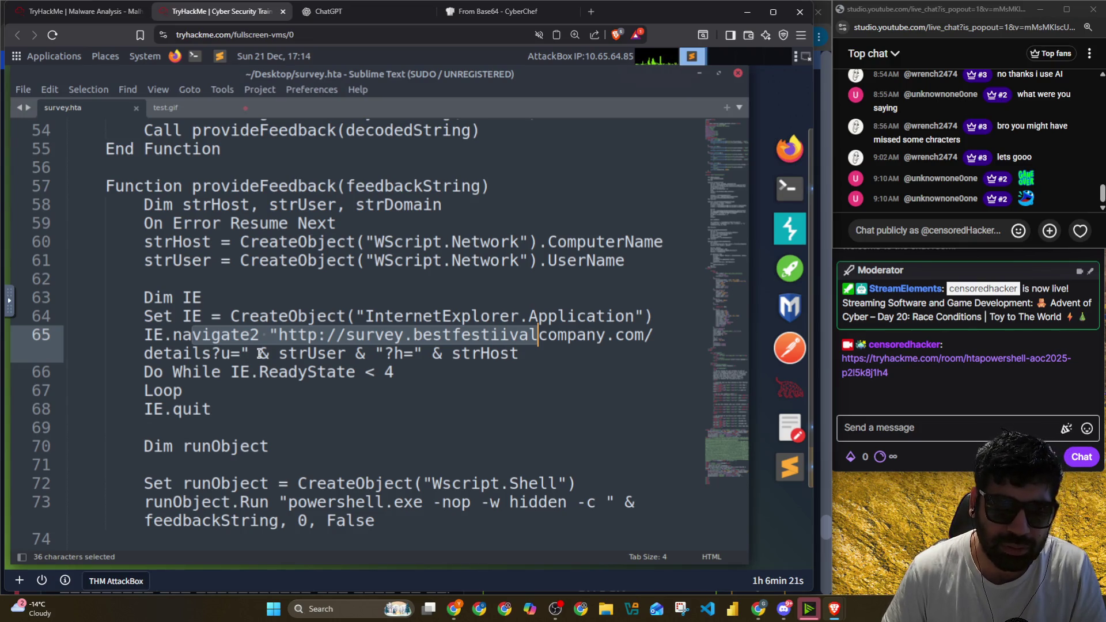
key("alt+Tab")
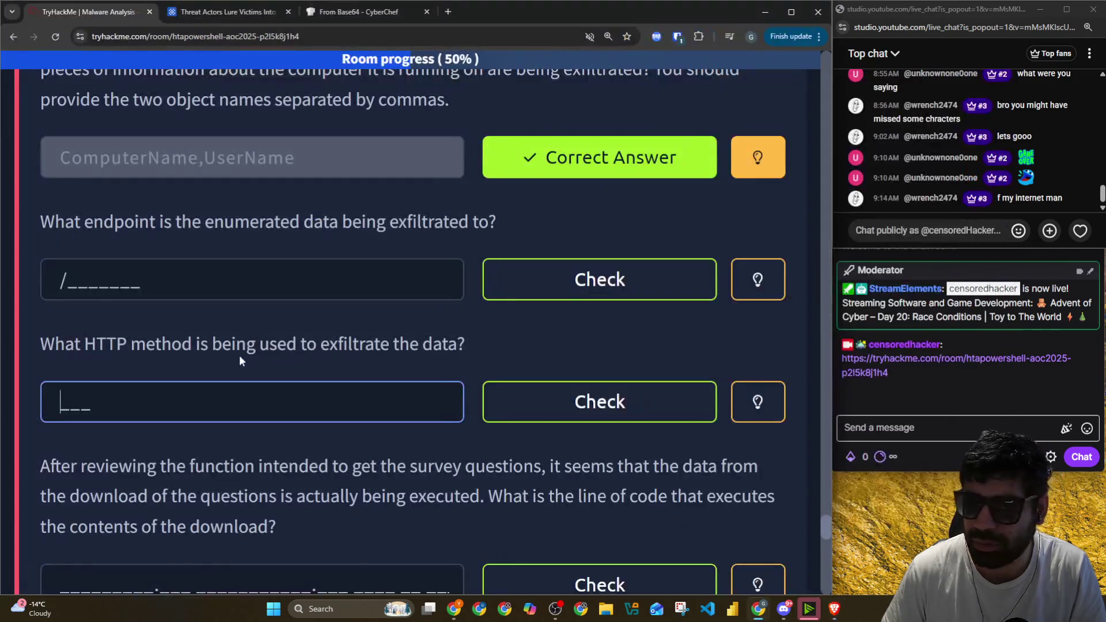
Step: Submit /details as the exfiltration endpoint answer
left_click(160, 376)
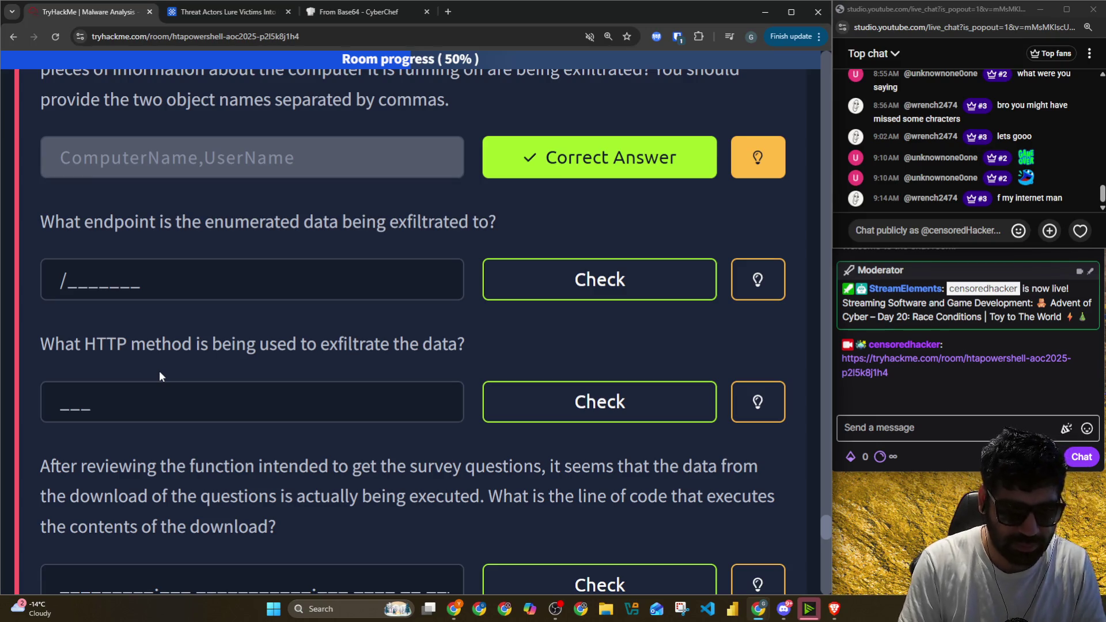
left_click(173, 279)
type("/vigate2")
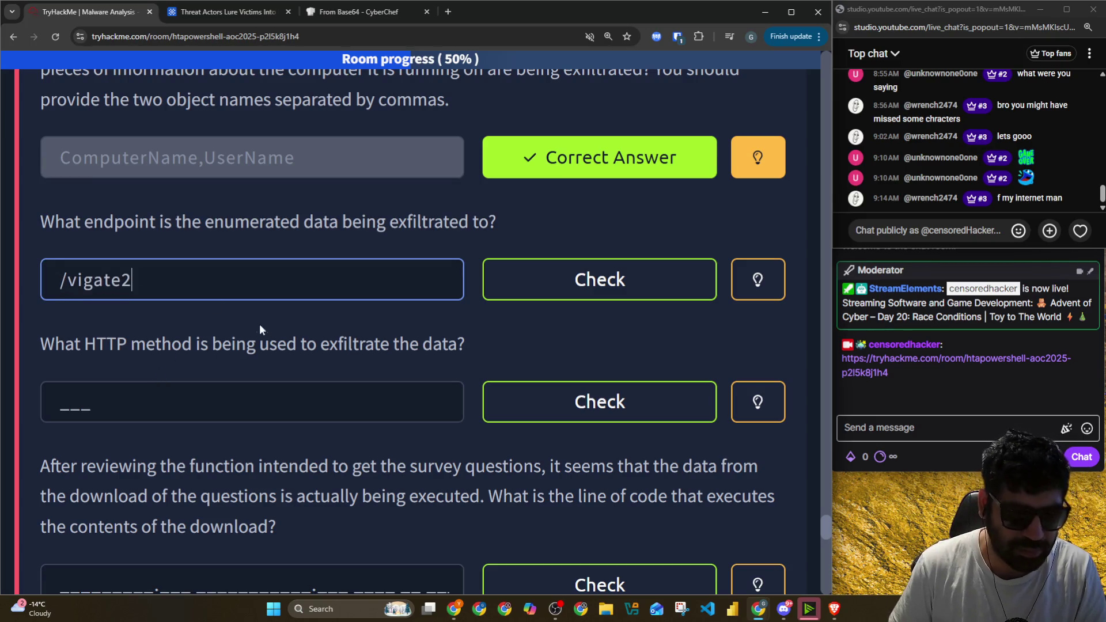
key("BackSpace")
key("BackSpace")
key("BackSpace")
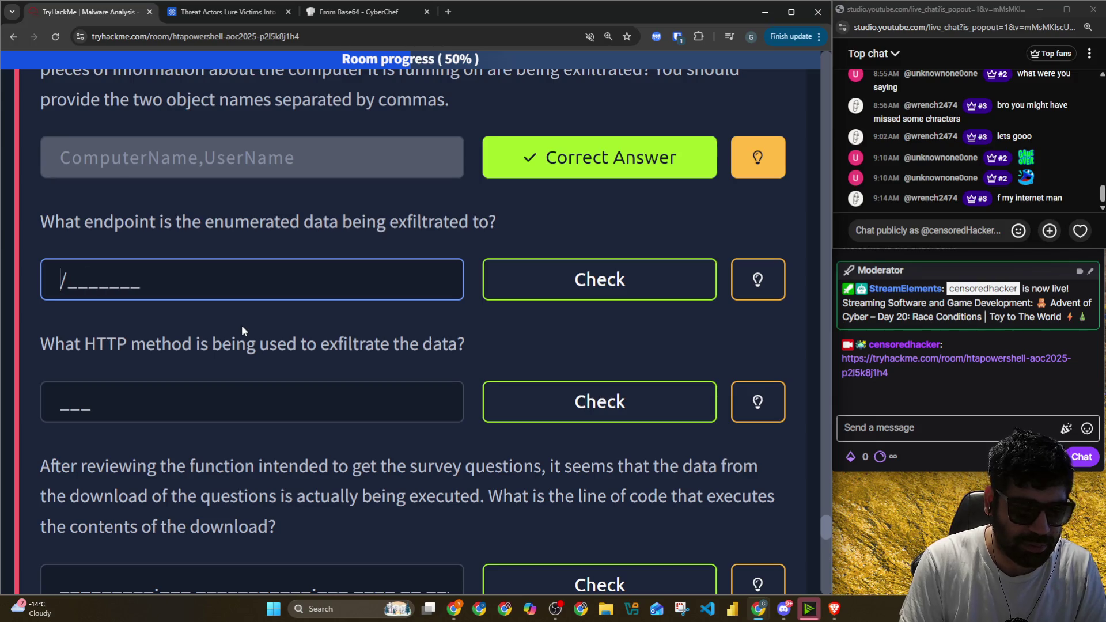
type("/details")
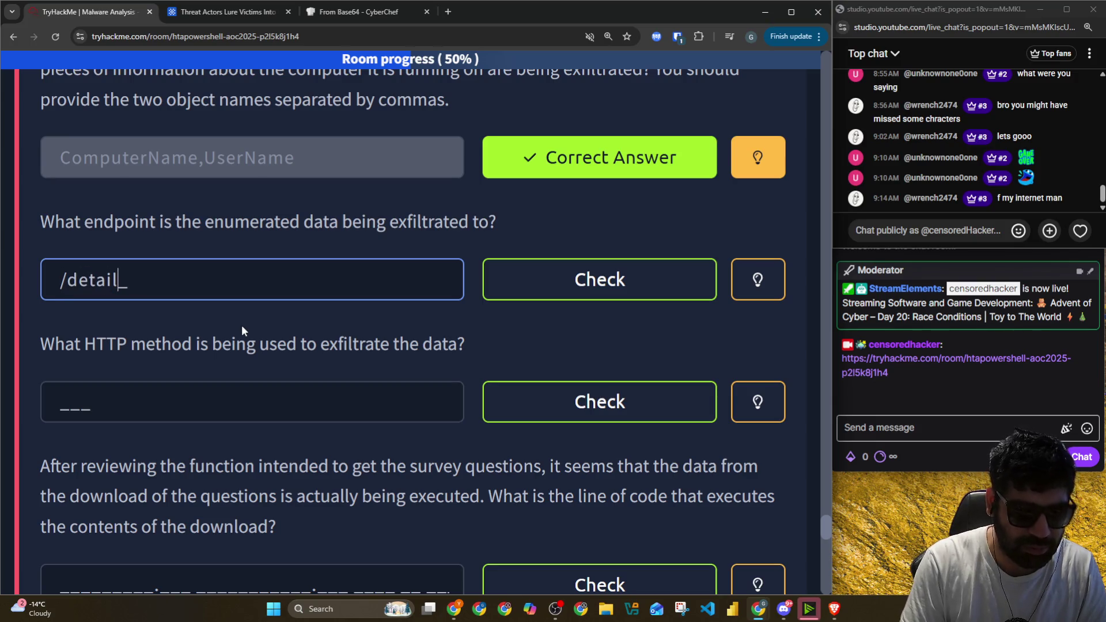
key("Return")
Step: Read the HTTP method question, then return to the survey.hta script
scroll(210, 274, "down", 3)
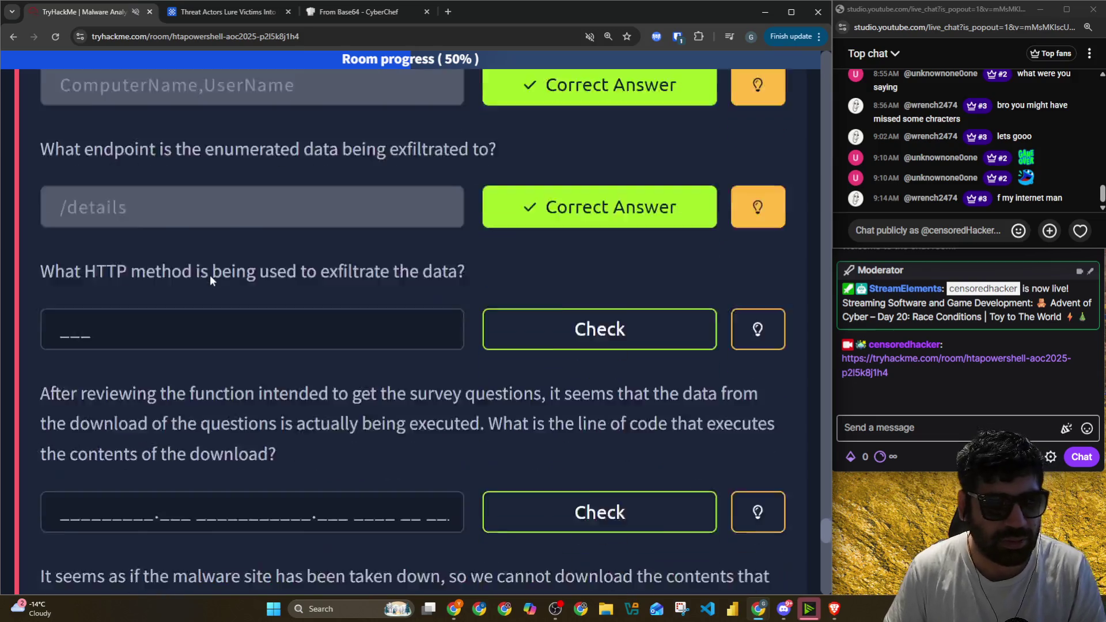
left_click_drag(161, 173, 405, 172)
key("alt+Tab")
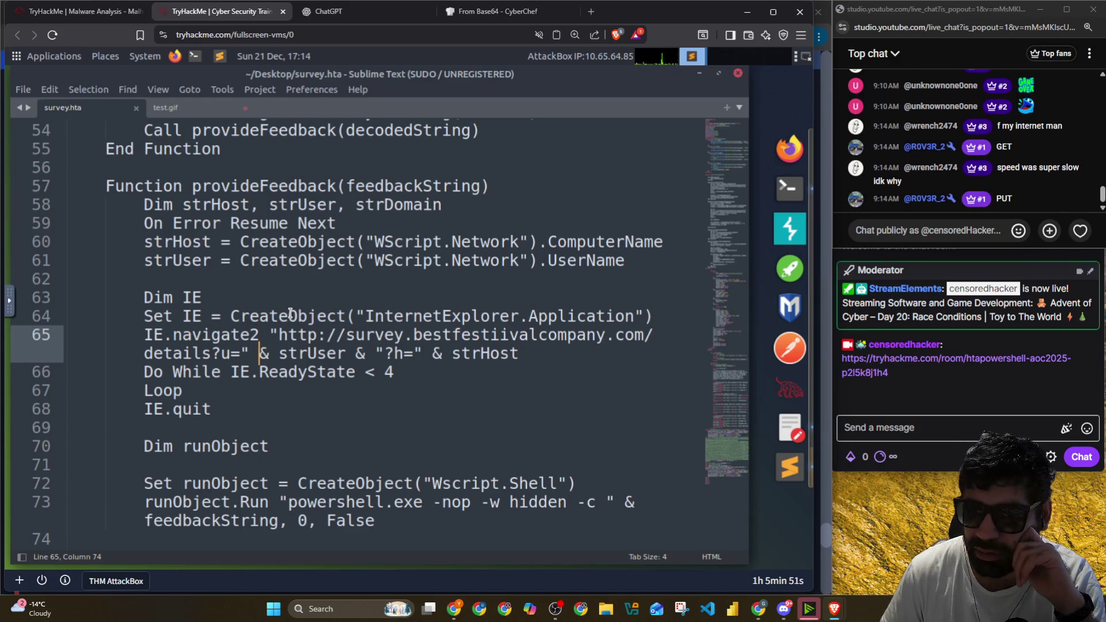
scroll(290, 312, "down", 2)
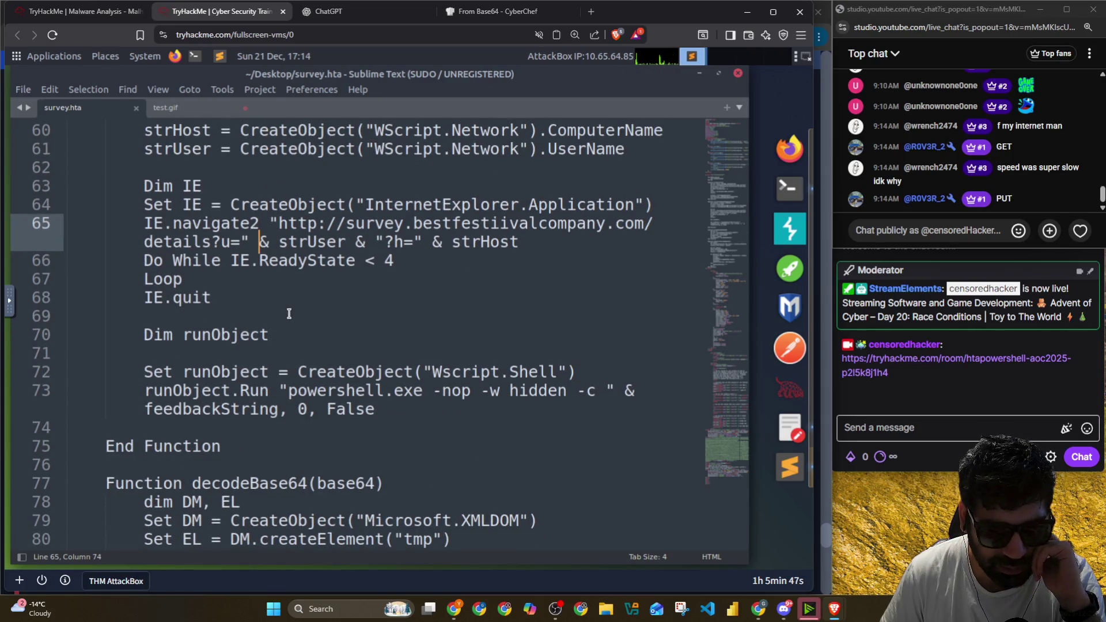
scroll(288, 312, "up", 1)
mouse_move(191, 279)
left_mouse_down()
mouse_move(280, 279)
mouse_move(326, 261)
mouse_move(596, 260)
left_mouse_up()
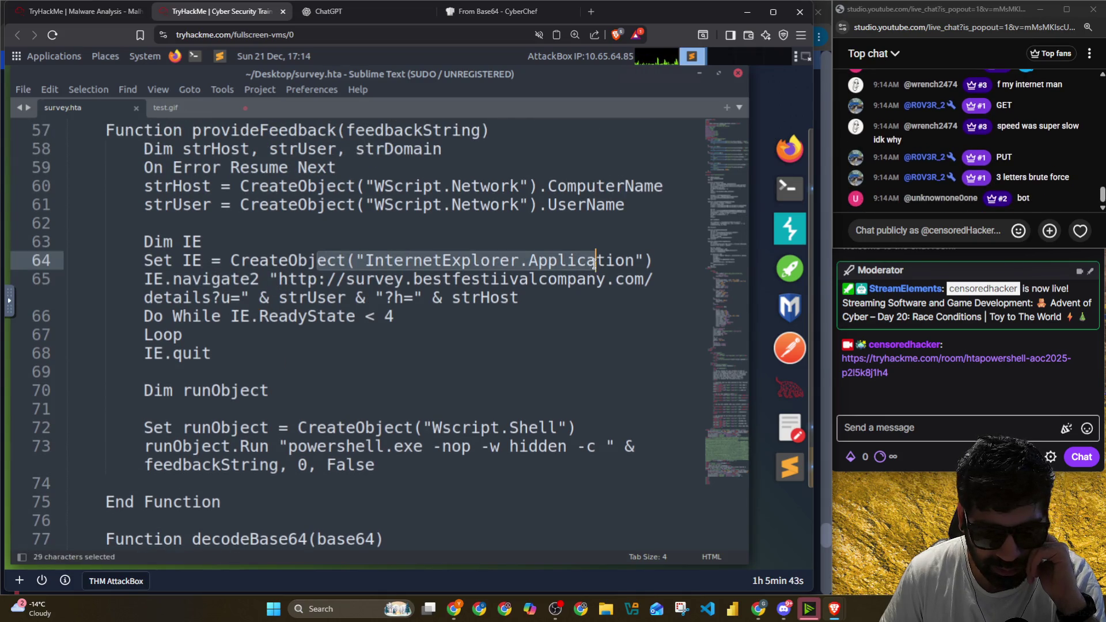
left_click_drag(201, 297, 364, 297)
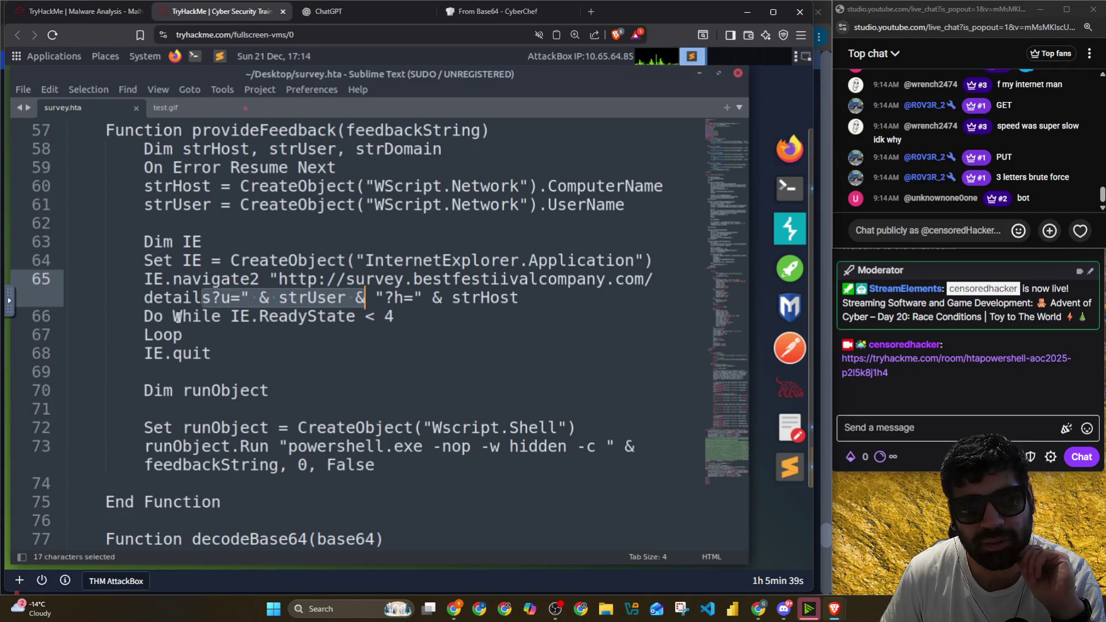
left_click_drag(163, 316, 316, 318)
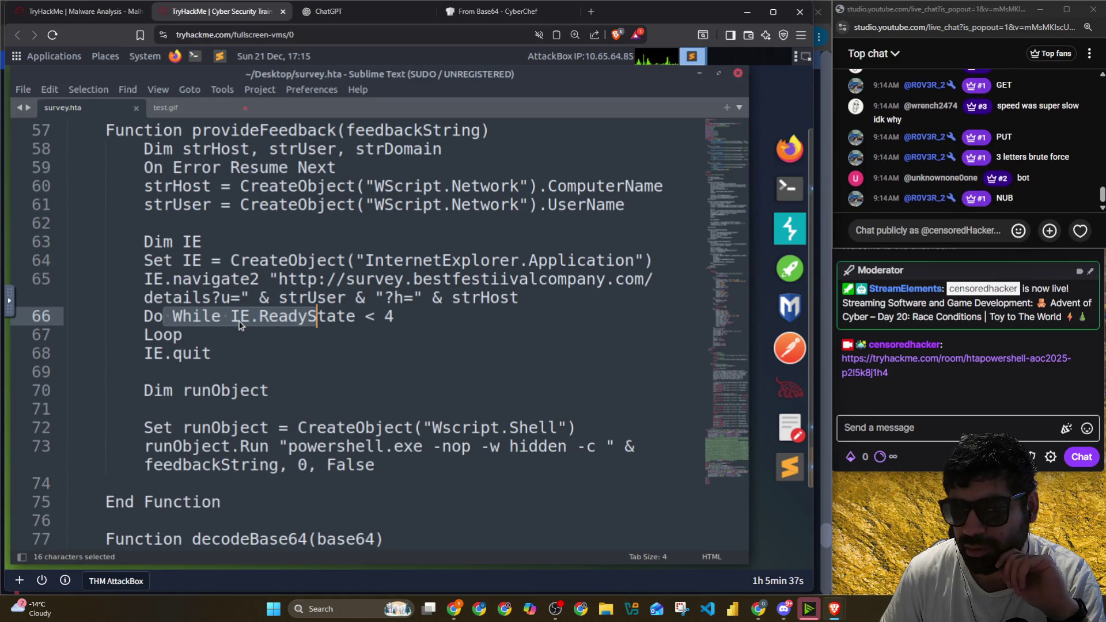
scroll(239, 324, "down", 3)
scroll(239, 321, "down", 2)
scroll(239, 321, "down", 1)
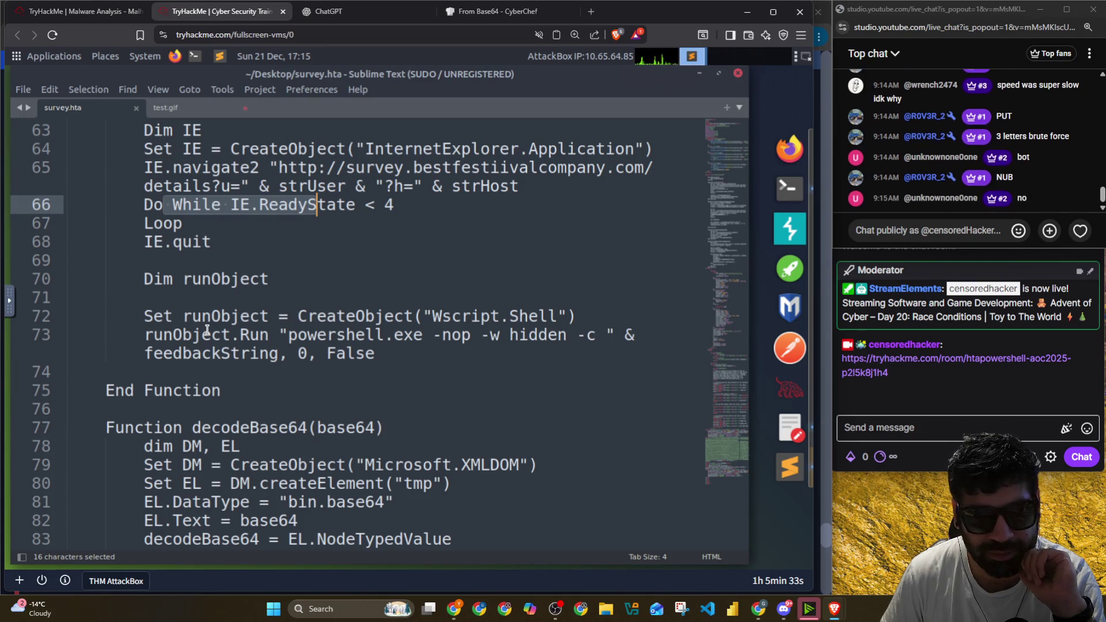
scroll(207, 330, "down", 5)
scroll(207, 331, "down", 6)
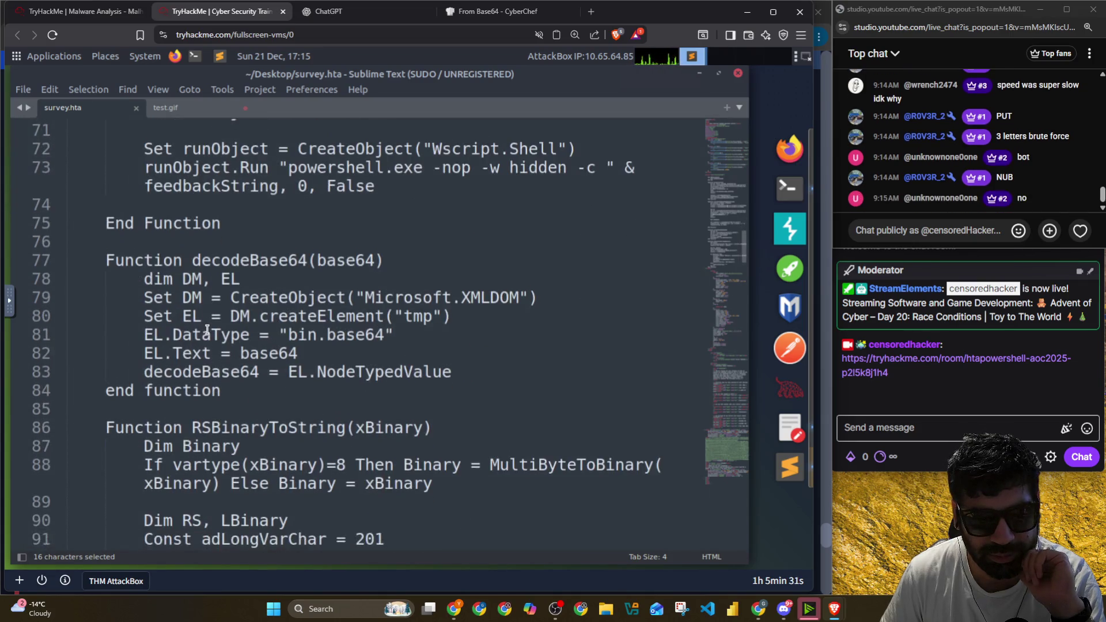
scroll(208, 330, "down", 3)
left_click(316, 331)
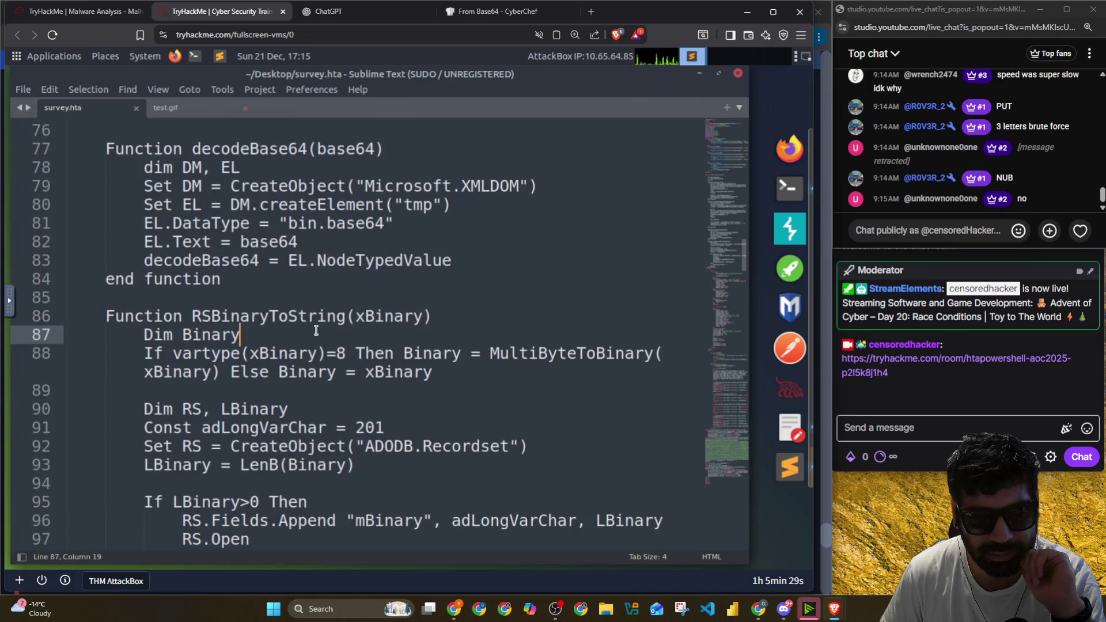
Step: Search survey.hta for 'get' and step through its matches
key("ctrl+f")
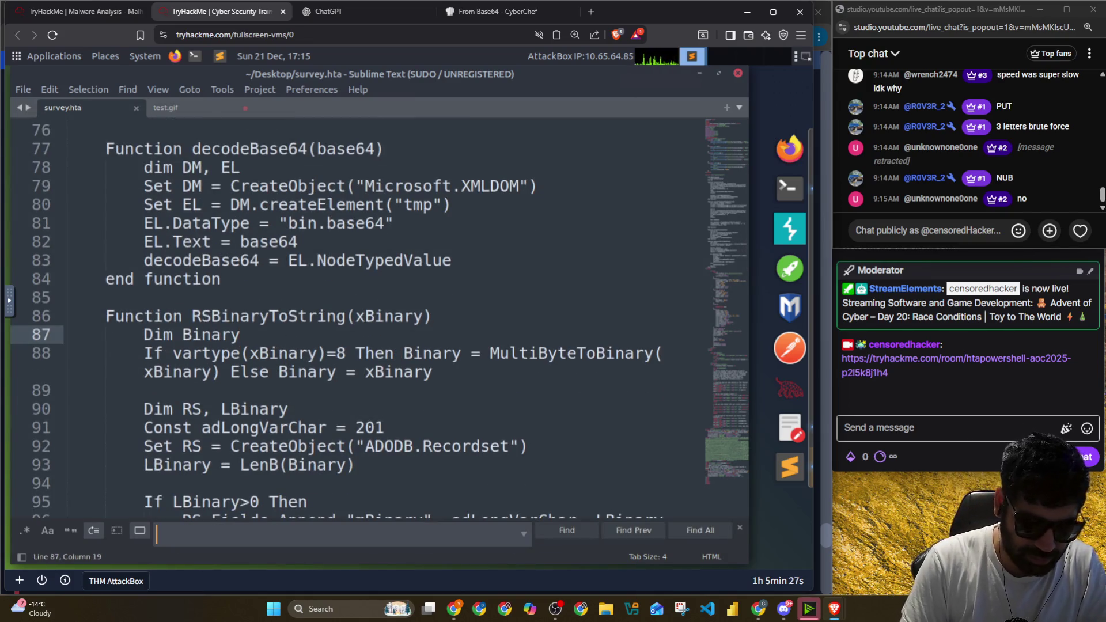
type("get")
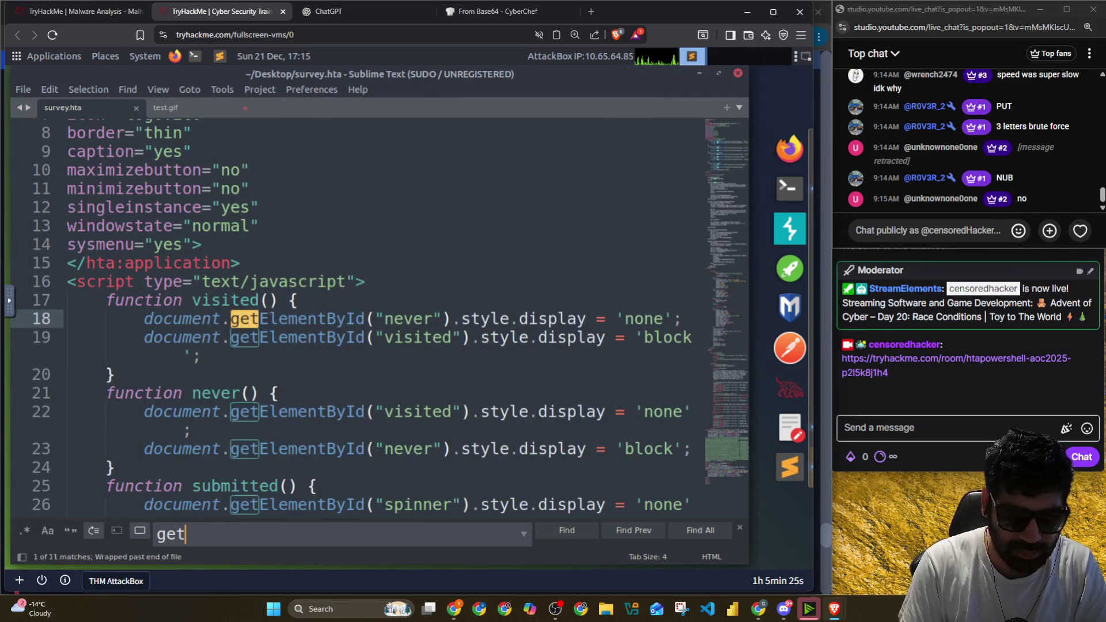
key("Return")
key("Return")
key("Return")
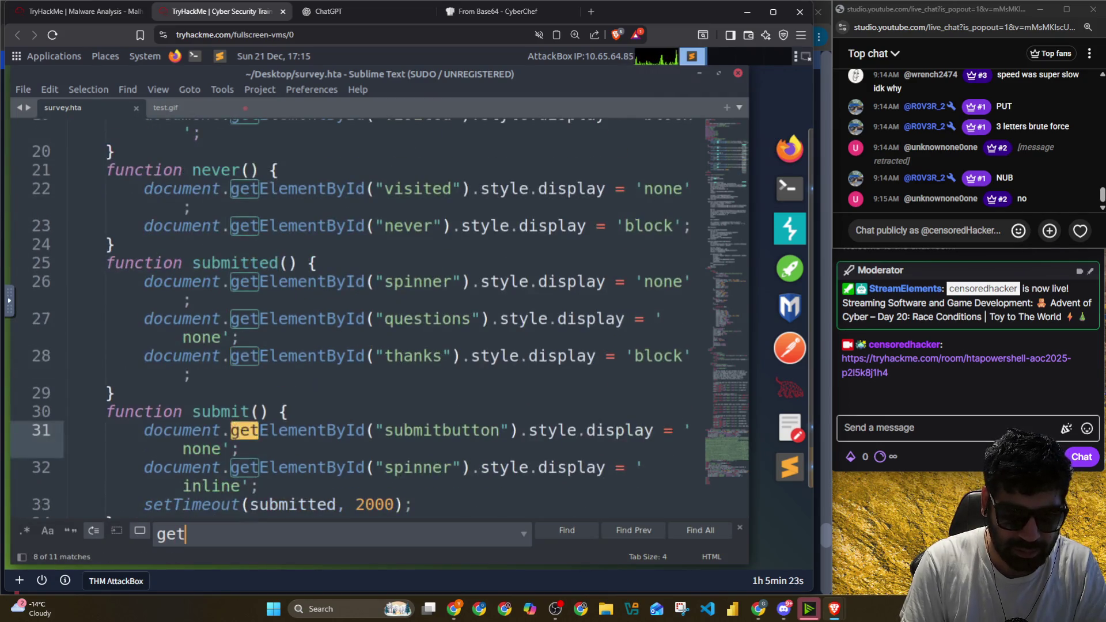
key("Return")
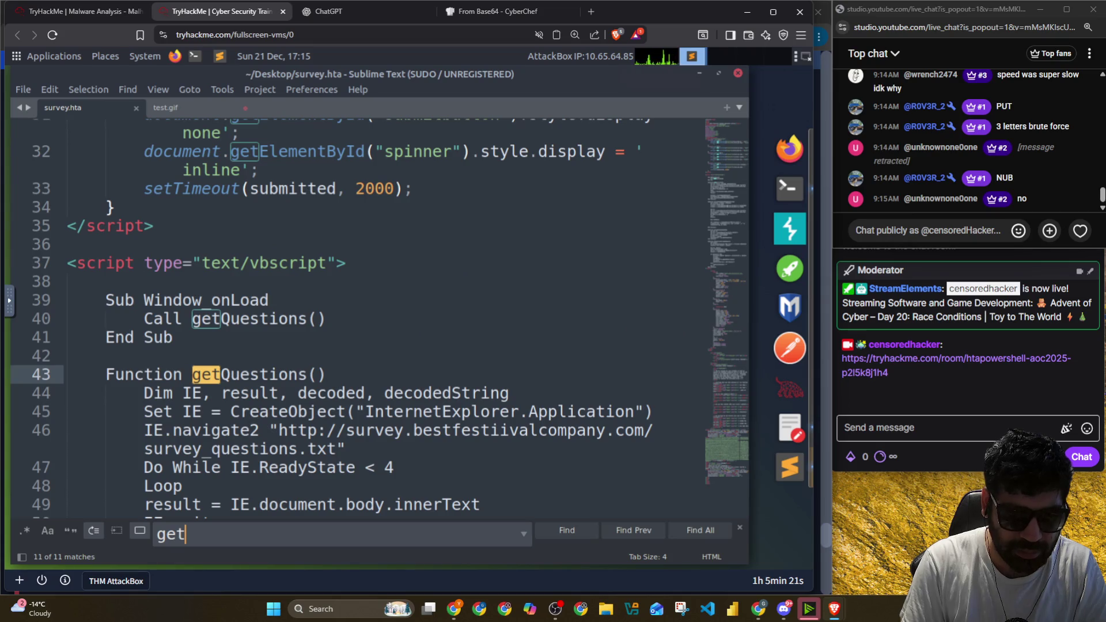
key("Return")
Step: Change the search to 'put' and step through its 15 matches, reviewing around line 194
key("BackSpace")
key("BackSpace")
key("BackSpace")
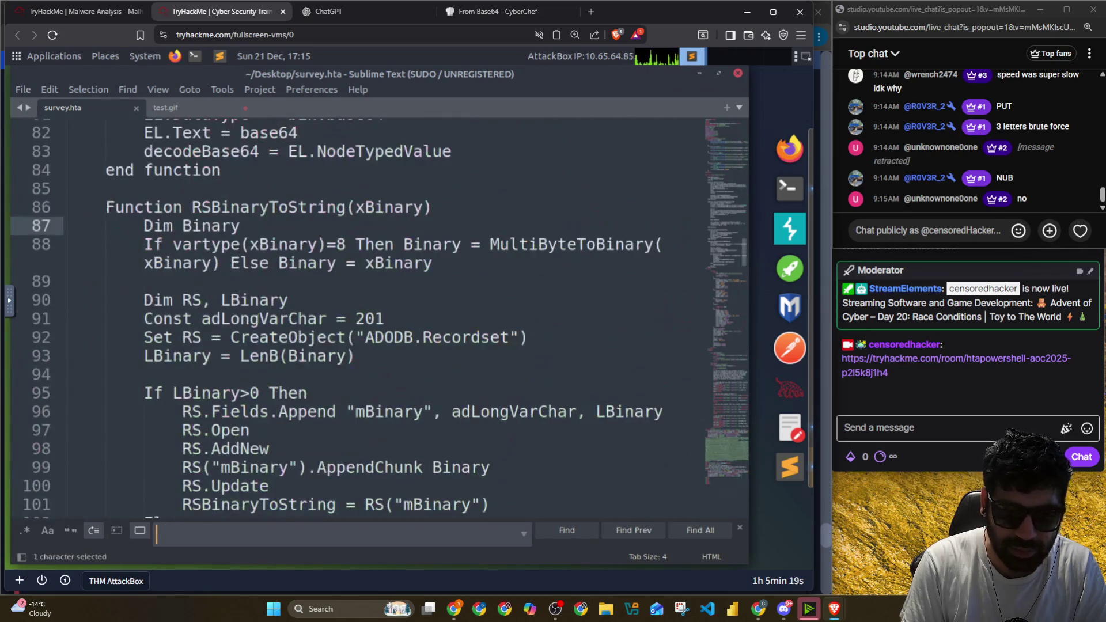
type("put")
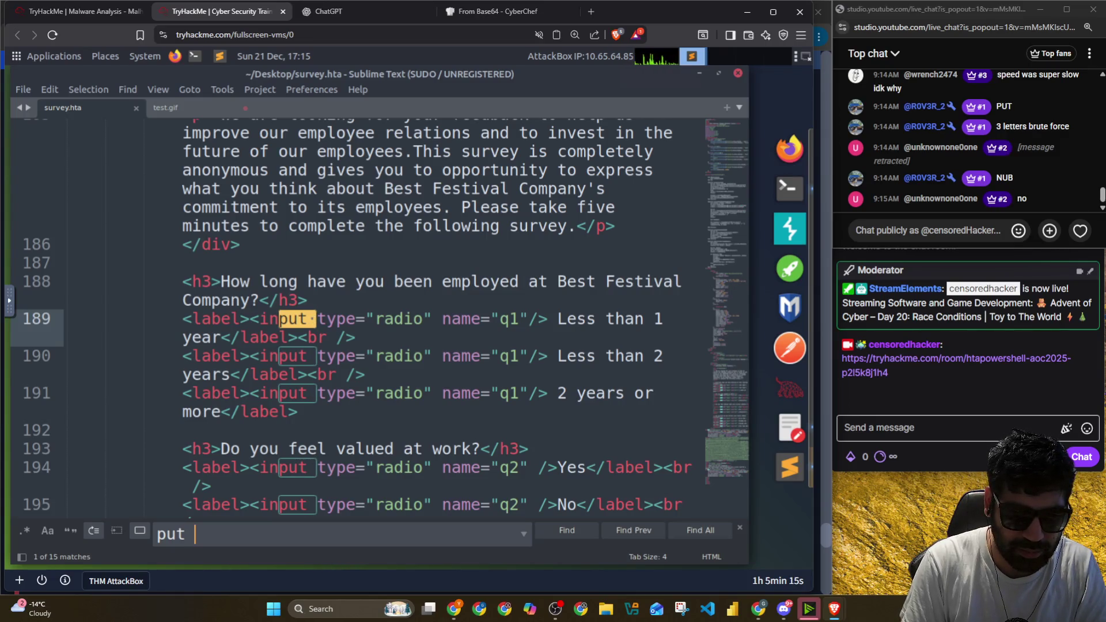
key("Return")
key("Return")
key("Return")
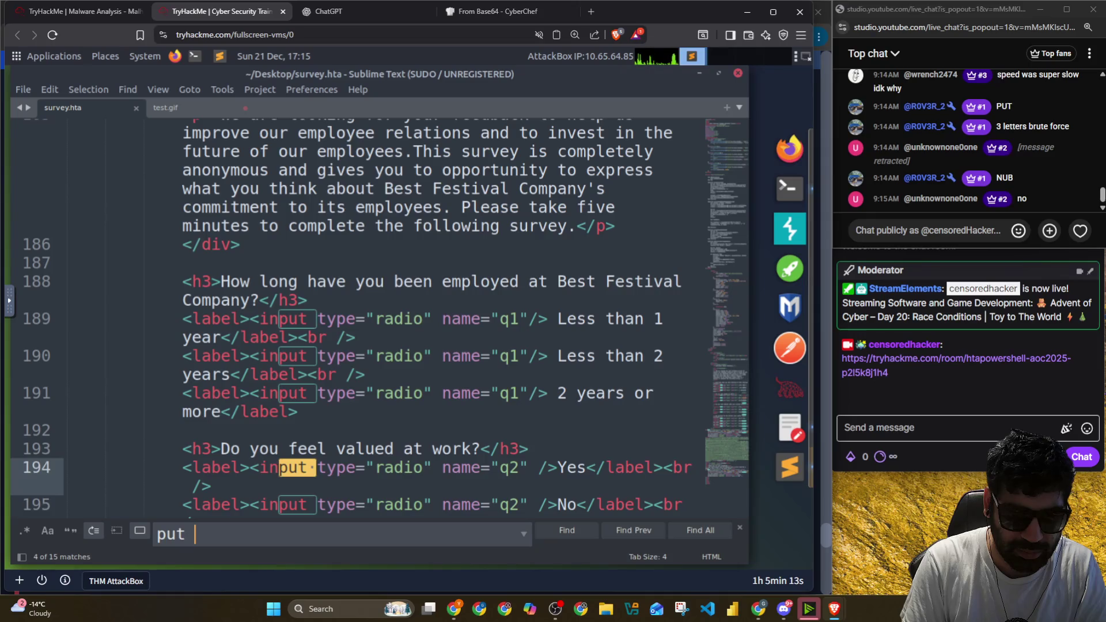
key("Return")
left_click(378, 257)
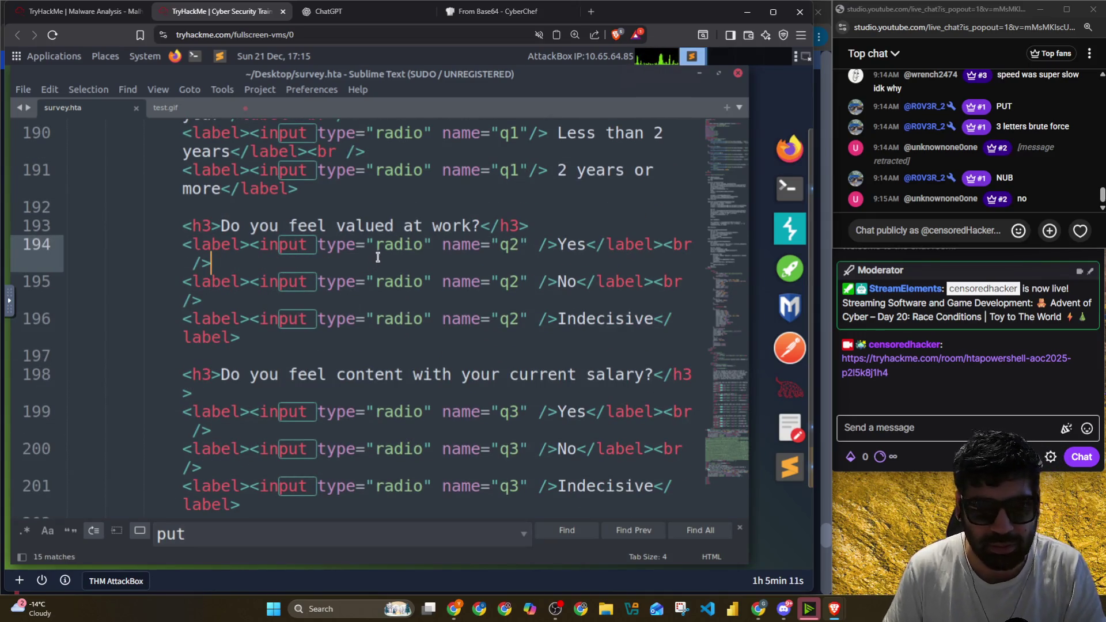
scroll(378, 257, "up", 15)
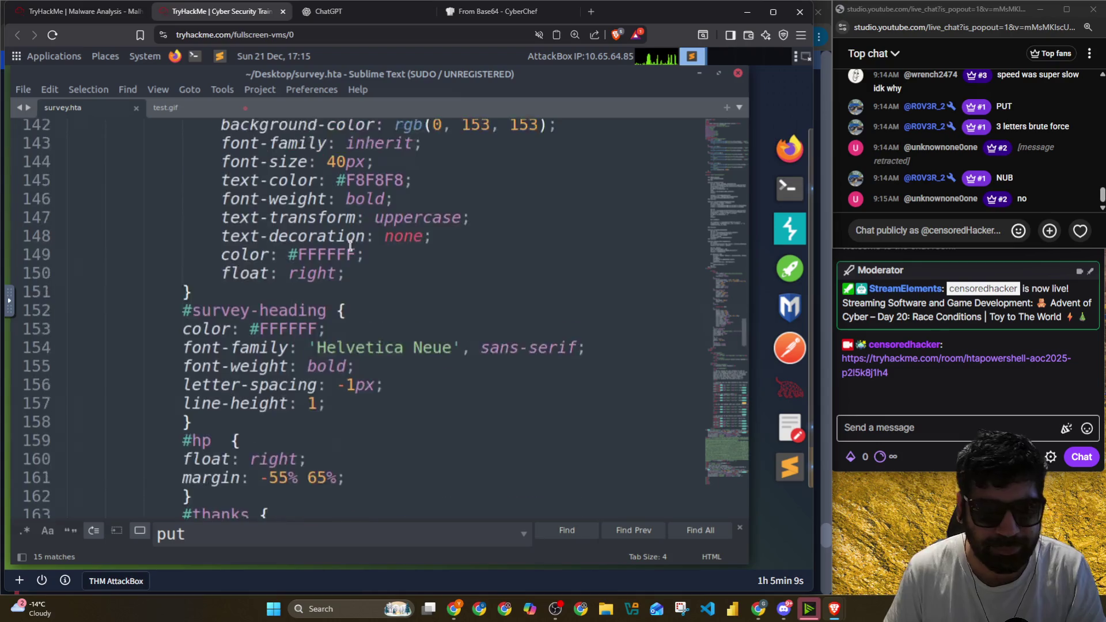
scroll(350, 246, "up", 13)
scroll(240, 251, "up", 6)
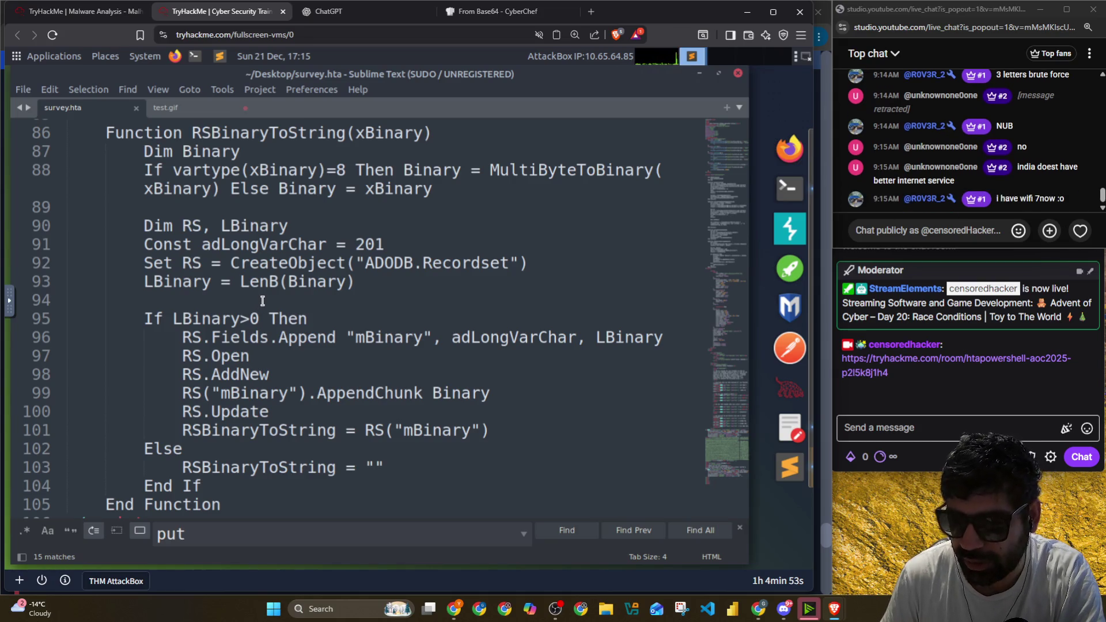
scroll(262, 300, "up", 1)
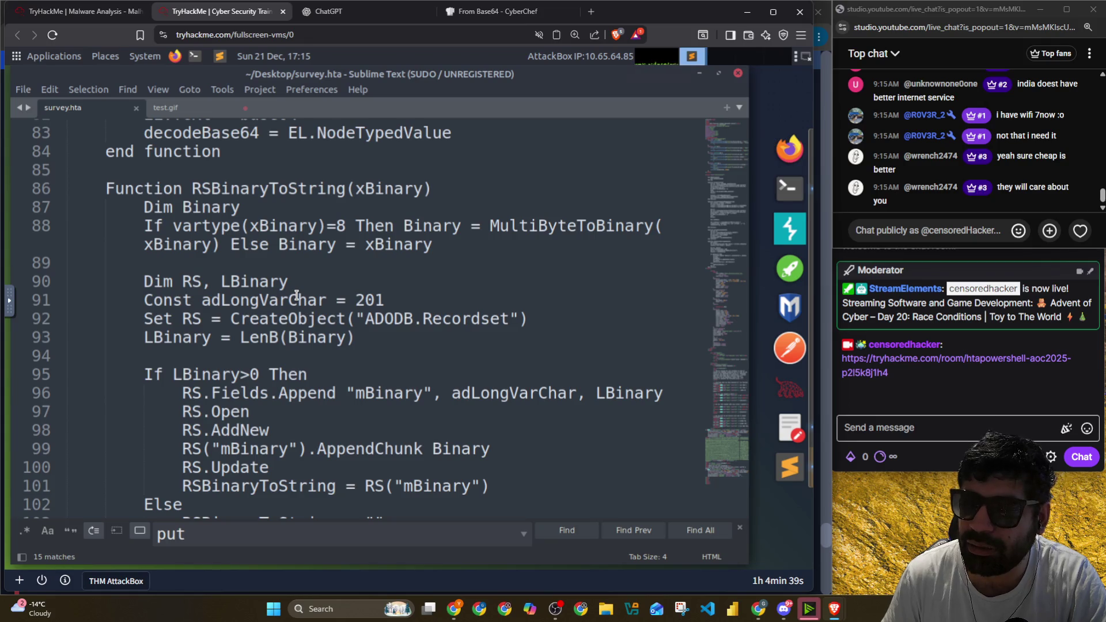
left_click(321, 304)
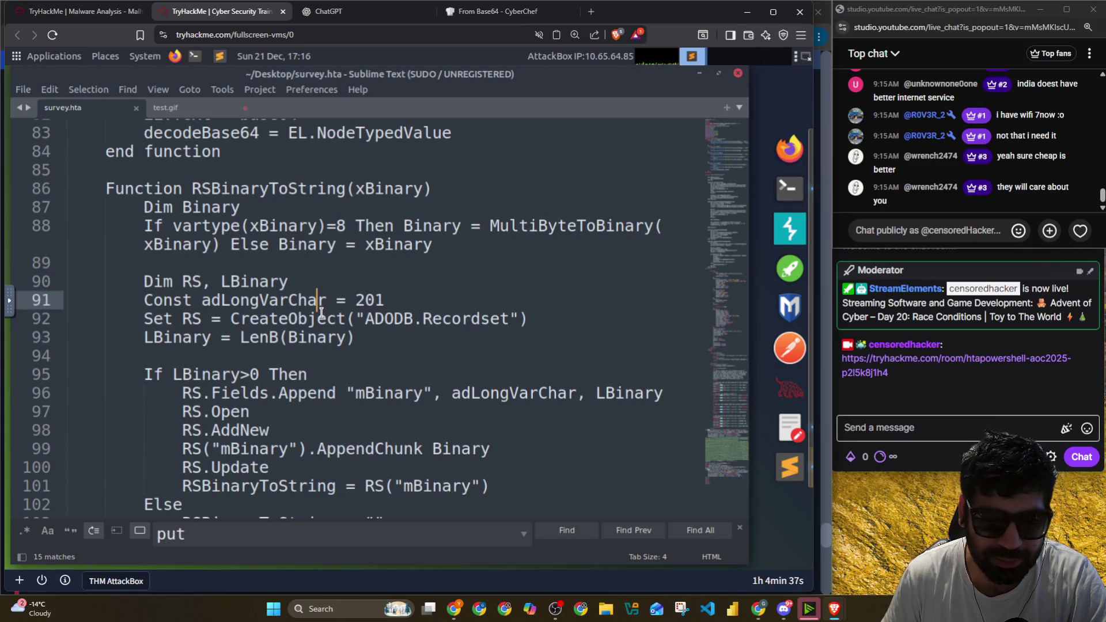
left_click_drag(280, 317, 284, 311)
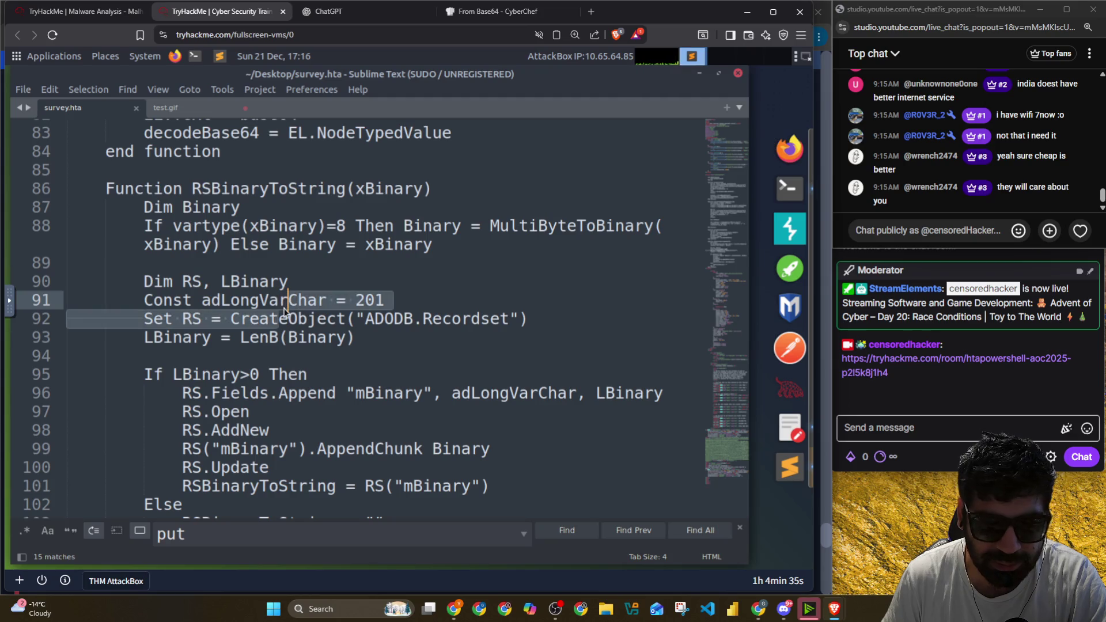
scroll(233, 275, "down", 2)
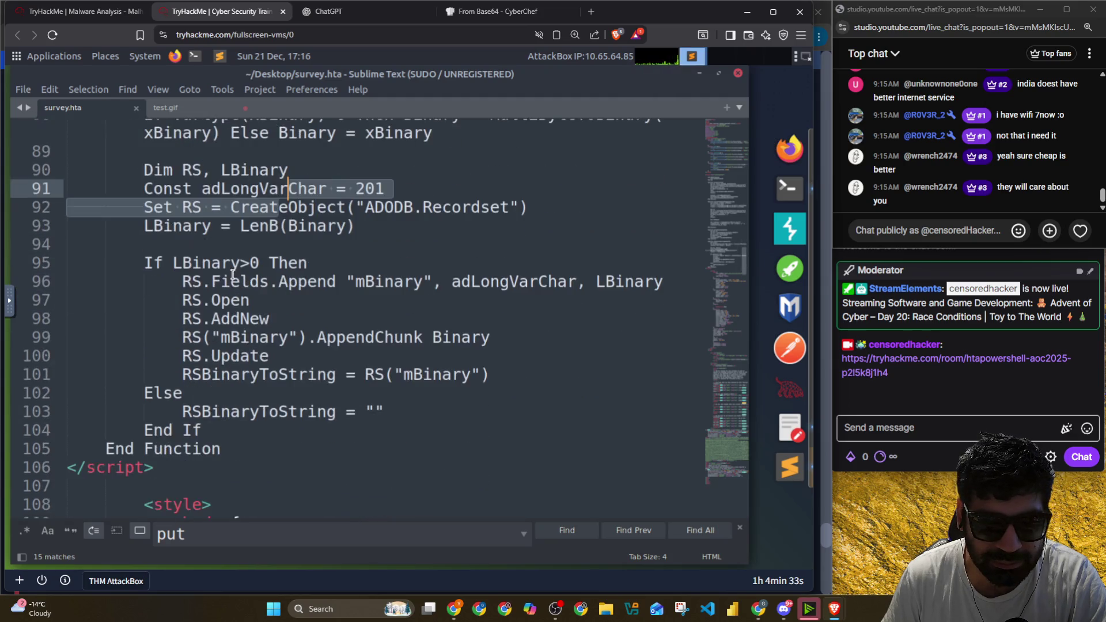
left_click(269, 314)
left_click_drag(336, 281, 605, 281)
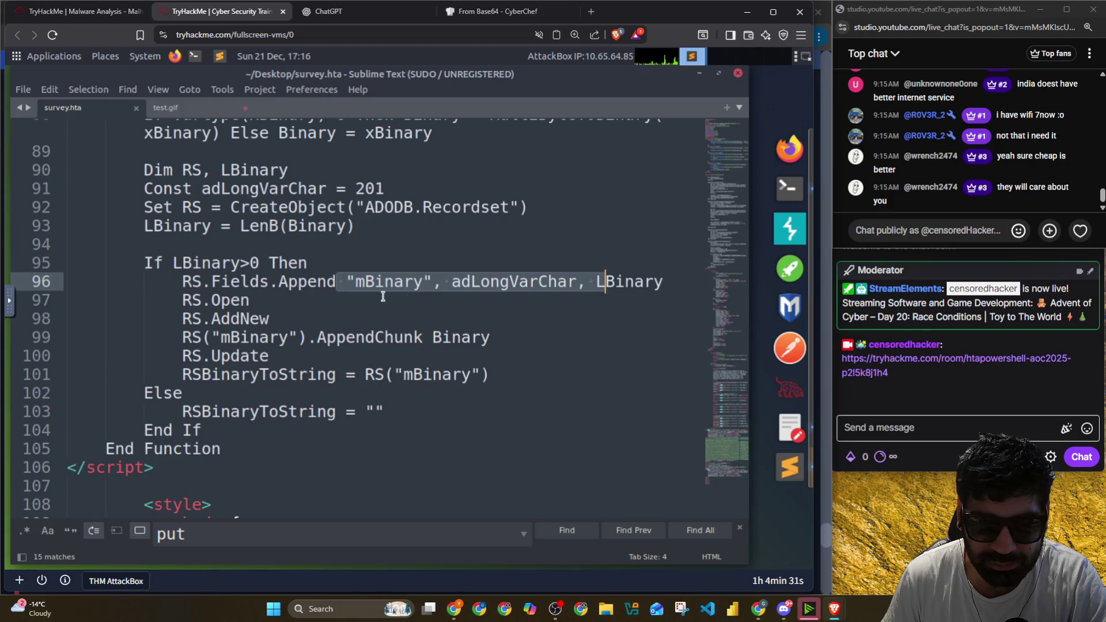
scroll(392, 297, "up", 6)
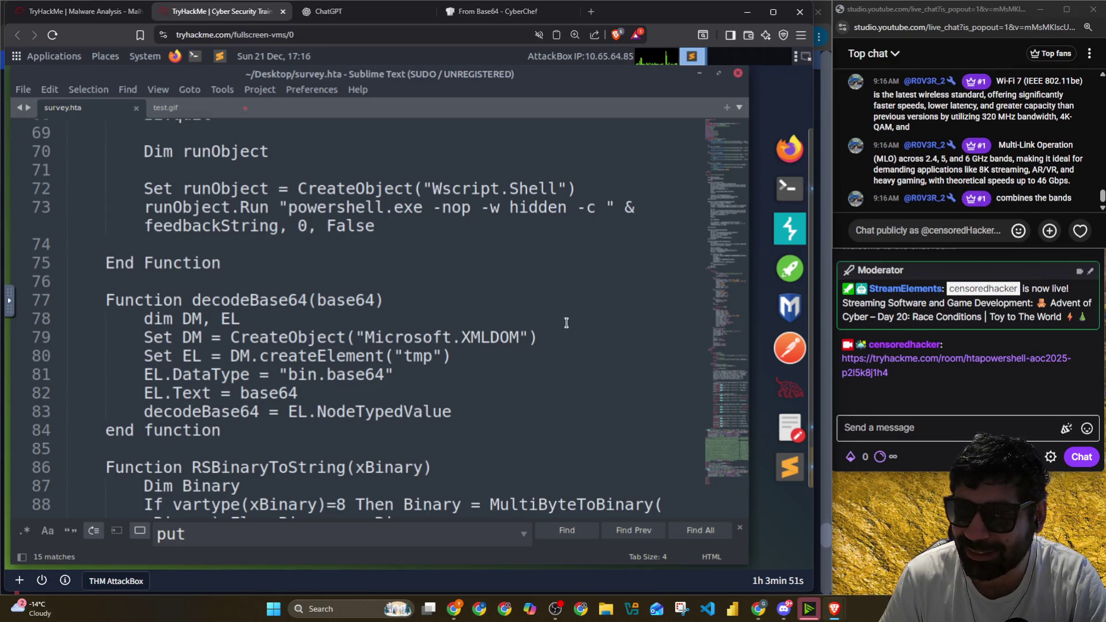
left_click(595, 316)
left_click_drag(1005, 160, 1070, 161)
left_click_drag(899, 169, 1054, 180)
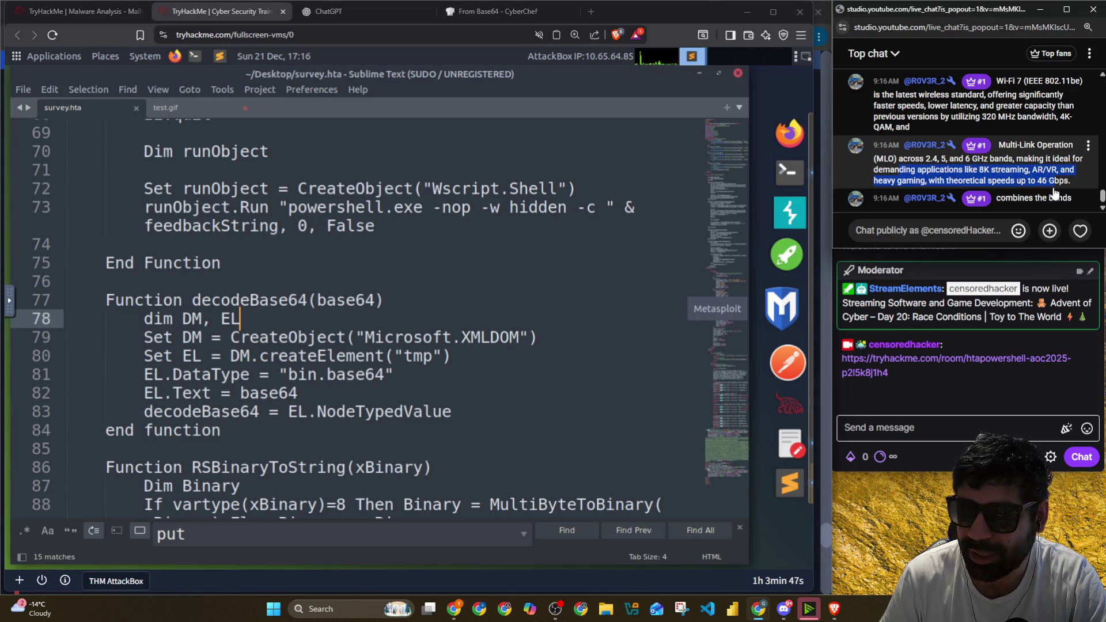
left_click(444, 327)
scroll(441, 311, "up", 3)
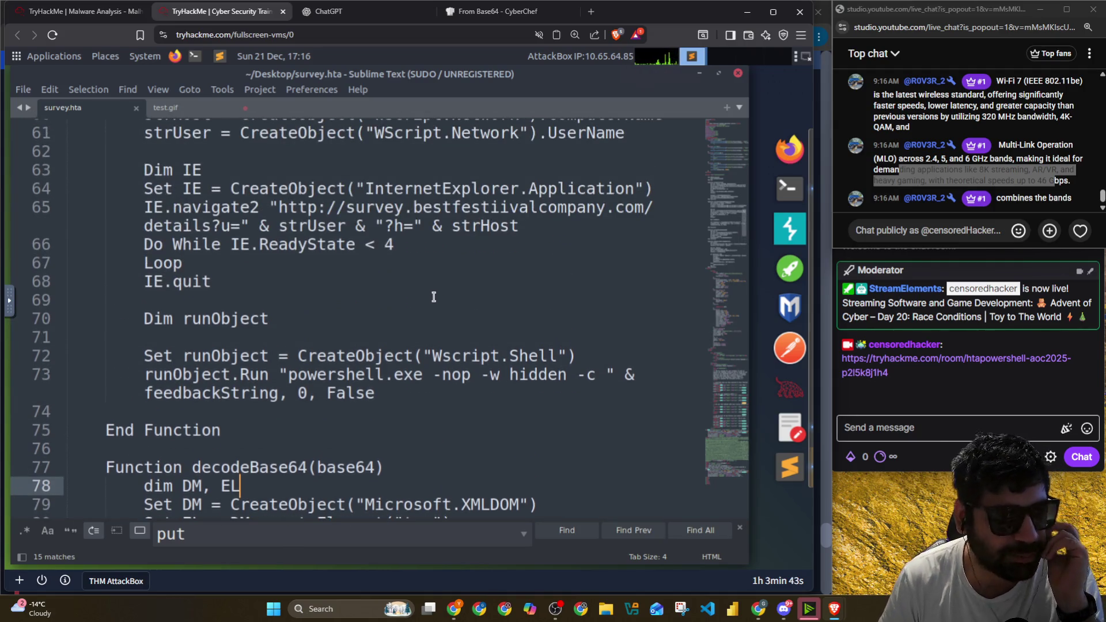
scroll(477, 298, "up", 2)
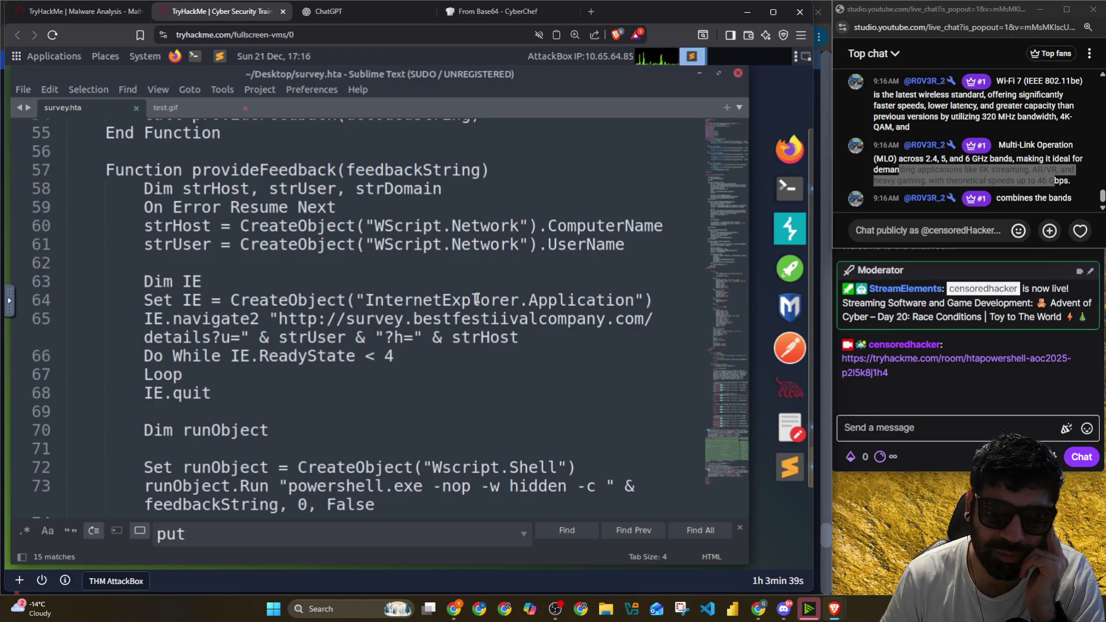
left_click(291, 311)
left_click(299, 339)
left_click_drag(227, 338, 509, 338)
left_click(545, 338)
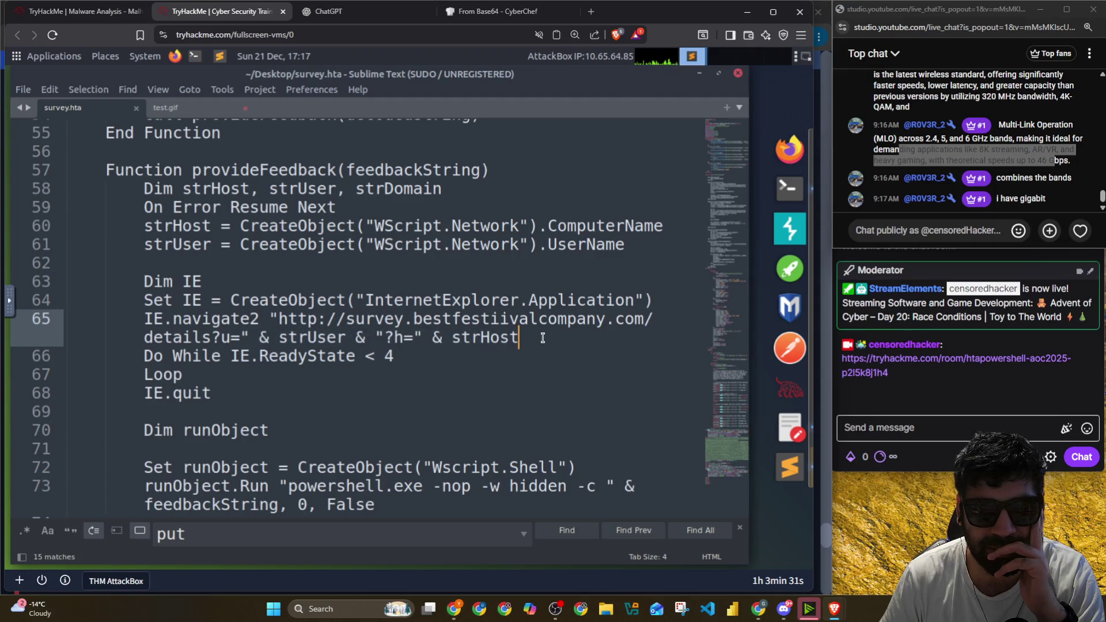
left_click_drag(221, 338, 491, 339)
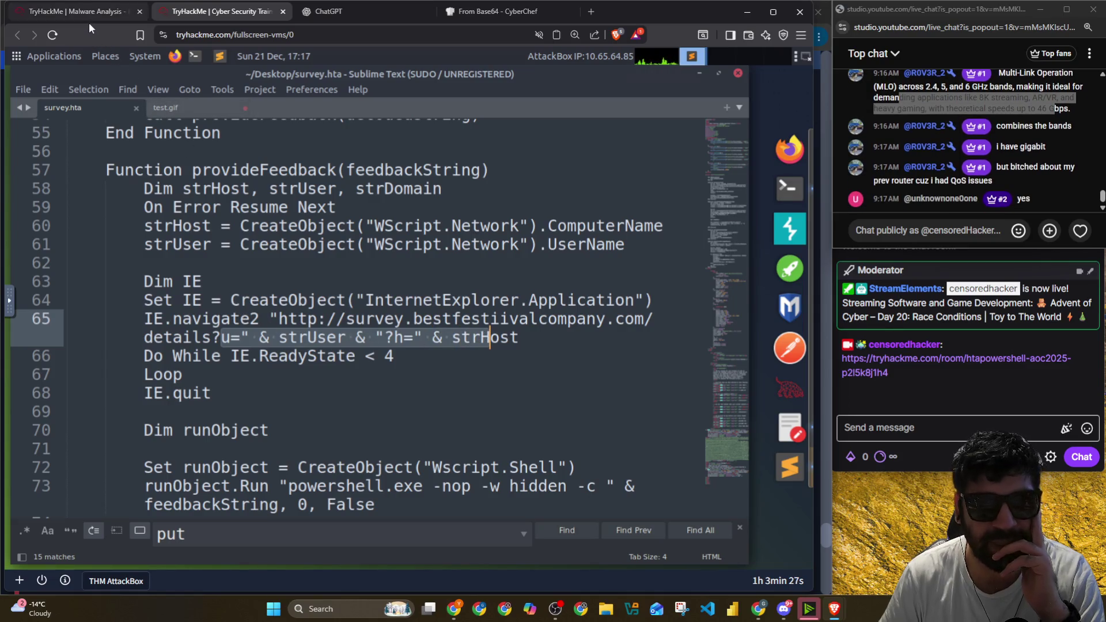
key("alt+Tab")
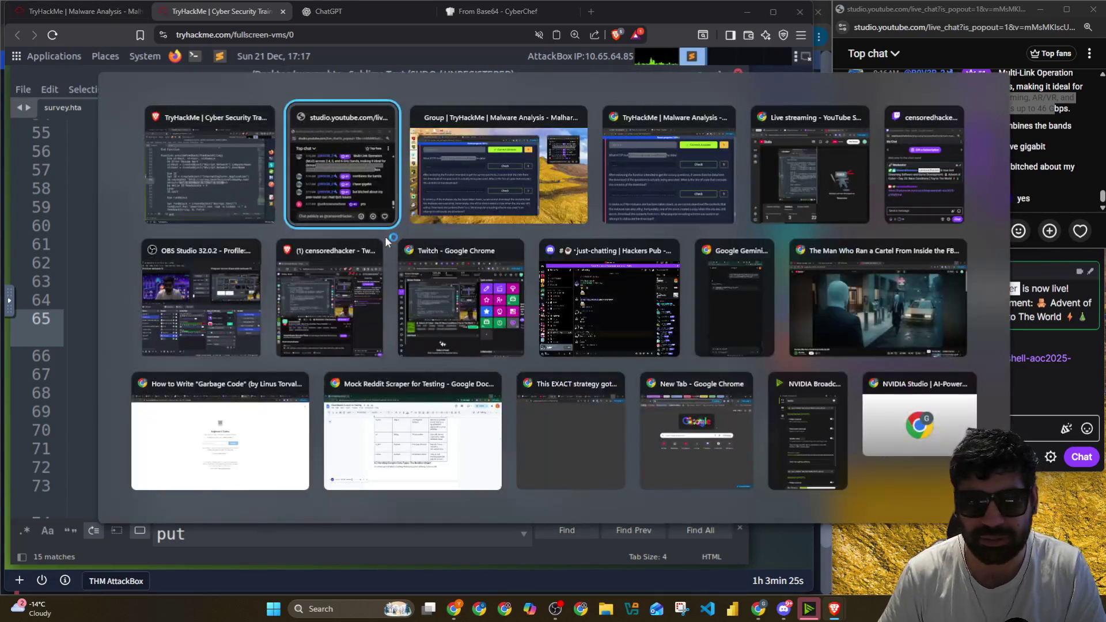
Step: Answer the HTTP method question with PUT, then correct it to GET once PUT is rejected
left_click(442, 223)
left_click(156, 229)
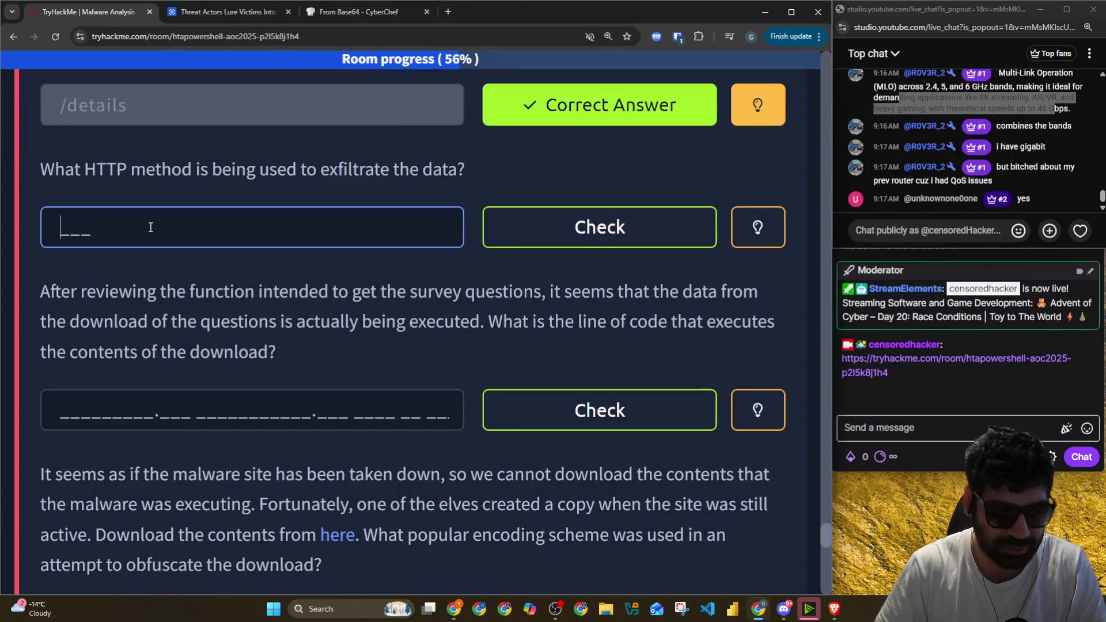
type("?GE")
key("BackSpace")
key("BackSpace")
key("BackSpace")
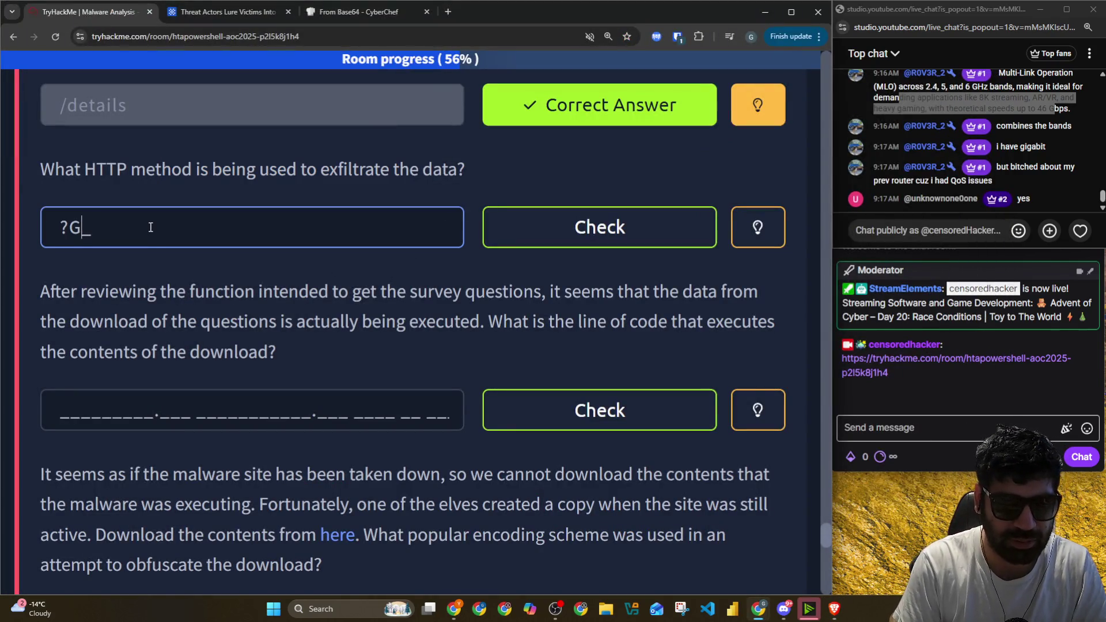
type("PUT")
key("Return")
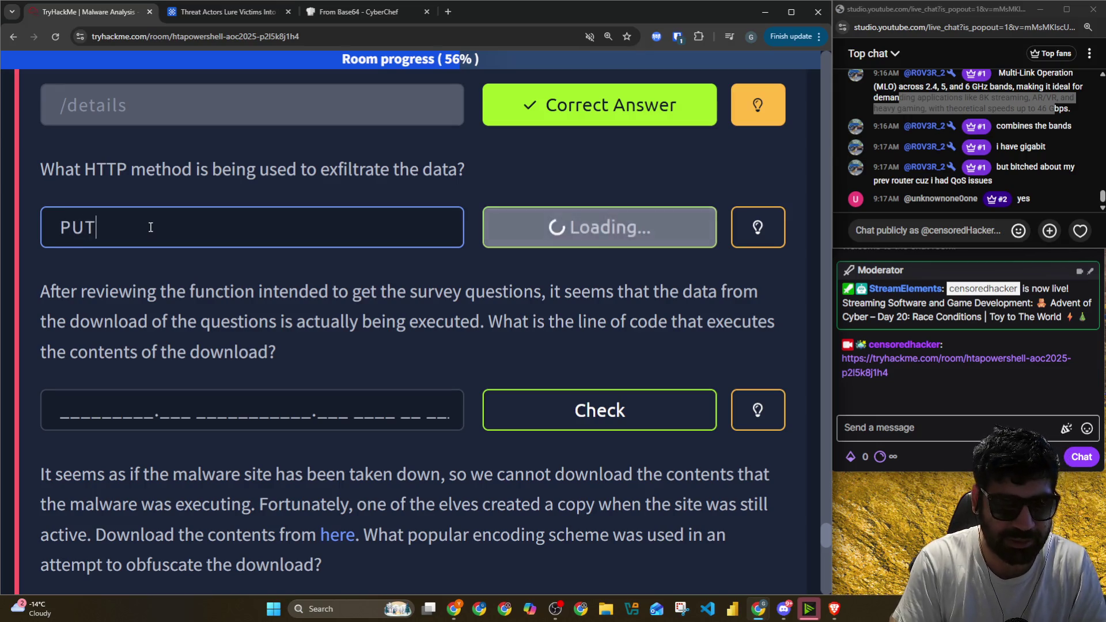
key("BackSpace")
key("BackSpace")
key("BackSpace")
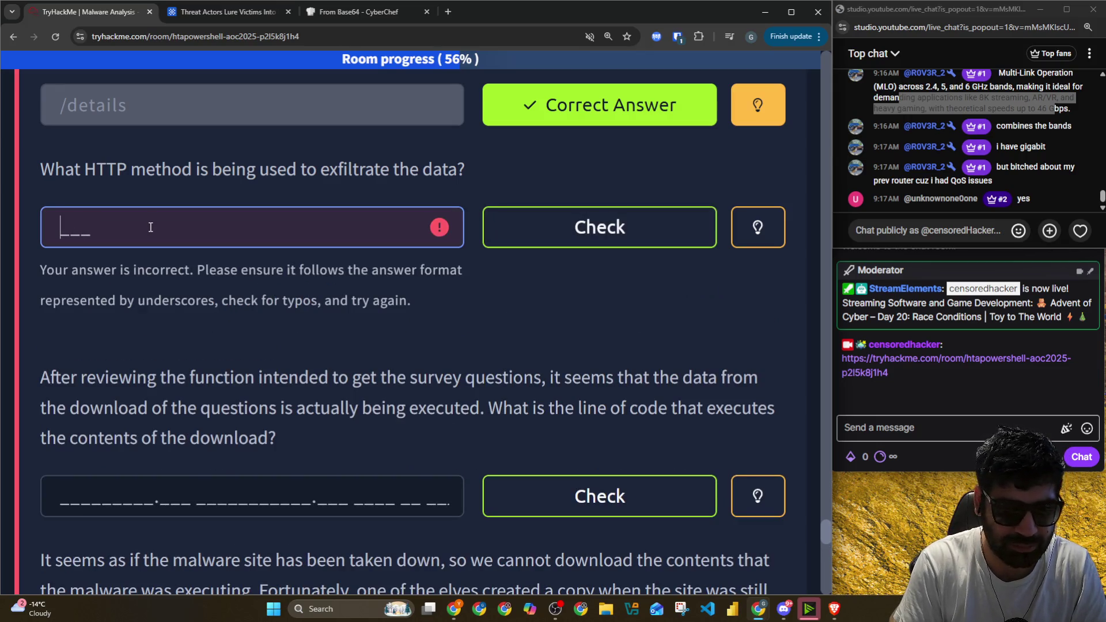
type("GET")
key("Return")
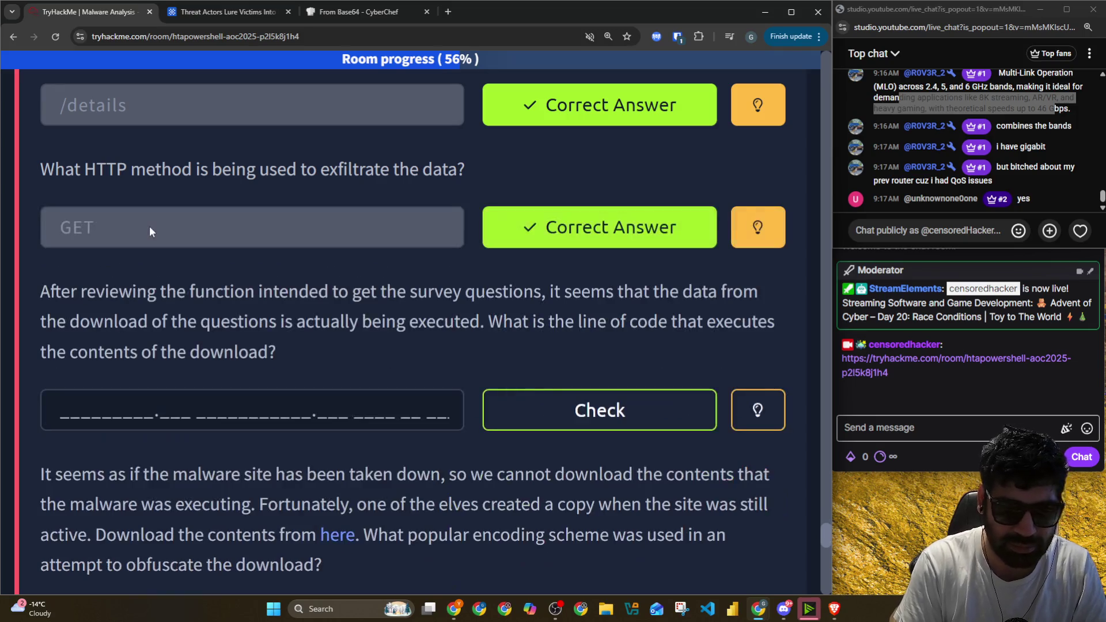
Step: Read the HTTP-method hint about URL parameters, close it, and return to the AttackBox editor
left_click(766, 229)
mouse_move(147, 542)
left_mouse_down()
mouse_move(720, 536)
mouse_move(711, 532)
left_mouse_up()
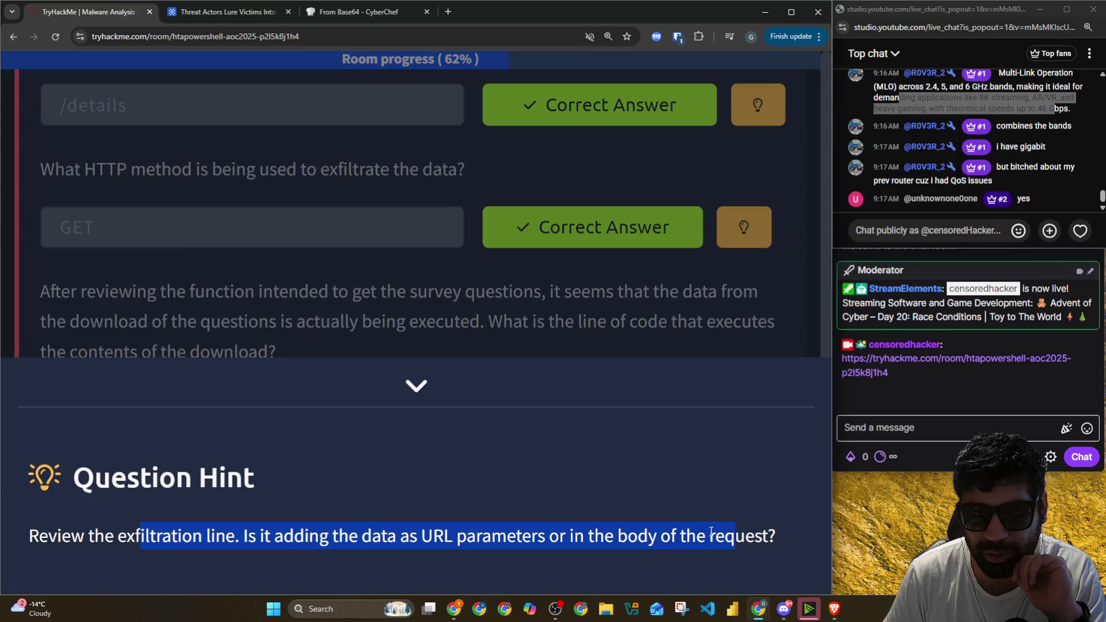
left_click(415, 394)
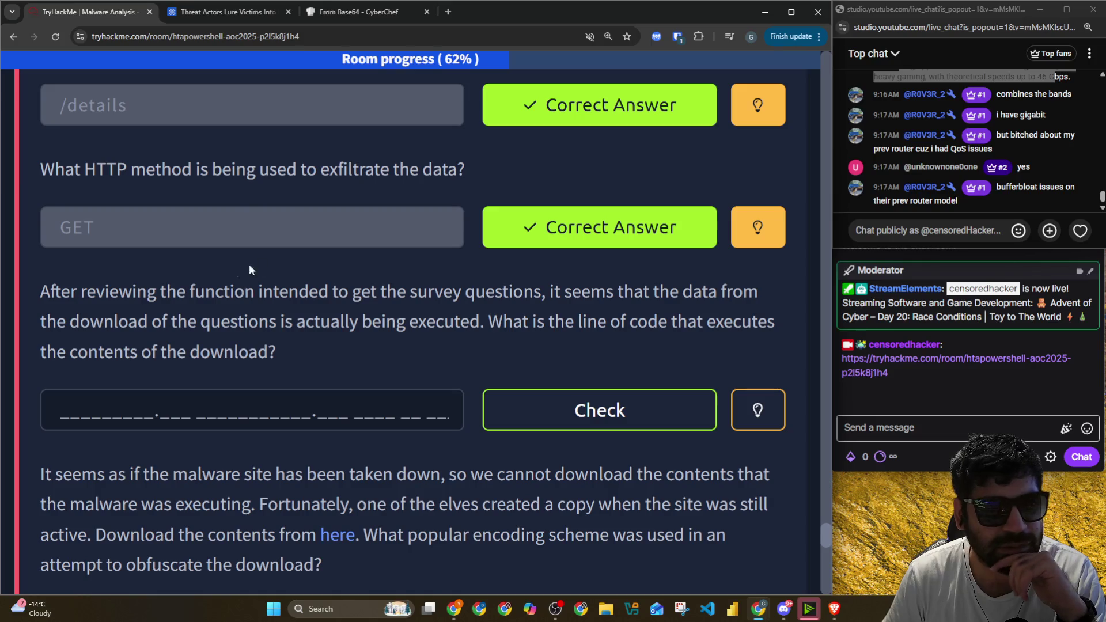
scroll(147, 295, "down", 10)
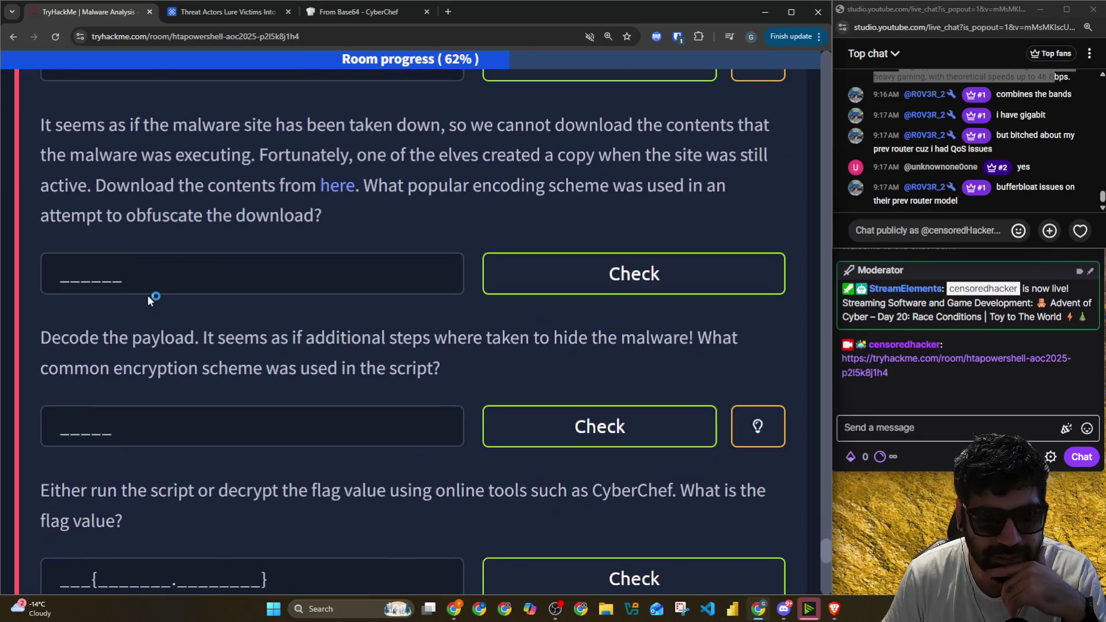
scroll(181, 285, "up", 7)
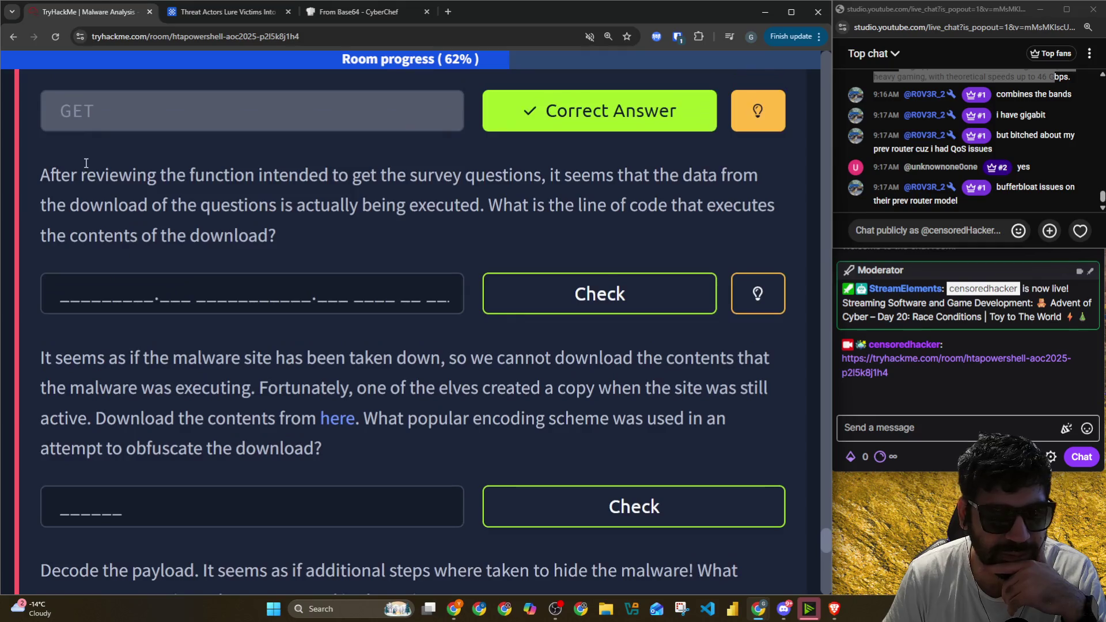
left_click_drag(51, 173, 357, 187)
key("alt+Tab")
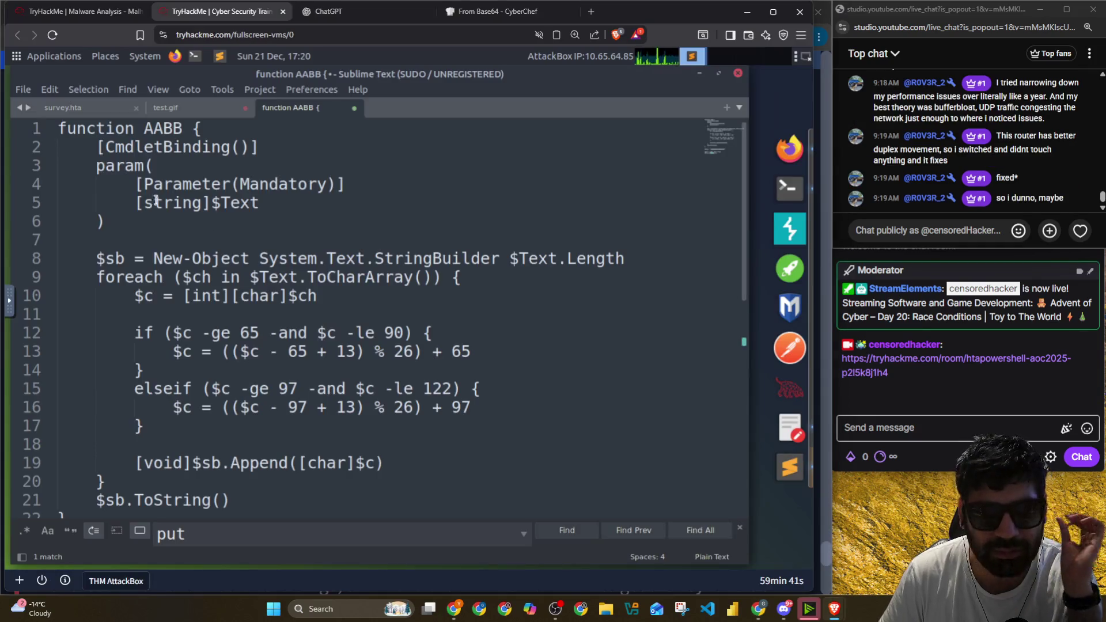
Step: Inspect the AABB function: param block, StringBuilder, foreach over ToCharArray, and rotation blocks
left_click_drag(182, 156, 165, 180)
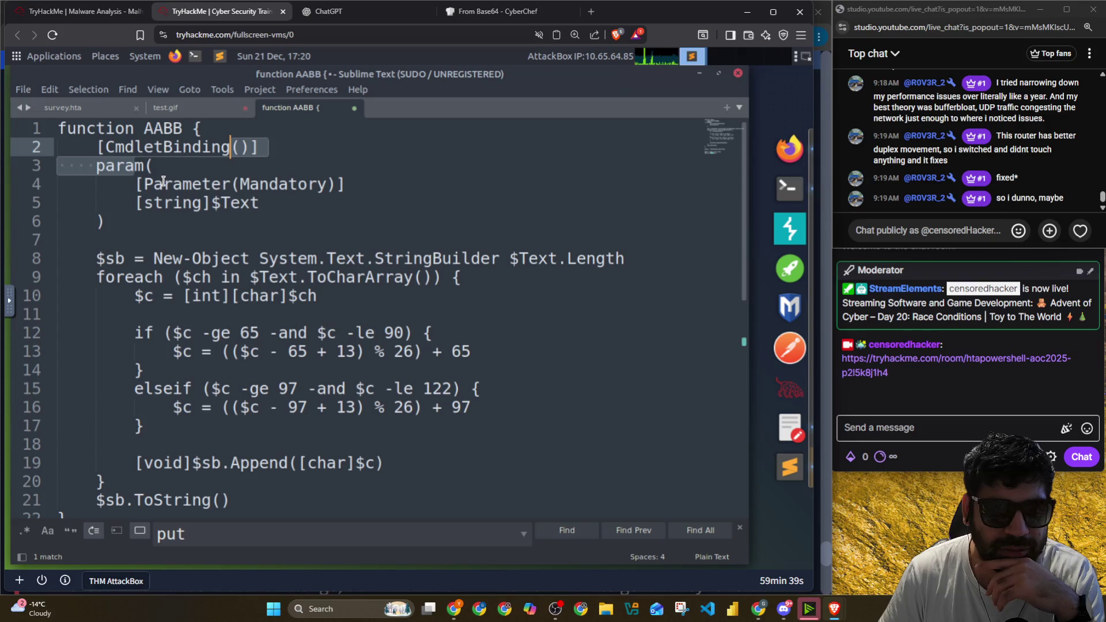
double_click(179, 184)
left_click(171, 203)
left_click_drag(224, 205, 261, 203)
left_click_drag(288, 258, 577, 258)
mouse_move(221, 278)
left_mouse_down()
mouse_move(262, 279)
mouse_move(192, 277)
mouse_move(304, 277)
left_mouse_up()
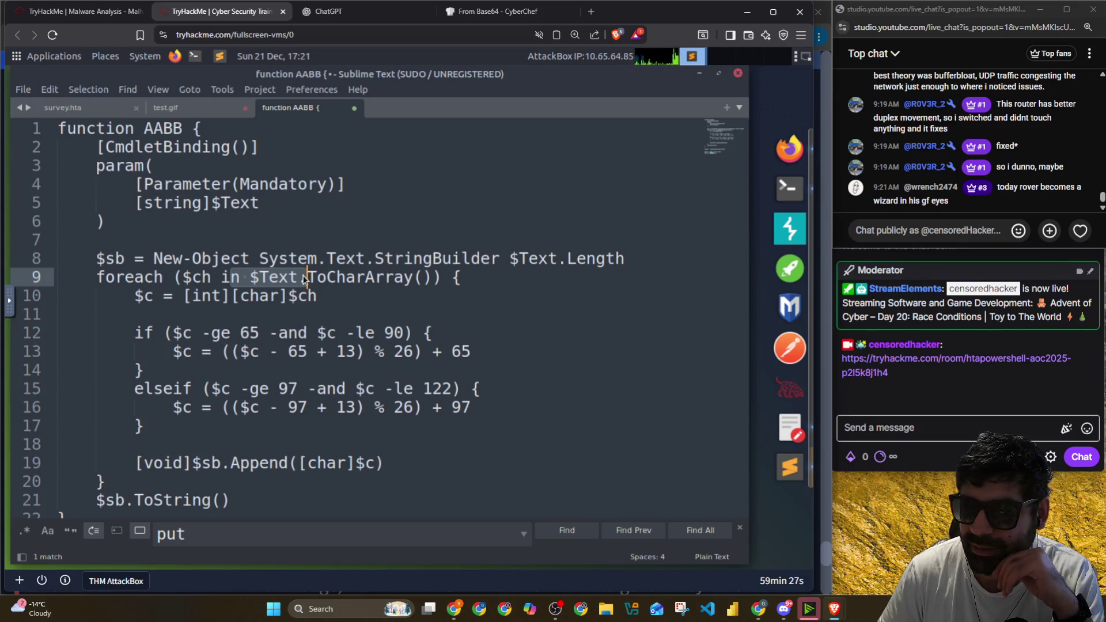
left_click(316, 278)
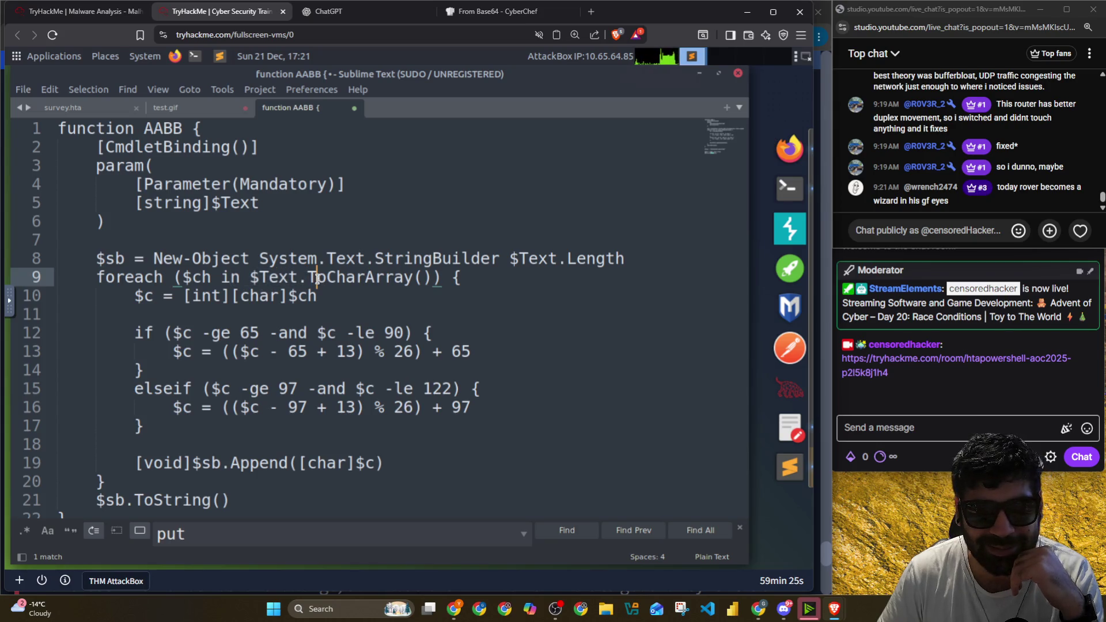
double_click(365, 279)
left_click_drag(223, 296, 369, 298)
mouse_move(173, 333)
left_mouse_down()
mouse_move(299, 358)
mouse_move(334, 435)
left_mouse_up()
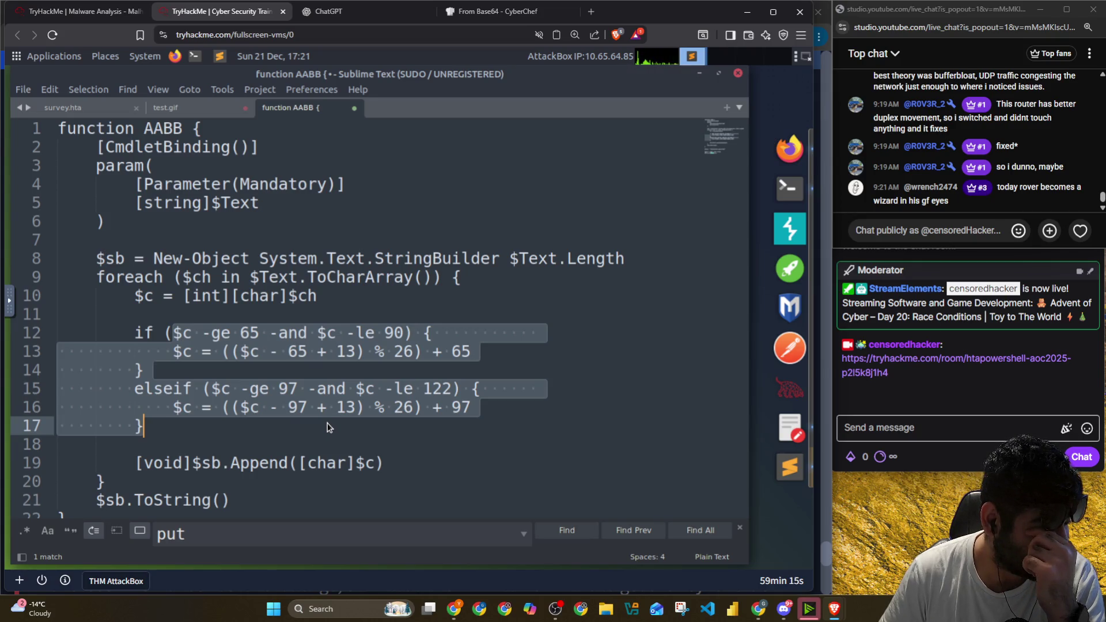
left_click(299, 375)
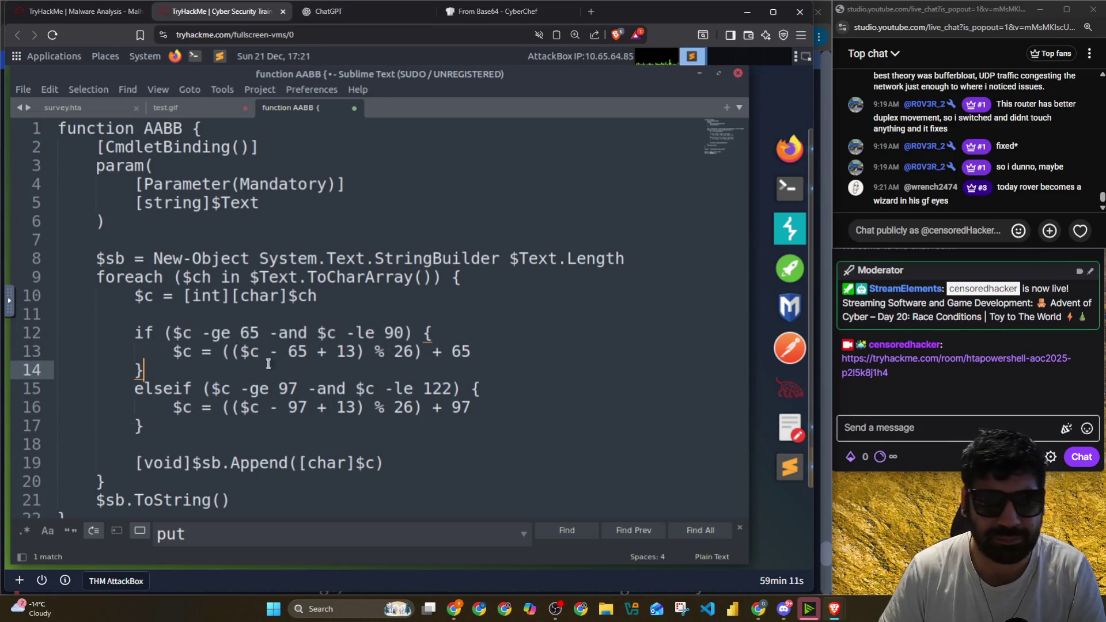
Step: Copy the -ge 65 comparison from line 12
mouse_move(193, 333)
left_mouse_down()
mouse_move(280, 332)
mouse_move(268, 332)
left_mouse_up()
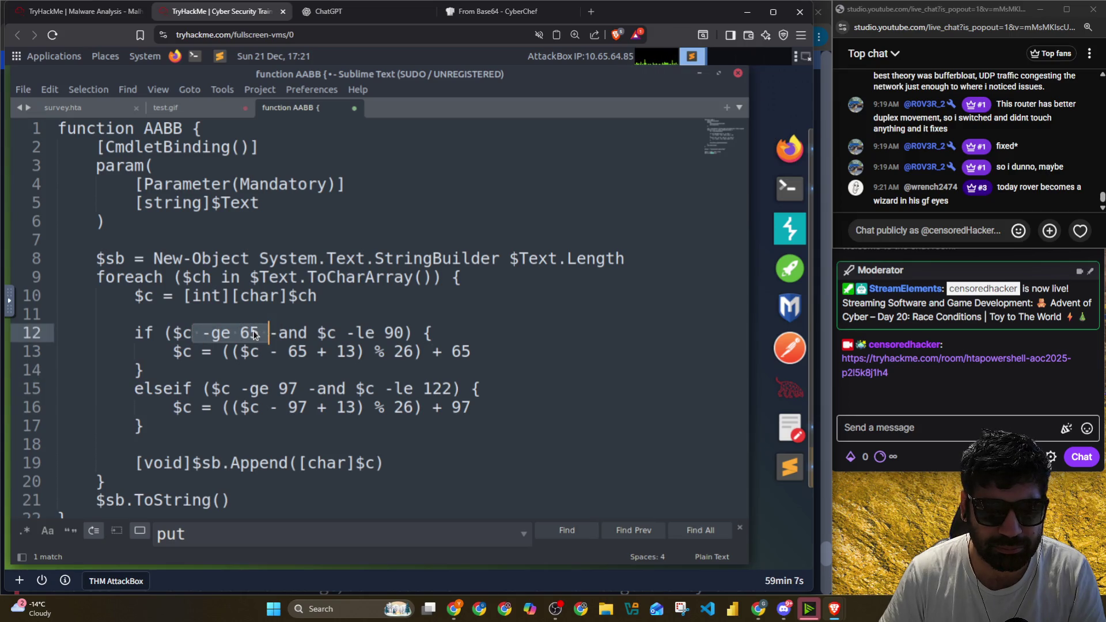
right_click(254, 334)
left_click(274, 385)
left_click(363, 24)
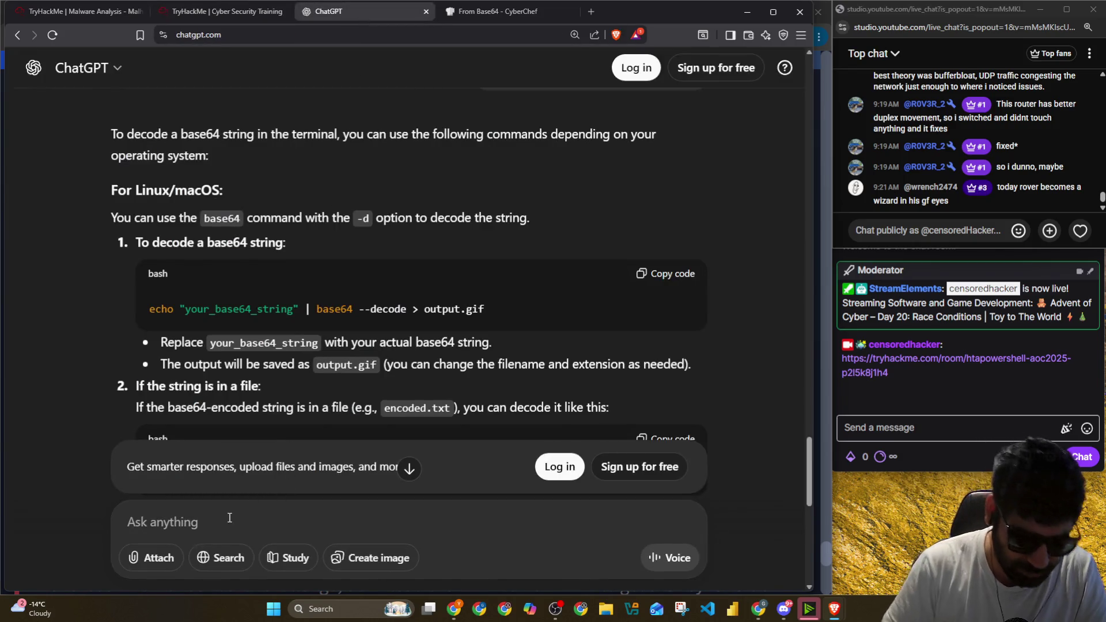
Step: Ask ChatGPT about "text" -ge 65 by pasting the copied comparison
type("\"text\"")
key("ctrl+v")
key("Return")
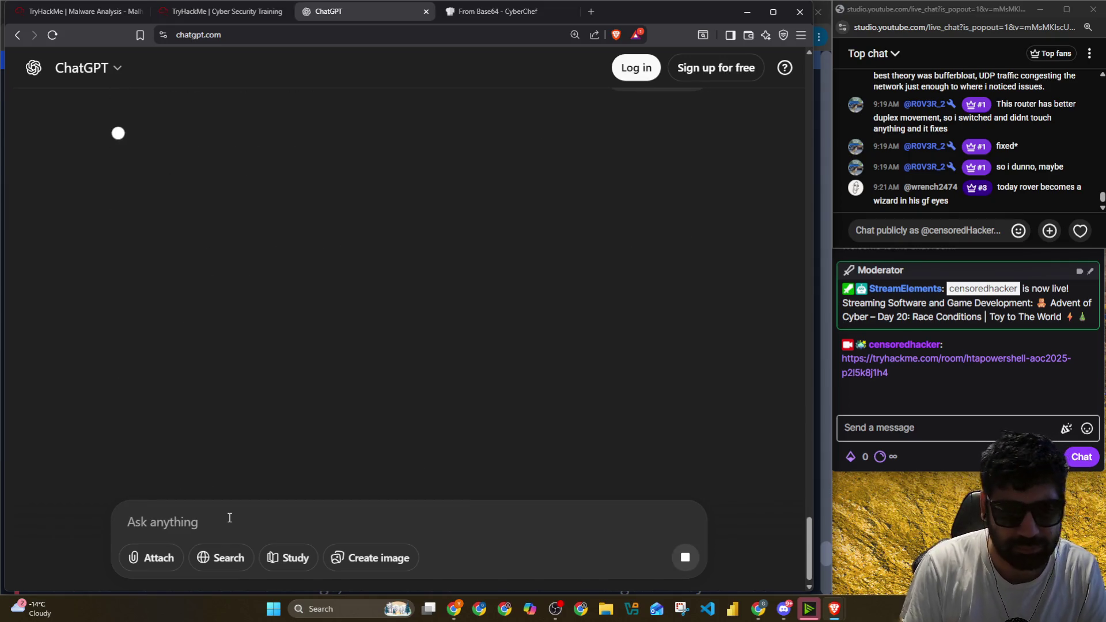
Step: Read ChatGPT's explanation that -ge means greater than or equal to, then return to the editor
left_click_drag(167, 136, 609, 138)
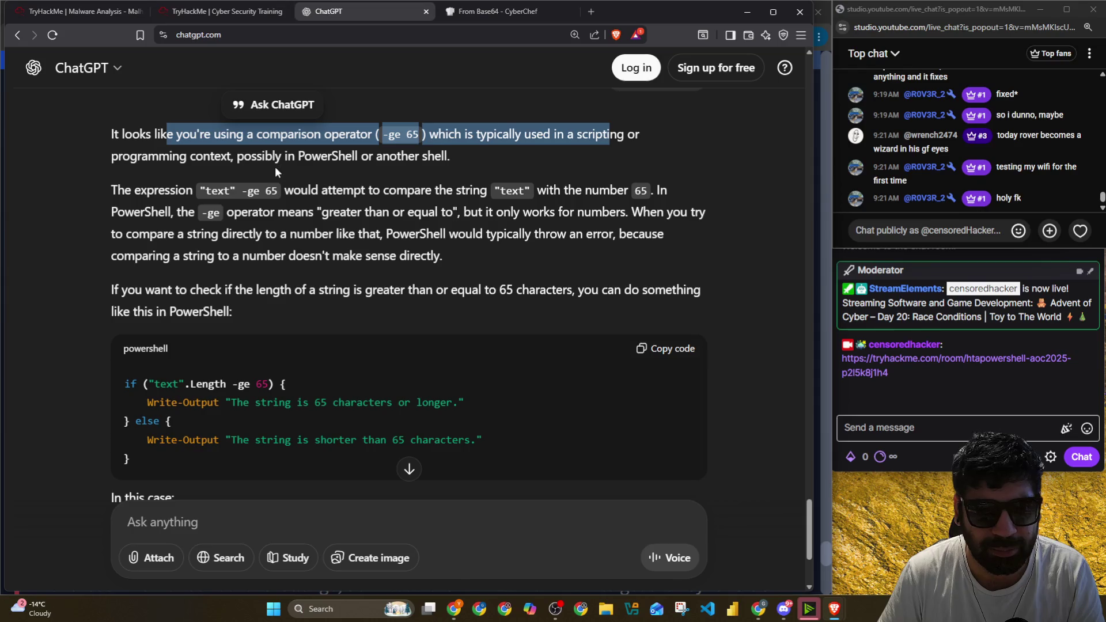
left_click_drag(272, 157, 404, 156)
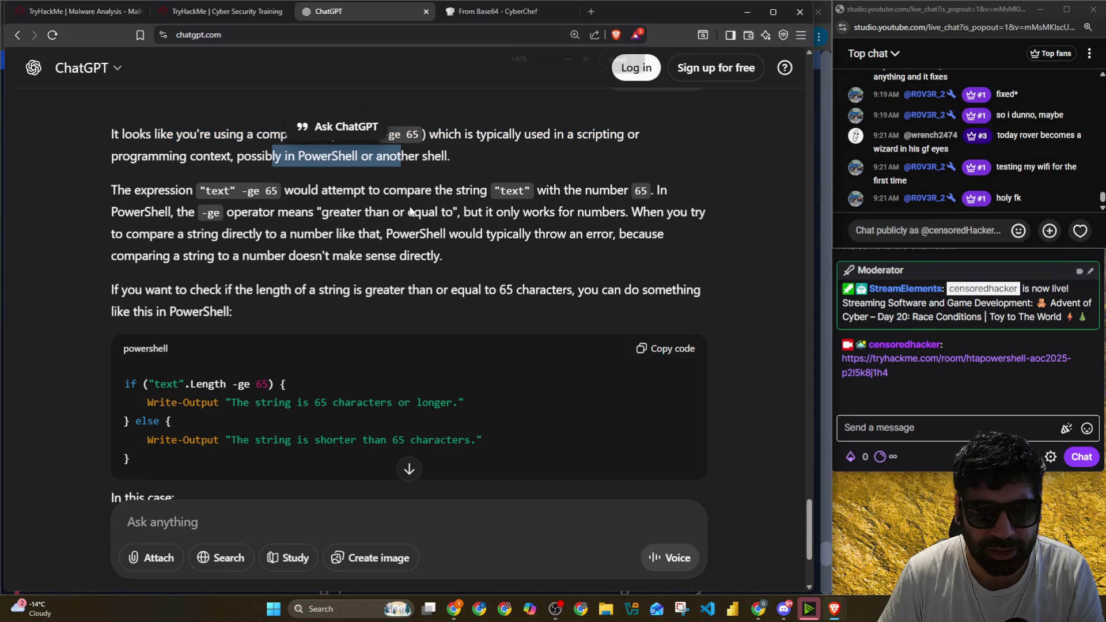
key("ctrl+plus")
scroll(369, 230, "down", 1)
scroll(295, 223, "up", 3)
scroll(295, 225, "down", 5)
scroll(295, 230, "down", 2)
left_click(373, 243)
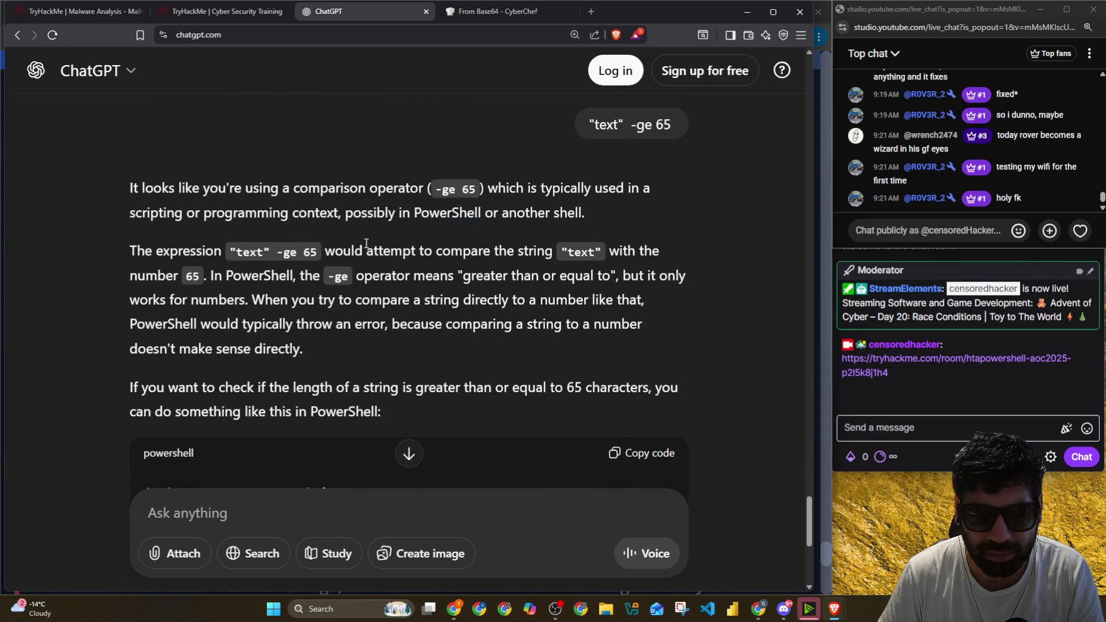
left_click_drag(344, 252, 658, 253)
left_click_drag(252, 275, 583, 278)
key("alt")
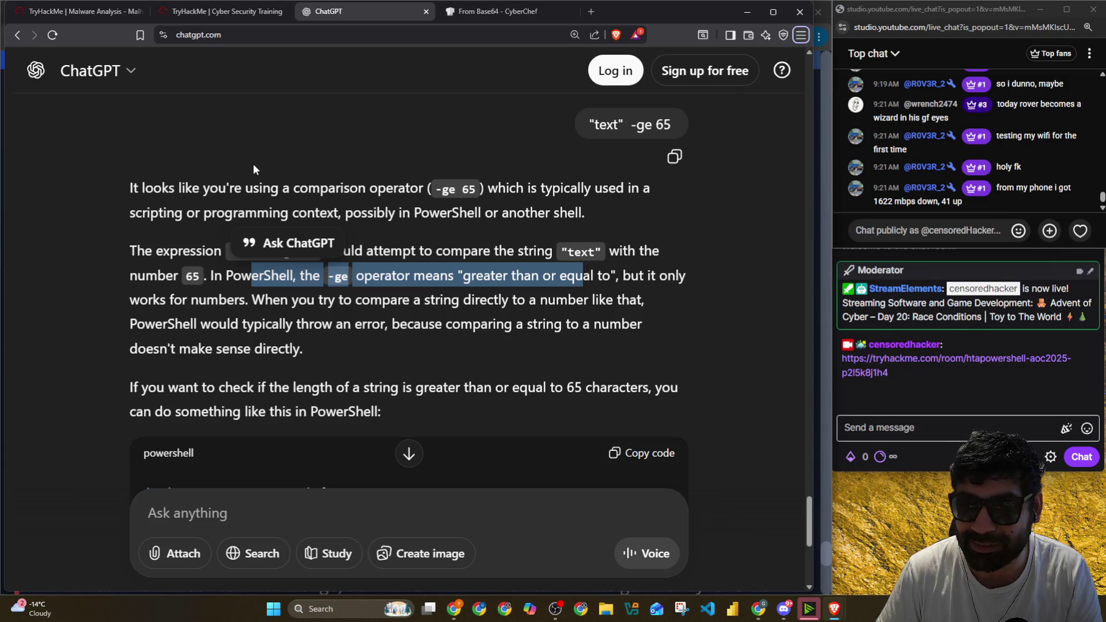
left_click(222, 11)
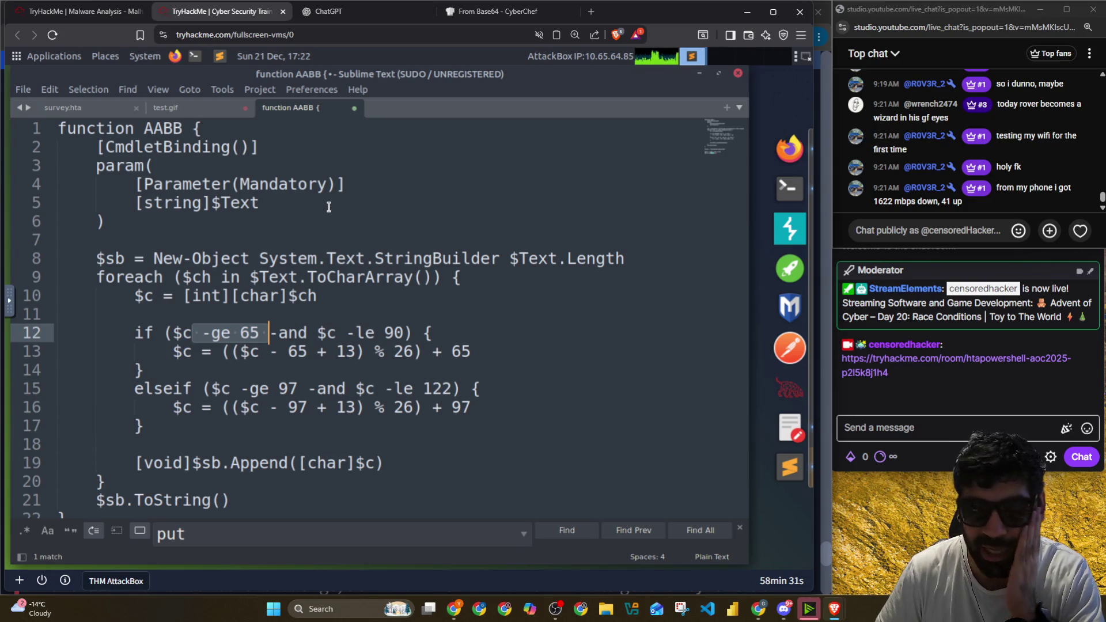
Step: Review the AABB function's StringBuilder, uppercase range check, and $c shift formulas
scroll(323, 205, "down", 2)
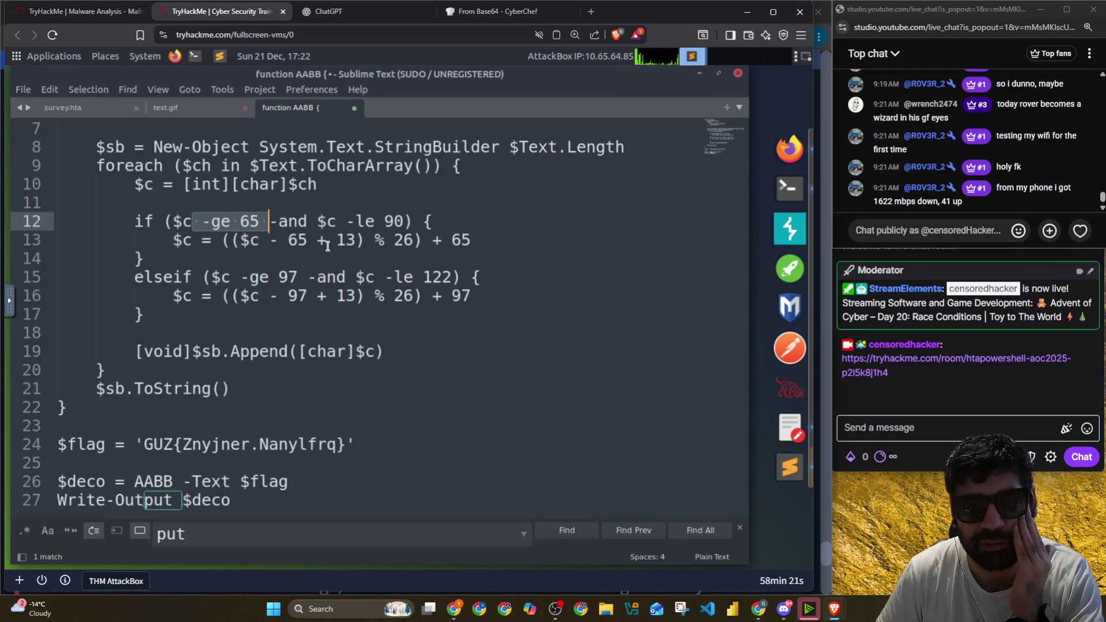
scroll(329, 249, "down", 1)
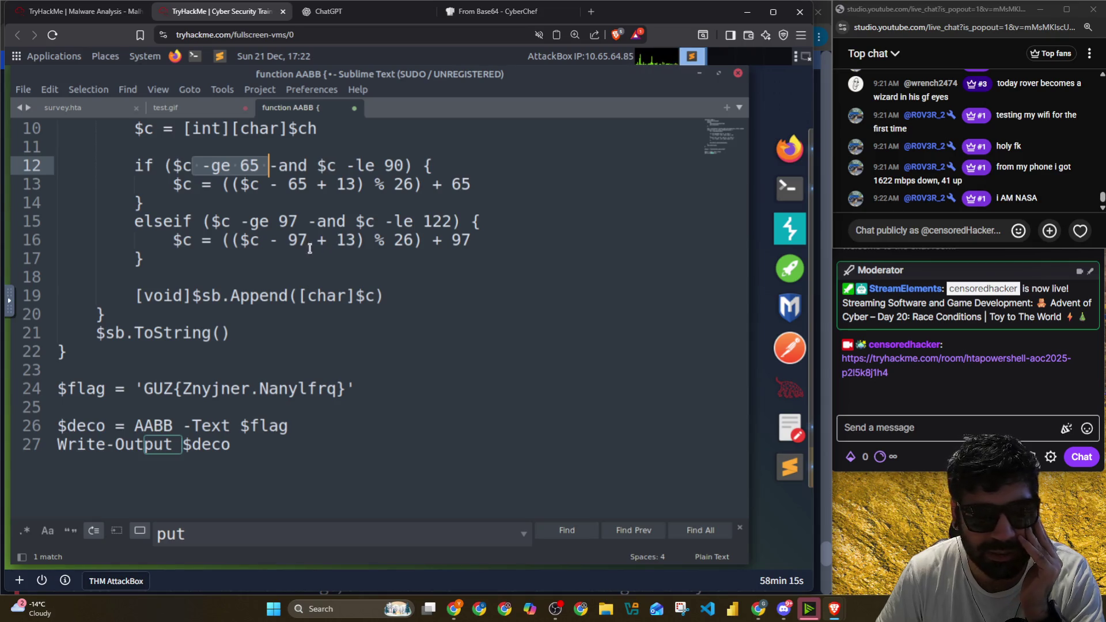
scroll(345, 239, "up", 3)
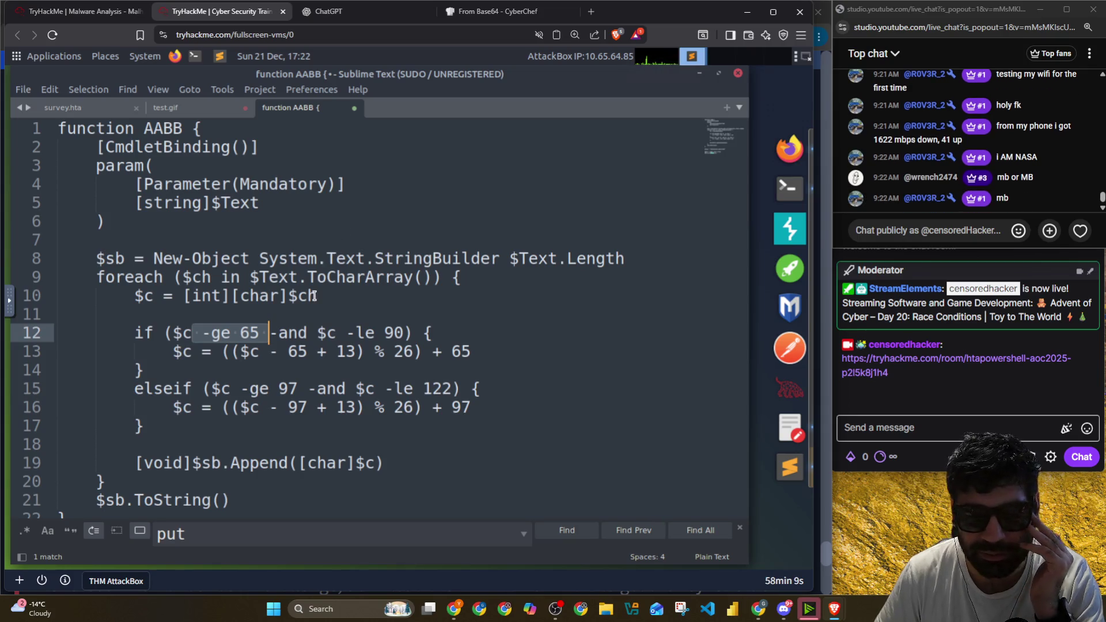
left_click(276, 299)
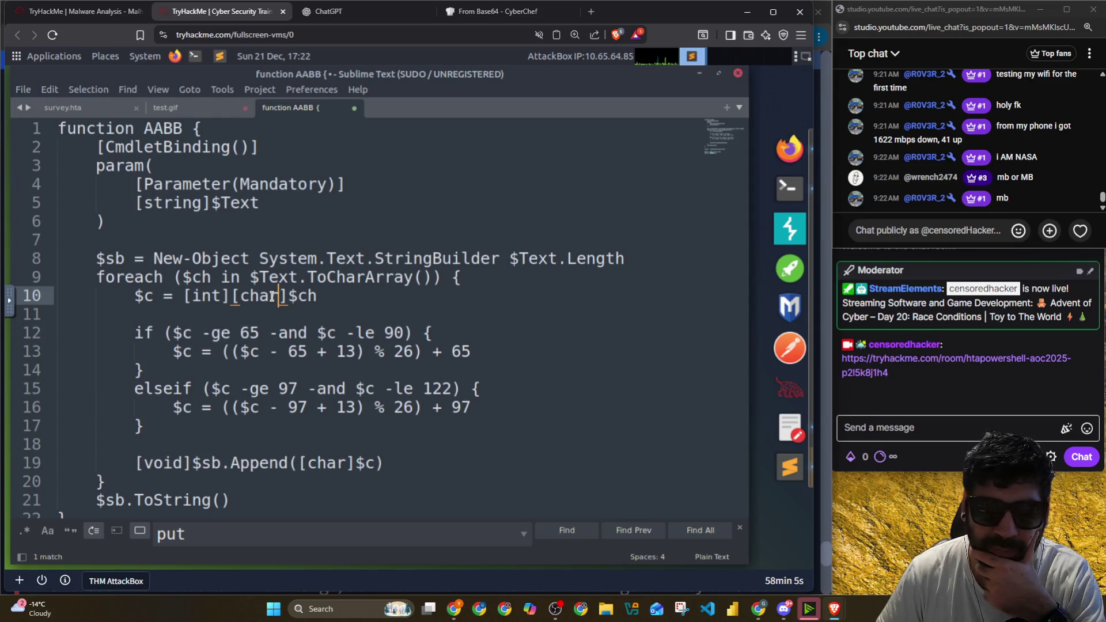
left_click(267, 260)
left_click_drag(155, 261, 365, 261)
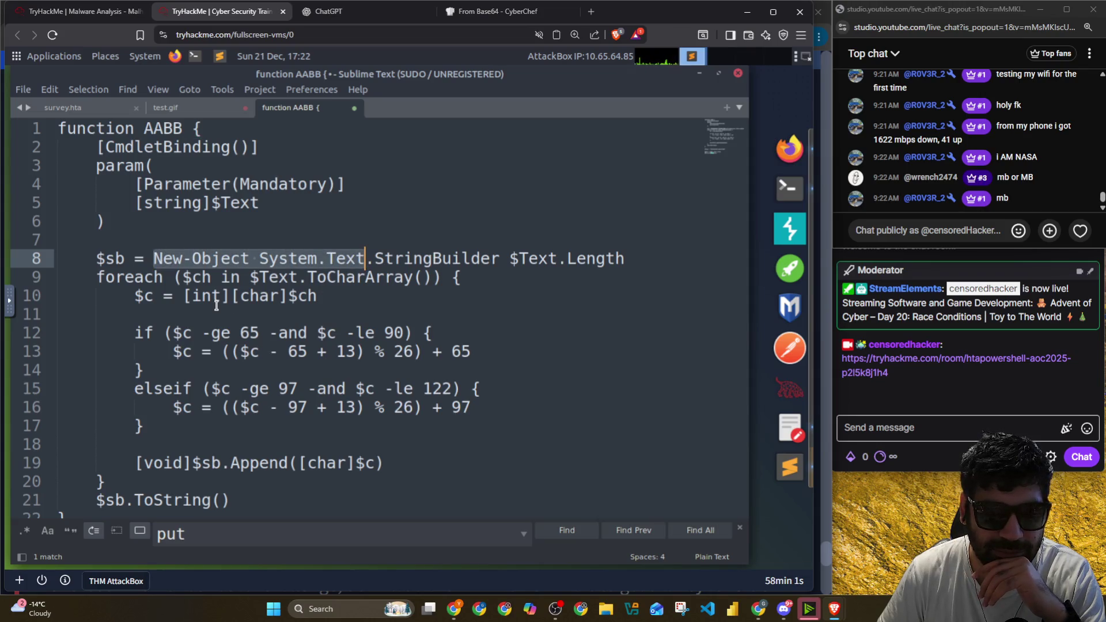
left_click_drag(192, 333, 385, 333)
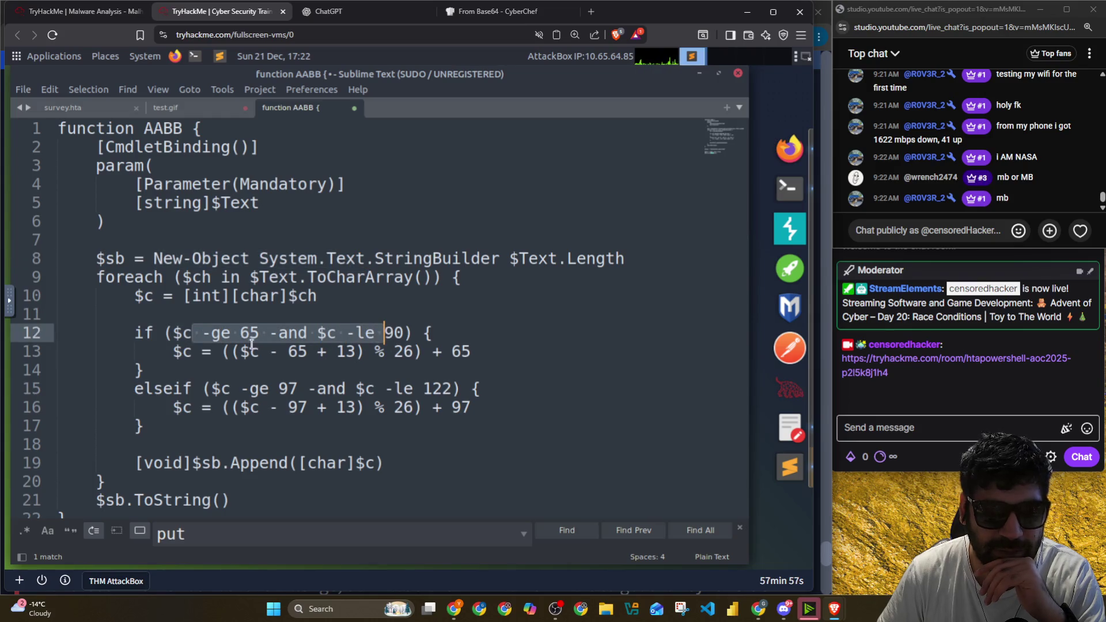
left_click_drag(242, 351, 268, 351)
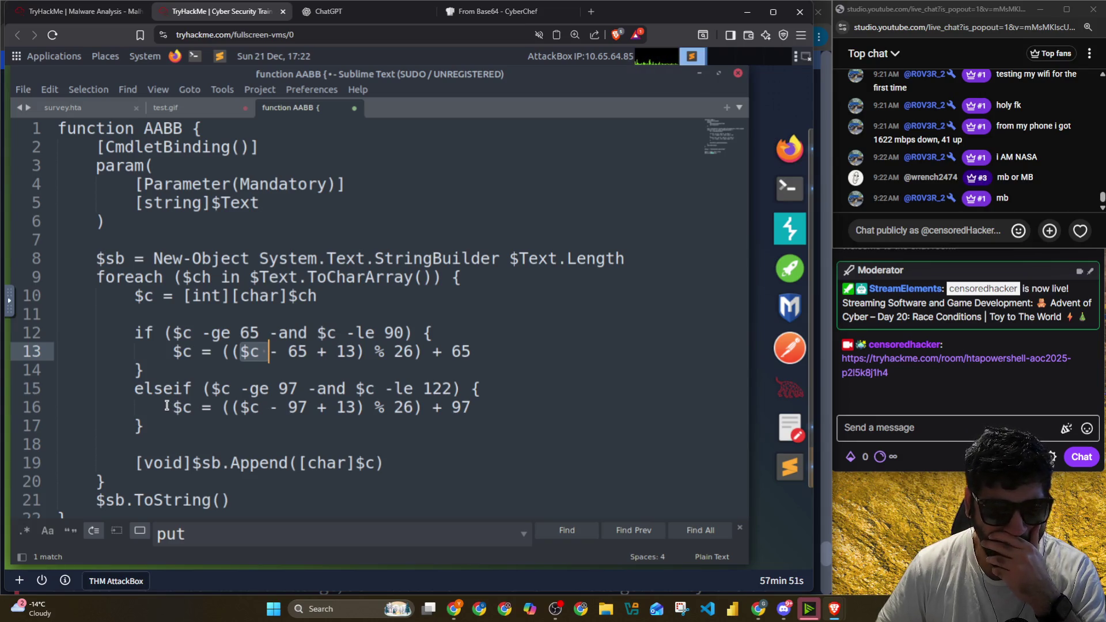
left_click(167, 406)
Step: Inspect the encoded $flag string on line 24 and the lower half of the script
scroll(155, 398, "down", 3)
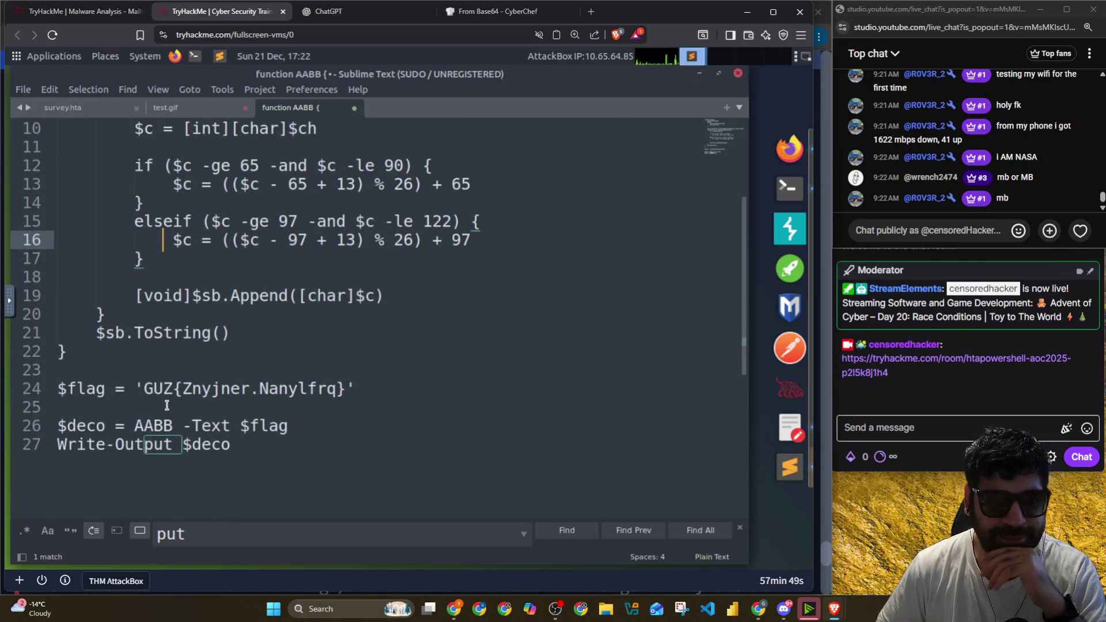
left_click_drag(137, 387, 323, 389)
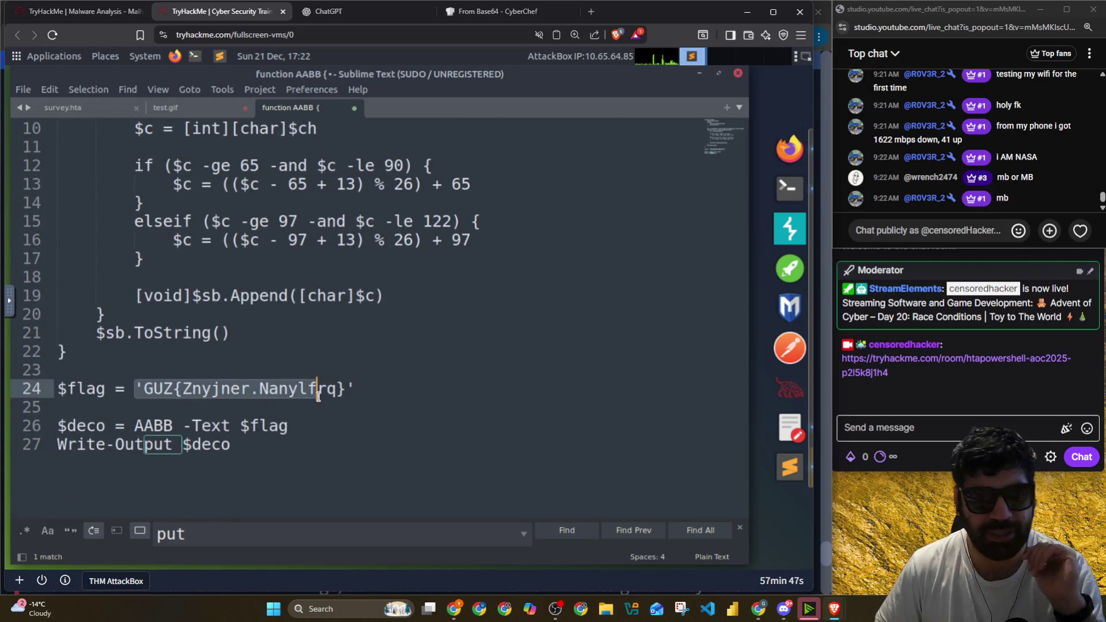
left_click(316, 388)
mouse_move(274, 460)
left_mouse_down()
mouse_move(140, 281)
mouse_move(121, 149)
left_mouse_up()
left_click(109, 218)
Step: Save the unsaved AABB ROT13 script to the Desktop under the name test.ps
right_click(314, 107)
key("Escape")
key("ctrl+s")
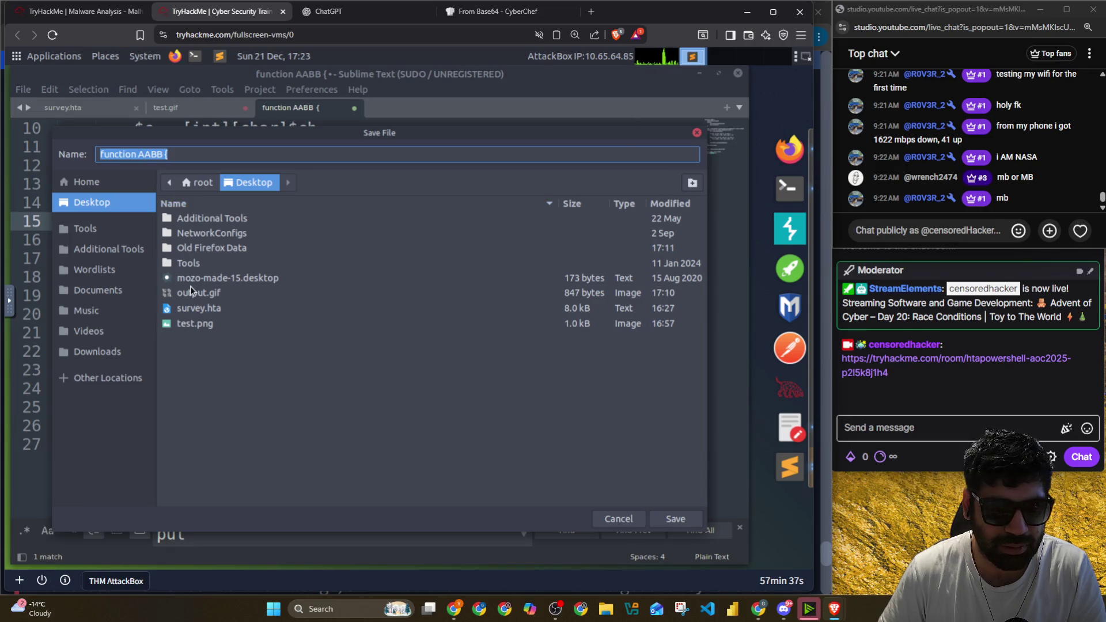
left_click(195, 154)
triple_click(96, 156)
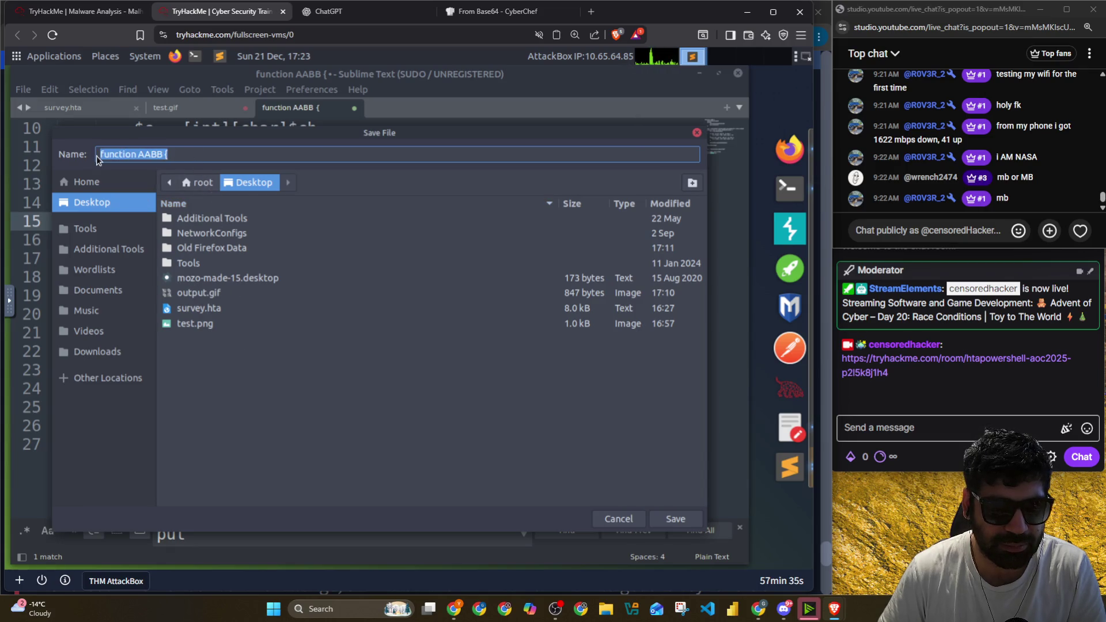
type("test.")
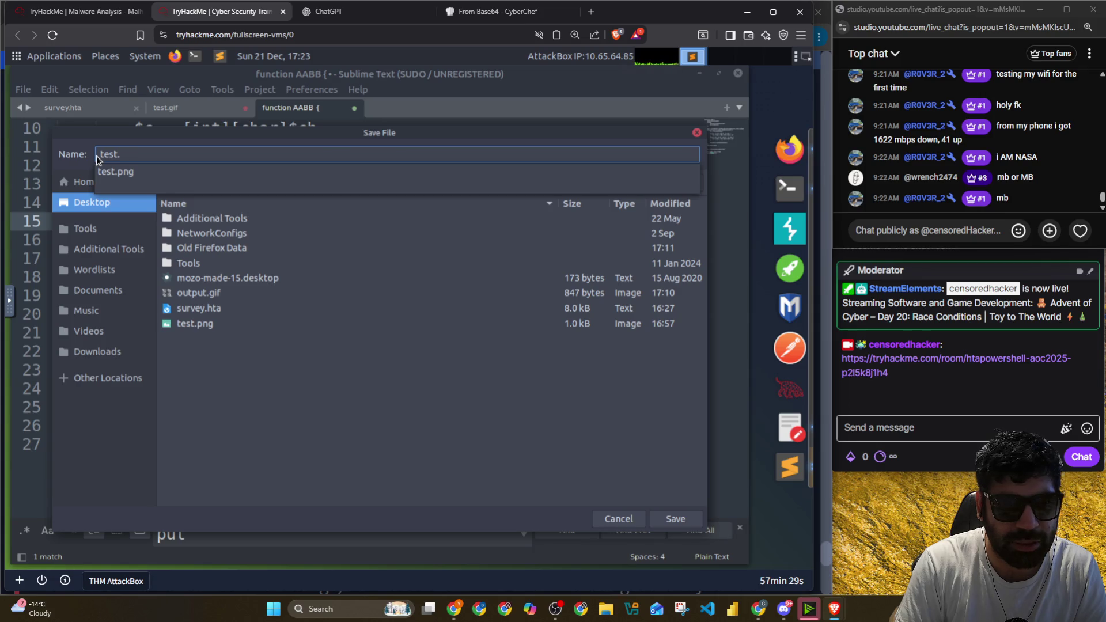
type("ps")
key("Return")
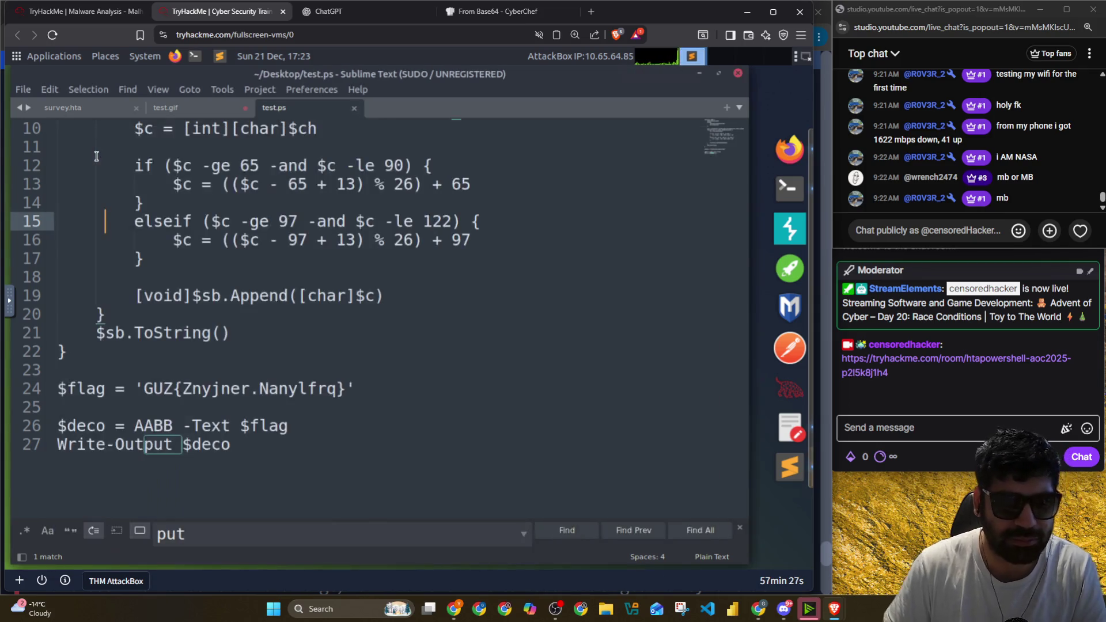
Step: Run ./test.ps, make it executable with chmod +x, and rerun it, hitting a CmdletBinding syntax error
left_click(791, 198)
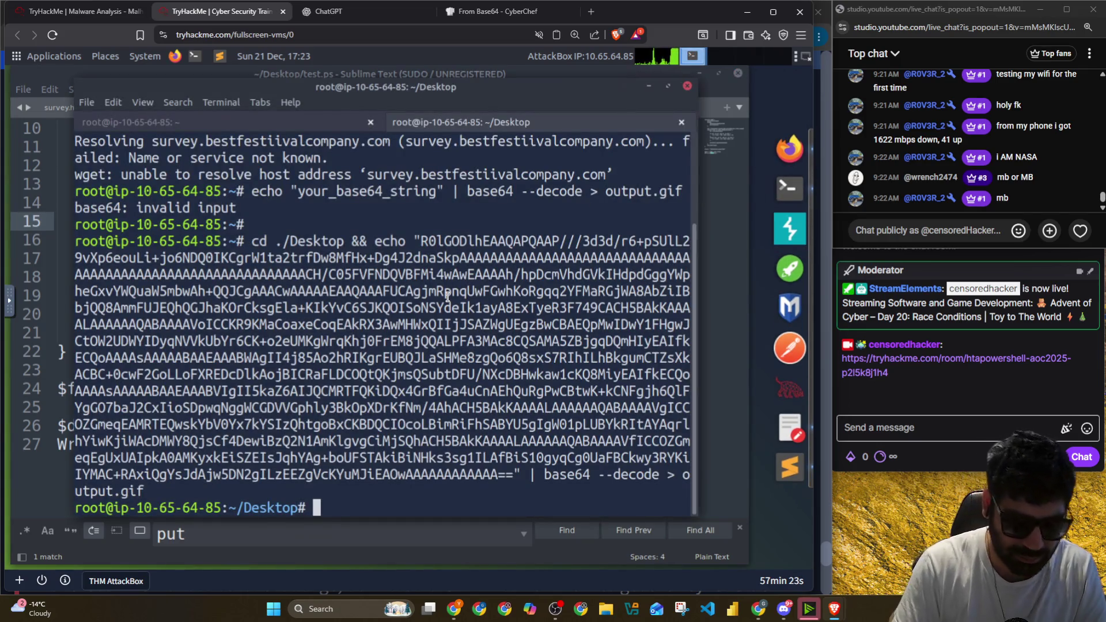
type("./t")
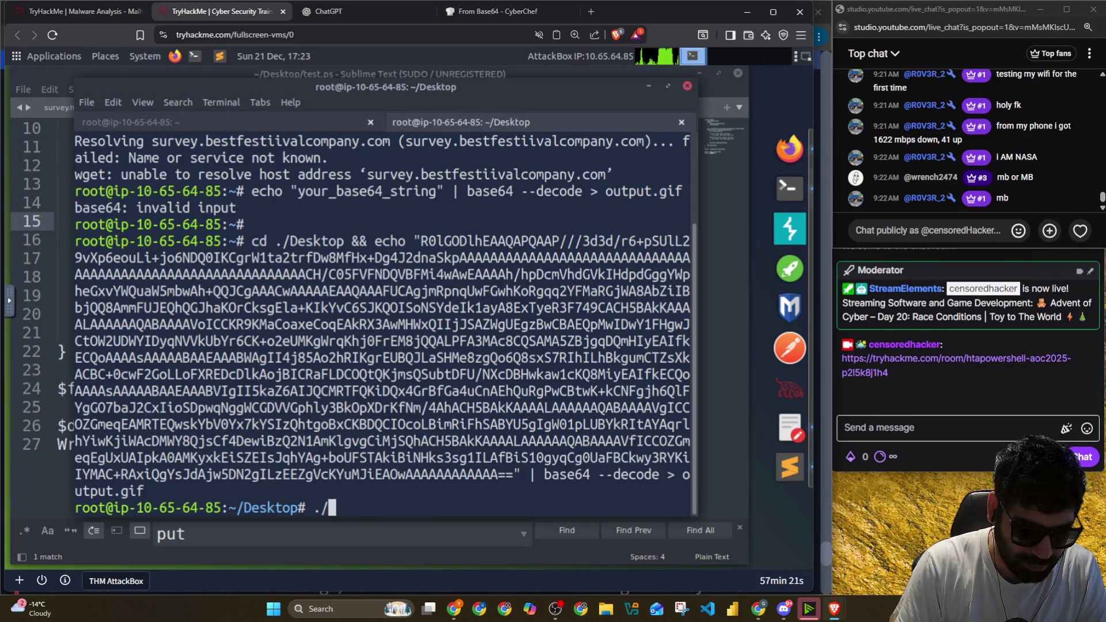
type("est.ps")
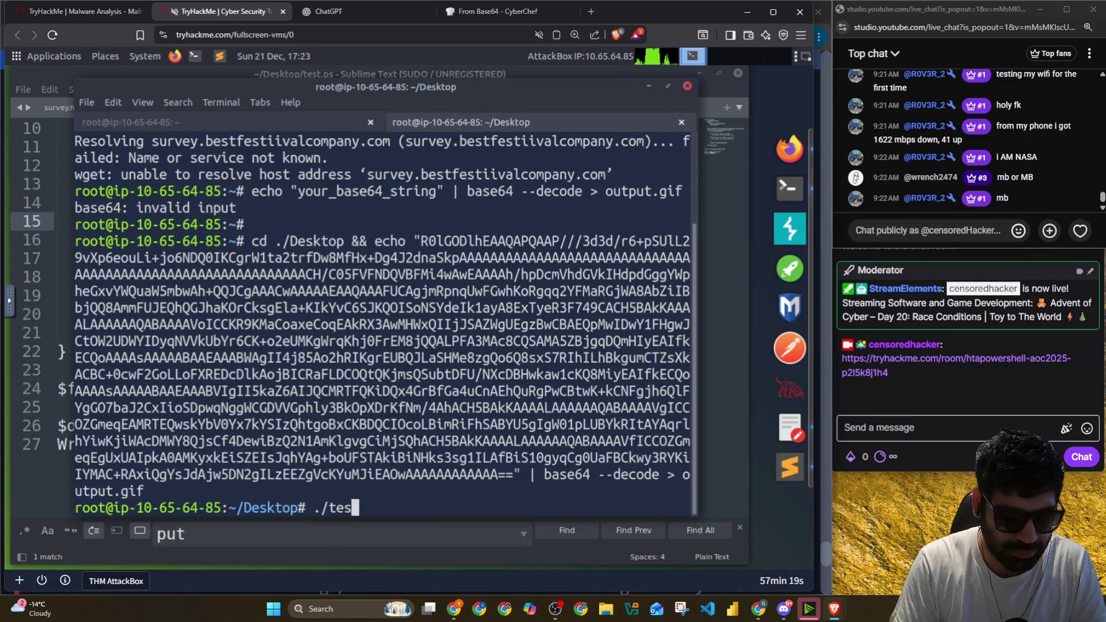
key("Return")
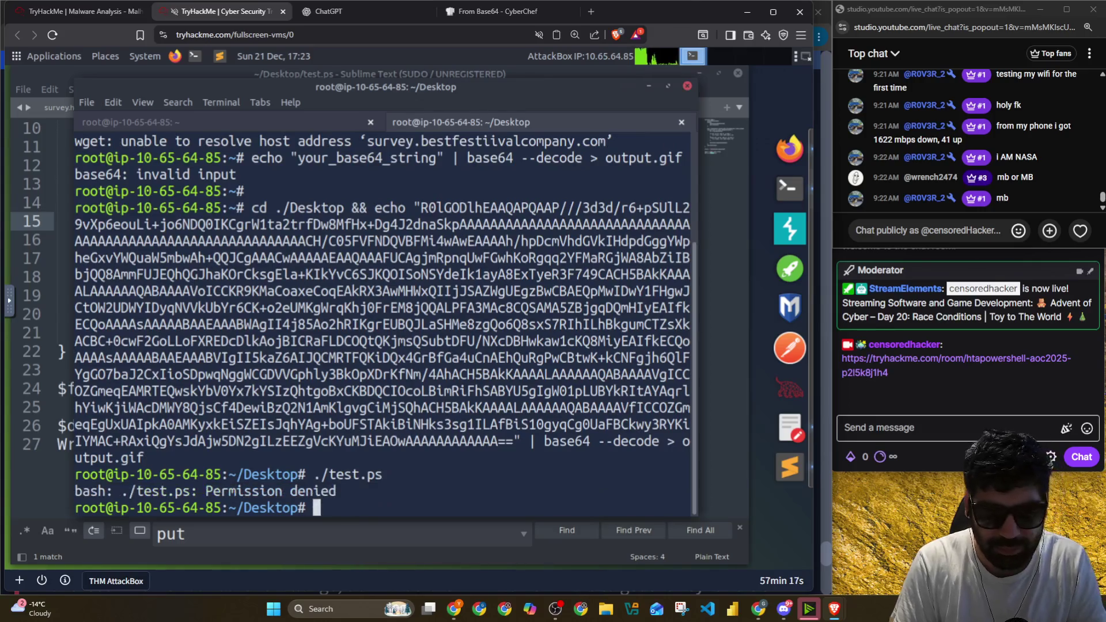
type("chmod ")
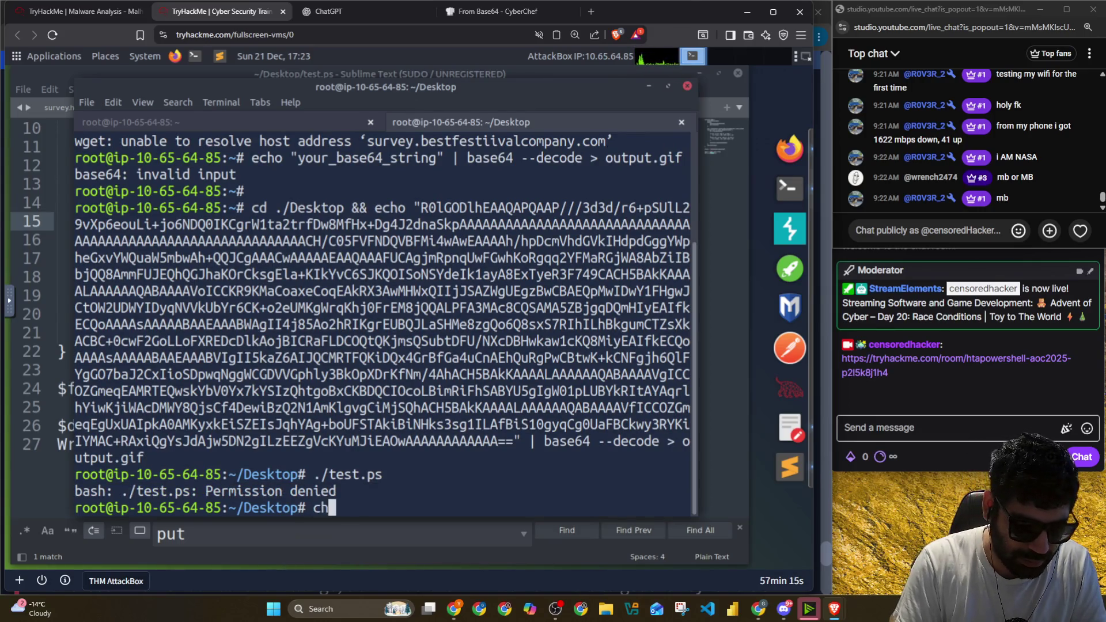
type("+x test.ps")
key("Return")
key("Up")
key("Up")
key("Return")
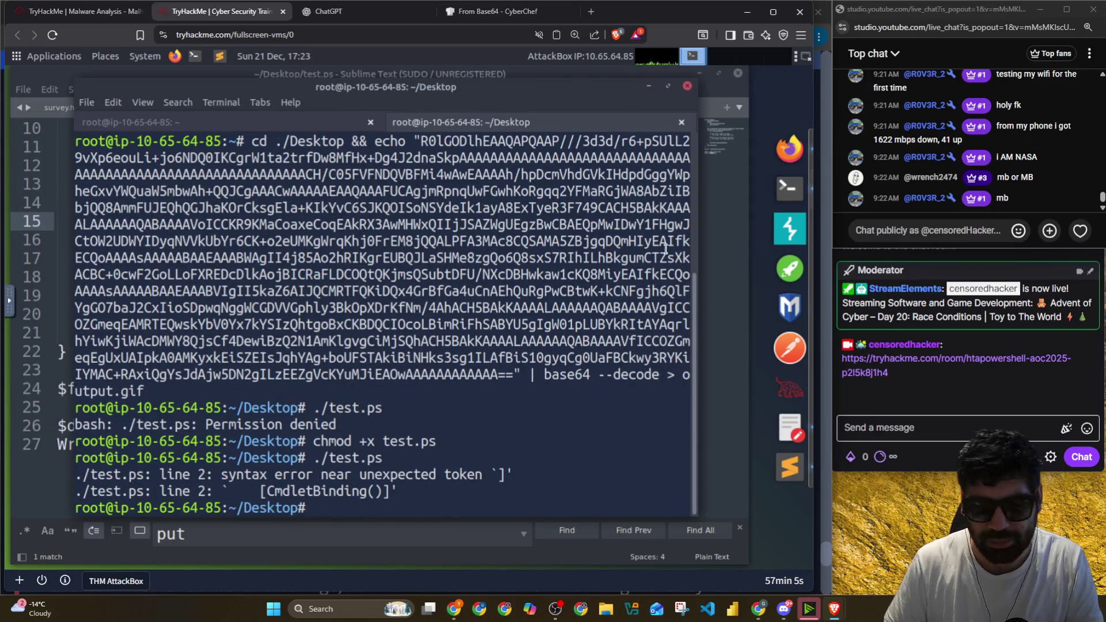
Step: Go back to the test.ps script in Sublime Text, scroll to its top, then return to the room page
left_click(784, 471)
scroll(235, 218, "up", 3)
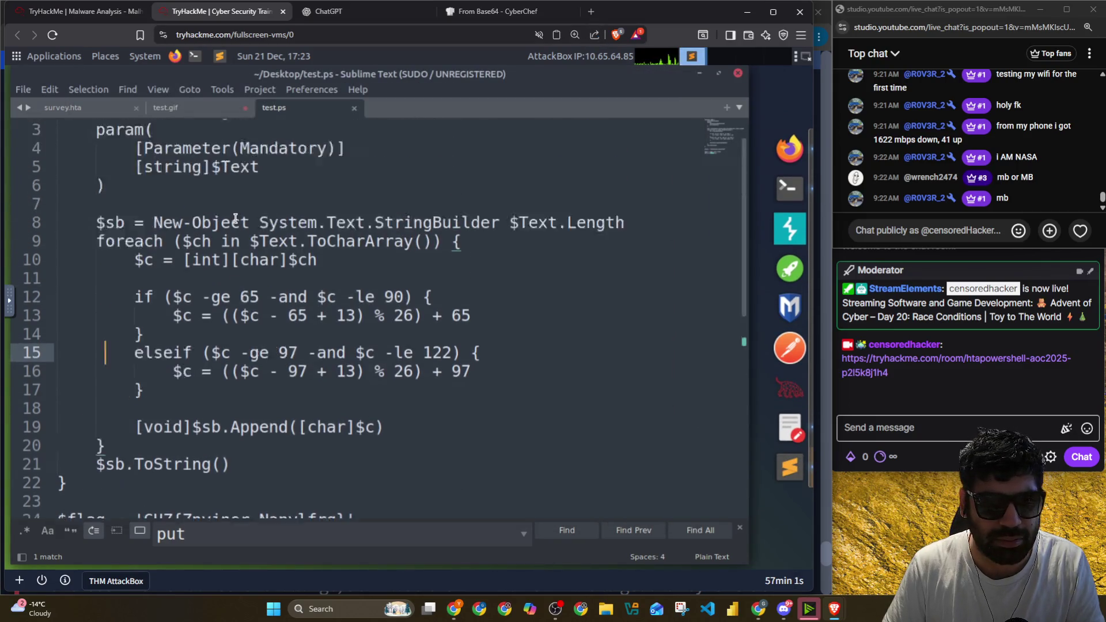
scroll(235, 218, "up", 1)
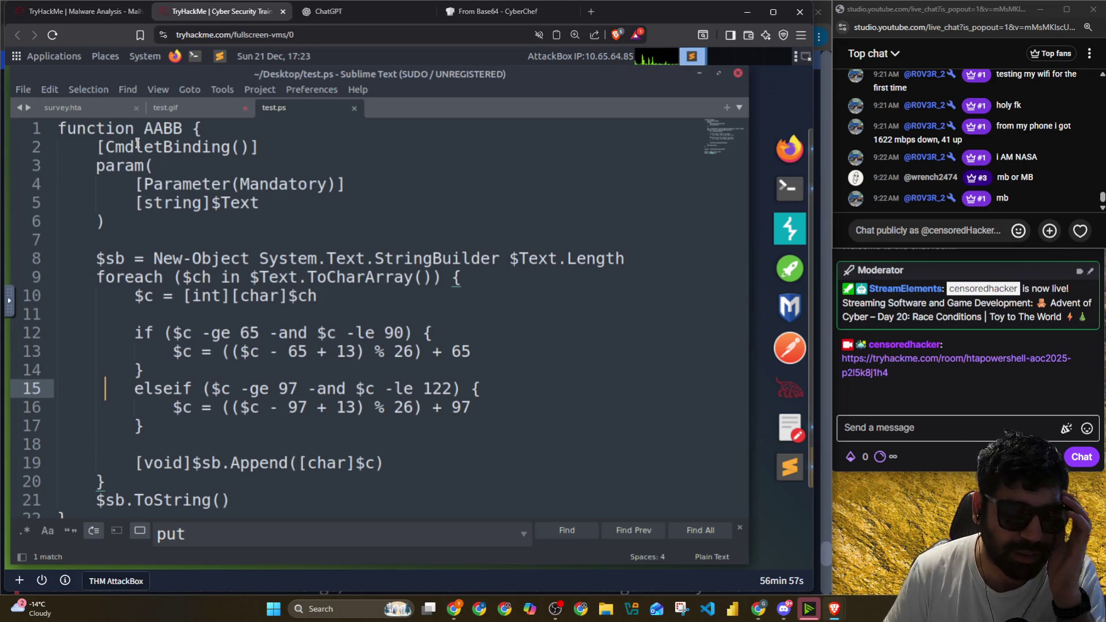
left_click(64, 15)
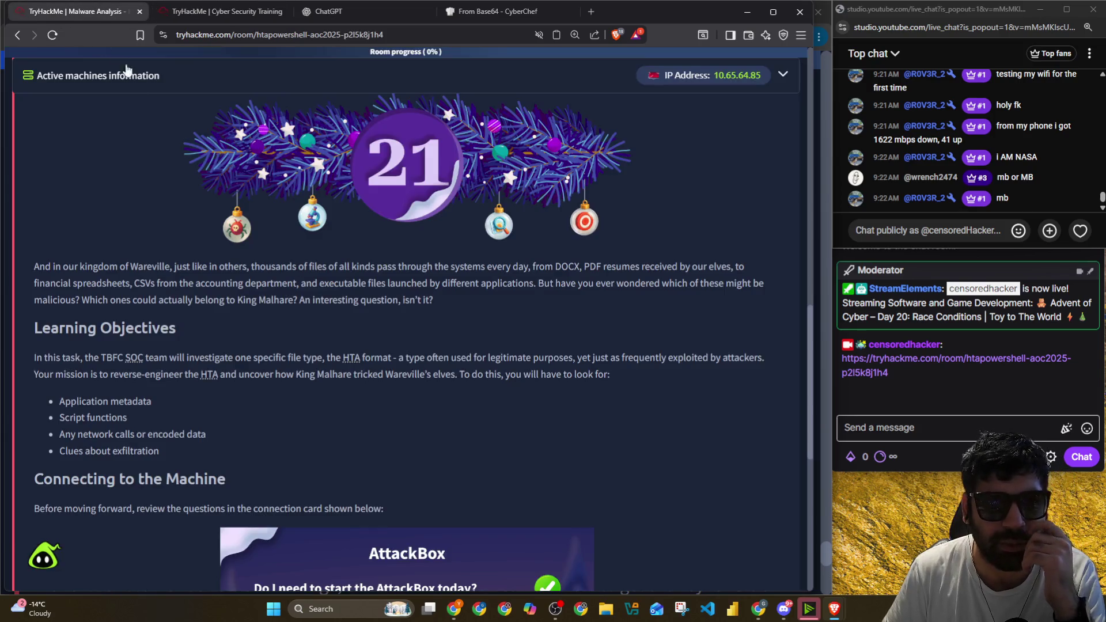
left_click(199, 20)
key("alt+Tab")
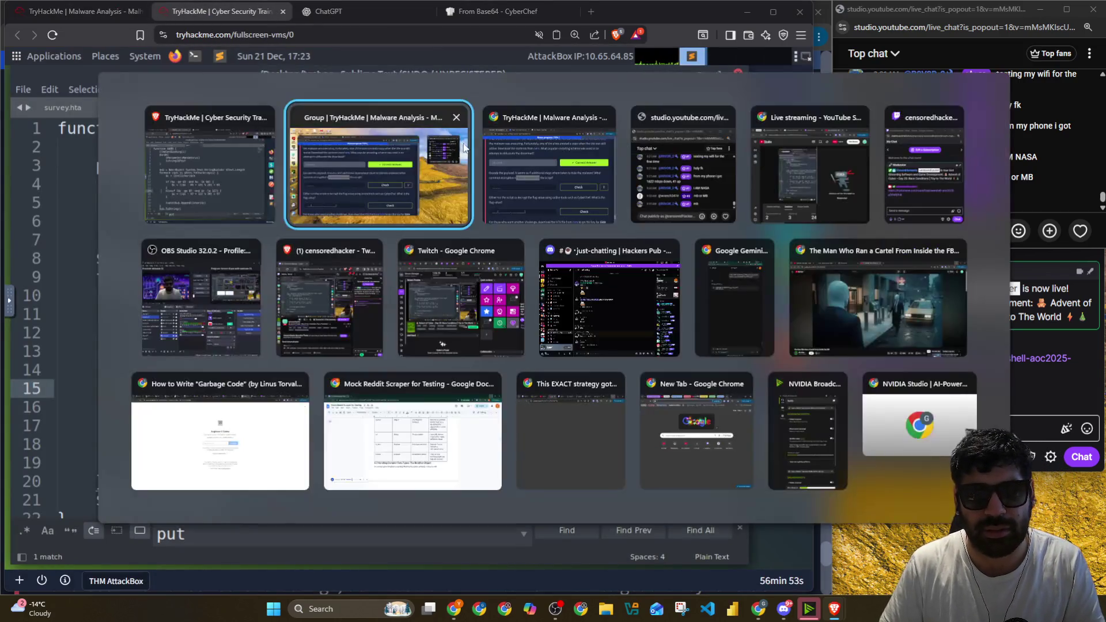
left_click(536, 196)
left_click_drag(89, 280, 716, 287)
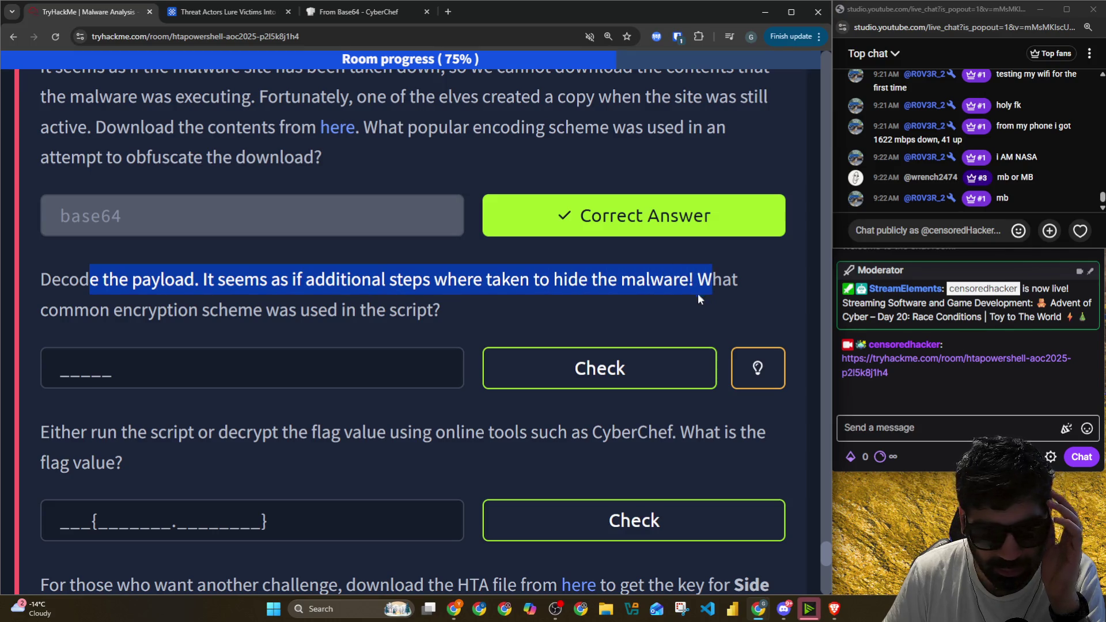
left_click_drag(263, 311, 402, 314)
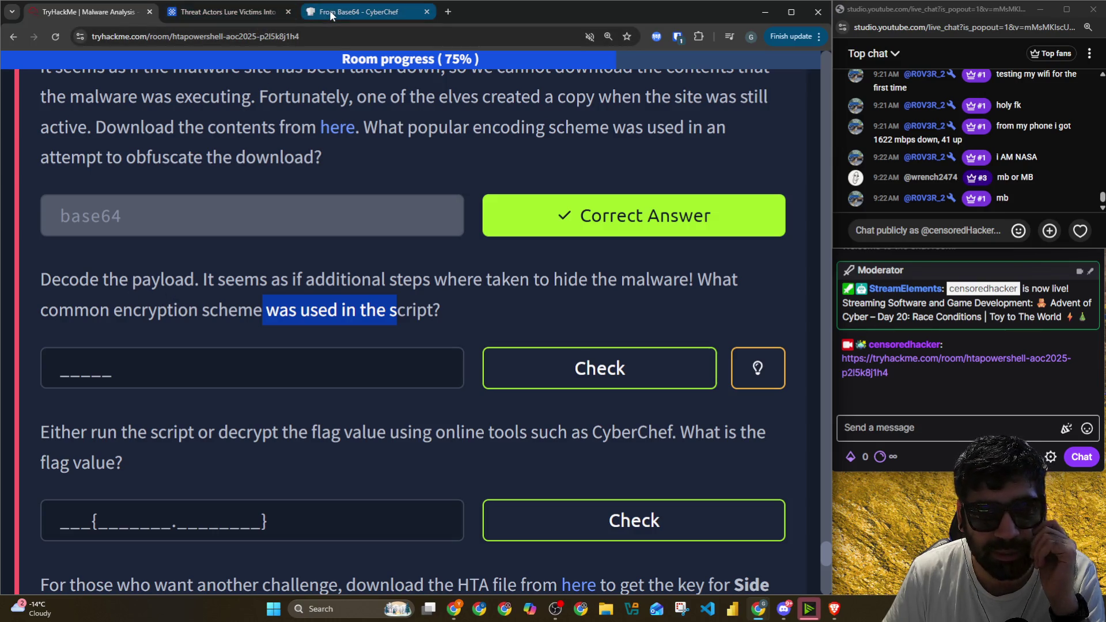
key("alt+Tab")
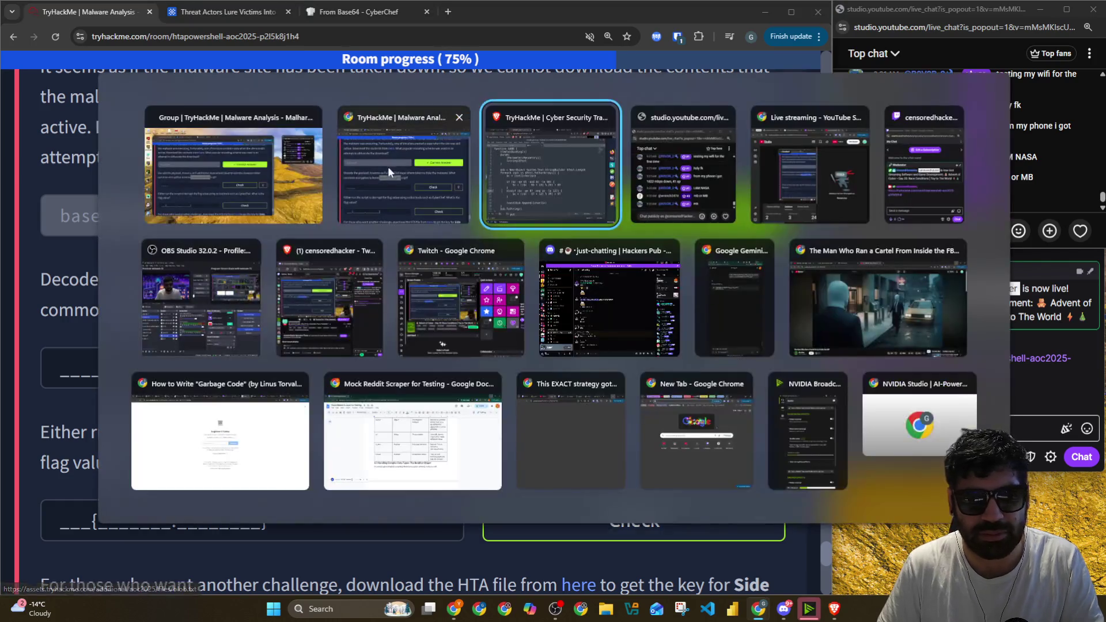
left_click(516, 185)
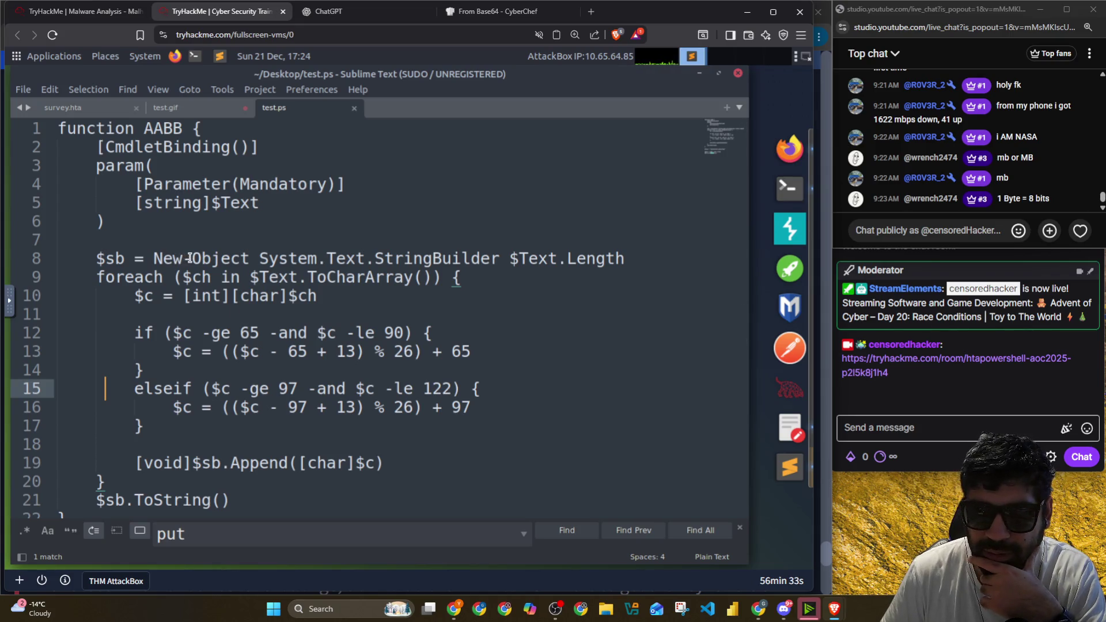
Step: Review test.ps's StringBuilder, character loop and uppercase/lowercase range conditions, then go to the flag-decoding line
scroll(190, 259, "down", 1)
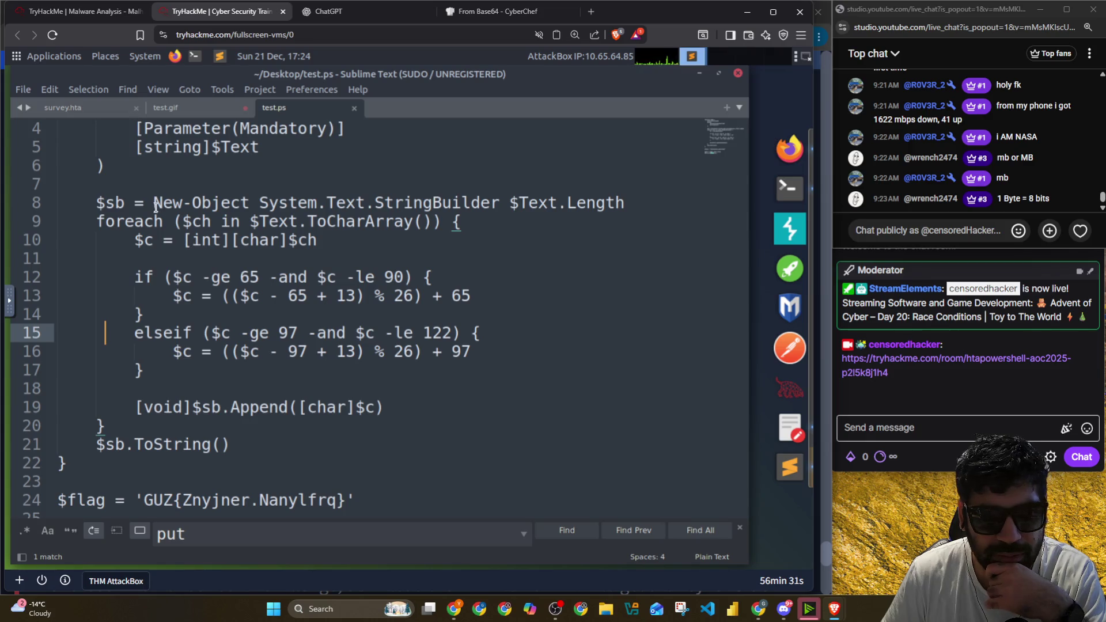
mouse_move(95, 203)
left_mouse_down()
mouse_move(403, 221)
mouse_move(413, 205)
mouse_move(628, 204)
left_mouse_up()
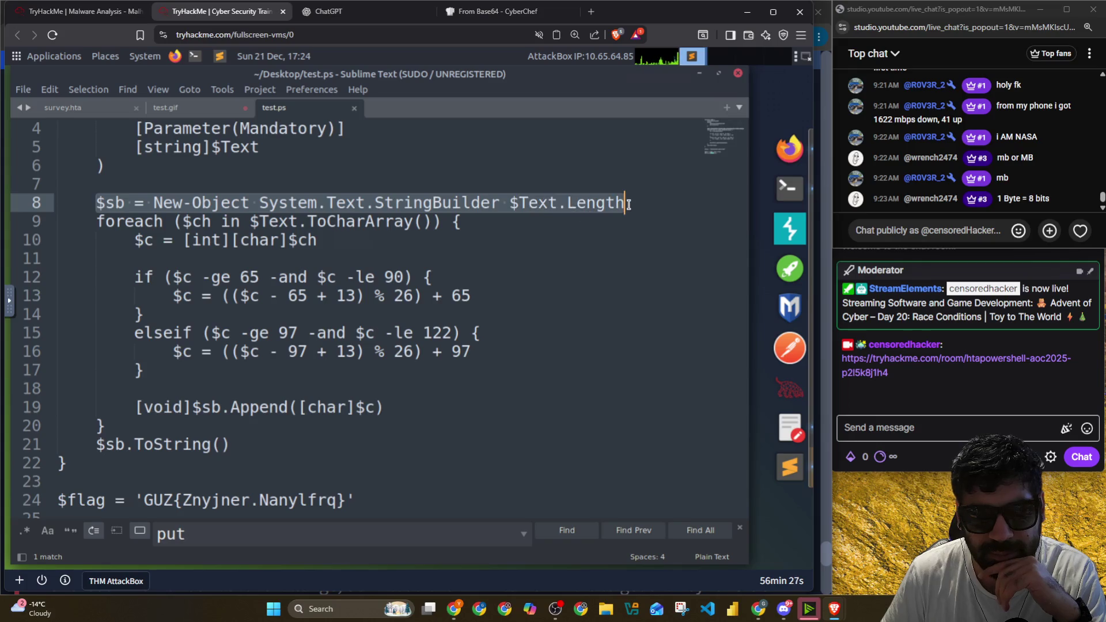
left_click_drag(203, 223, 404, 222)
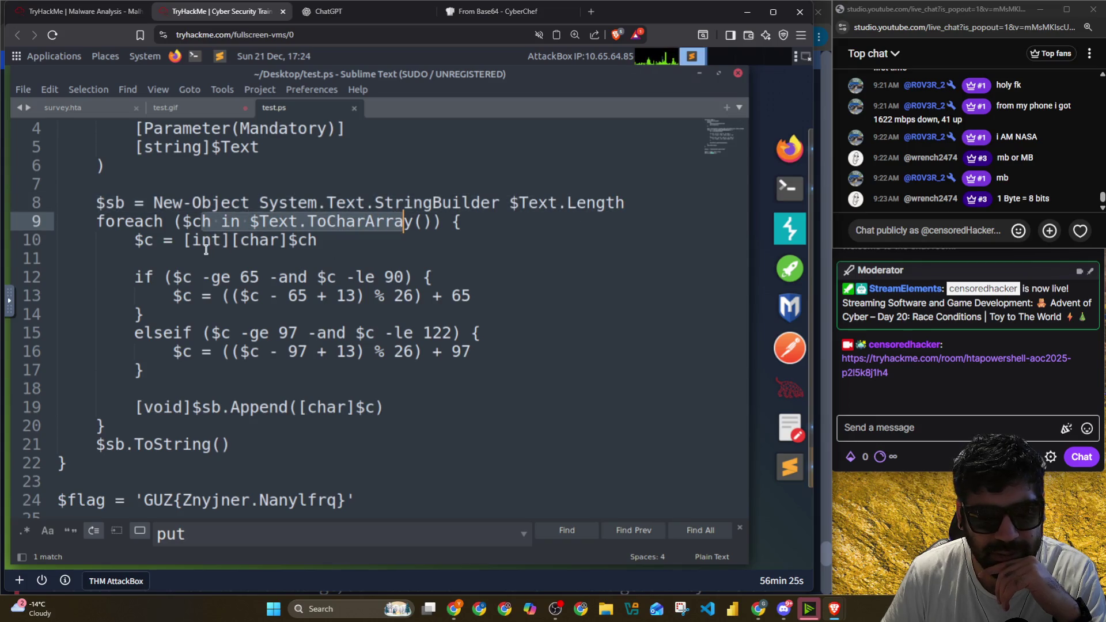
left_click_drag(173, 277, 375, 277)
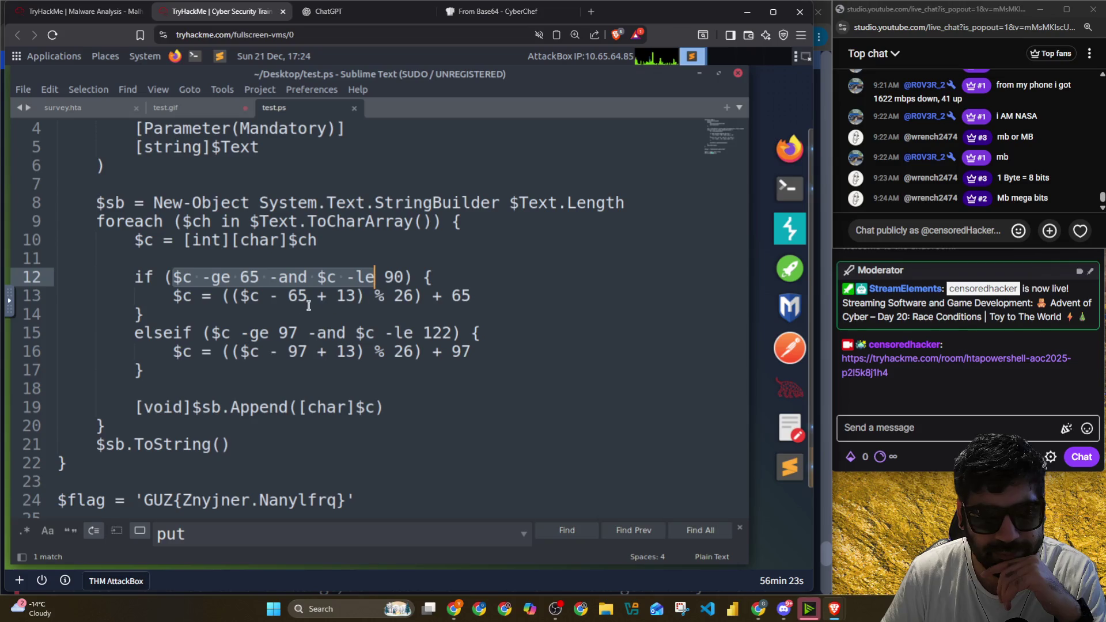
left_click_drag(229, 333, 442, 333)
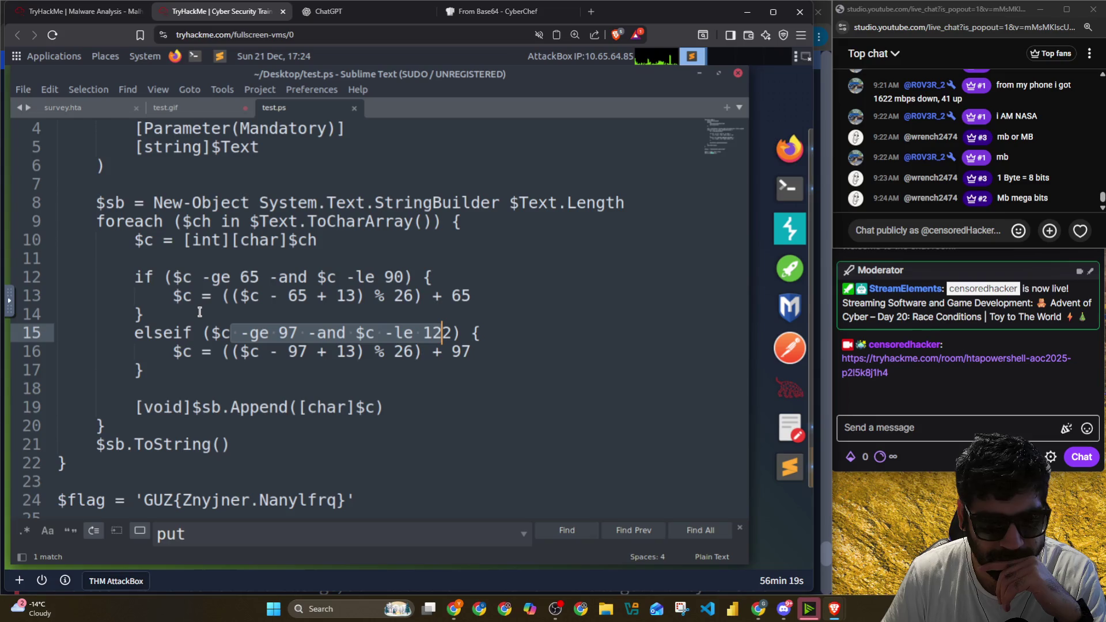
scroll(200, 310, "down", 3)
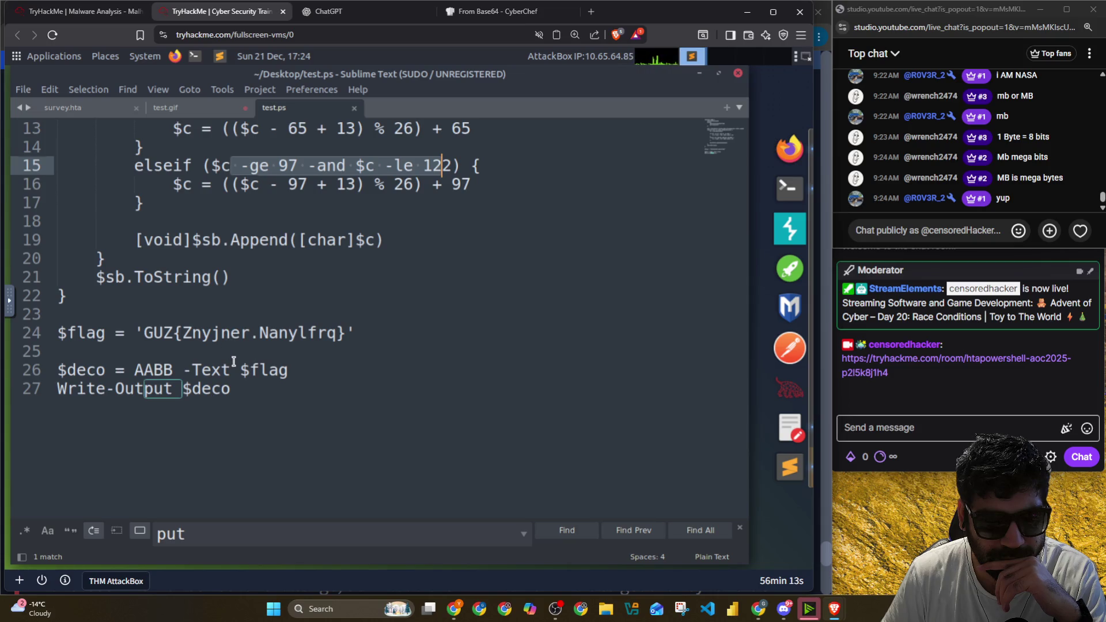
left_click(231, 363)
left_click(327, 13)
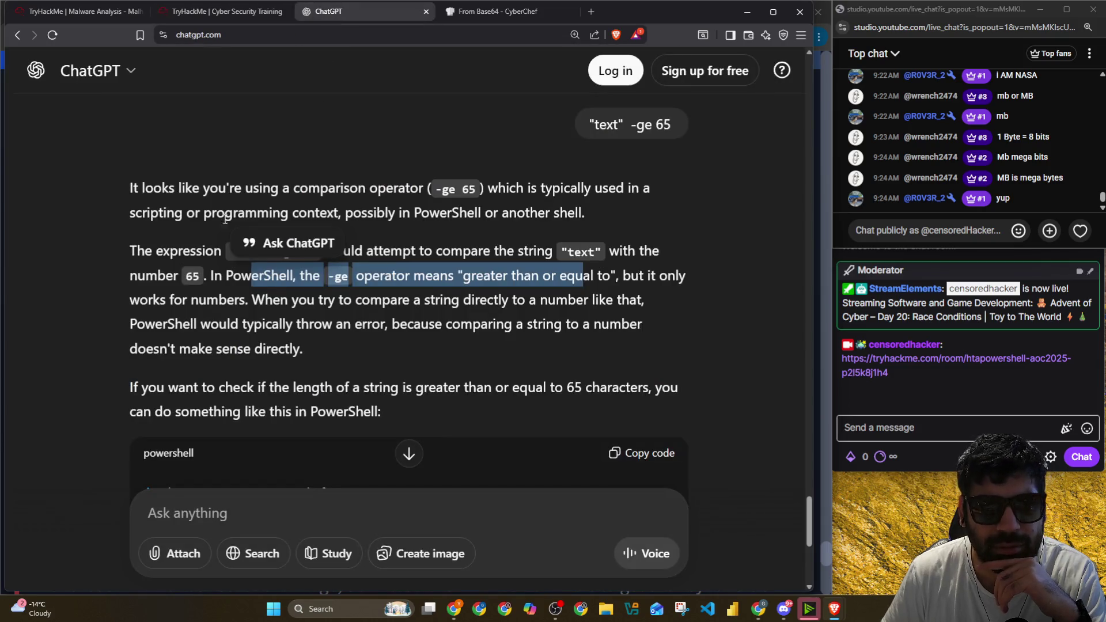
Step: Read ChatGPT's -ge explanation to the end, marking the sentence about PowerShell throwing an error
left_click(422, 319)
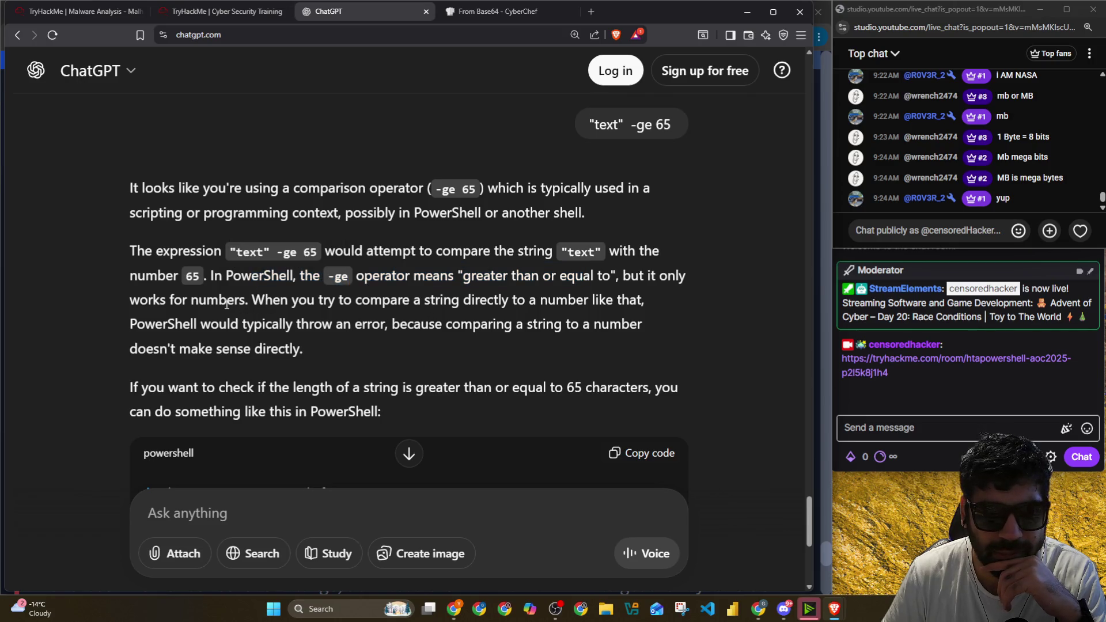
scroll(254, 300, "down", 1)
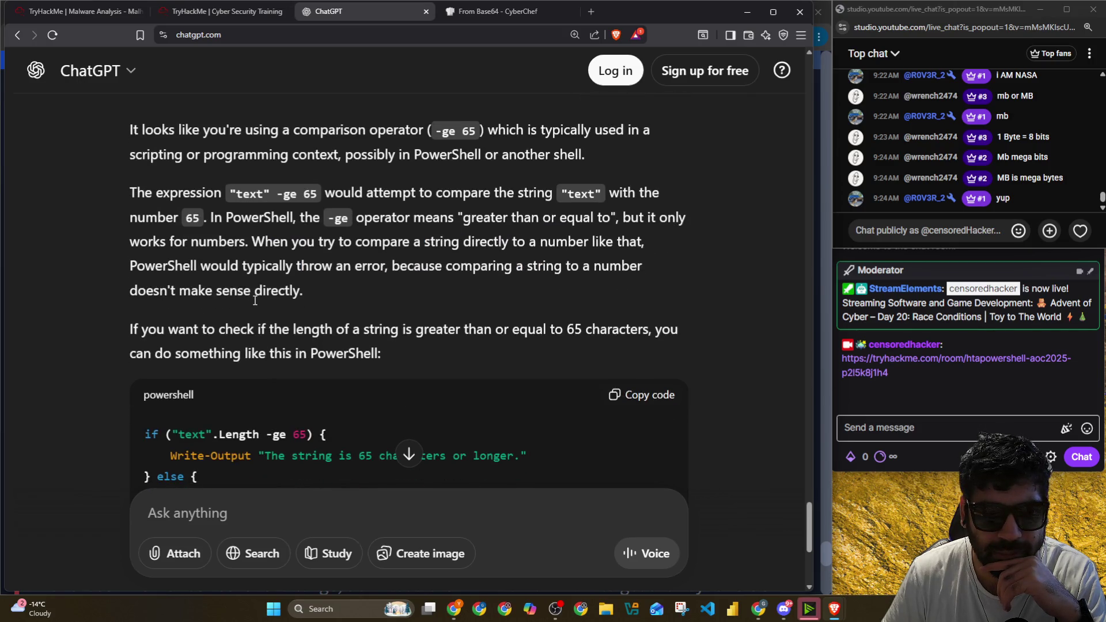
left_click_drag(231, 265, 545, 267)
scroll(246, 288, "down", 2)
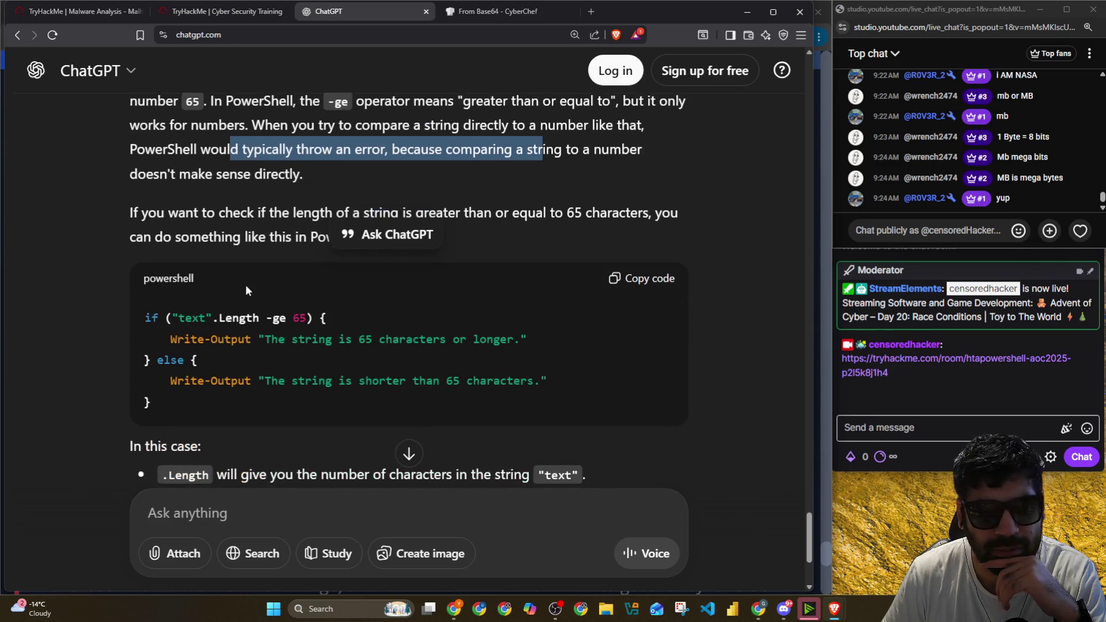
scroll(246, 290, "down", 2)
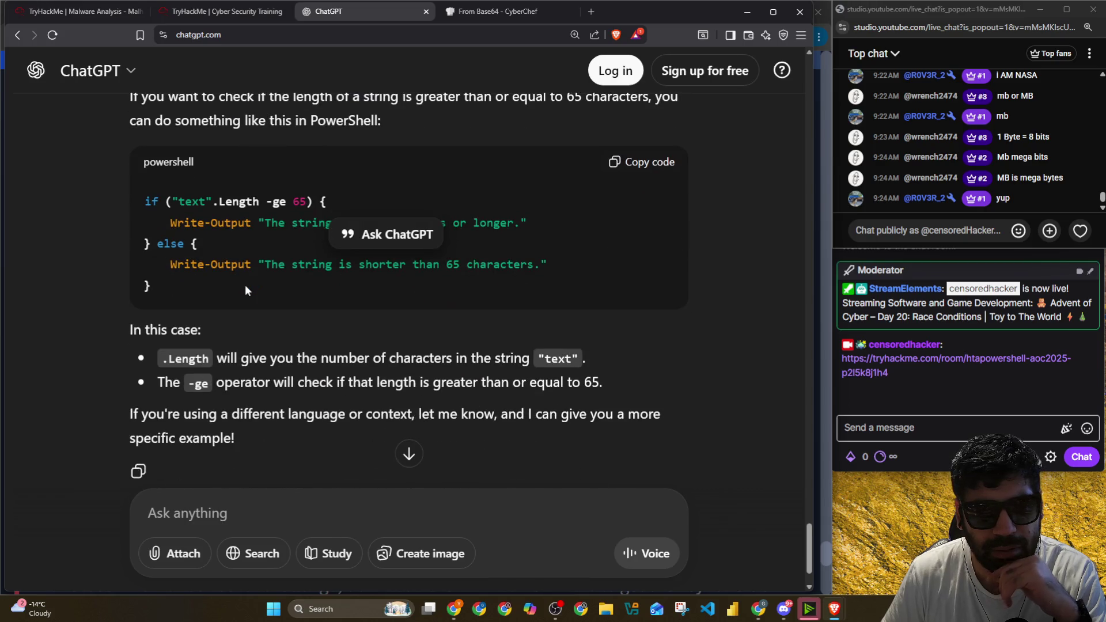
scroll(244, 285, "down", 2)
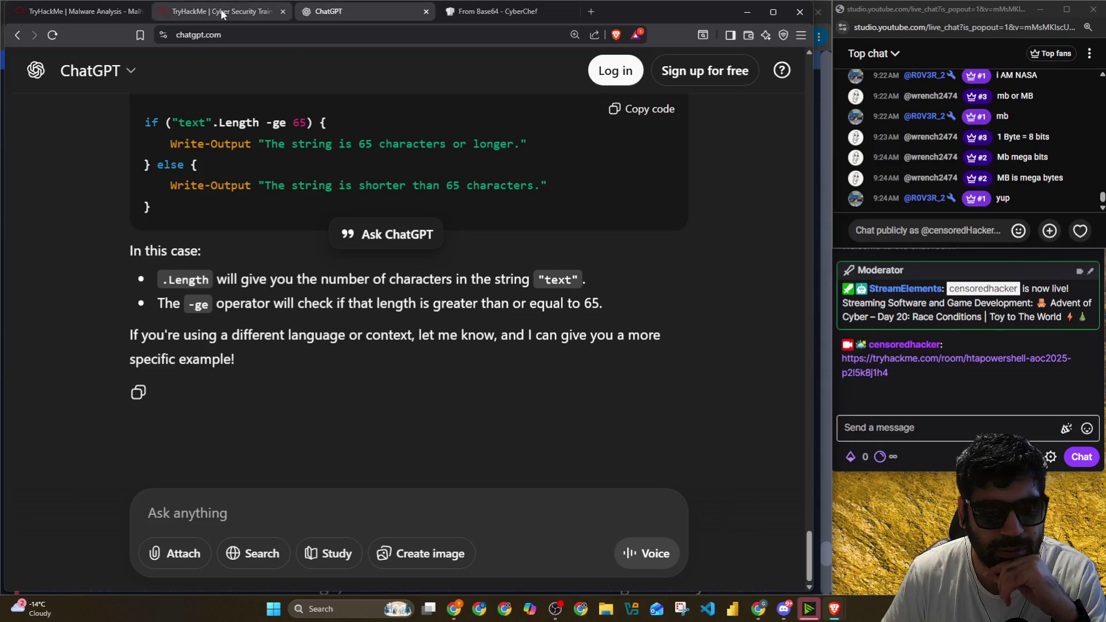
left_click(267, 7)
scroll(334, 227, "up", 2)
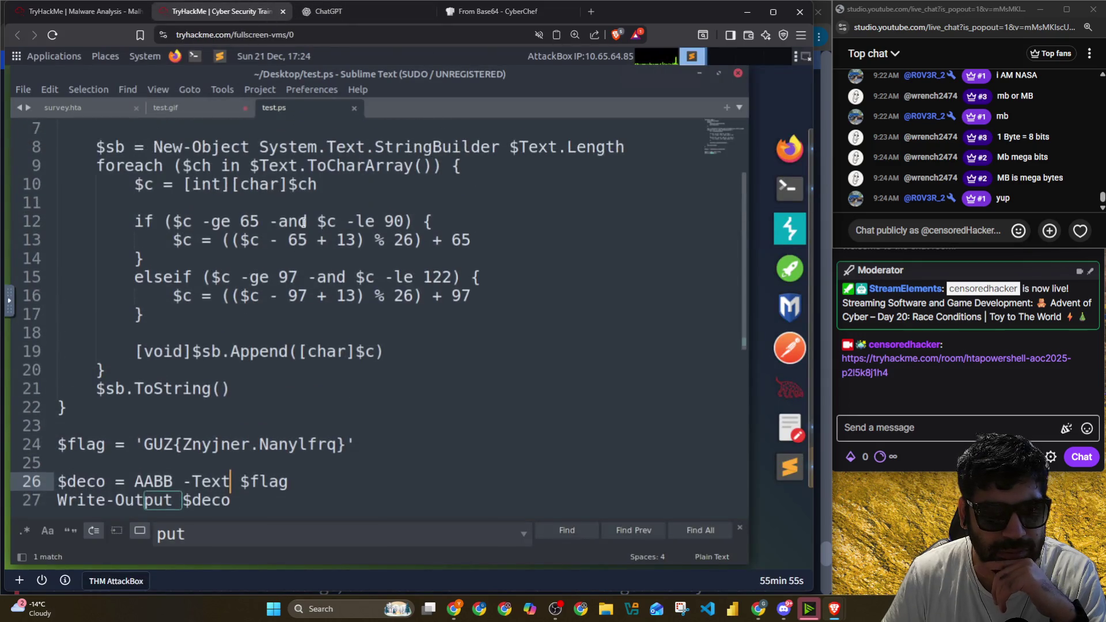
left_click(231, 240)
left_click_drag(231, 240, 309, 240)
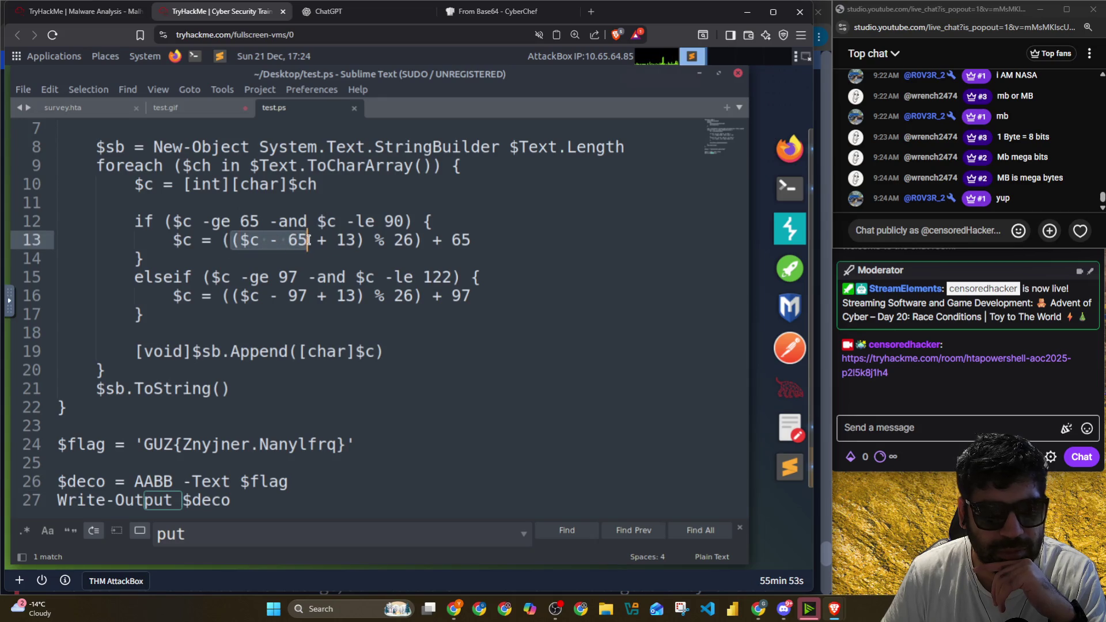
left_click(310, 241)
left_click(271, 241, "shift")
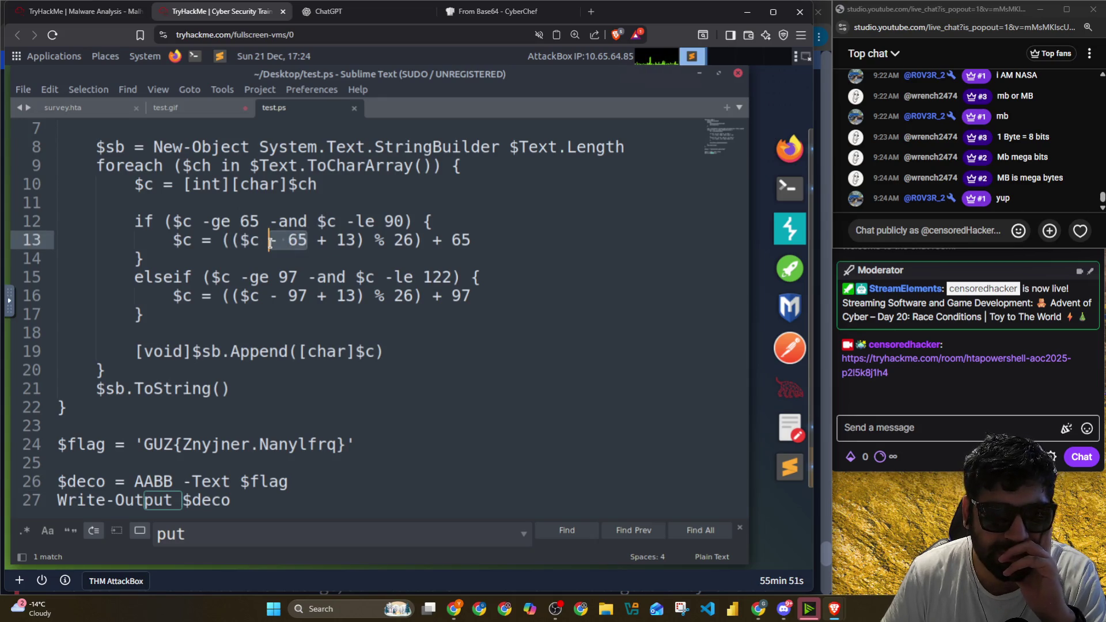
left_click_drag(326, 240, 355, 240)
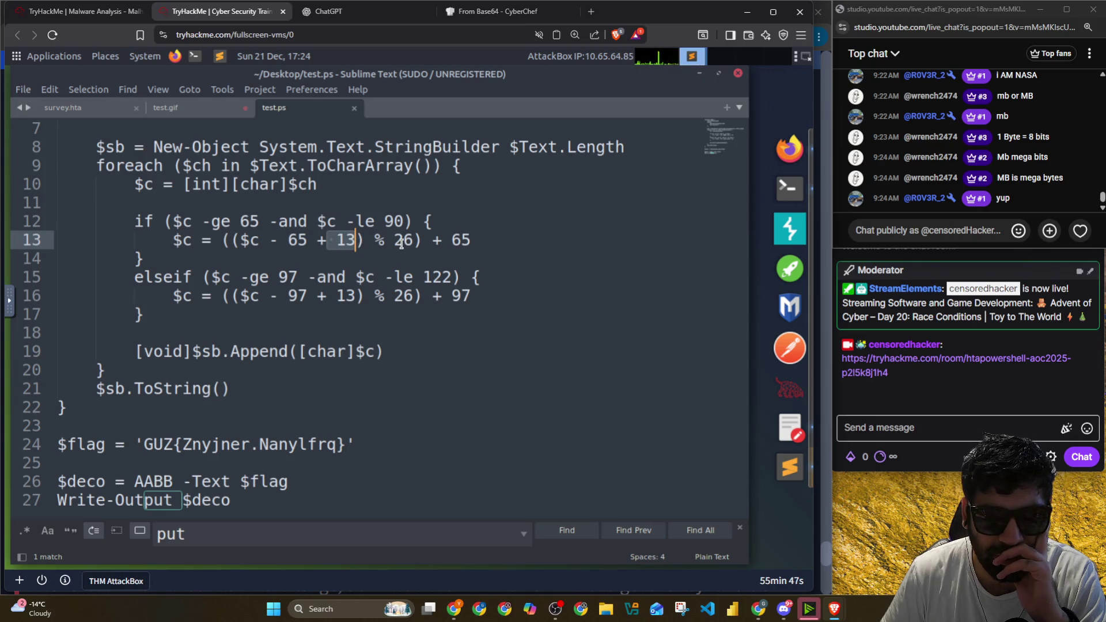
left_click_drag(403, 240, 412, 240)
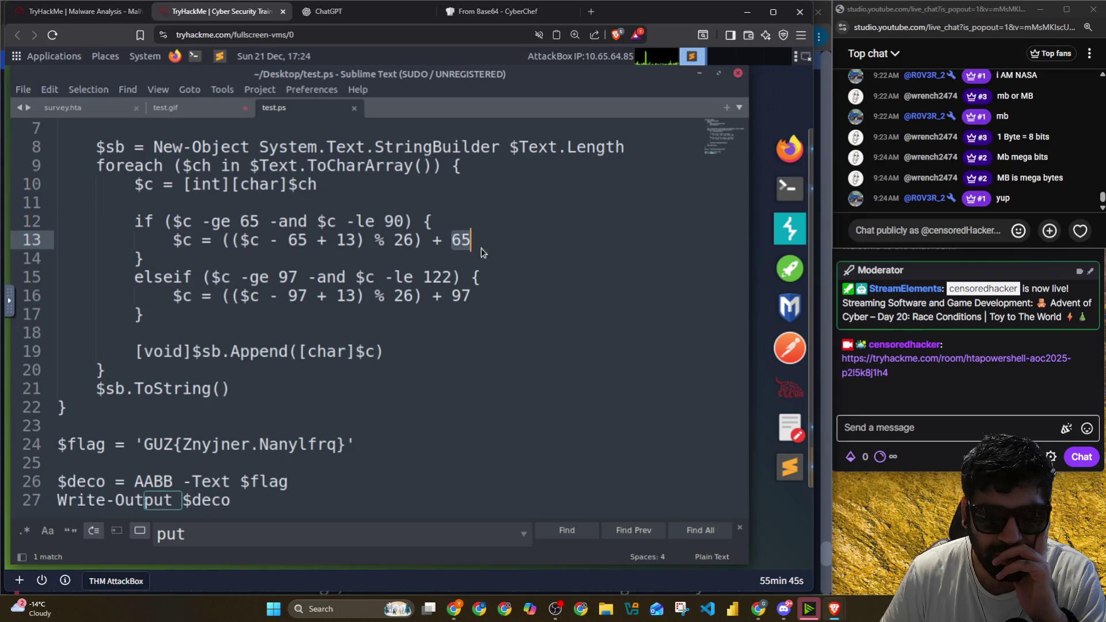
left_click(98, 12)
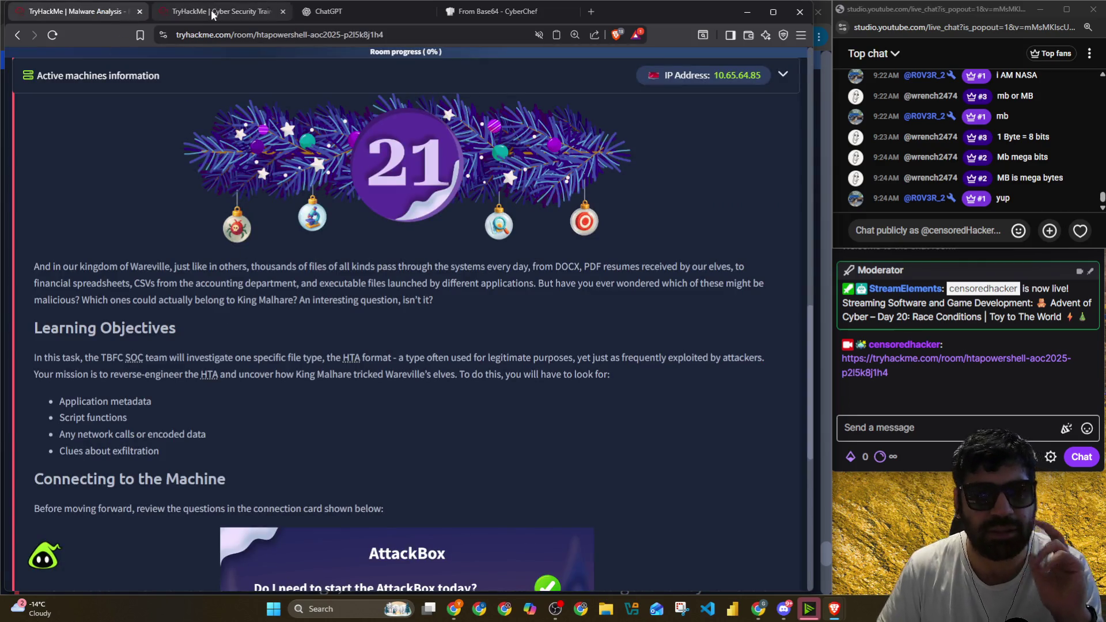
left_click(207, 12)
left_click(232, 241)
left_click_drag(231, 241, 311, 245)
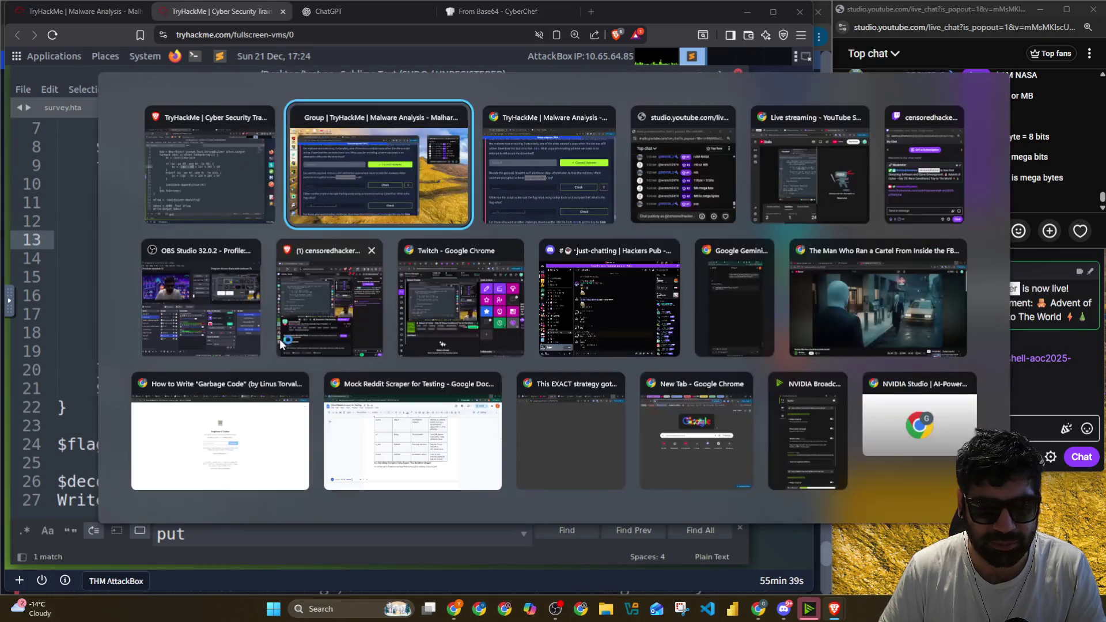
key("alt+Tab")
left_click(355, 206)
Step: Submit ROT13 as the answer to the encryption-scheme question
left_click(234, 362)
type("ROT13")
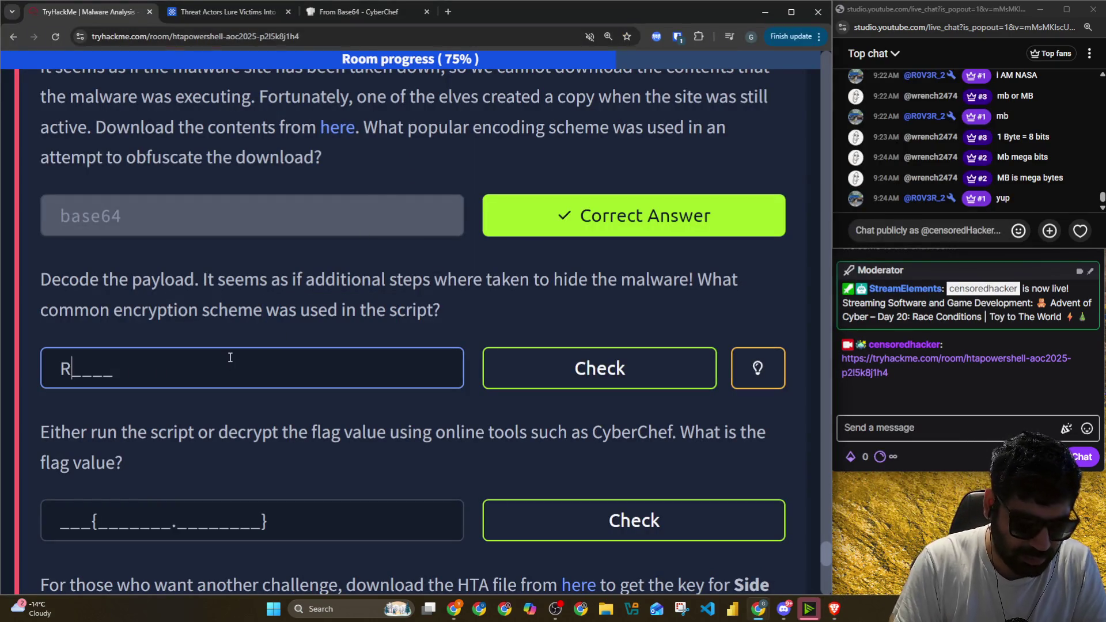
key("Return")
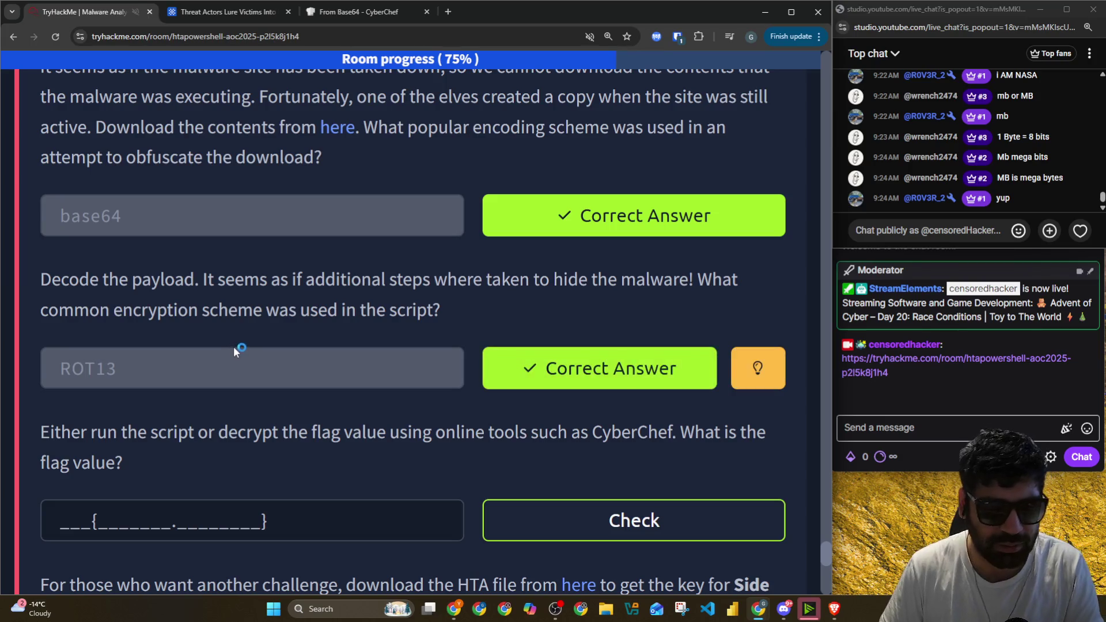
scroll(233, 347, "down", 5)
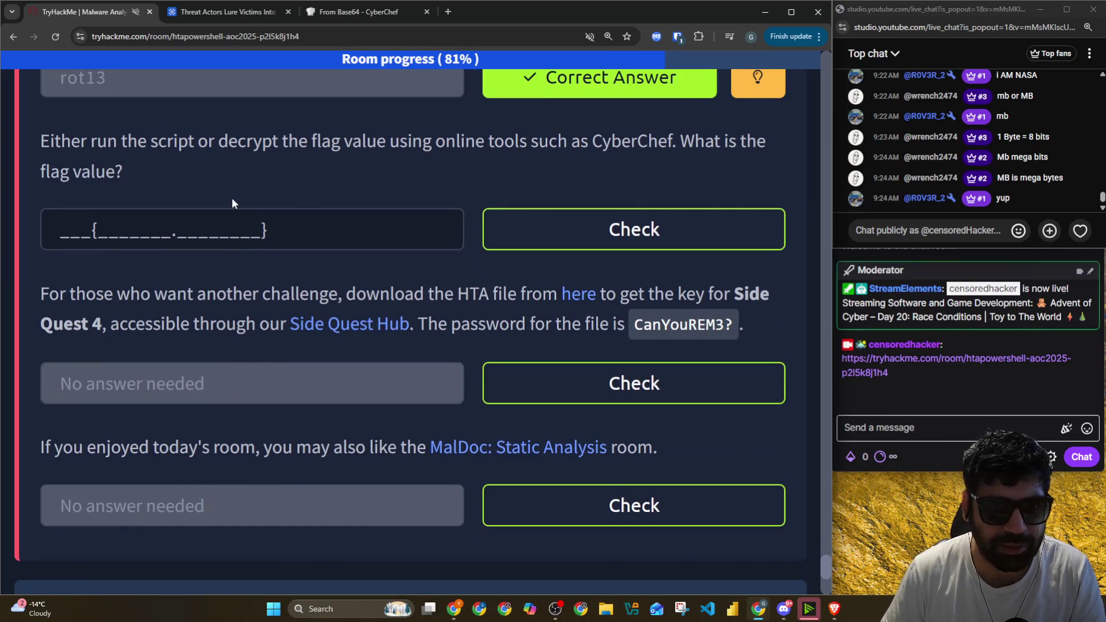
Step: Back in the AttackBox, examine the $c - 65 shift formula on line 13 of test.ps
key("alt+Tab")
left_click(254, 314)
left_click_drag(241, 240, 306, 240)
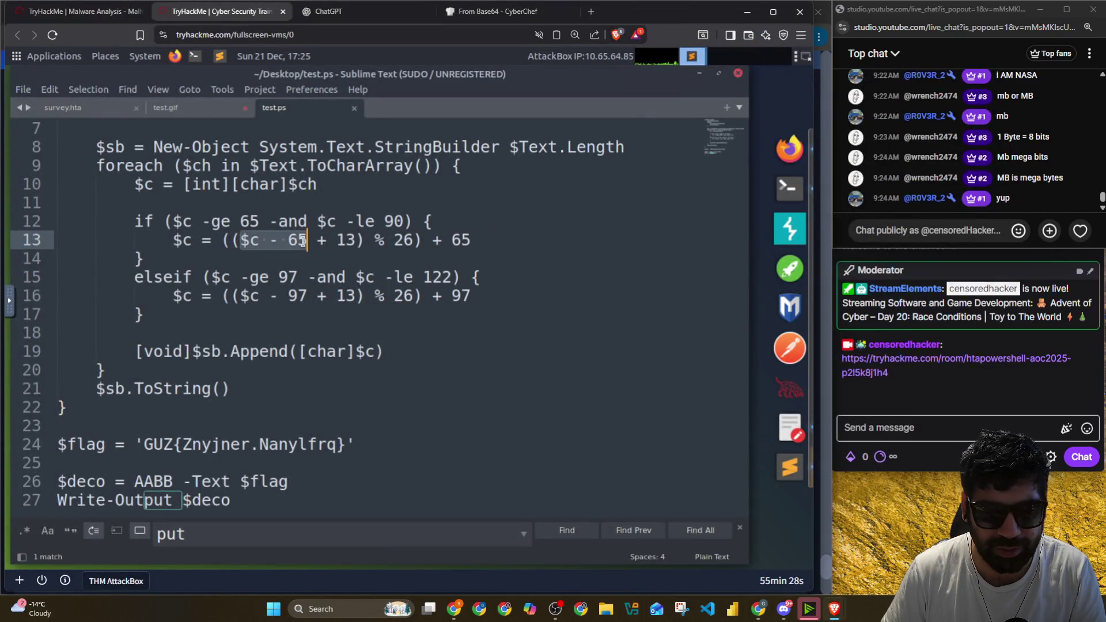
left_click(307, 291)
left_click(155, 321)
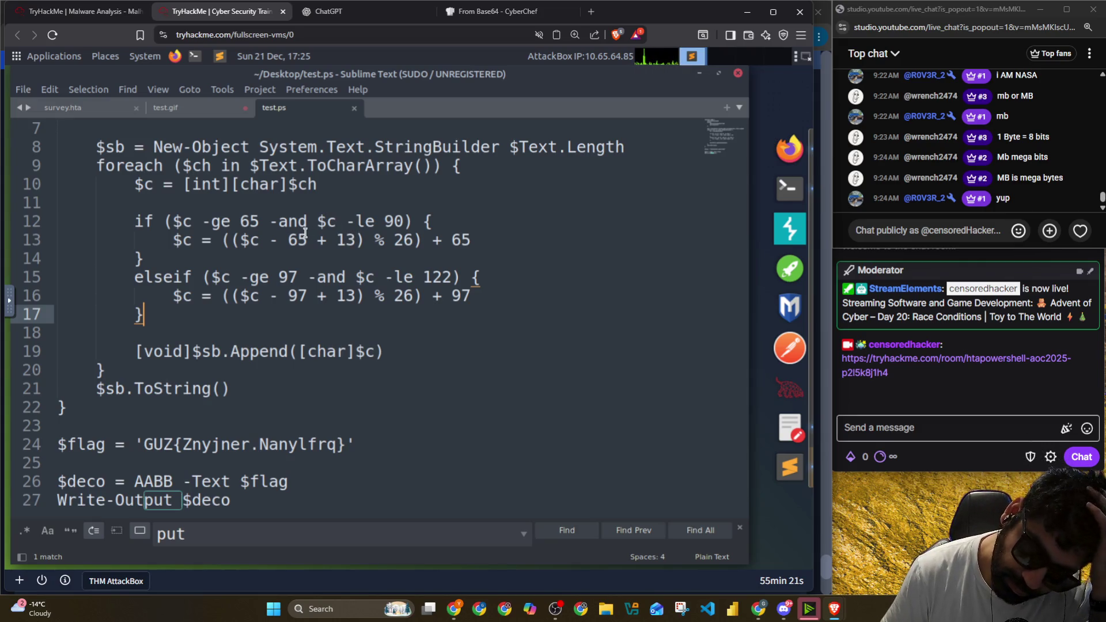
left_click_drag(259, 226, 289, 230)
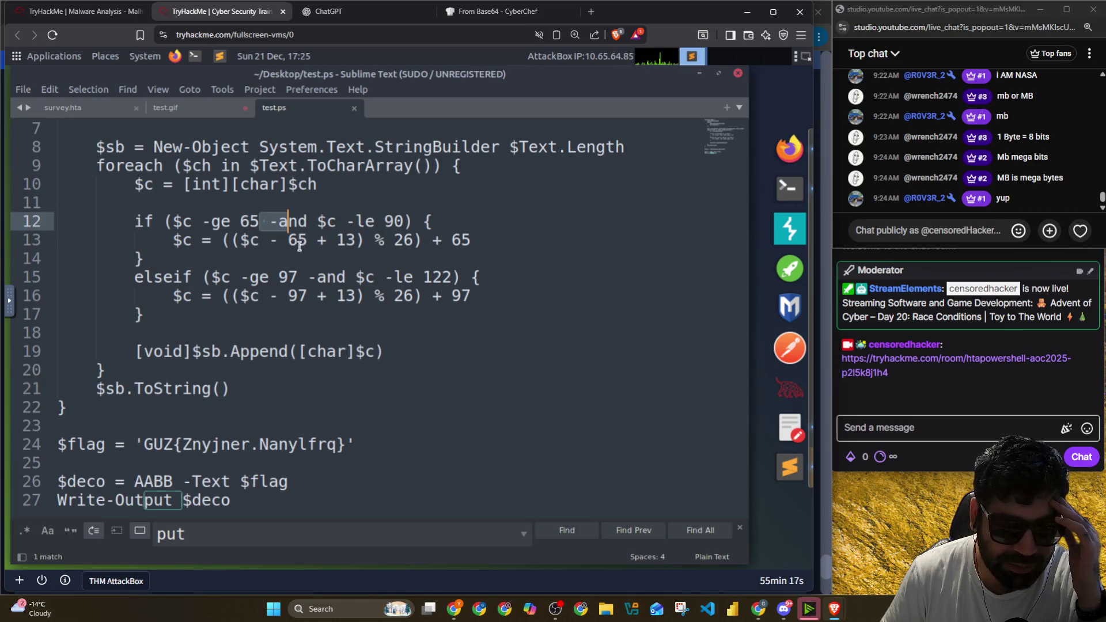
left_click(300, 244)
mouse_move(279, 245)
left_mouse_down()
mouse_move(444, 241)
mouse_move(469, 254)
left_mouse_up()
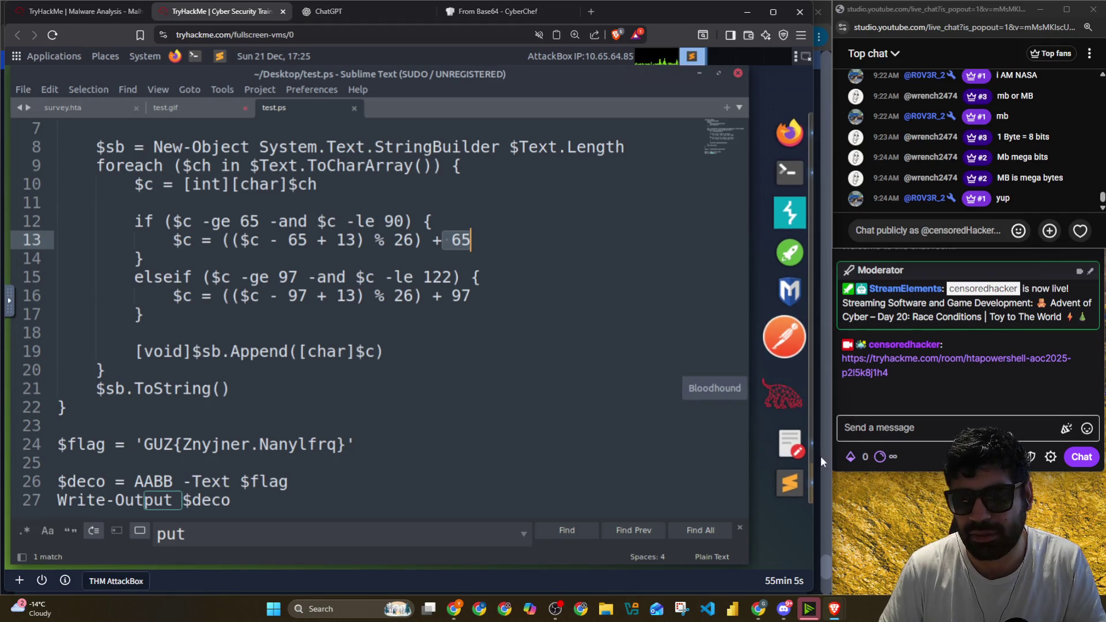
Step: Copy test.ps to ps_script.ps1 in the AttackBox terminal
left_click(789, 173)
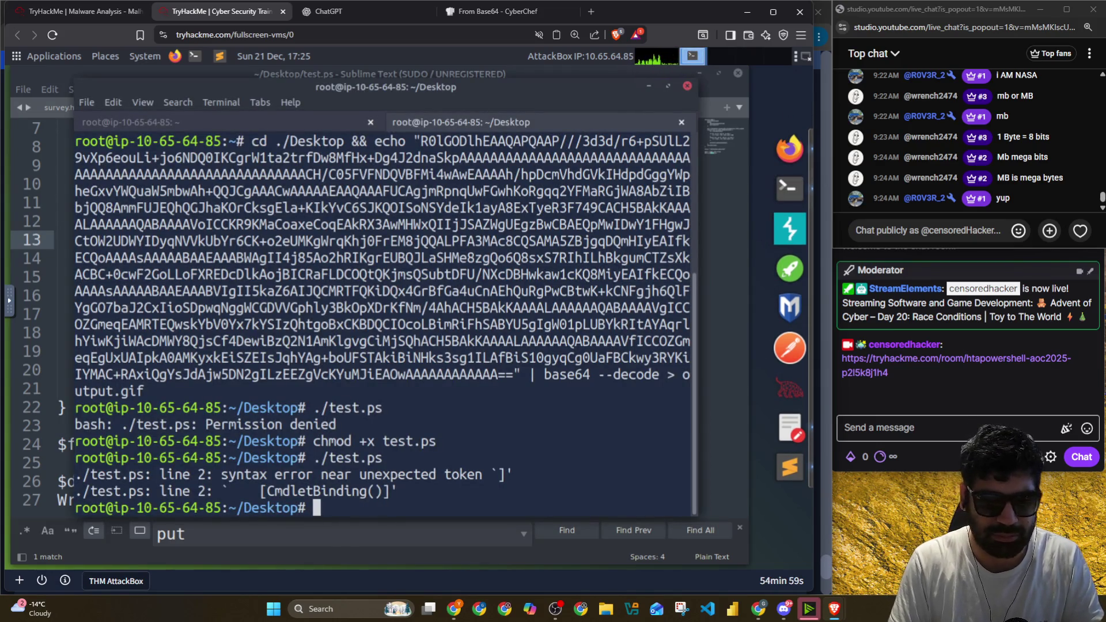
type("cp ./test.p")
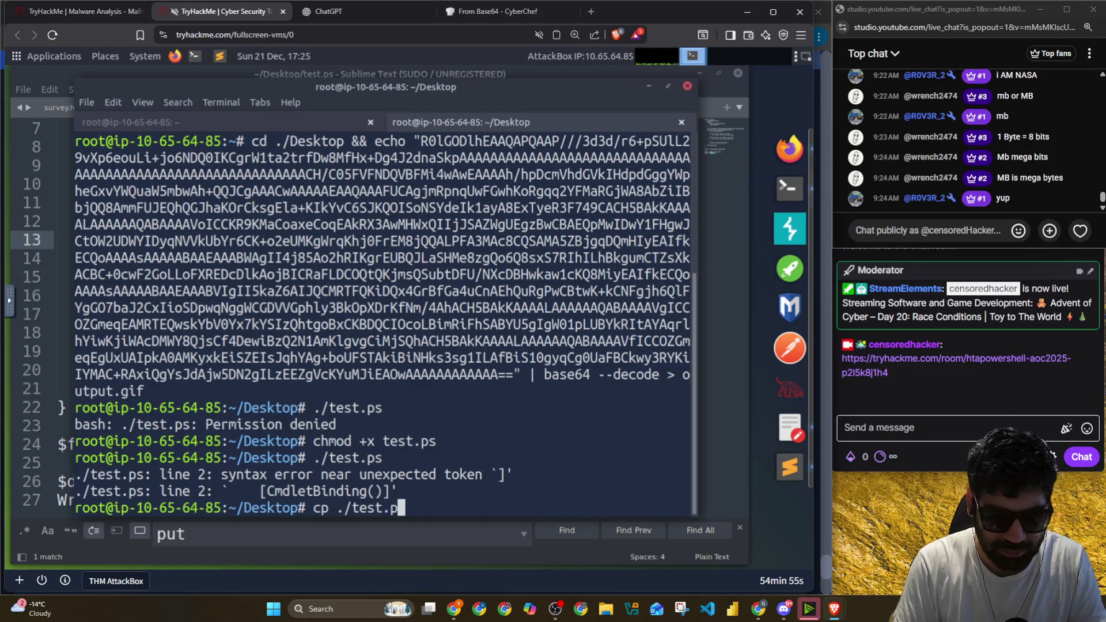
type("s test.")
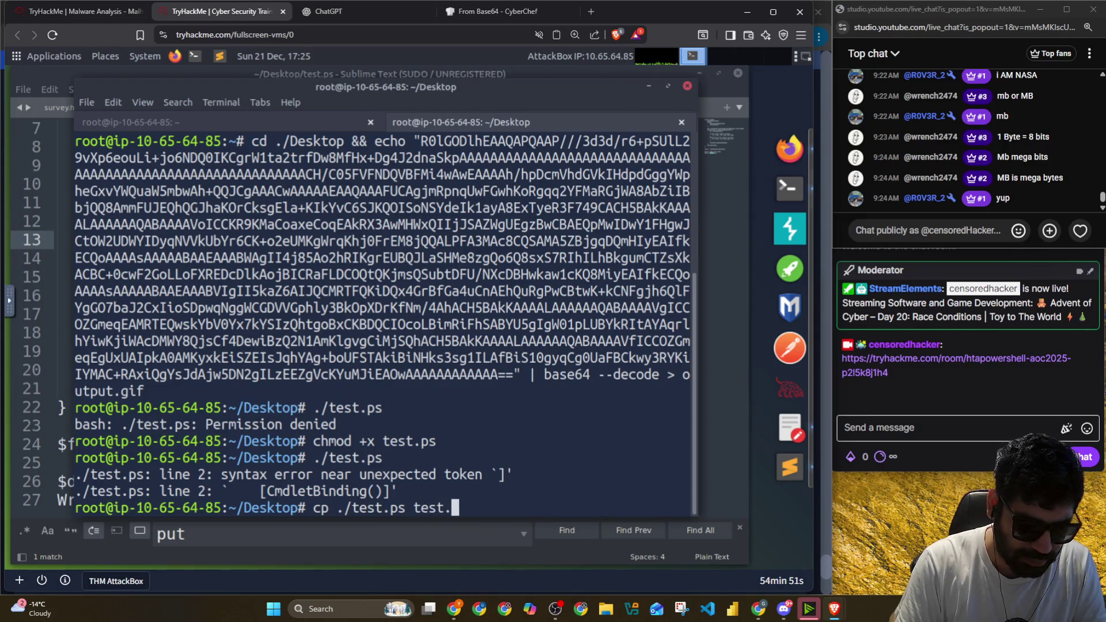
key("BackSpace")
key("BackSpace")
key("BackSpace")
type("ps")
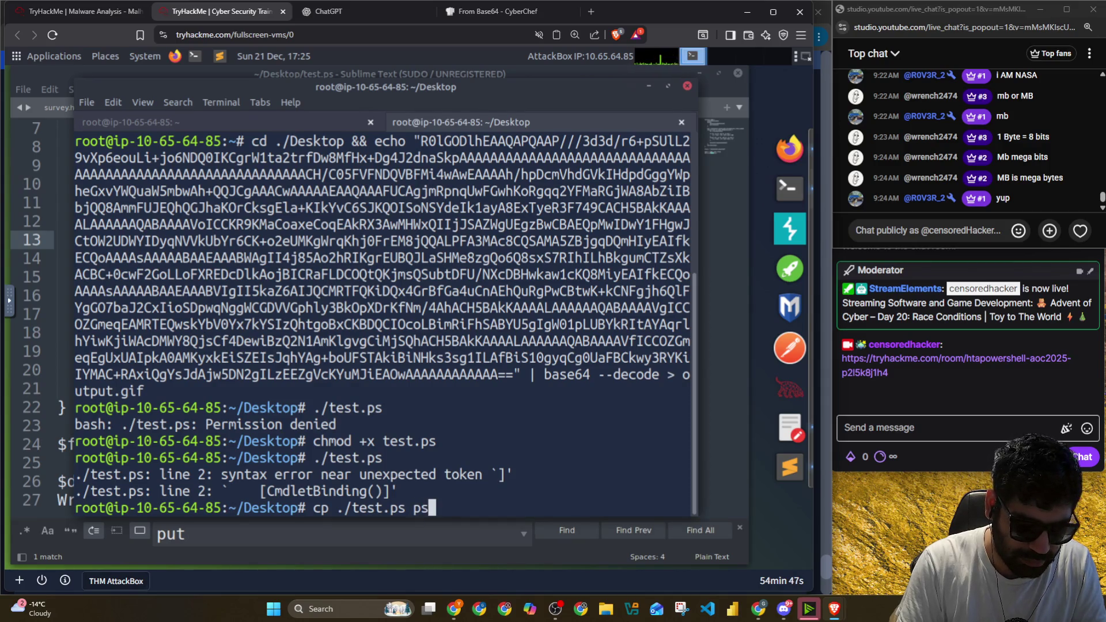
type("_script.")
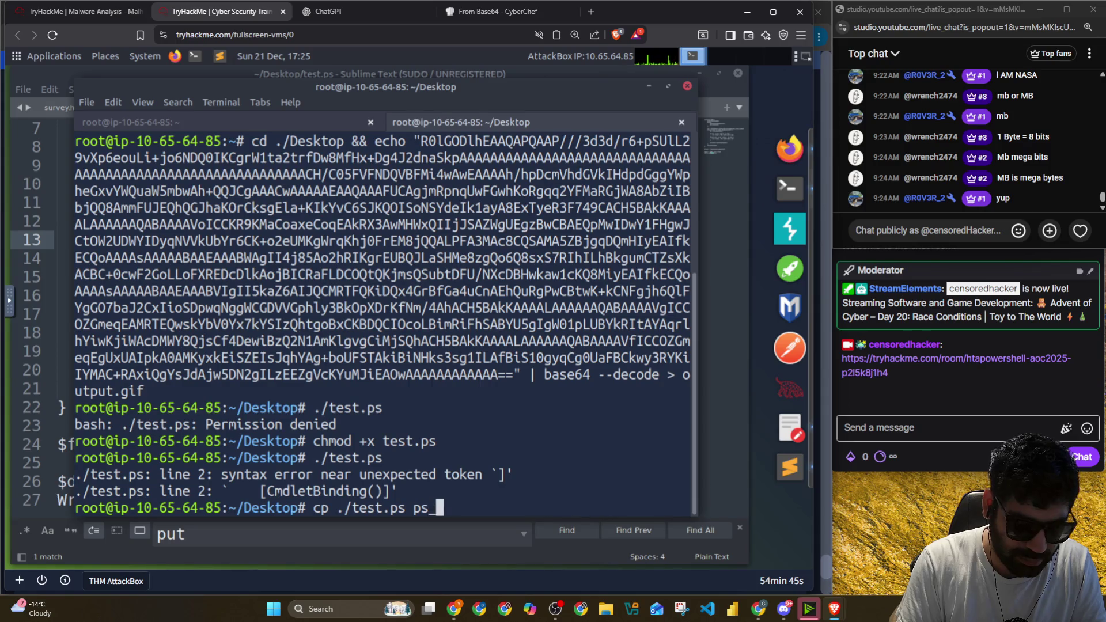
type("ps1")
key("Return")
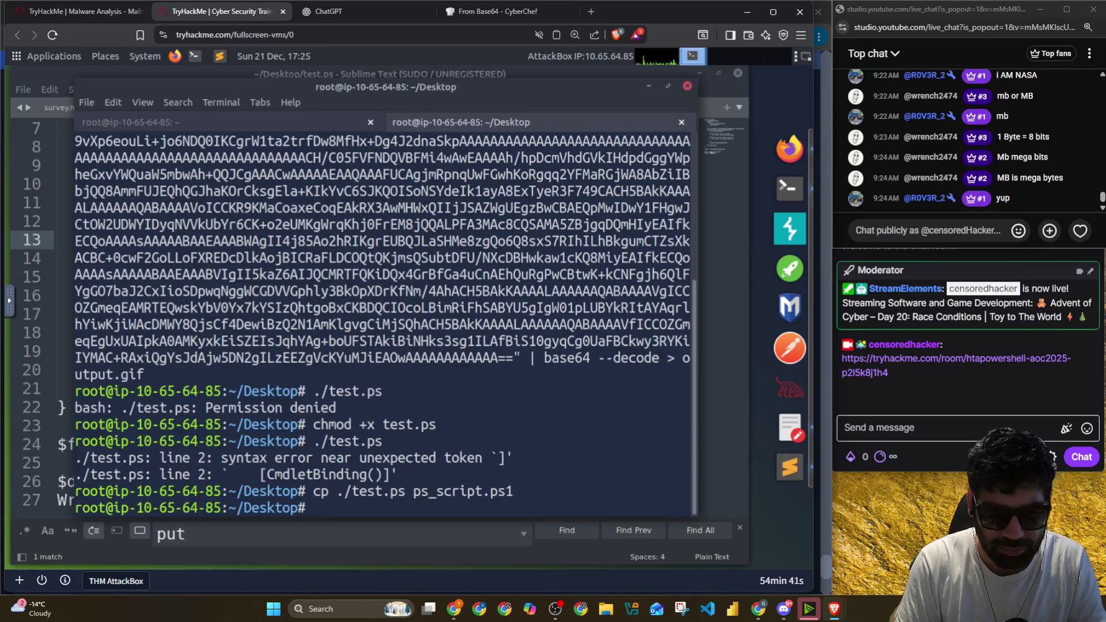
Step: Run ./ps_script.ps1, which fails with the same CmdletBinding syntax error
type("./")
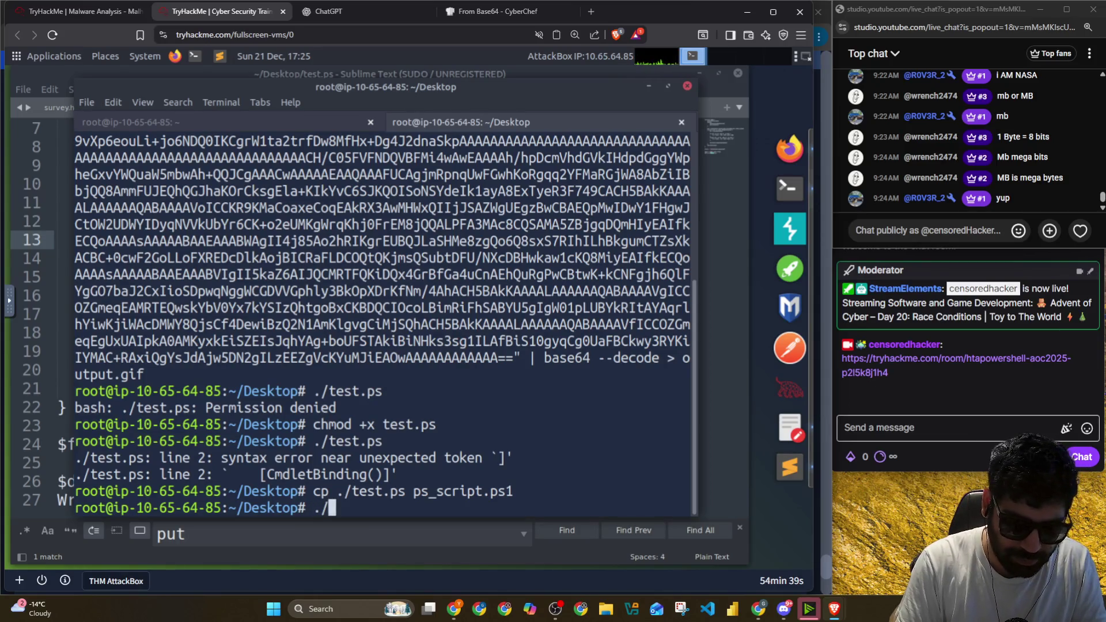
type("ps_script.ps1")
key("Tab")
key("Return")
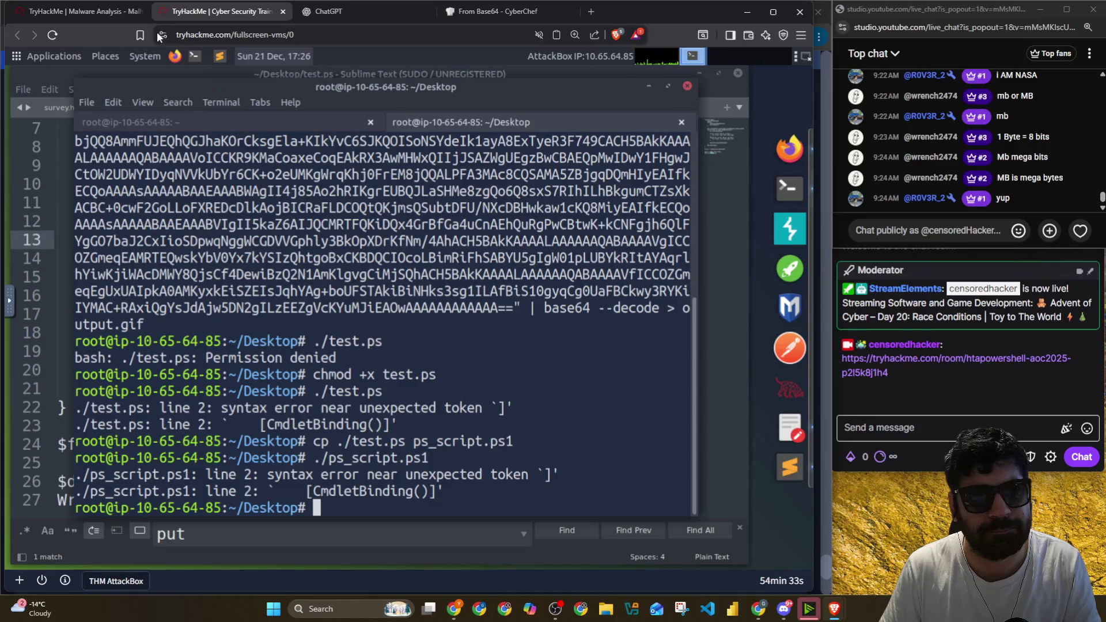
key("alt+Tab")
Step: Highlight the Side Quest note about downloading the HTA, then open Windows search from the taskbar
left_click(550, 198)
left_click_drag(61, 293, 216, 293)
left_click_drag(327, 294, 763, 295)
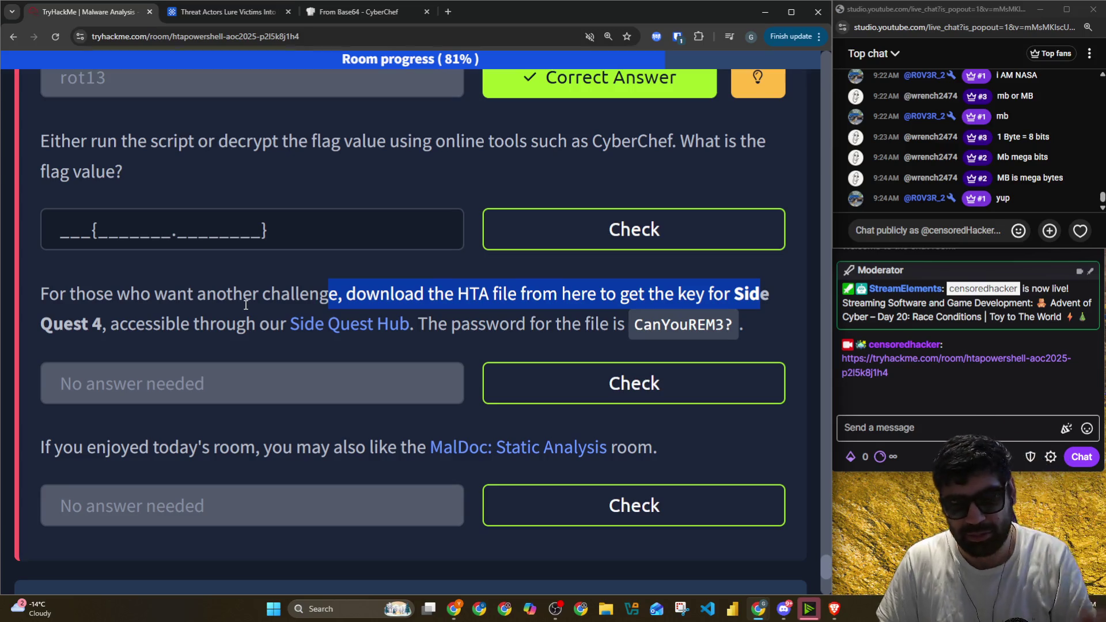
scroll(337, 254, "up", 4)
scroll(334, 264, "up", 1)
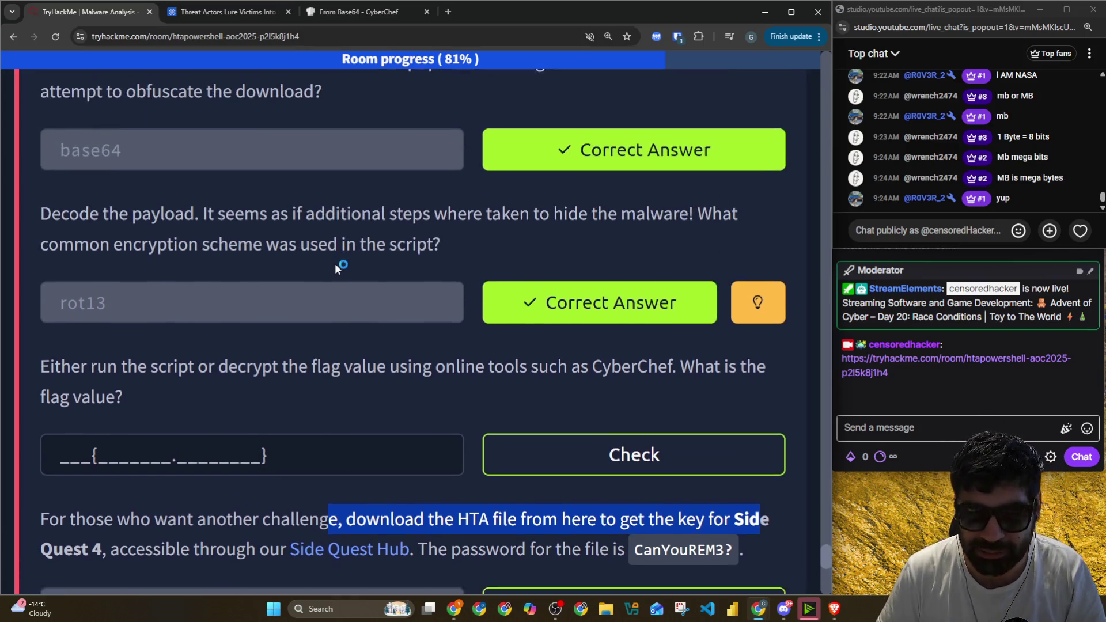
scroll(331, 265, "down", 4)
left_click(190, 229)
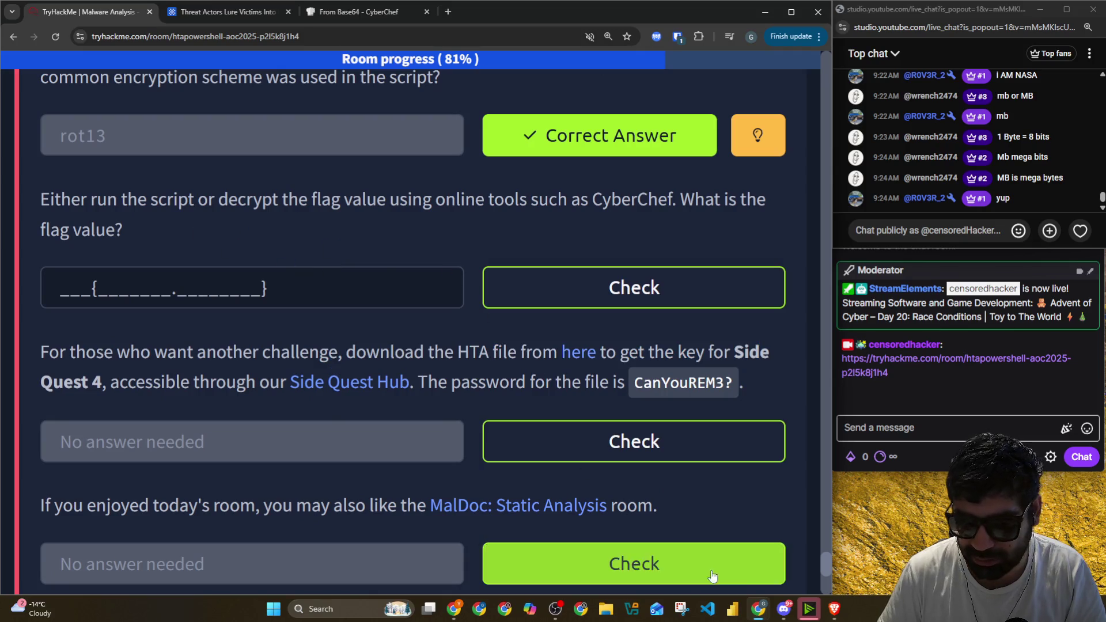
left_click(354, 612)
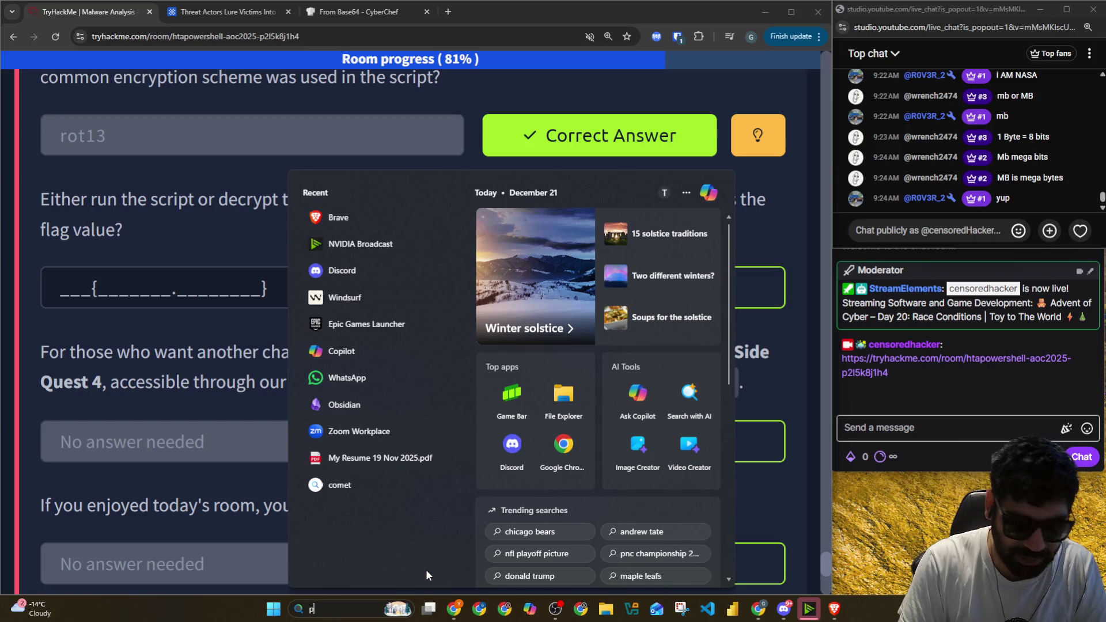
Step: Launch Windows PowerShell from search, list the home folder with ls, and return to the AttackBox
type("p")
key("Return")
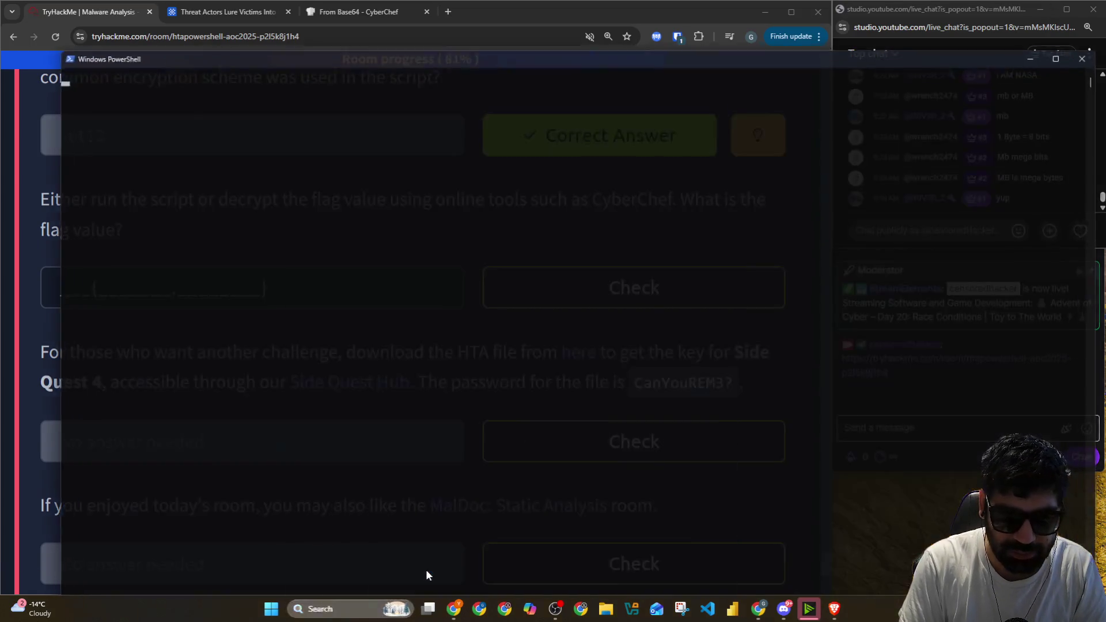
left_click(448, 371)
type("ls")
key("Return")
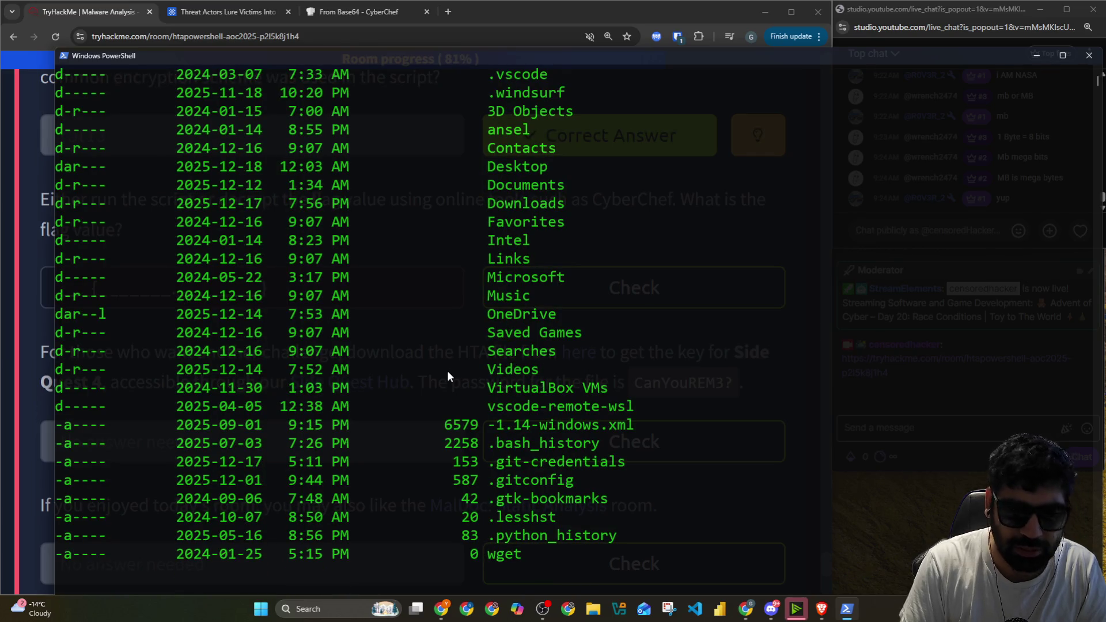
key("alt+Tab")
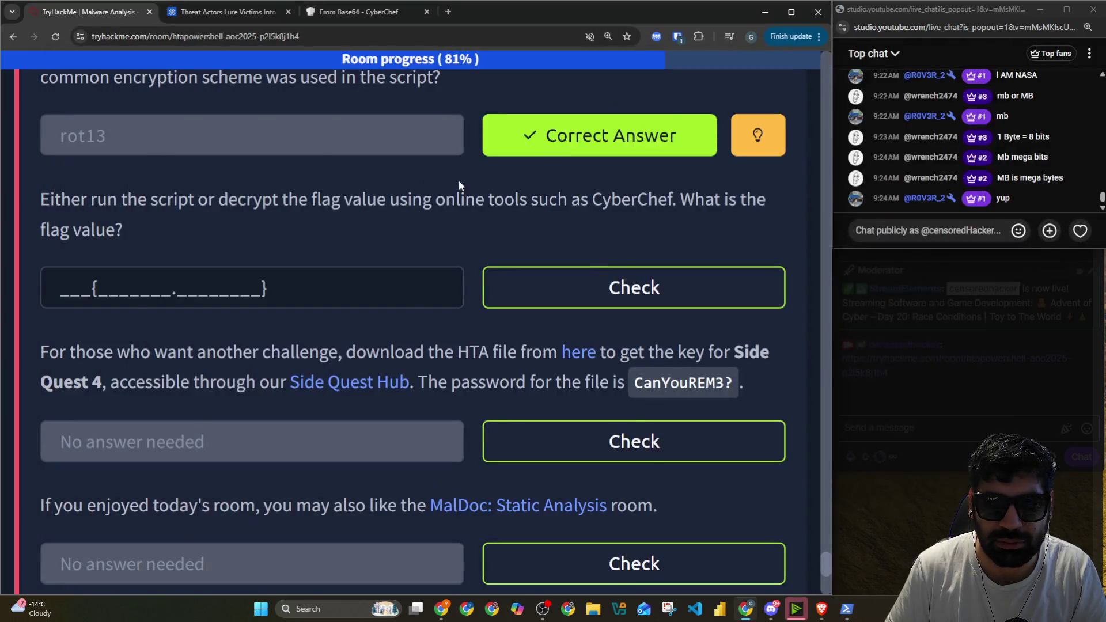
key("alt+Tab")
left_click(632, 203)
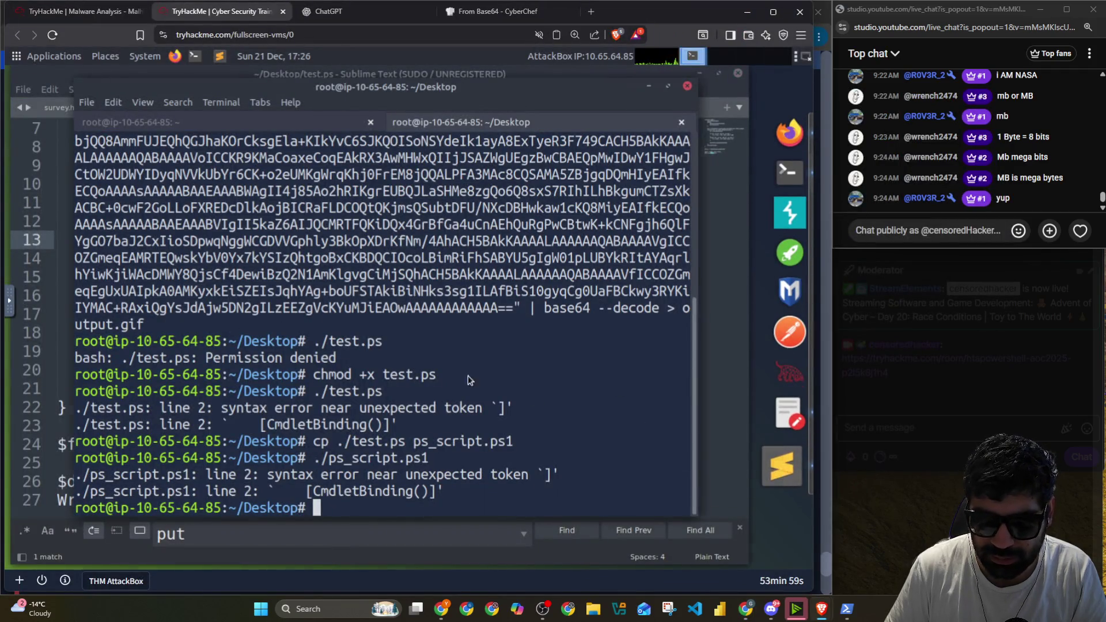
Step: Inspect test.ps's Mandatory parameter lines and line 8's StringBuilder length expression in Sublime Text
left_click(806, 475)
scroll(239, 330, "up", 2)
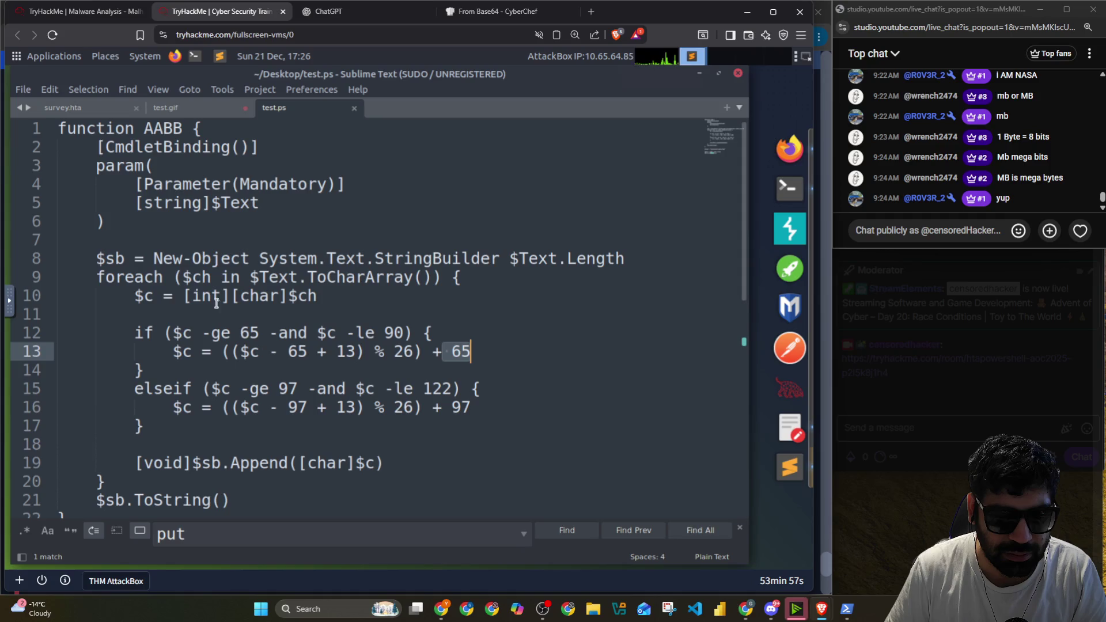
mouse_move(179, 184)
left_mouse_down()
mouse_move(346, 186)
mouse_move(246, 205)
left_mouse_up()
left_click(191, 258)
left_click_drag(191, 258, 585, 268)
left_click_drag(242, 277, 405, 277)
scroll(231, 325, "down", 1)
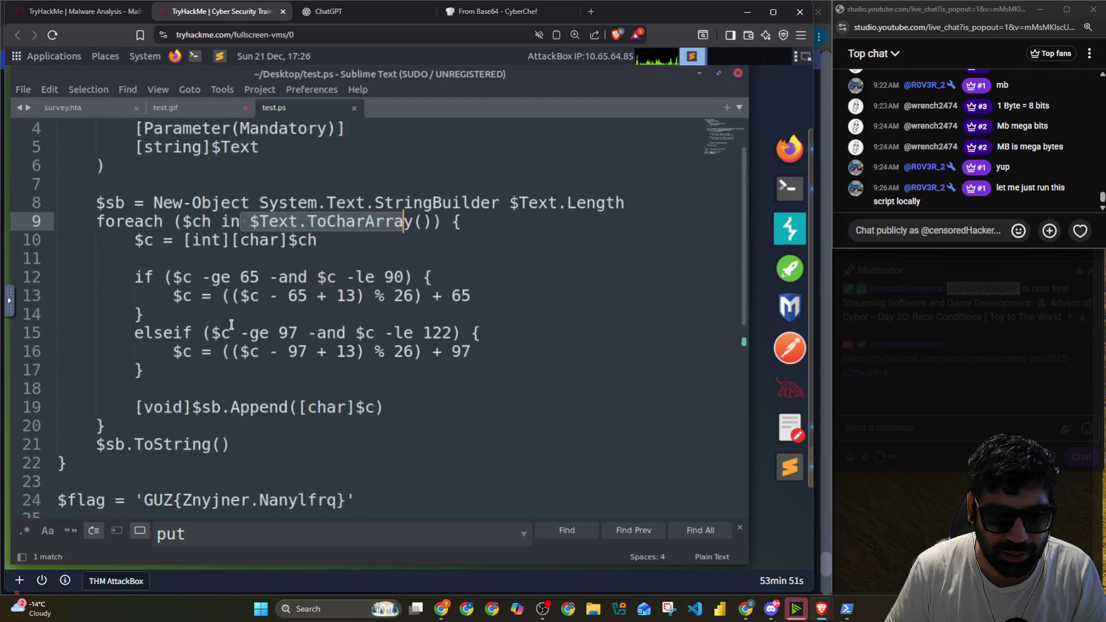
scroll(231, 324, "down", 5)
Step: Select and copy the whole test.ps script, then focus ChatGPT's message box
mouse_move(314, 346)
left_mouse_down()
mouse_move(151, 167)
mouse_move(124, 113)
mouse_move(94, 180)
mouse_move(58, 128)
left_mouse_up()
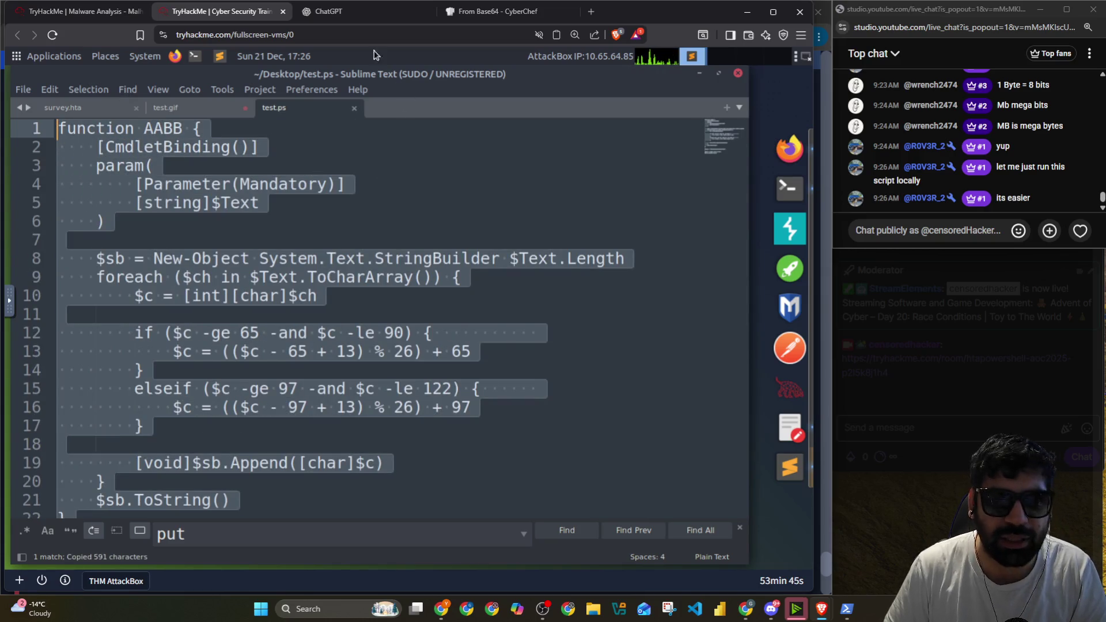
left_click(355, 18)
left_click(245, 505)
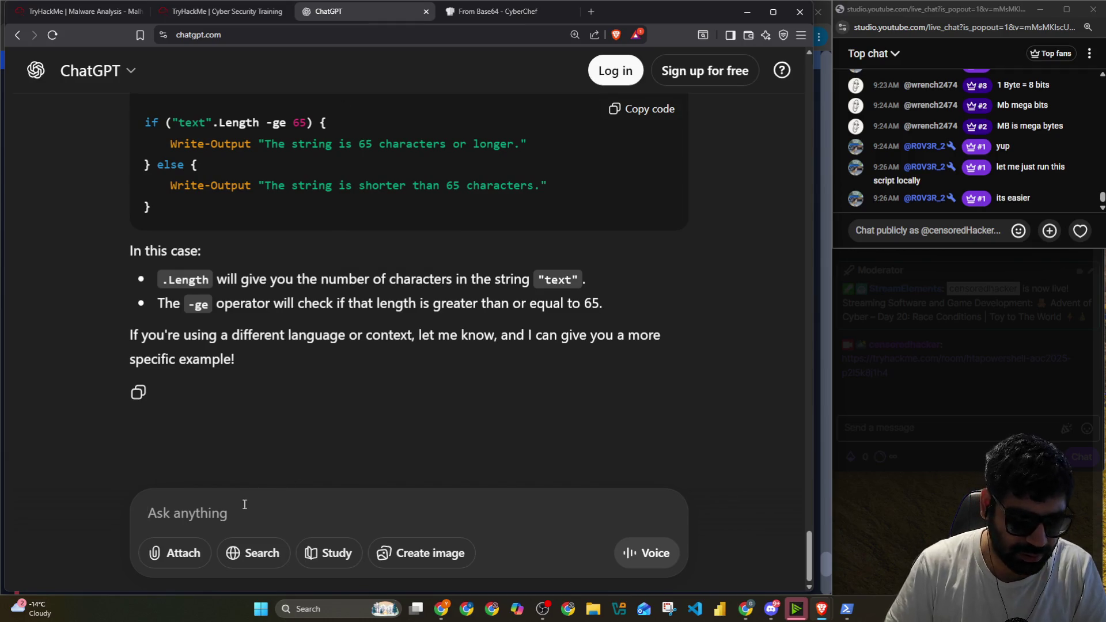
Step: Ask ChatGPT to convert the pasted PowerShell script to bash and copy the generated code
type("convert this to a bash script:")
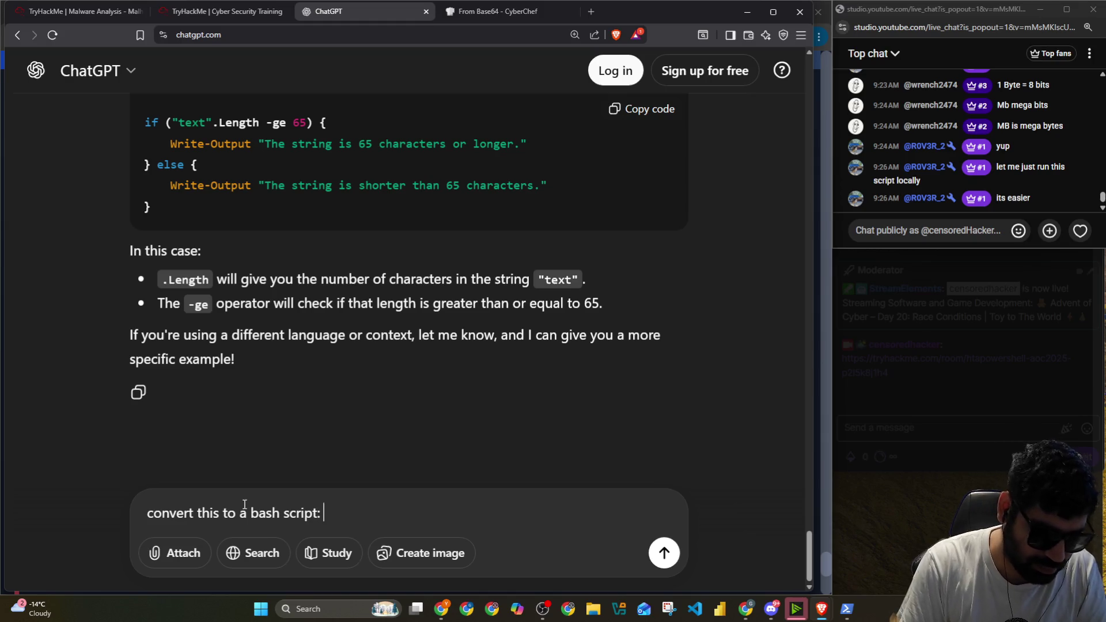
key("ctrl+v")
key("Return")
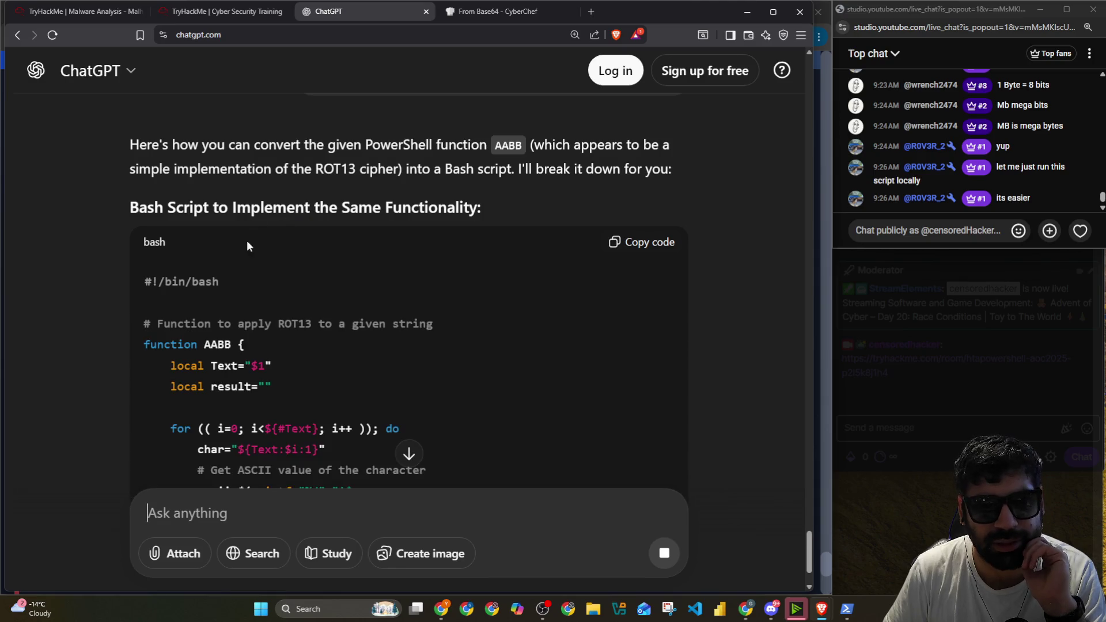
scroll(246, 241, "down", 2)
left_click(646, 137)
Step: Return to the AttackBox and clear the whole-file selection in test.ps
scroll(420, 268, "down", 2)
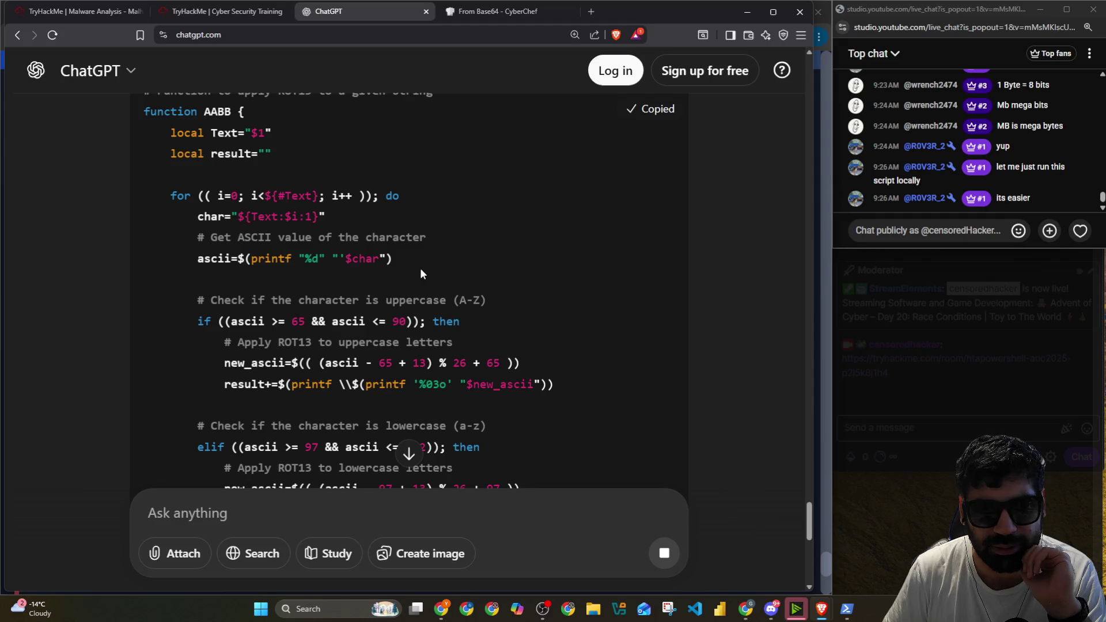
scroll(420, 269, "down", 5)
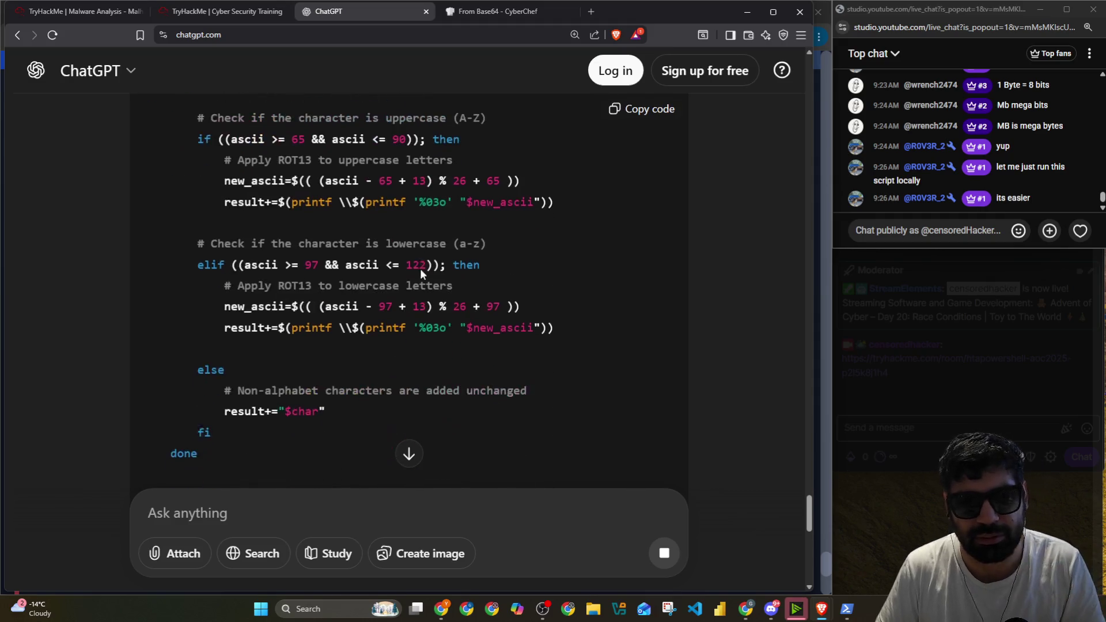
key("alt+Tab")
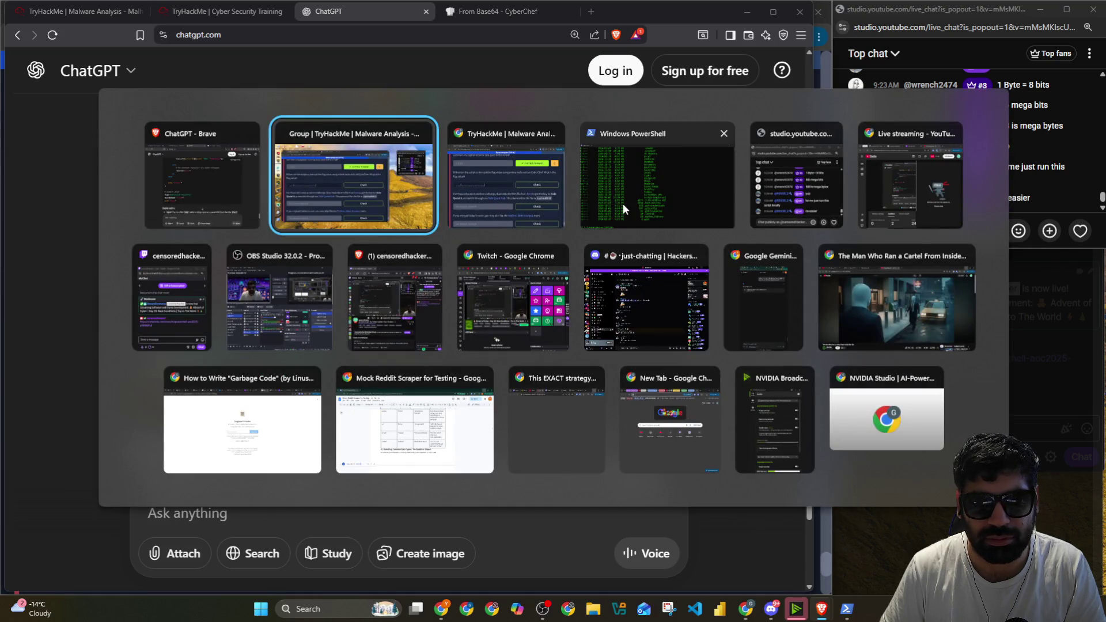
left_click(608, 206)
left_click(239, 7)
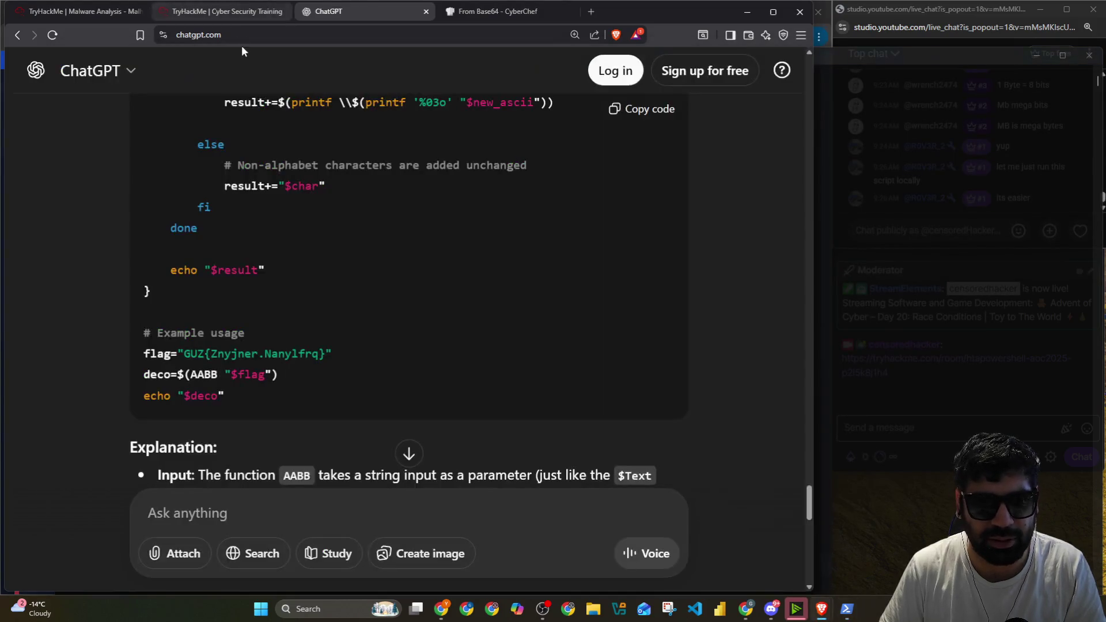
left_click(311, 281)
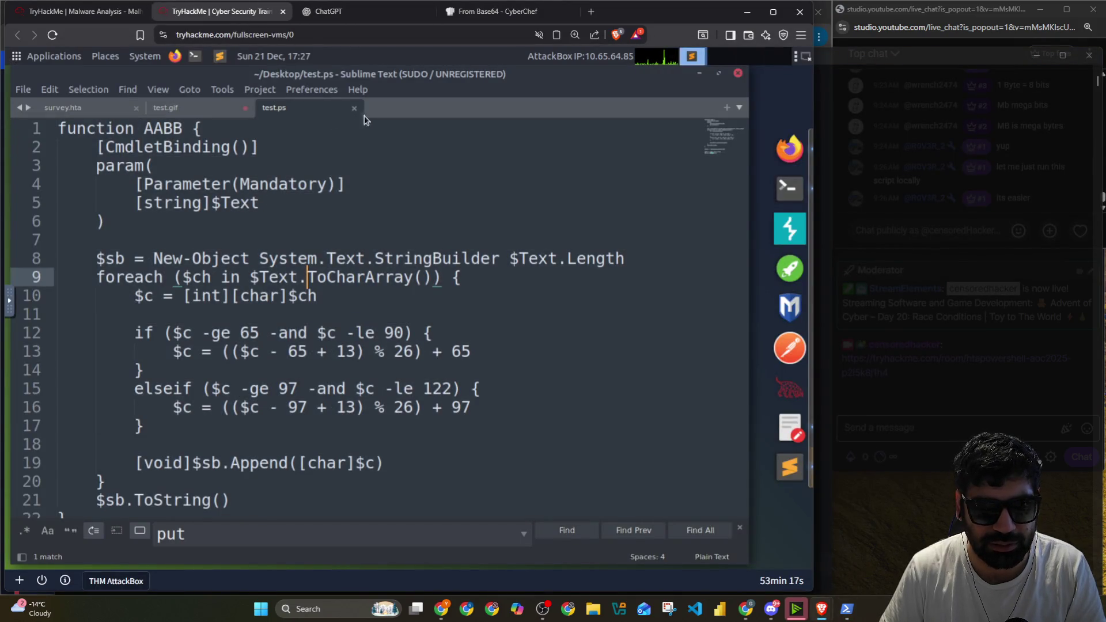
Step: Paste the bash ROT13 script into a new file and save it as bash_script.sh
double_click(386, 114)
key("ctrl+v")
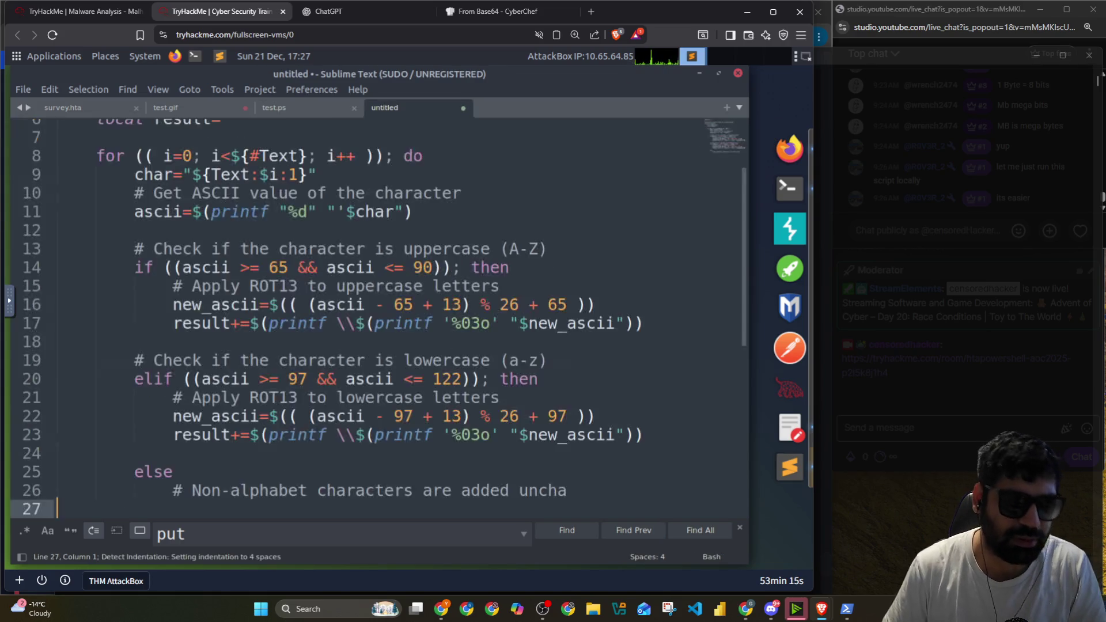
key("ctrl+s")
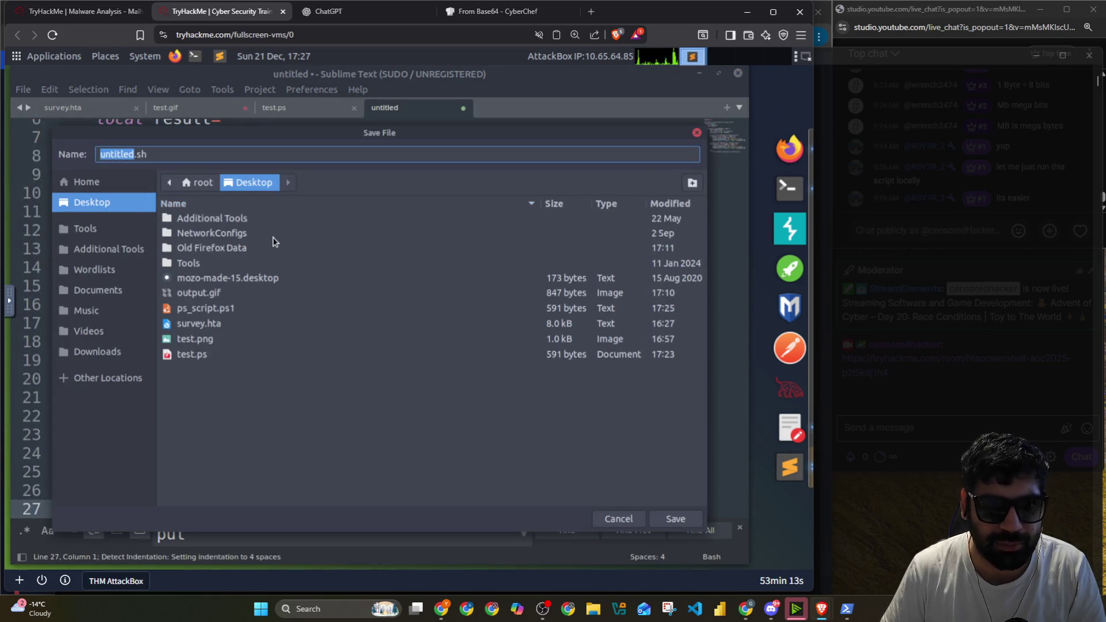
type("bash_script")
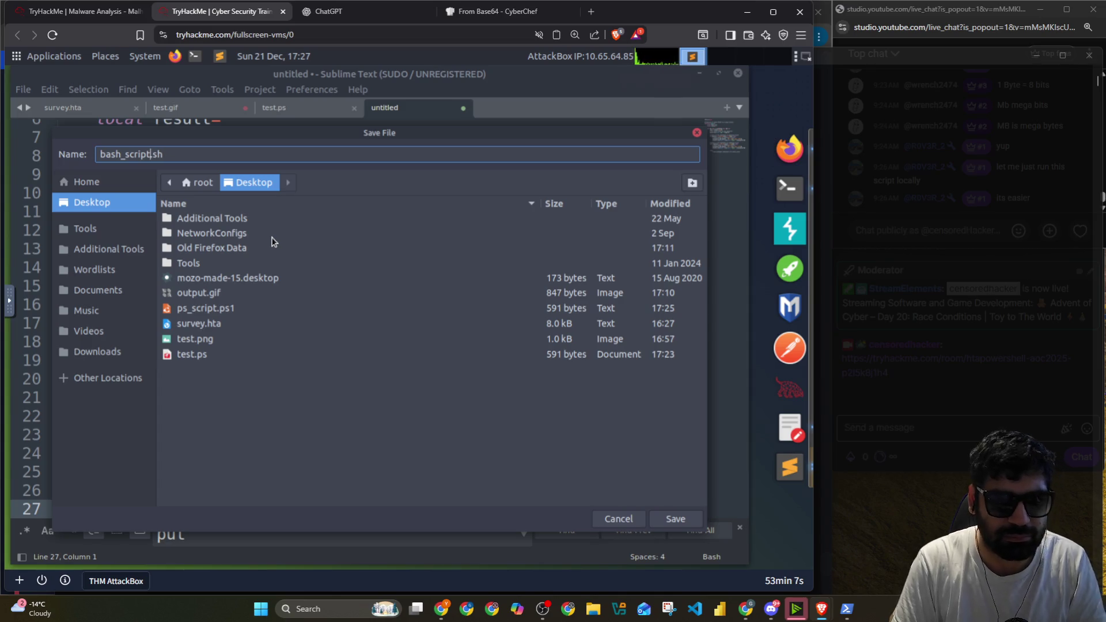
key("Return")
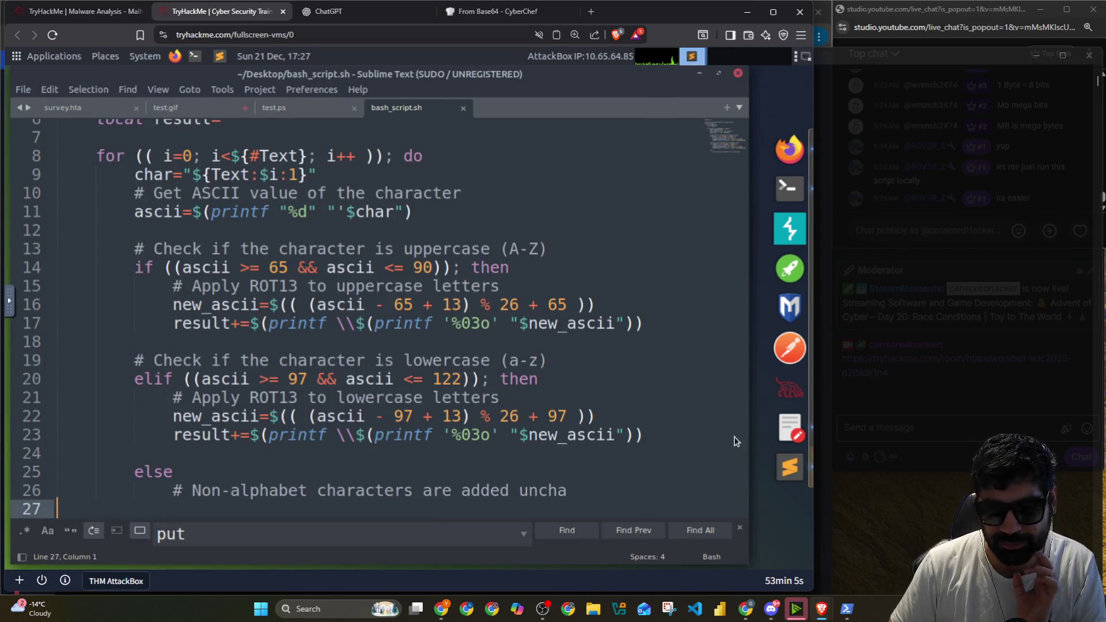
Step: Start typing ./ba in the terminal, then open Save As on bash_script.sh and cancel it
left_click(788, 190)
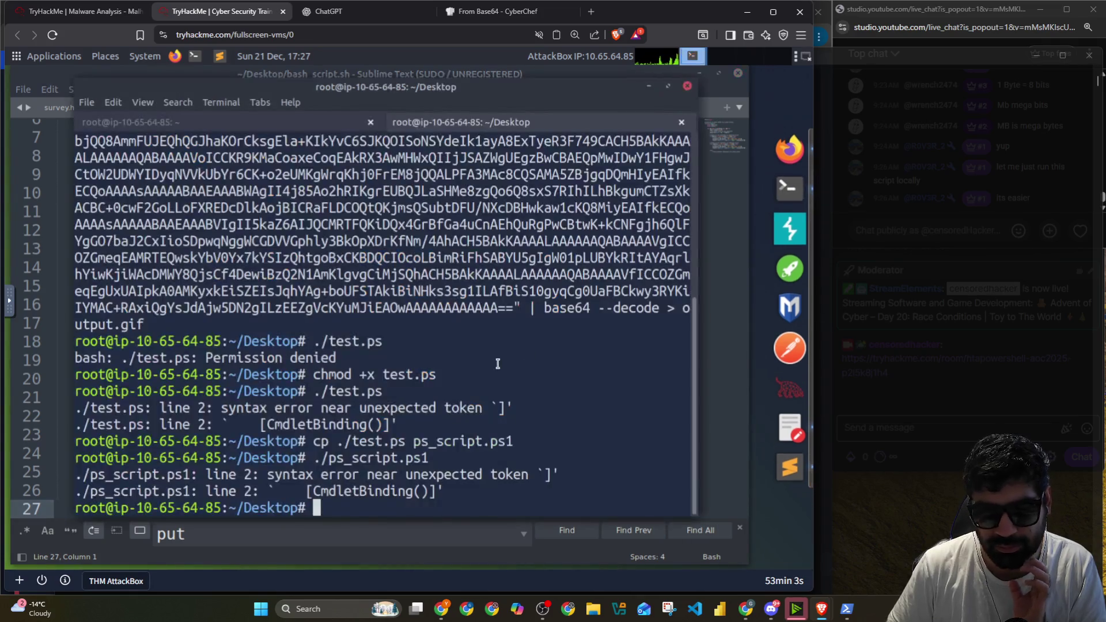
type("./ba")
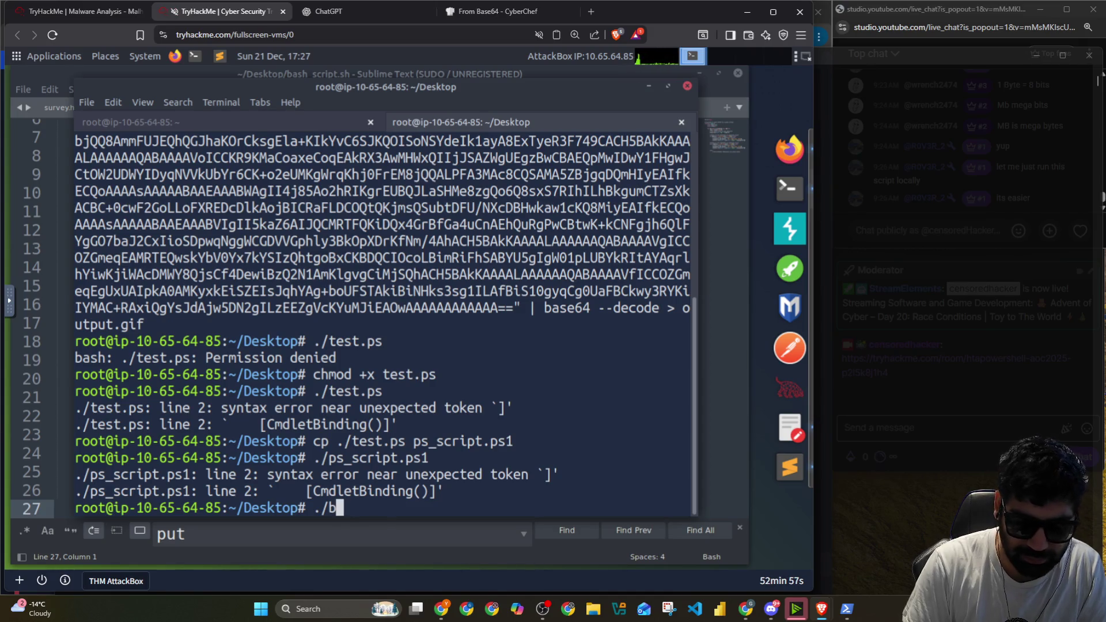
left_click(789, 467)
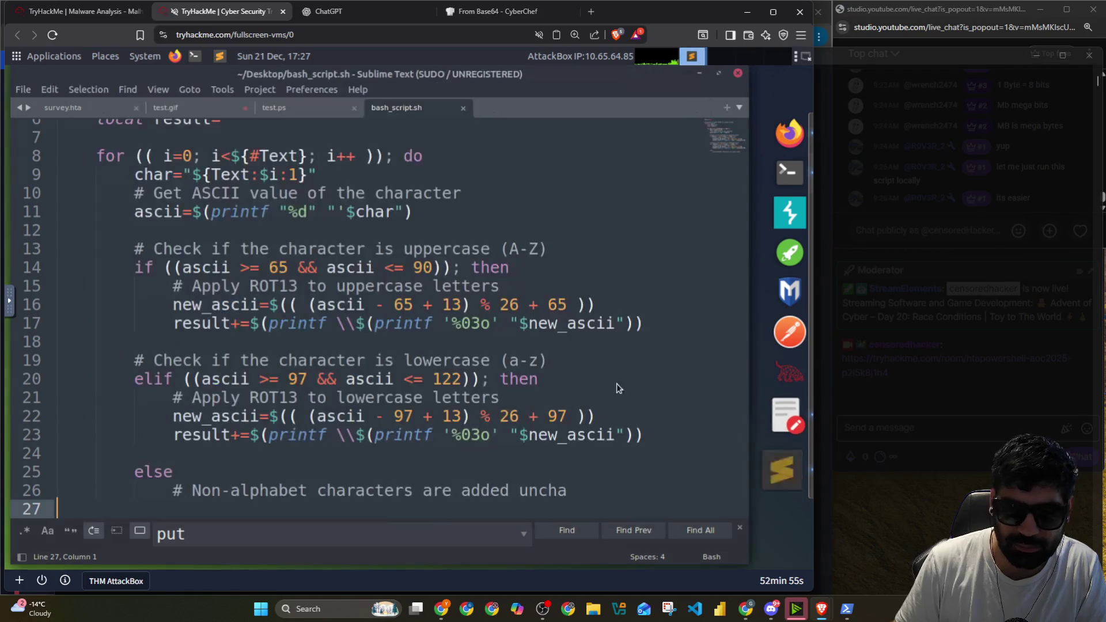
left_click_drag(213, 195, 221, 211)
left_click(23, 90)
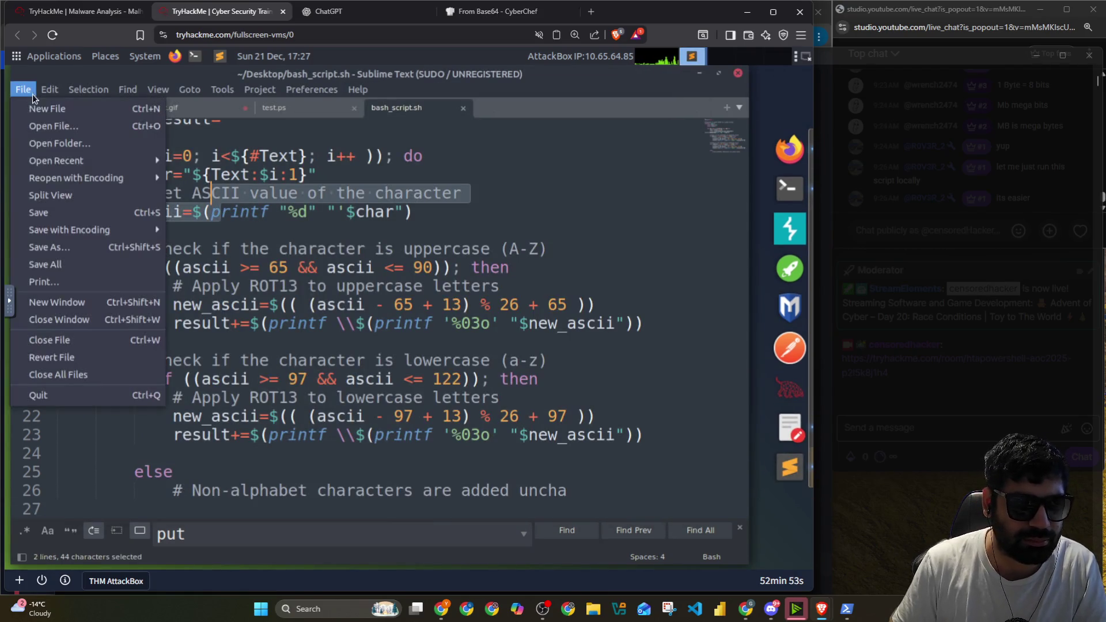
left_click(49, 247)
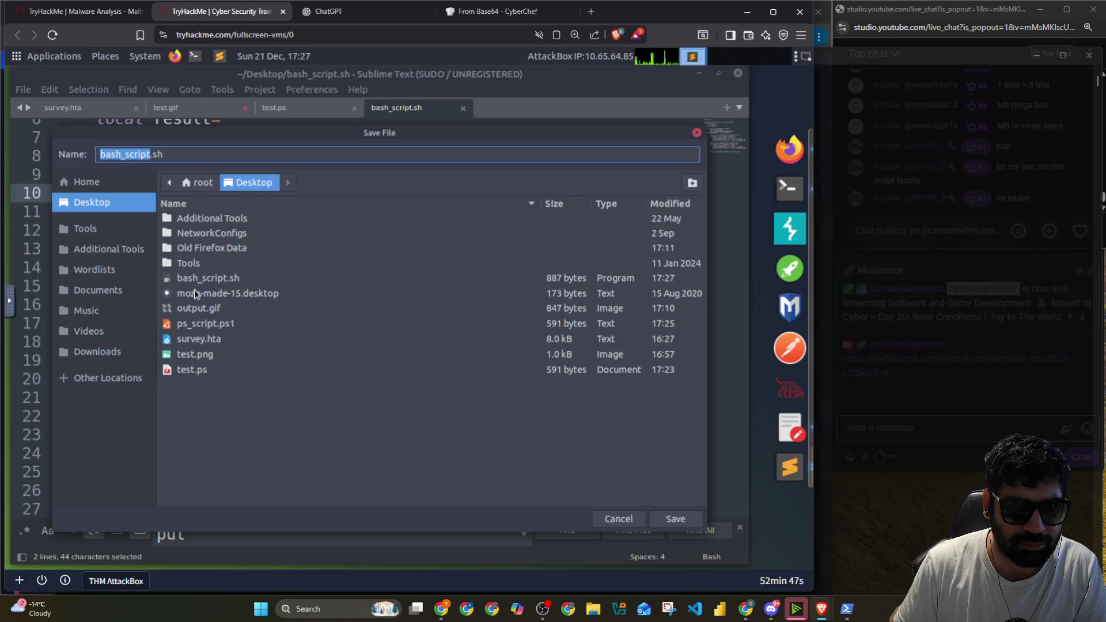
left_click(618, 518)
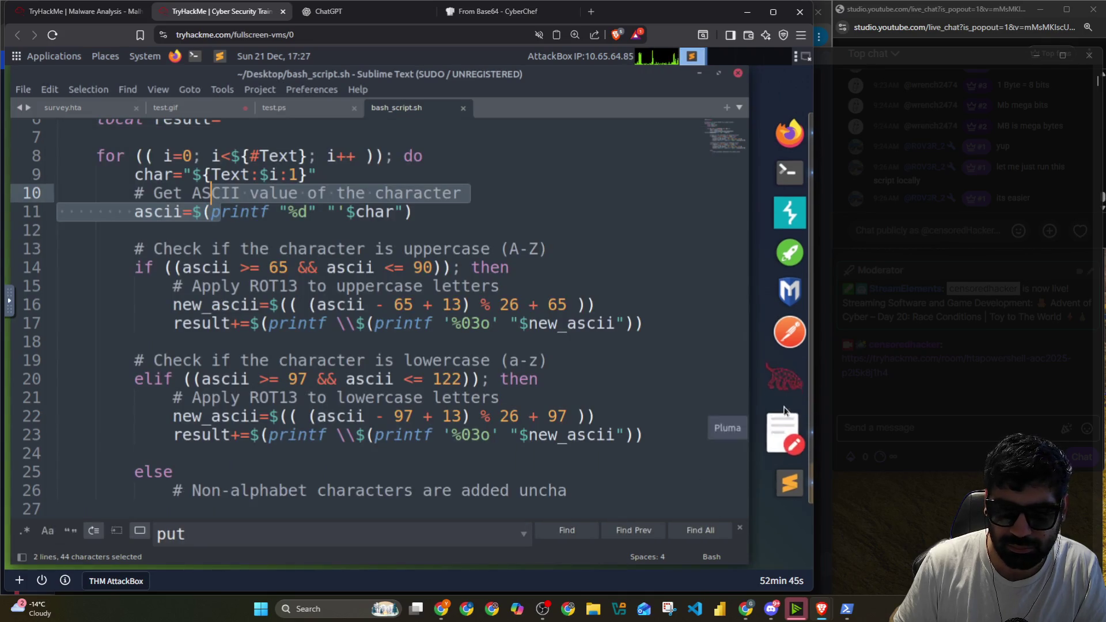
left_click(789, 172)
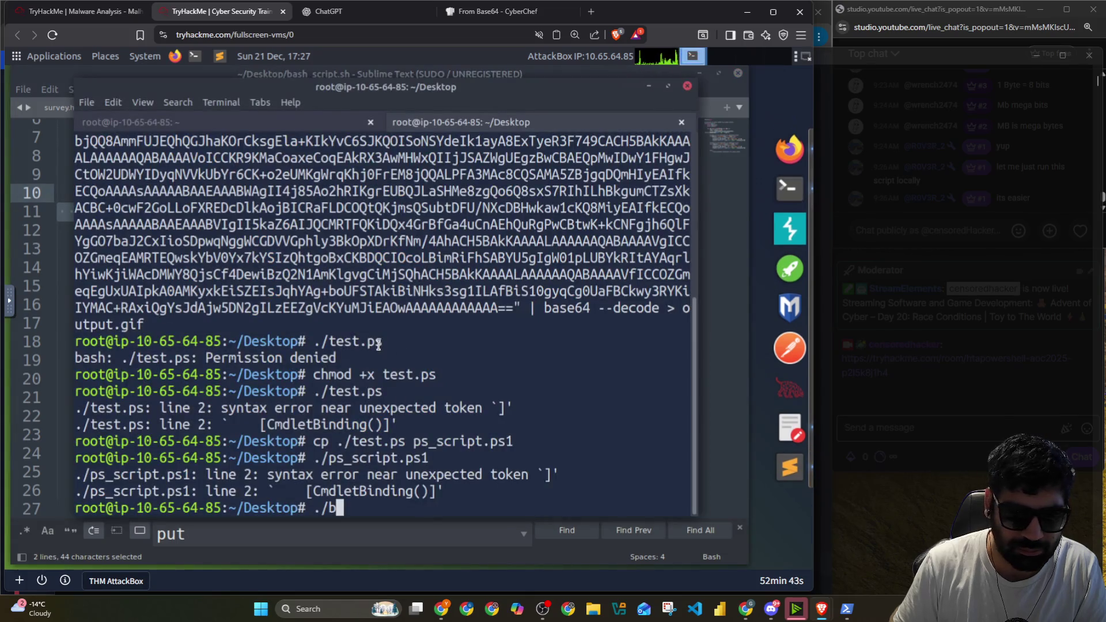
Step: Run ./bash_script.sh, make it executable with chmod +x, then rerun it and hit the line-27 error
key("BackSpace")
key("BackSpace")
key("BackSpace")
key("ctrl+l")
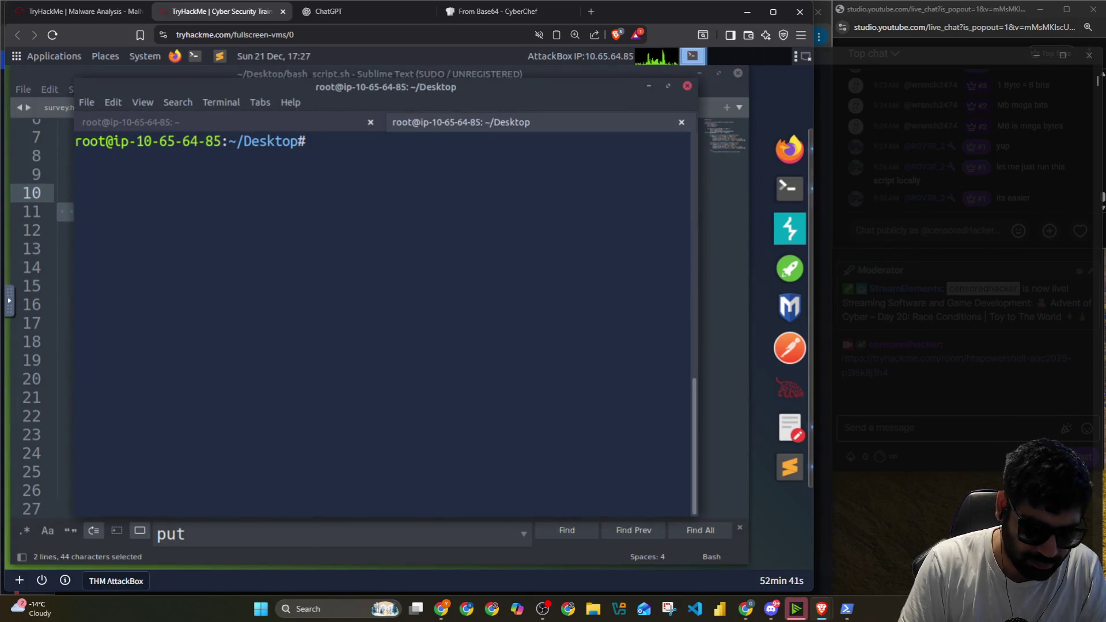
type("/bas")
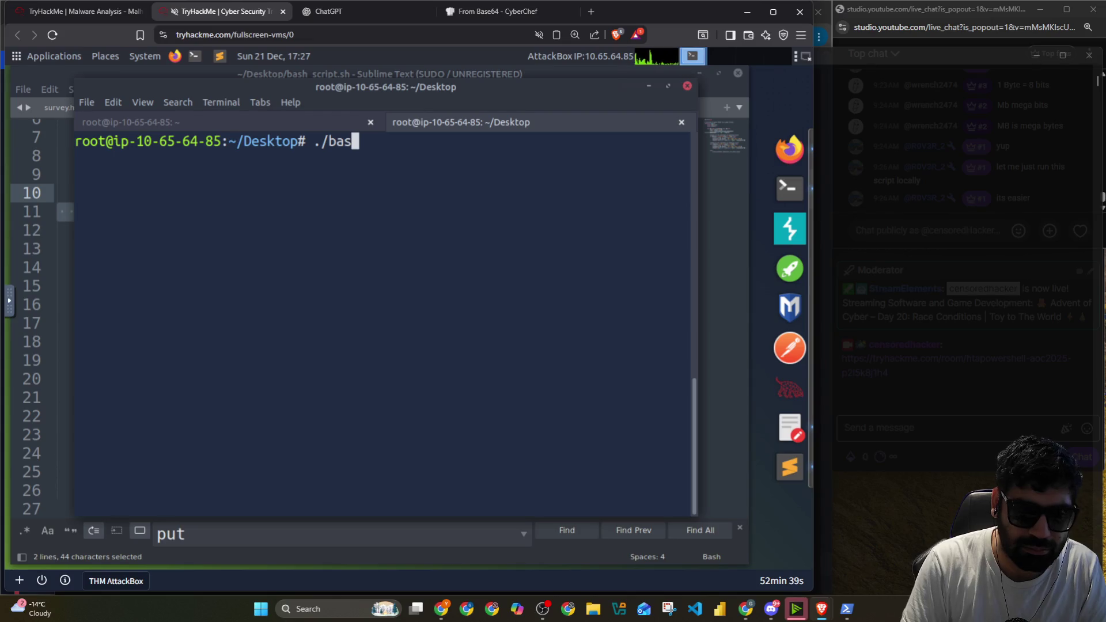
type("h_script.")
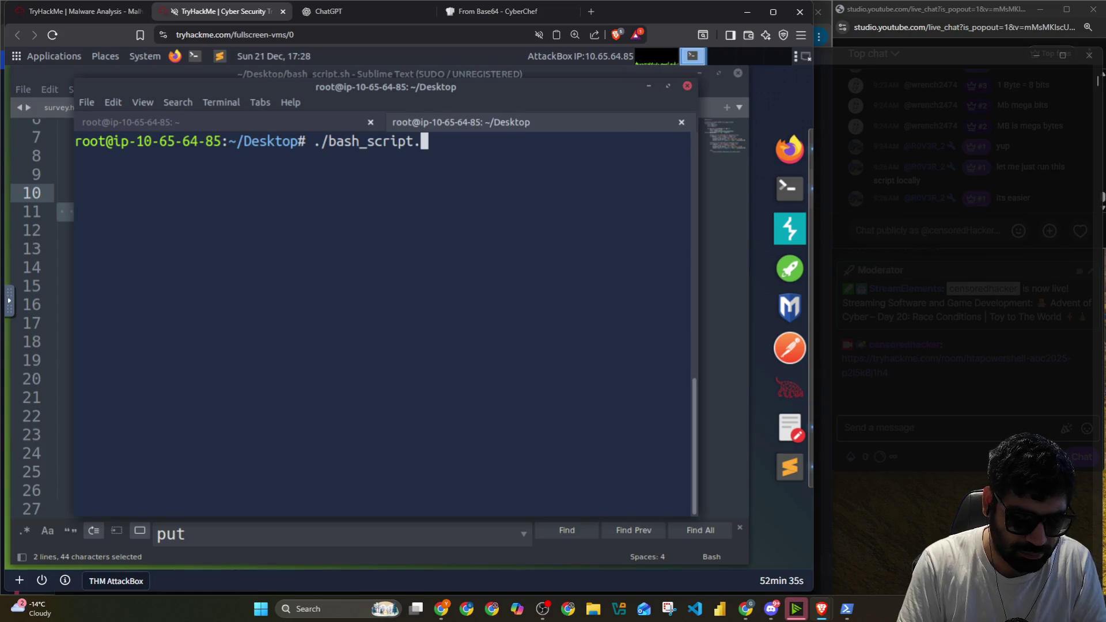
type("sh")
key("Return")
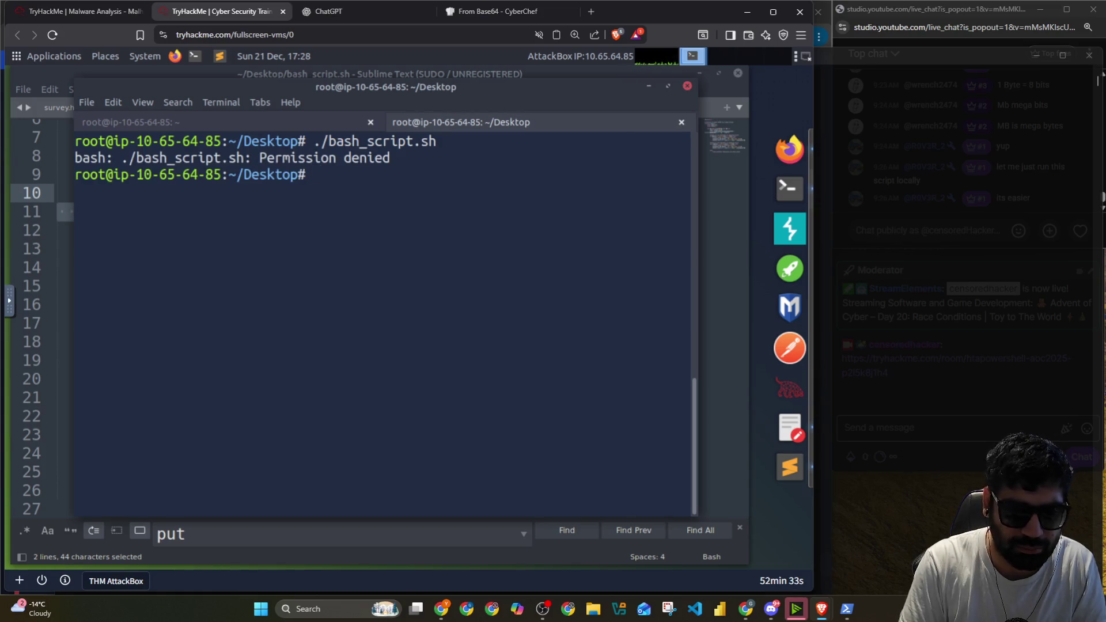
type("chmod ")
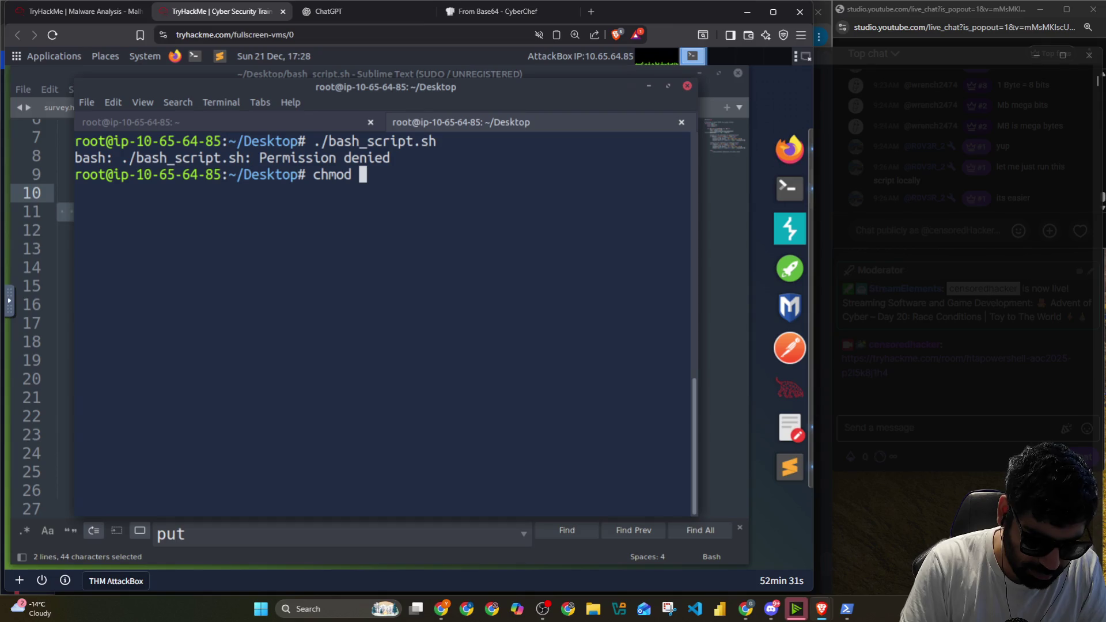
type("+x bash_script.sh")
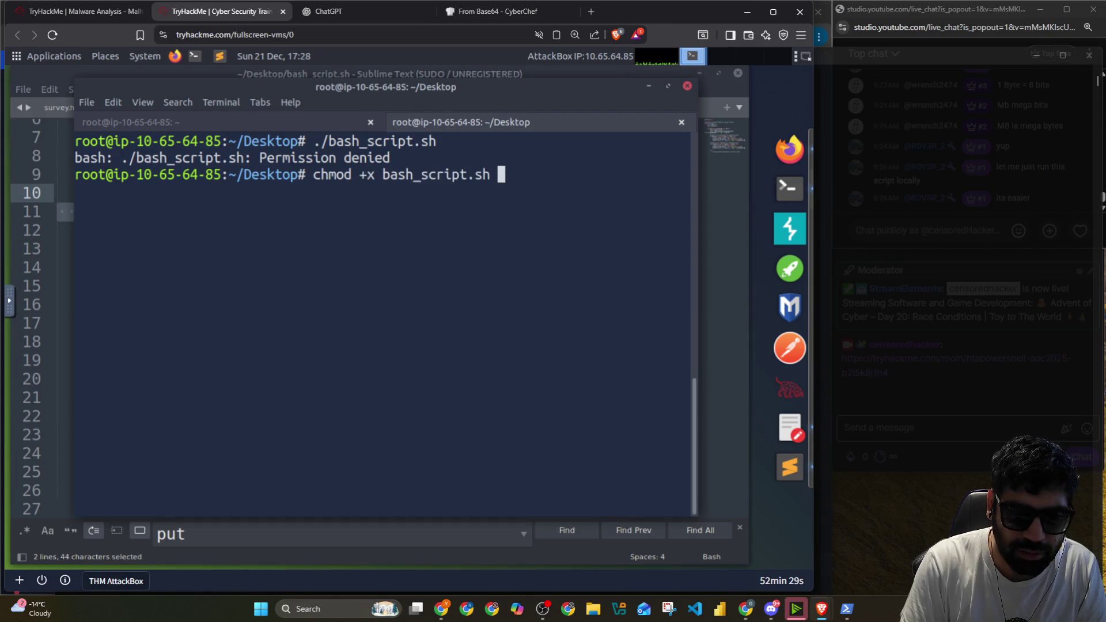
key("Return")
key("Up")
key("Up")
key("Return")
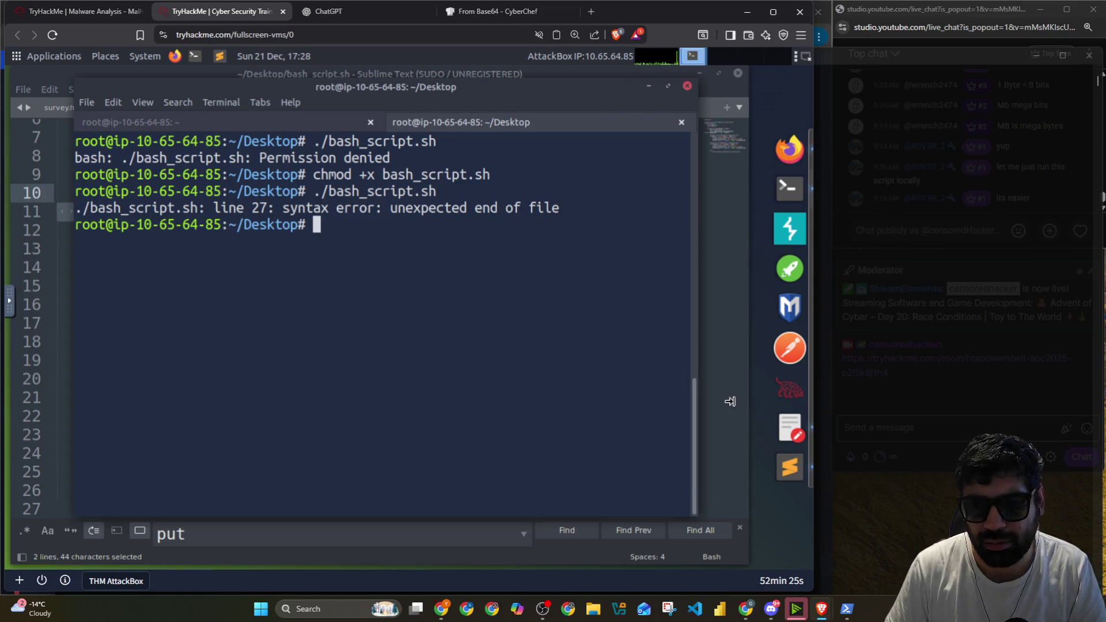
Step: Inspect the truncated end of bash_script.sh near line 27 in Sublime Text
left_click(789, 467)
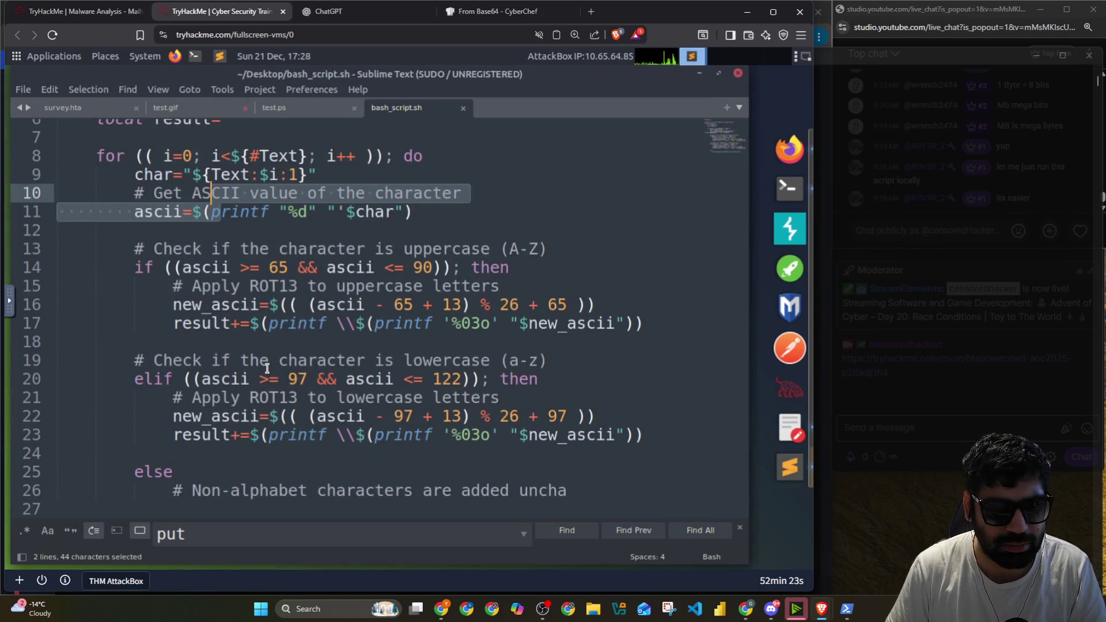
scroll(267, 368, "down", 2)
left_click(252, 400)
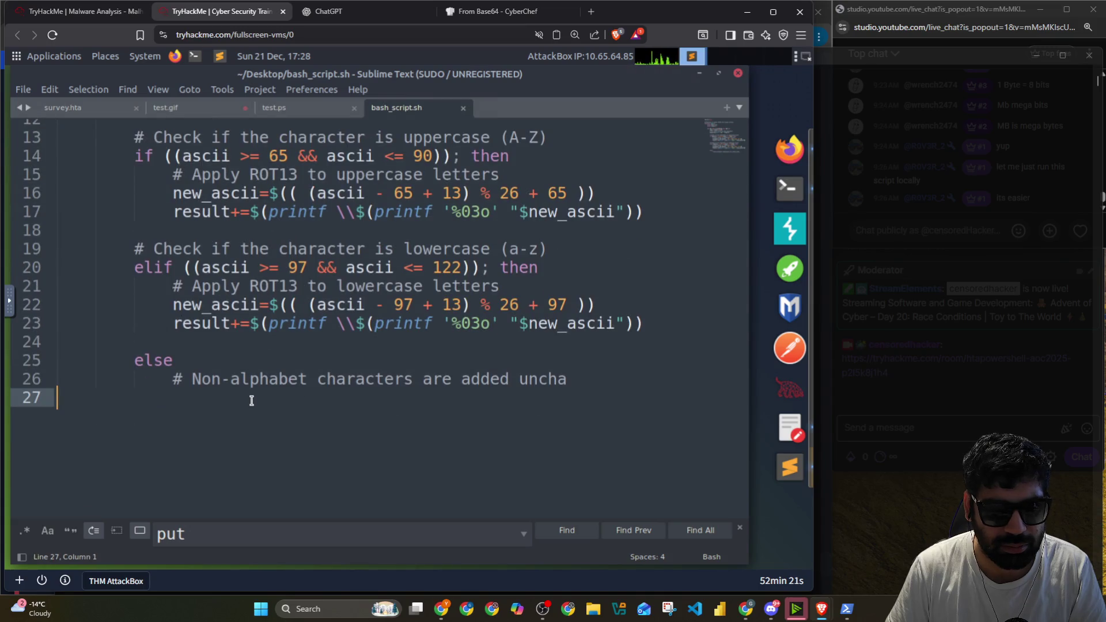
left_click(357, 11)
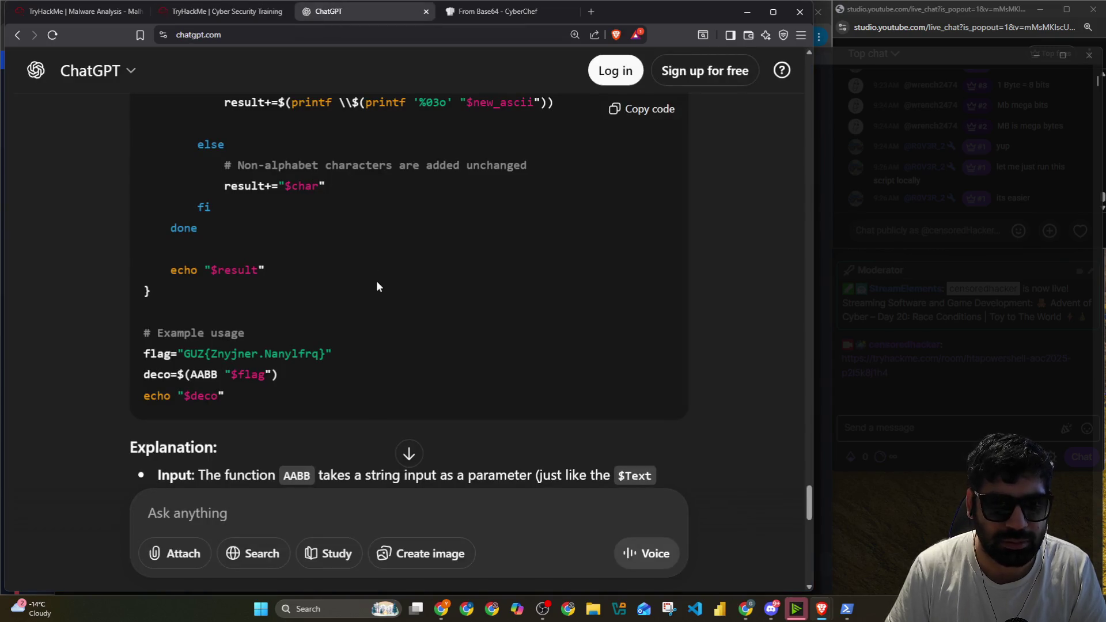
Step: Replace bash_script.sh's contents with ChatGPT's complete script and save it
scroll(506, 275, "up", 5)
left_click(628, 113)
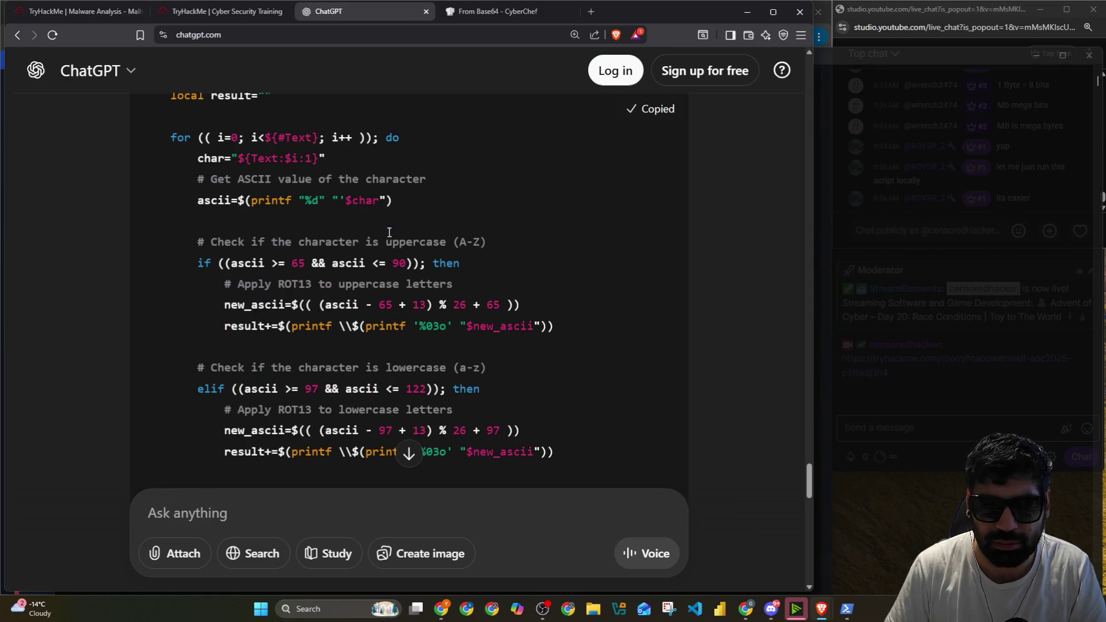
scroll(382, 243, "down", 10)
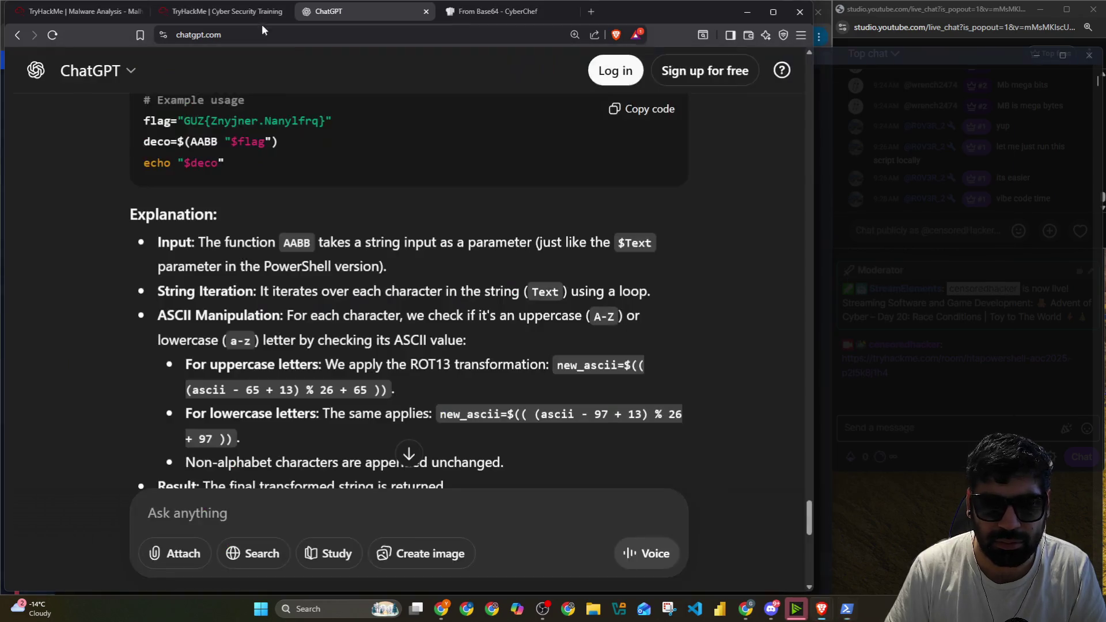
left_click(236, 12)
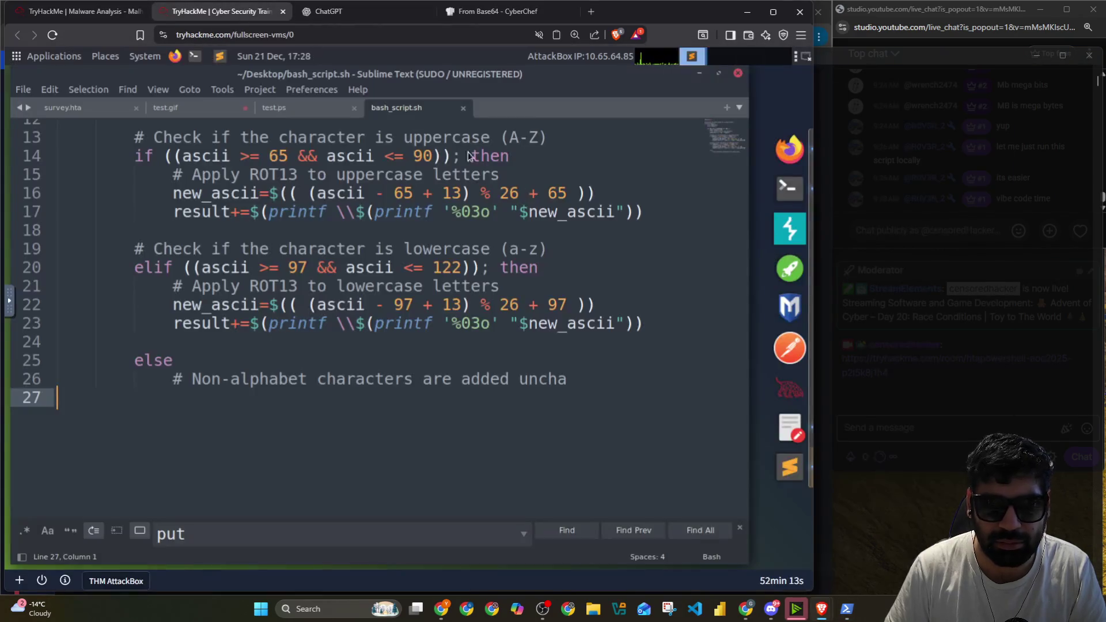
key("ctrl+a")
key("ctrl+v")
key("ctrl+s")
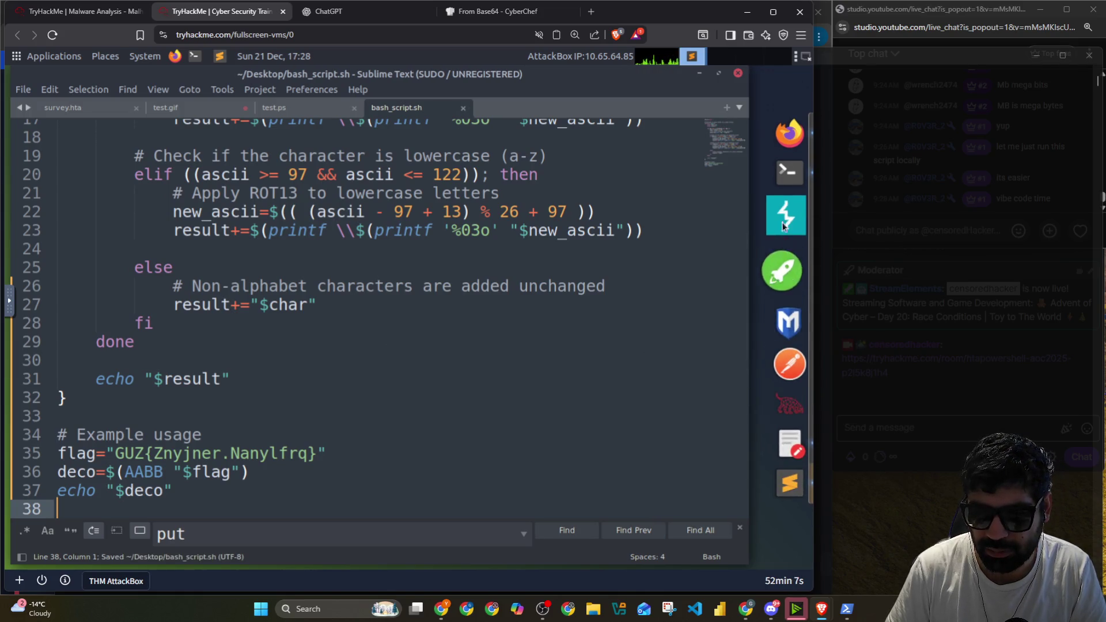
Step: Rerun the fixed script and copy the decoded flag THM{Malware.Analysed}
left_click(774, 199)
key("Up")
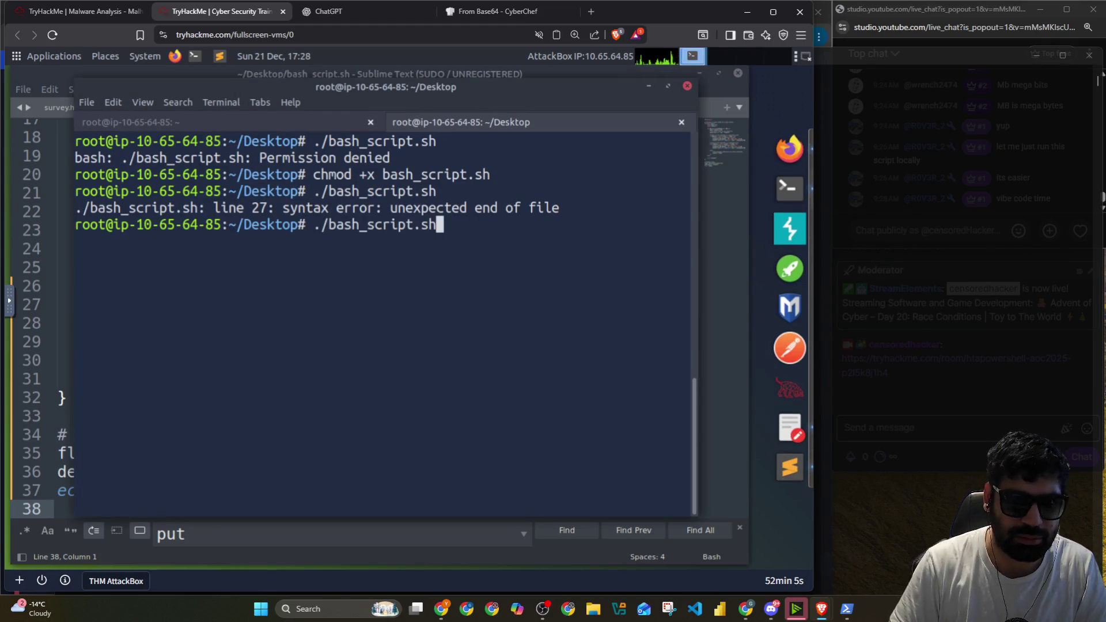
key("Return")
triple_click(79, 242)
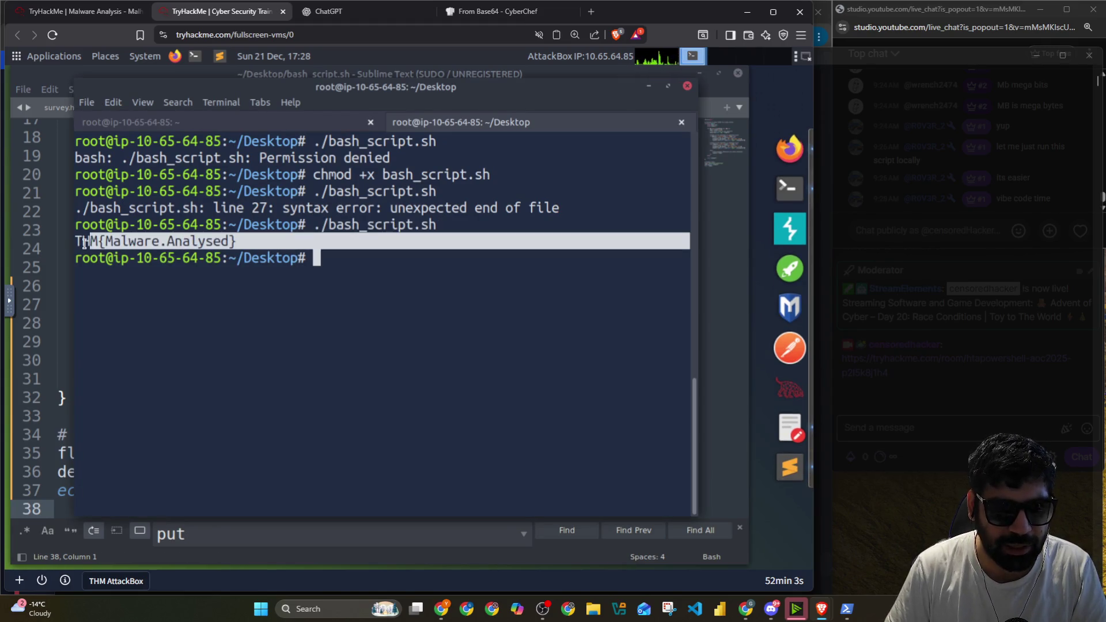
triple_click(79, 242)
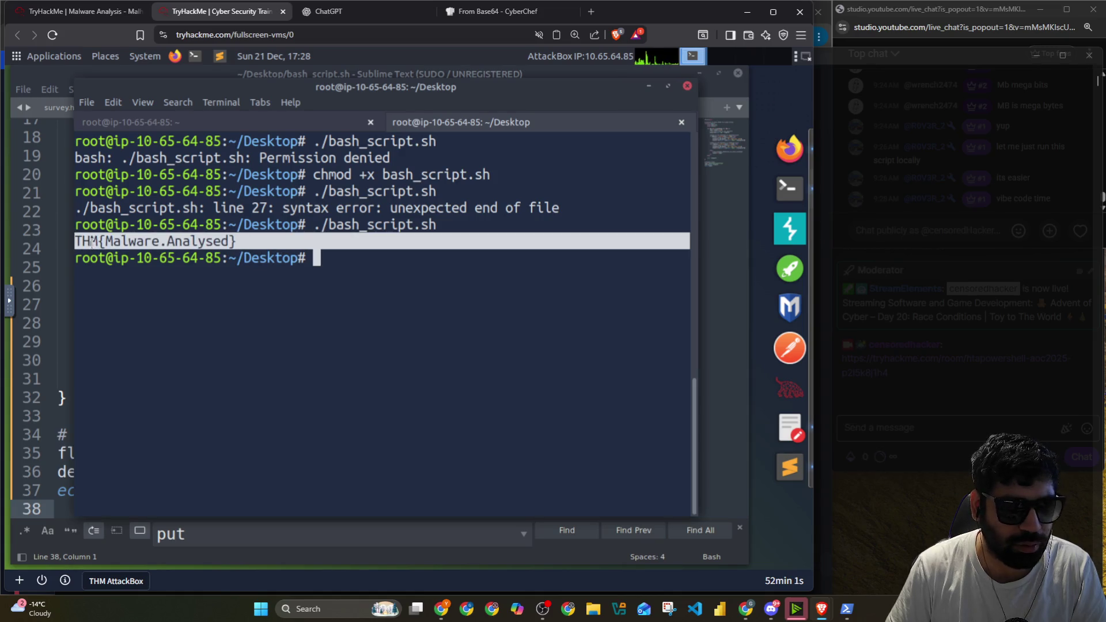
right_click(92, 248)
left_click(139, 314)
left_click(70, 11)
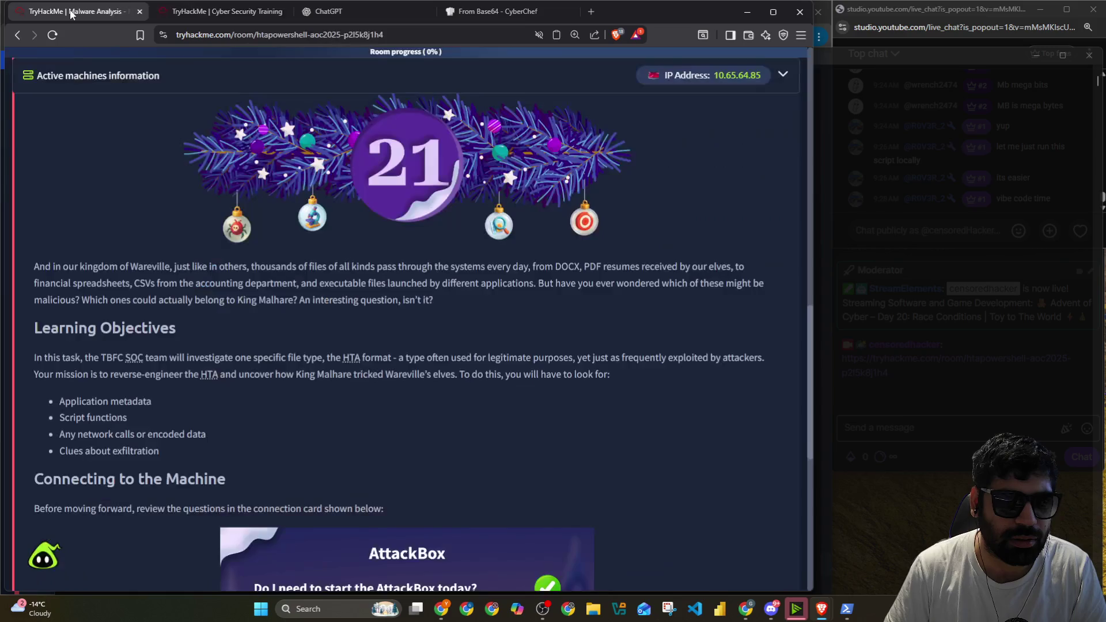
Step: Paste THM{Malware.Analysed} into the room's flag answer field and submit it
key("alt+Tab")
left_click(459, 187)
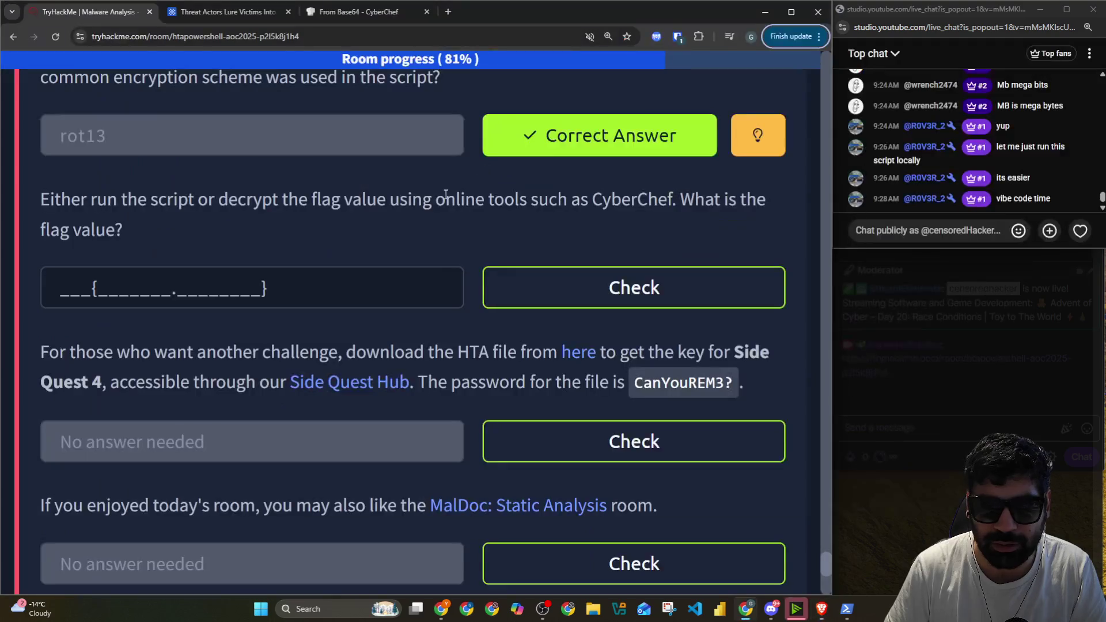
left_click(278, 302)
key("ctrl+v")
left_click(615, 285)
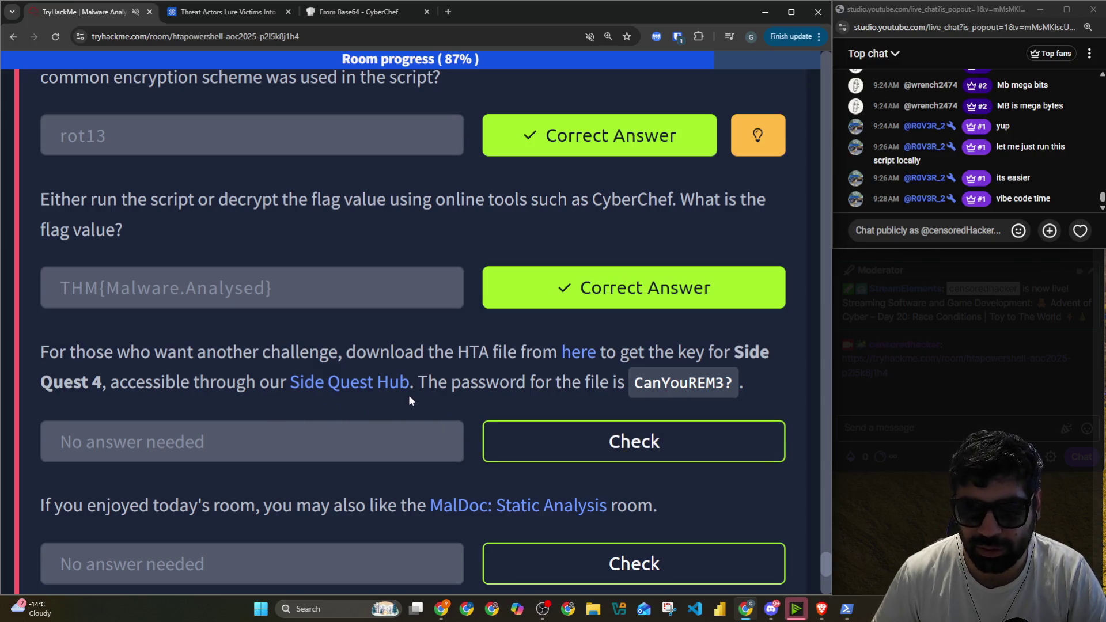
Step: Highlight the password, HTA download and Side Quest Hub sentences in the task text
left_click_drag(438, 384, 617, 391)
key("super+grave")
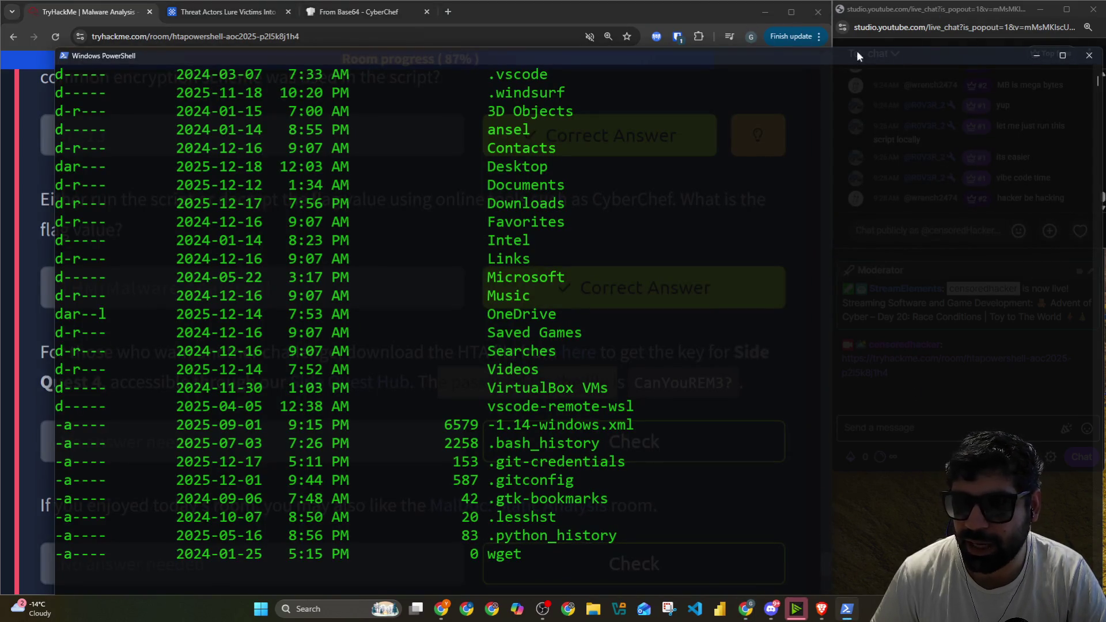
left_click(1088, 55)
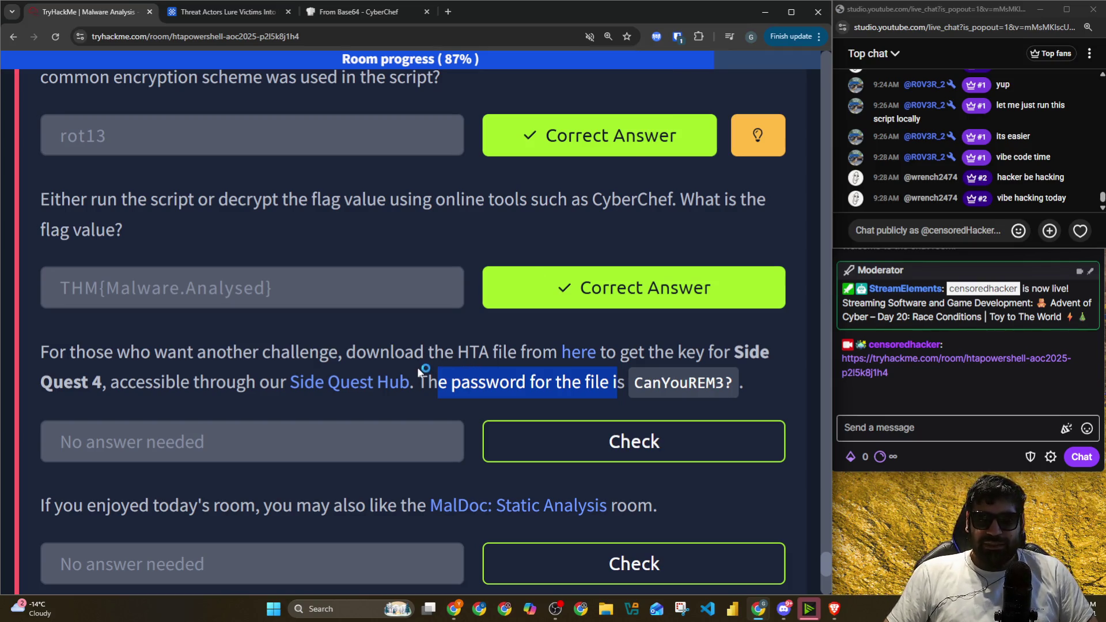
left_click_drag(469, 352, 594, 353)
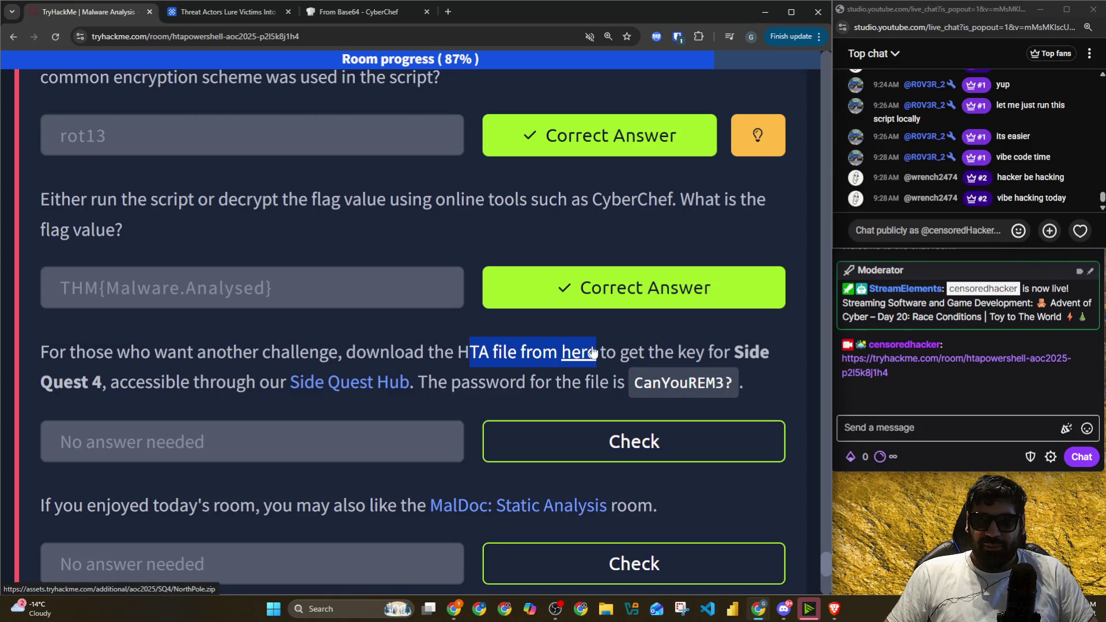
left_click(632, 340)
mouse_move(117, 383)
left_mouse_down()
mouse_move(586, 385)
mouse_move(652, 398)
left_mouse_up()
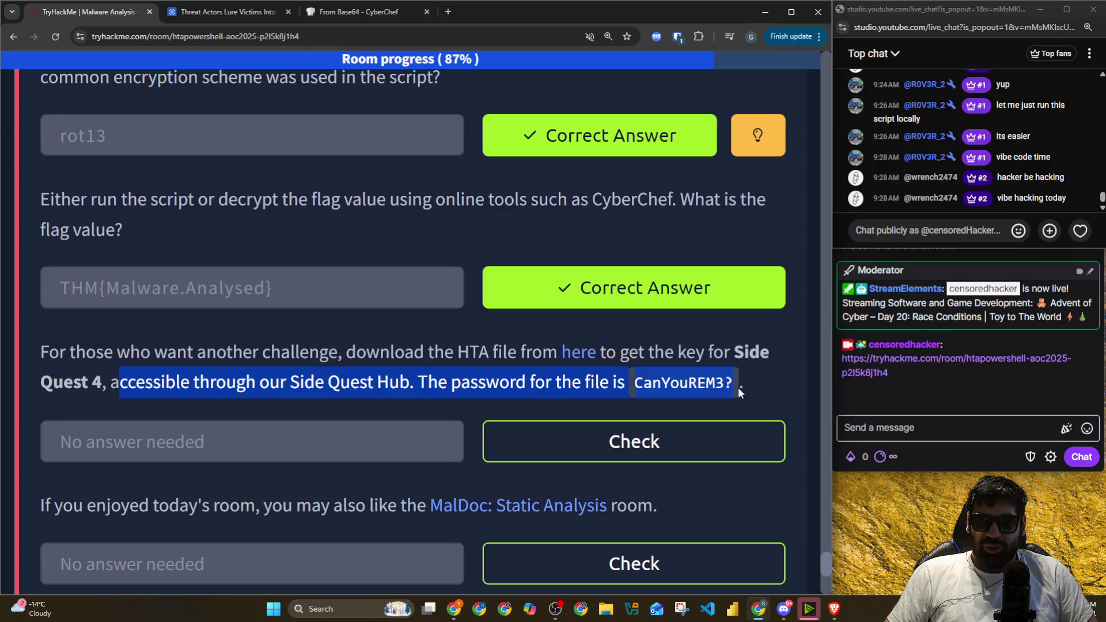
scroll(231, 415, "down", 2)
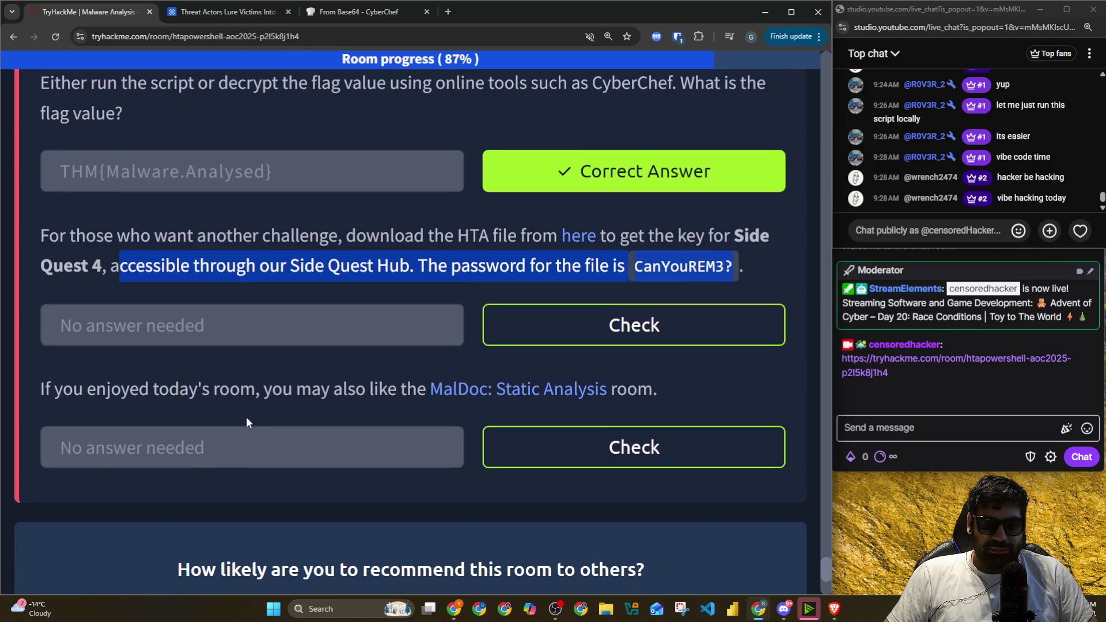
Step: Submit the side quest question and open the MalDoc: Static Analysis room in a new tab
right_click(455, 389)
left_click(406, 353)
left_click(562, 326)
right_click(467, 390)
left_click(505, 409)
left_click(219, 12)
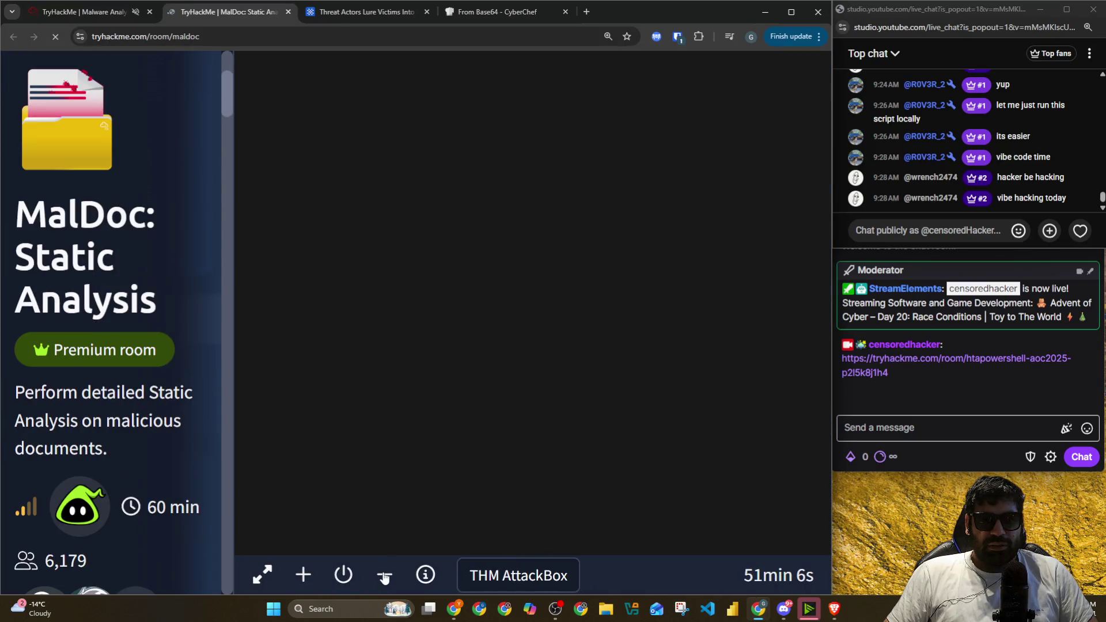
left_click(384, 576)
Step: Read the MalDoc room description, then return and submit the final Malware Analysis question
left_click_drag(103, 265, 395, 269)
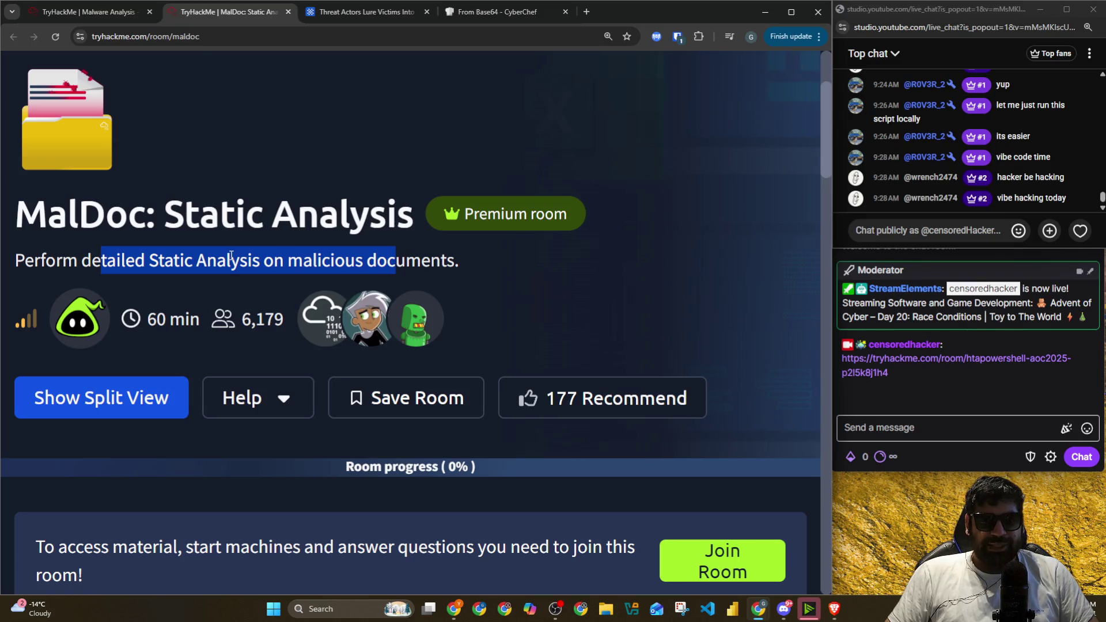
scroll(271, 366, "down", 5)
scroll(271, 366, "down", 10)
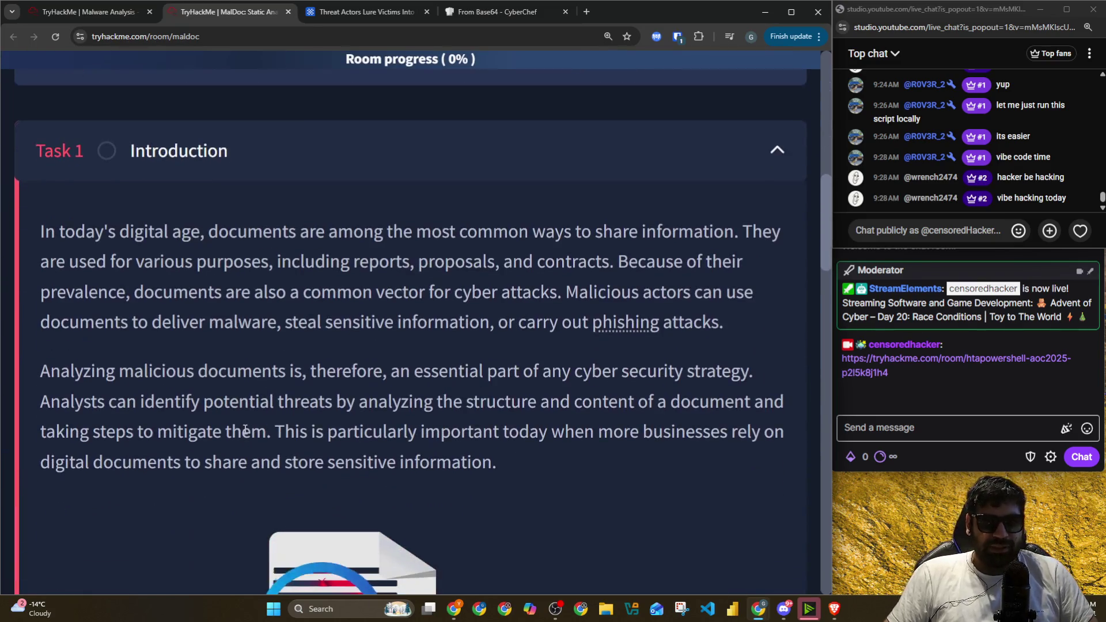
key("ctrl+Page_Up")
left_click(582, 447)
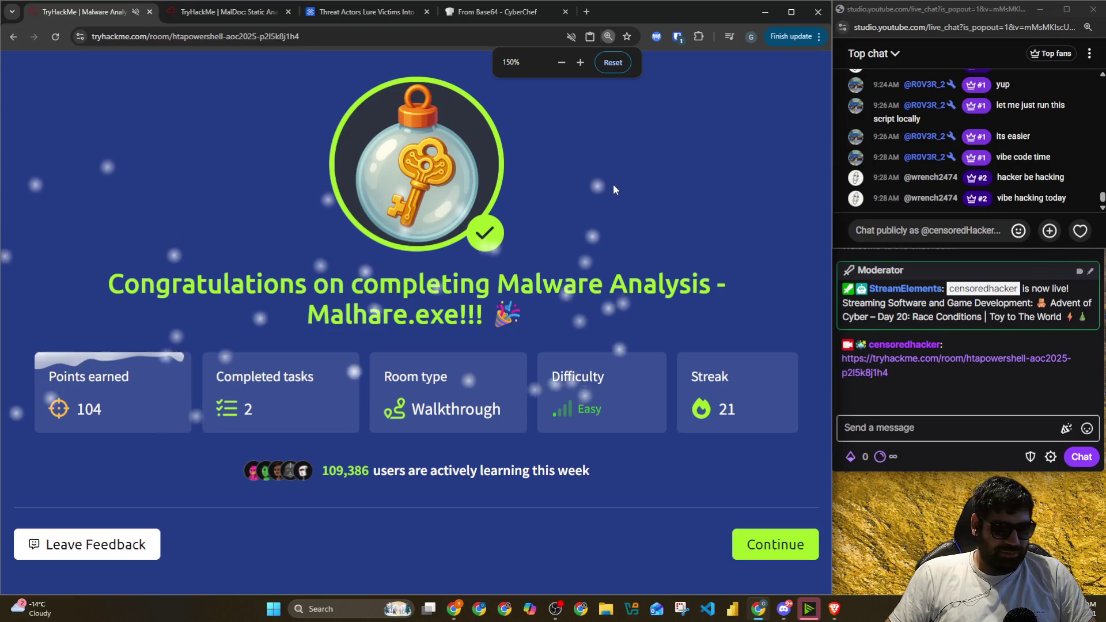
Step: Screenshot the Malhare.exe room completion summary showing 104 points with Snipping Tool
key("super+shift+s")
mouse_move(10, 54)
left_mouse_down()
mouse_move(364, 310)
mouse_move(748, 400)
mouse_move(807, 442)
left_mouse_up()
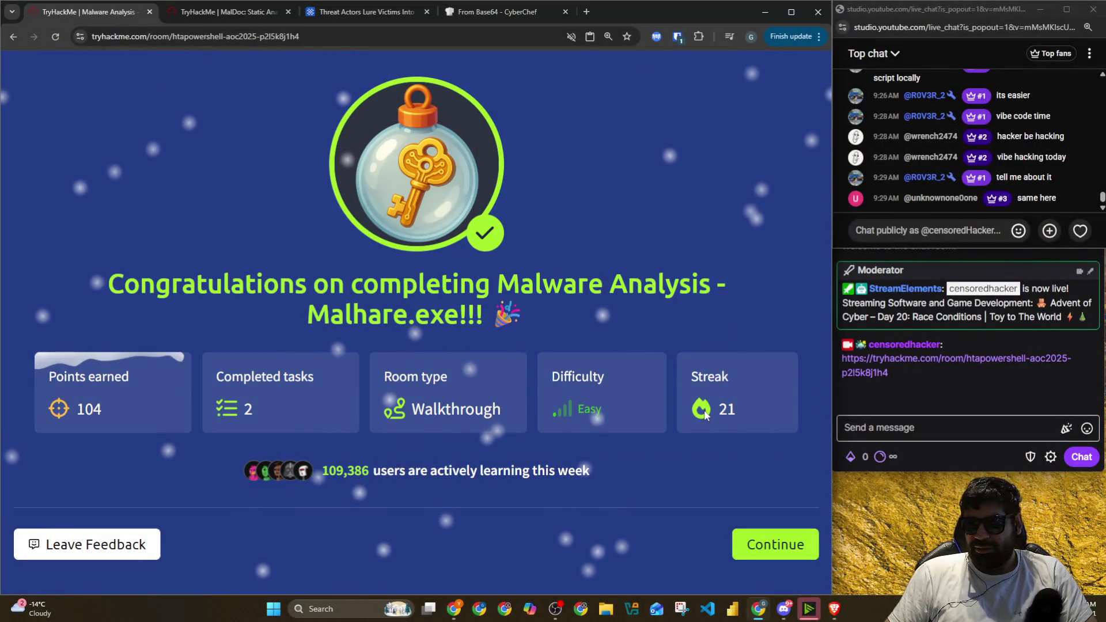
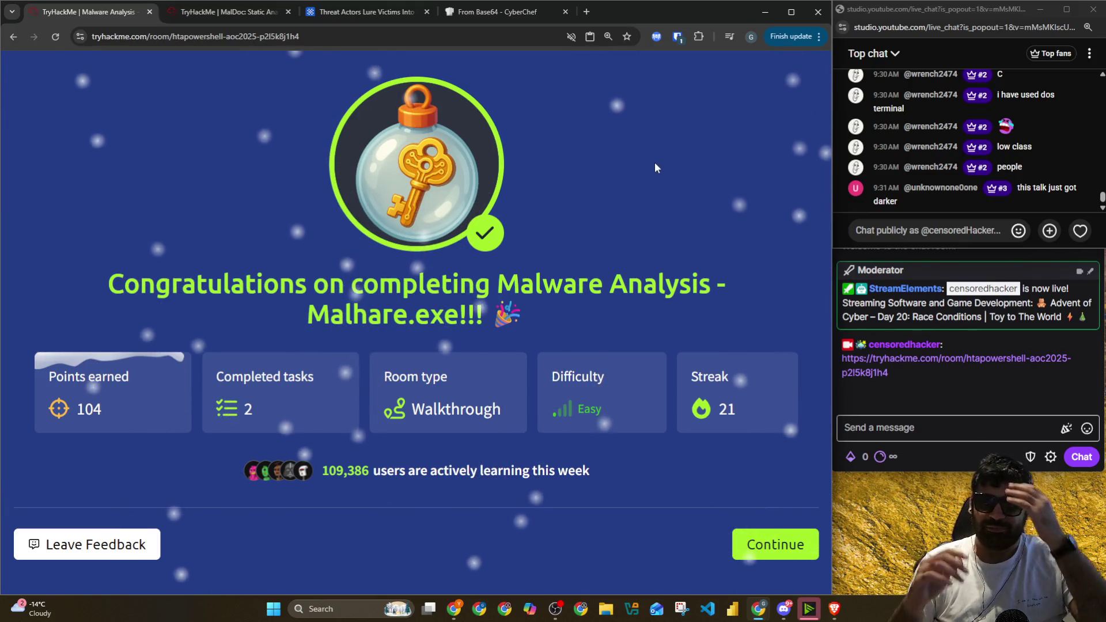
Step: Load YouTube in a new tab and go to the streamer's own channel page
left_click(585, 12)
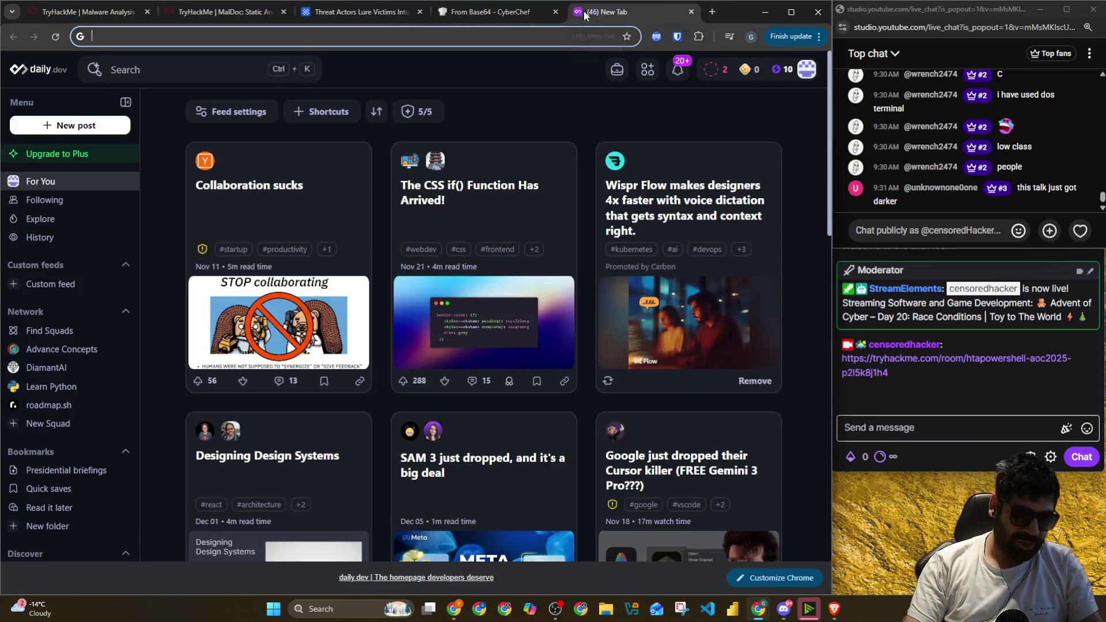
type("you")
key("Return")
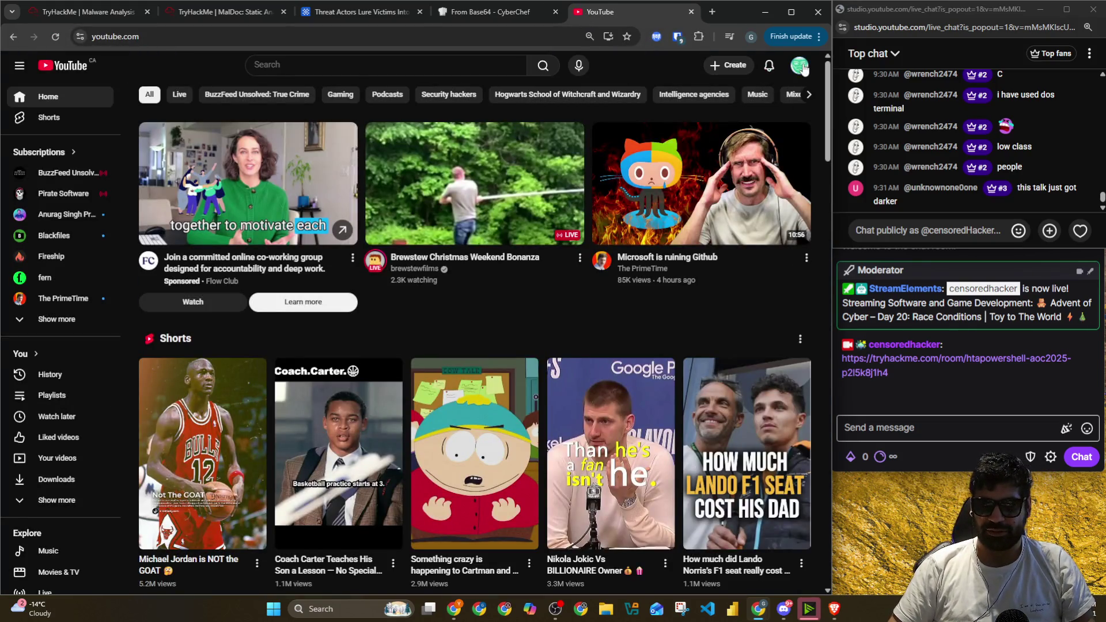
left_click(801, 67)
left_click(626, 78)
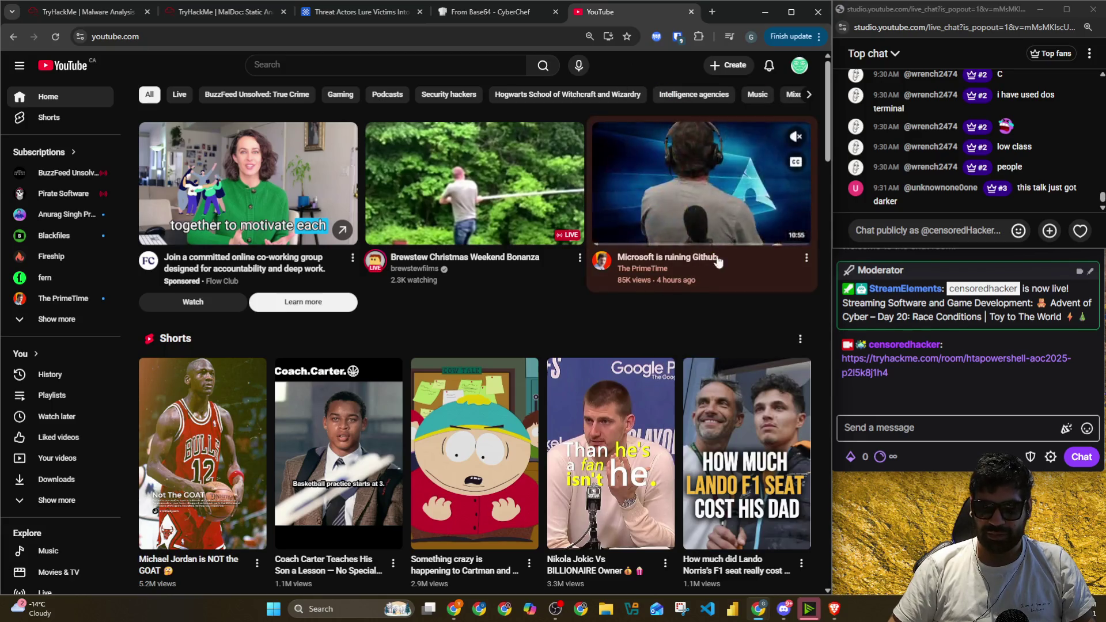
left_click(798, 69)
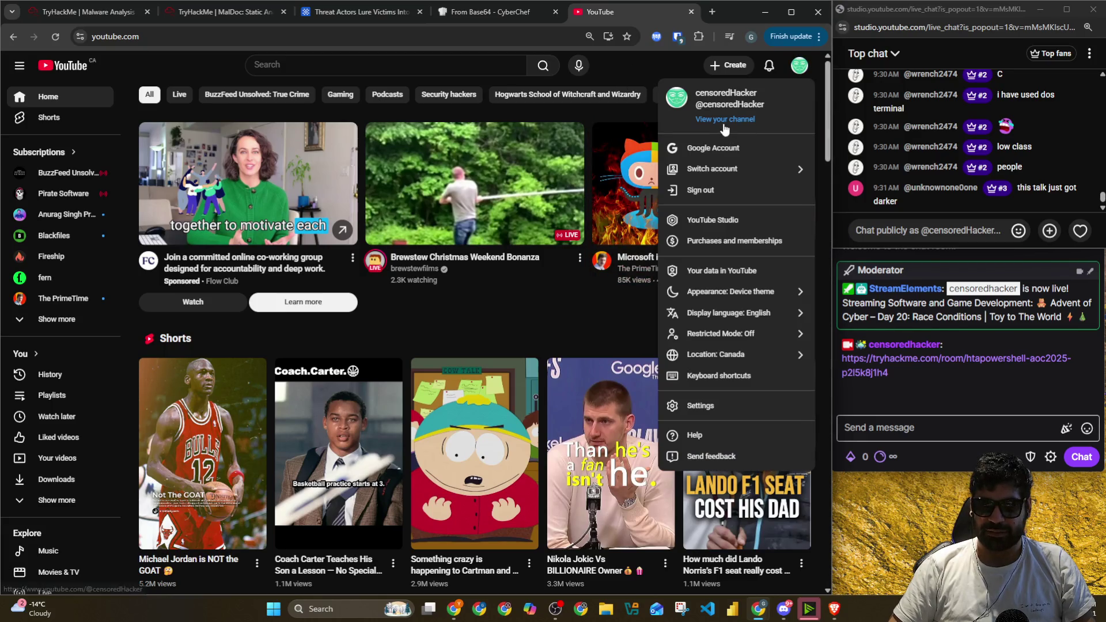
left_click(724, 121)
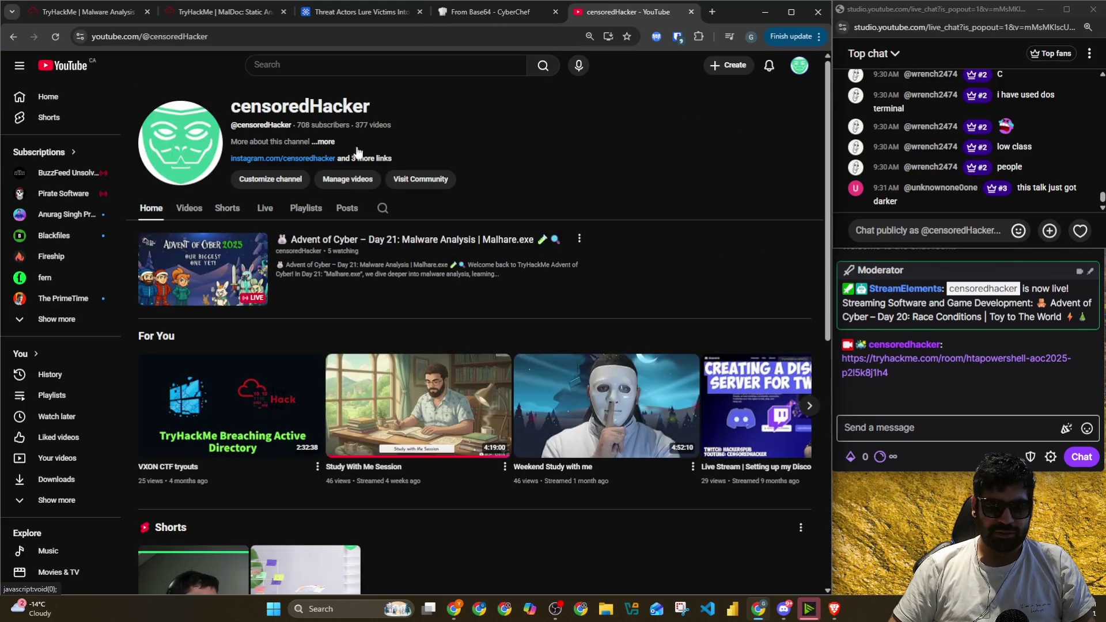
Step: Review the channel's 708 subscribers and 377 videos, including its About details, then start a new tab
left_click_drag(296, 130, 315, 129)
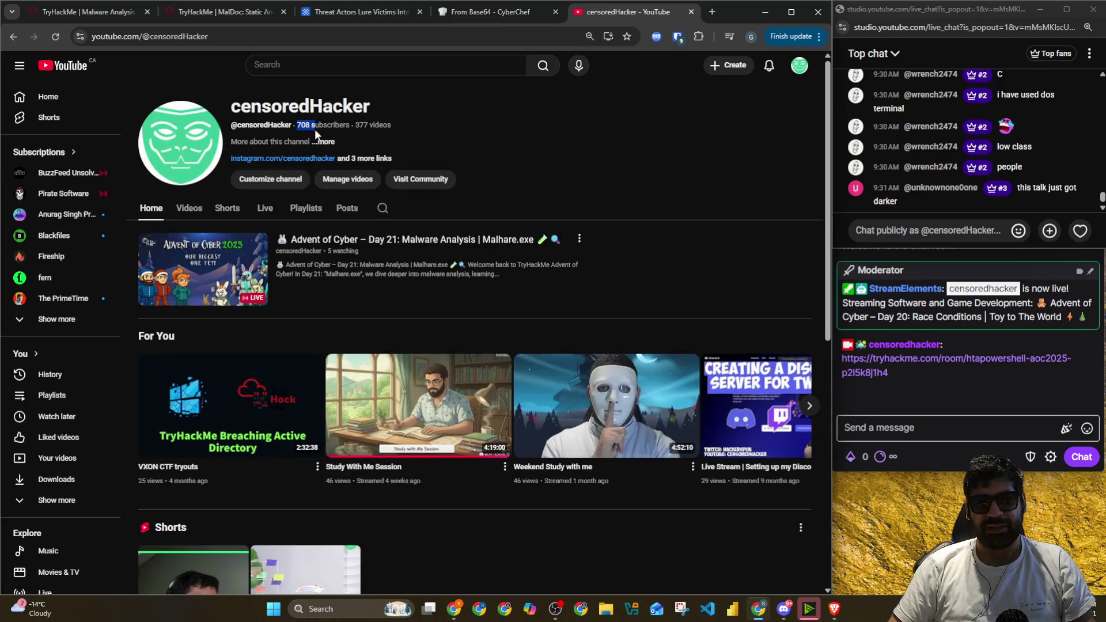
key("ctrl+plus")
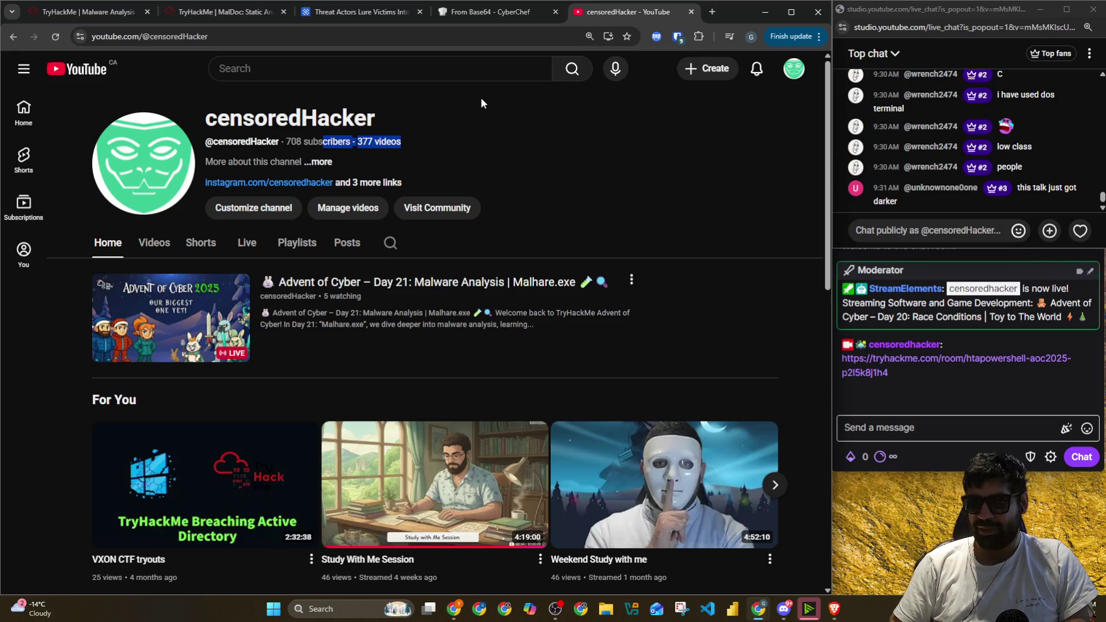
left_click(560, 154)
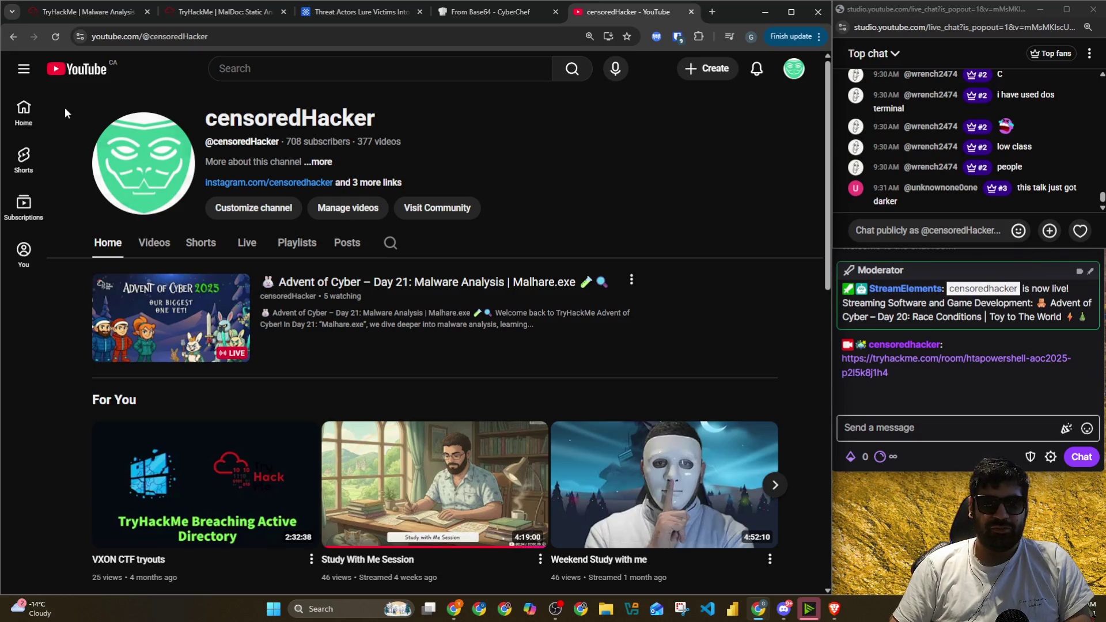
left_click(57, 37)
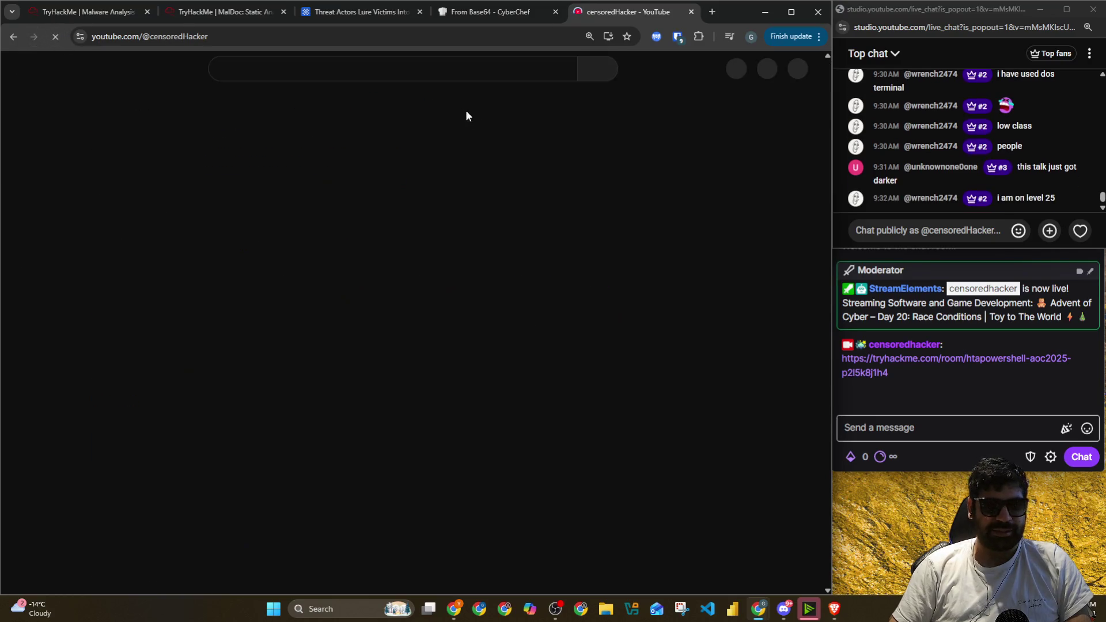
left_click(516, 164)
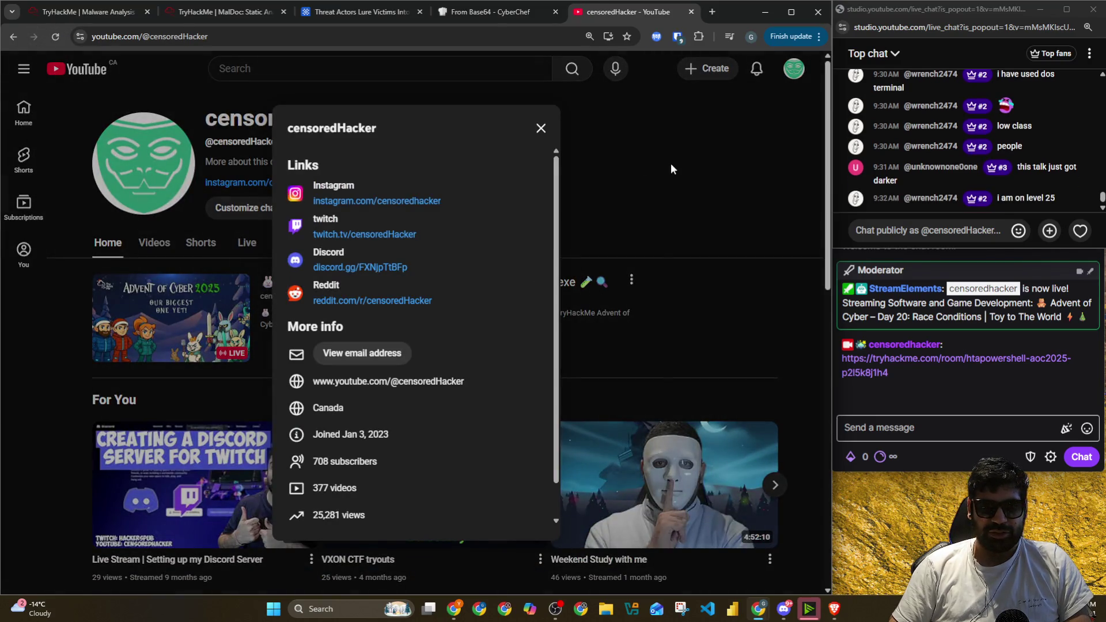
left_click(671, 167)
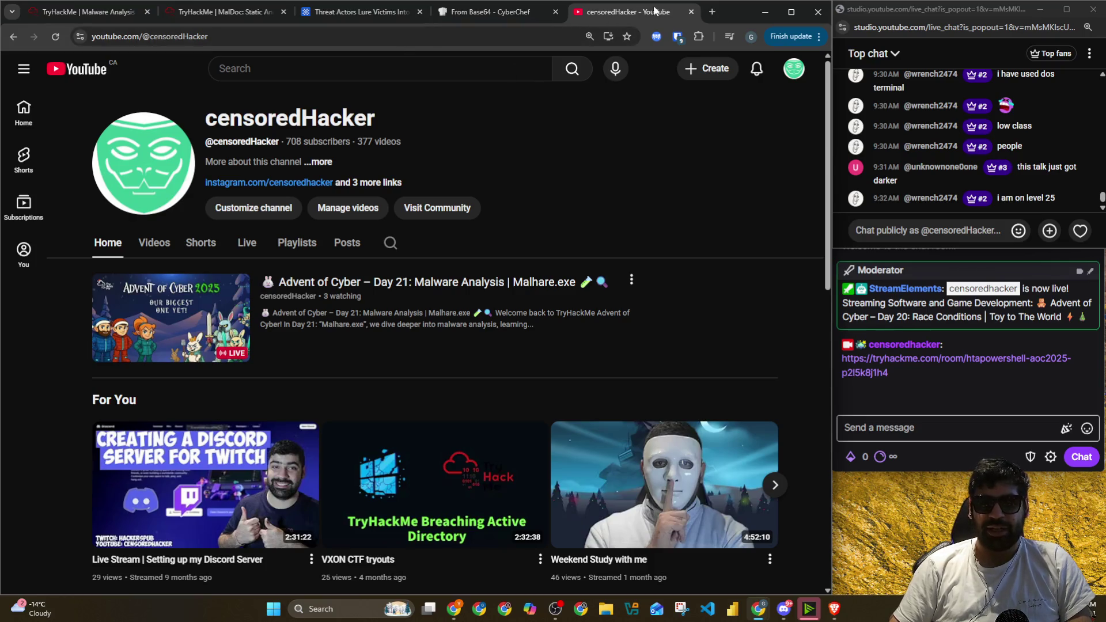
left_click(710, 11)
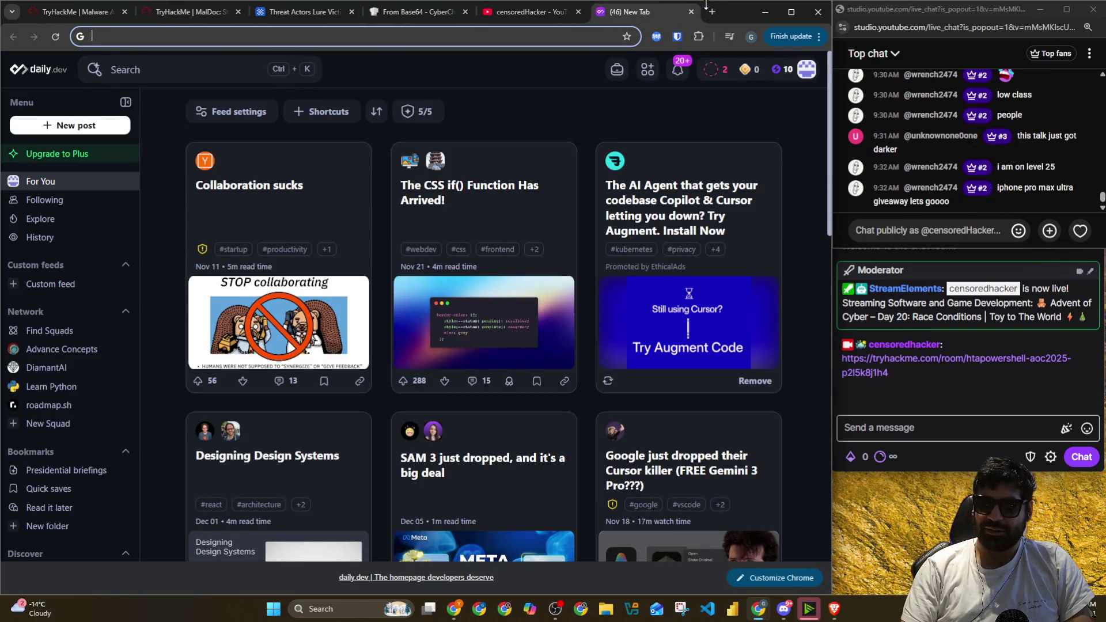
Step: Open the Marvel Strike Force campaign on the StreamElements sponsorships dashboard and expand its audience goals
type("streamelements")
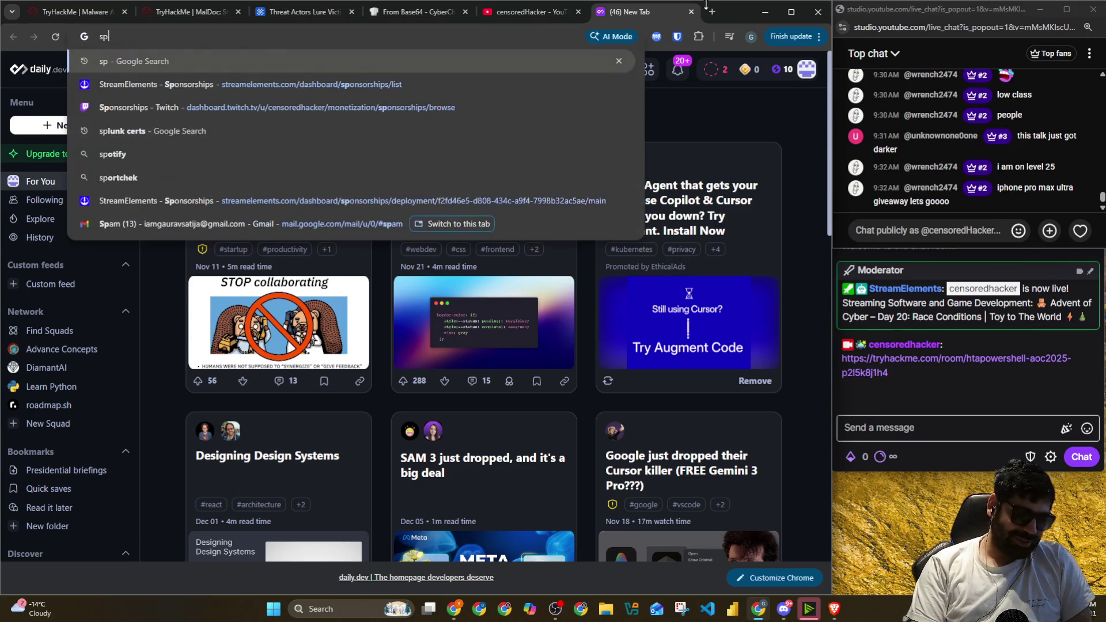
key("Return")
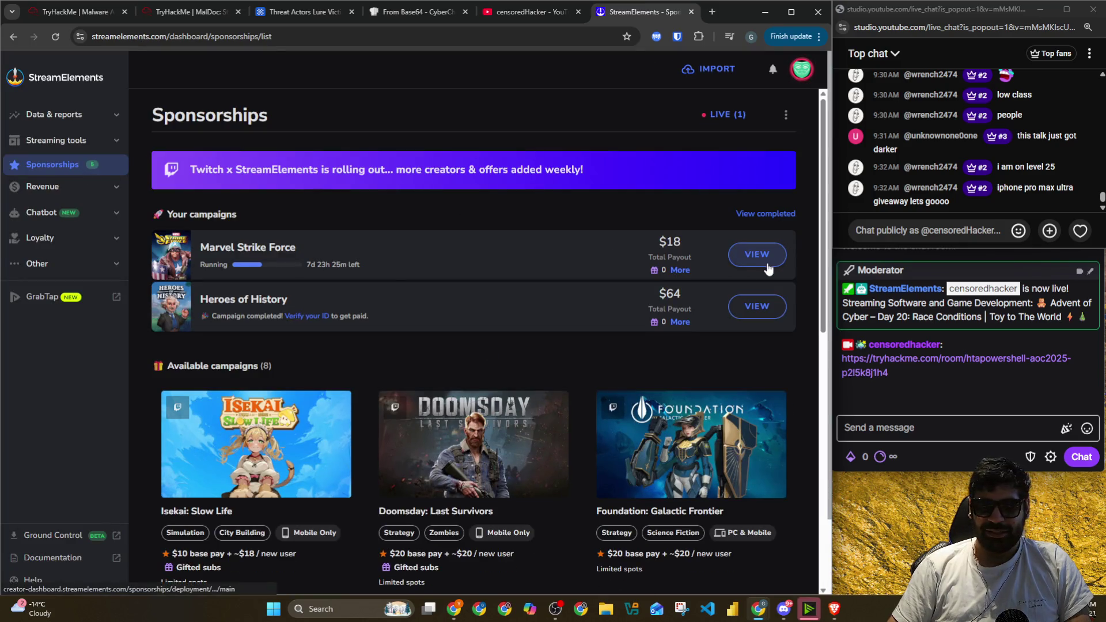
left_click(758, 265)
scroll(469, 274, "down", 8)
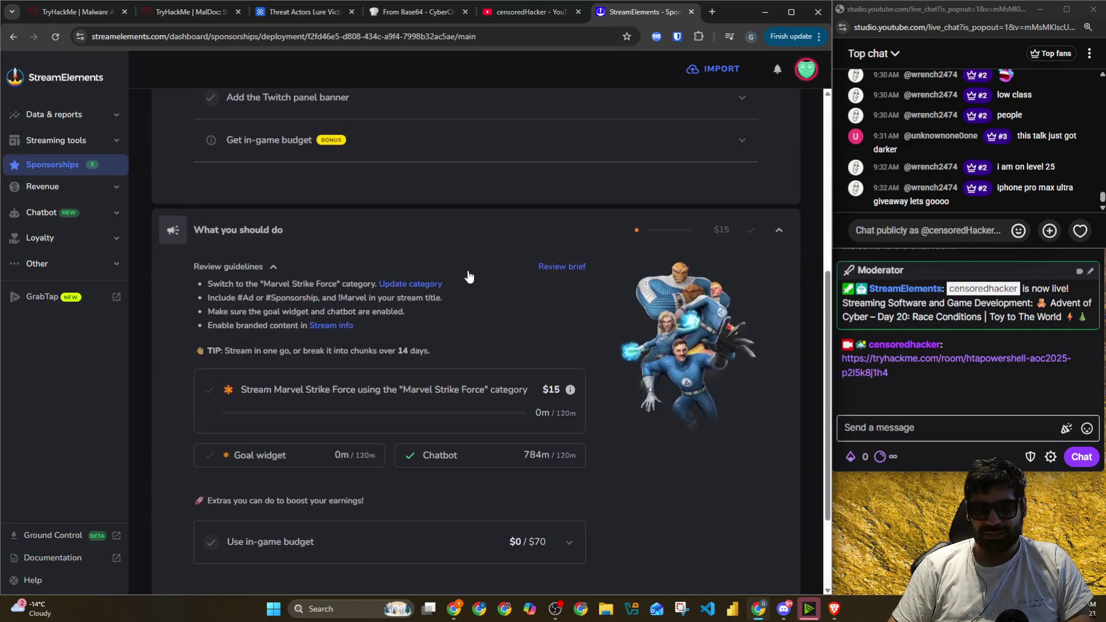
left_click(657, 514)
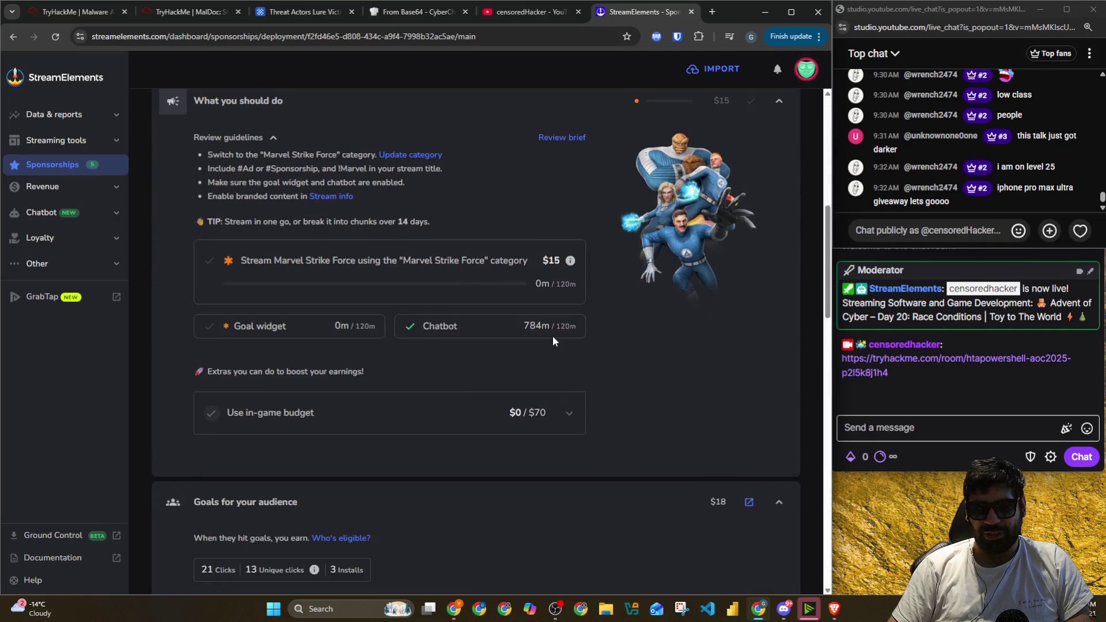
scroll(536, 317, "down", 8)
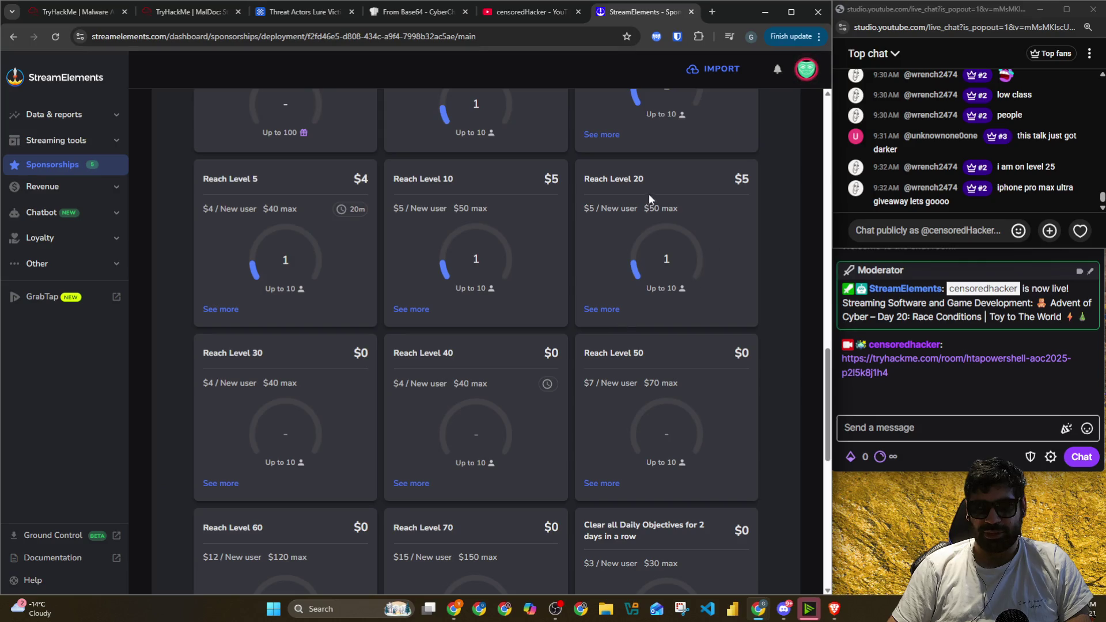
Step: Look over the campaign goals and copy the viewer share link
left_click(686, 274)
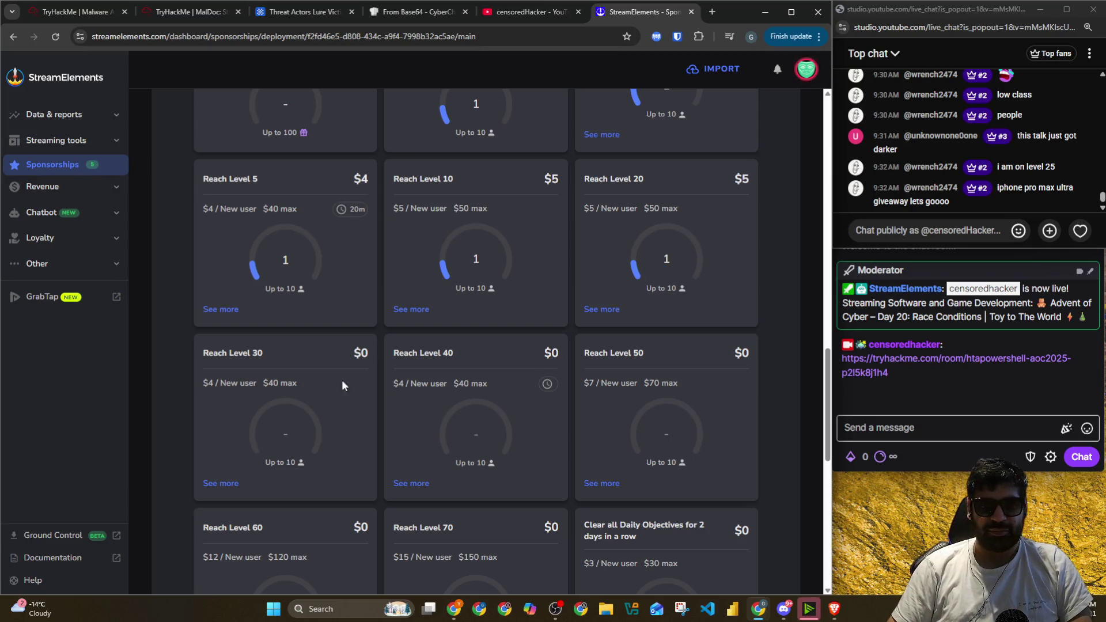
left_click_drag(299, 386, 187, 355)
scroll(333, 316, "up", 7)
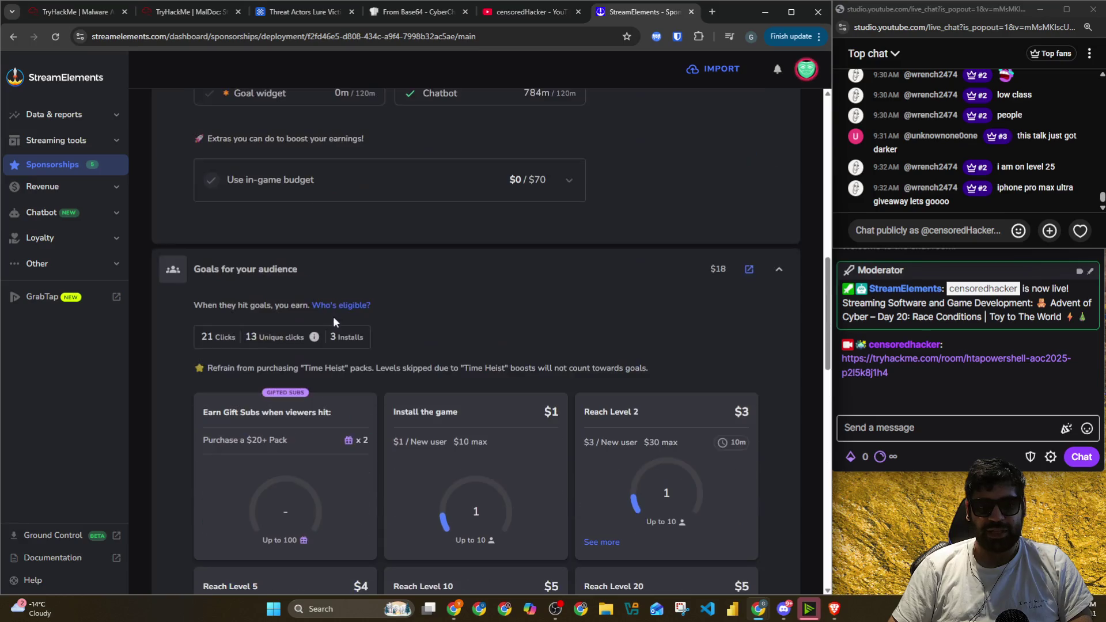
scroll(369, 219, "up", 4)
scroll(558, 312, "down", 3)
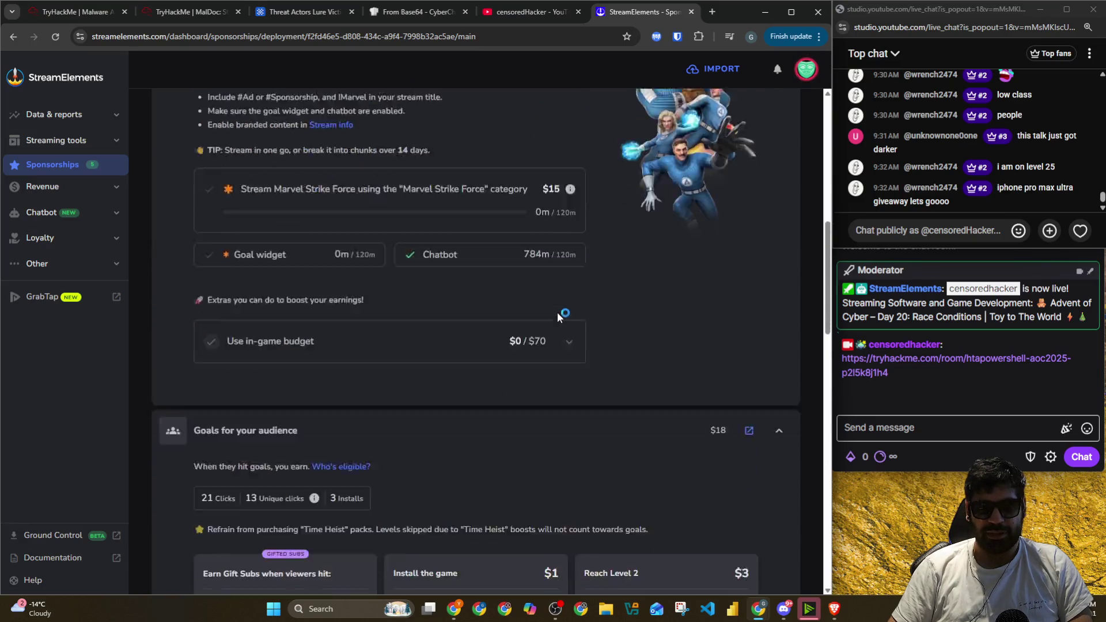
scroll(420, 257, "up", 5)
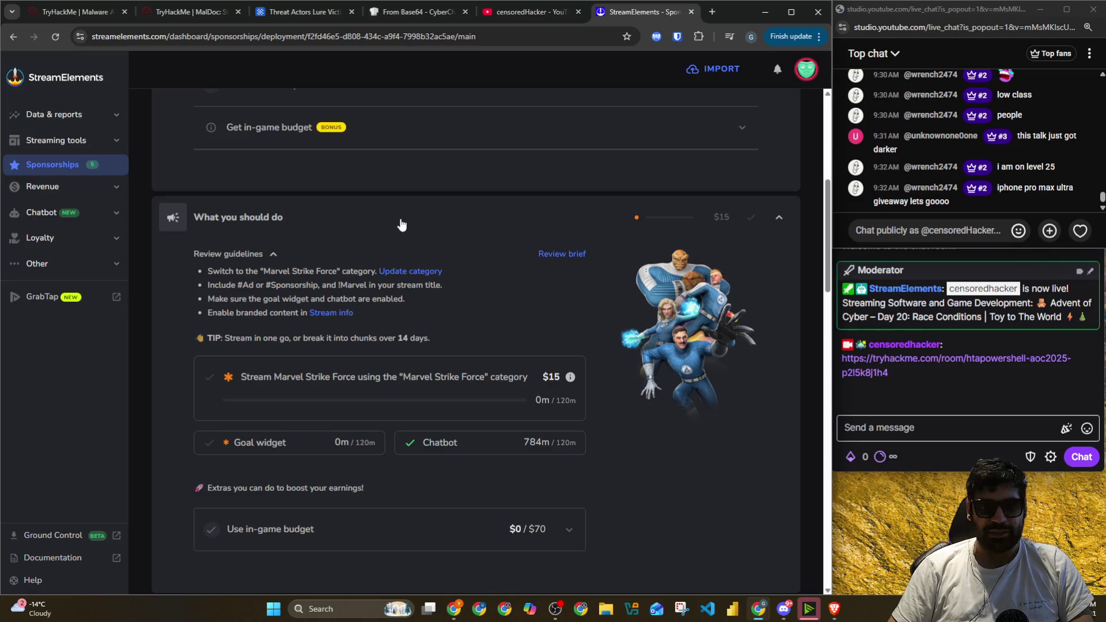
scroll(362, 175, "up", 5)
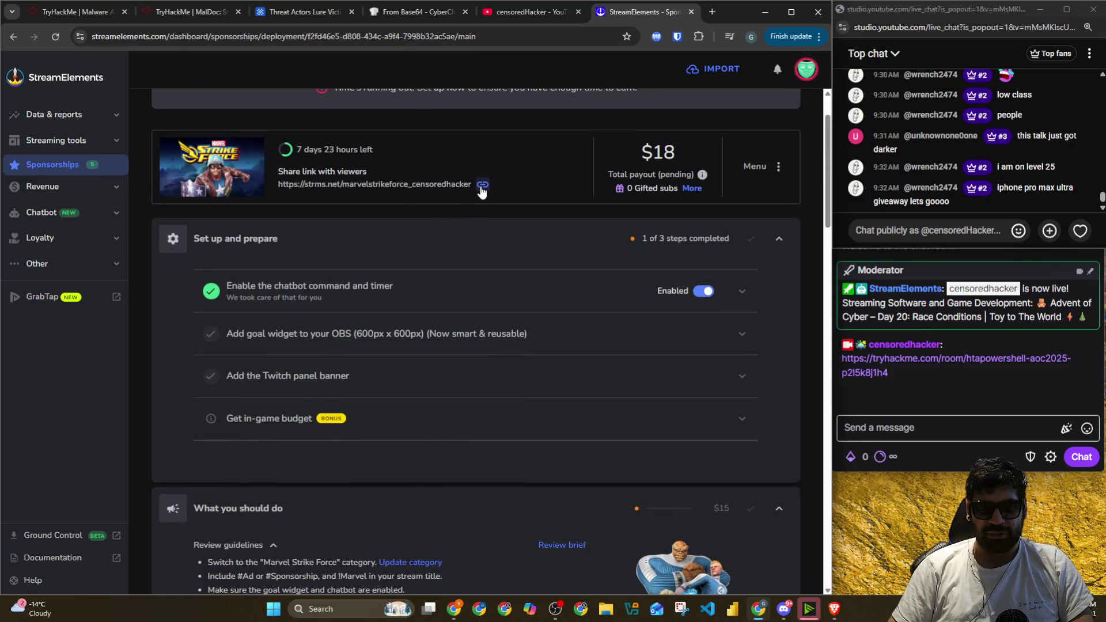
left_click(482, 186)
scroll(447, 395, "down", 6)
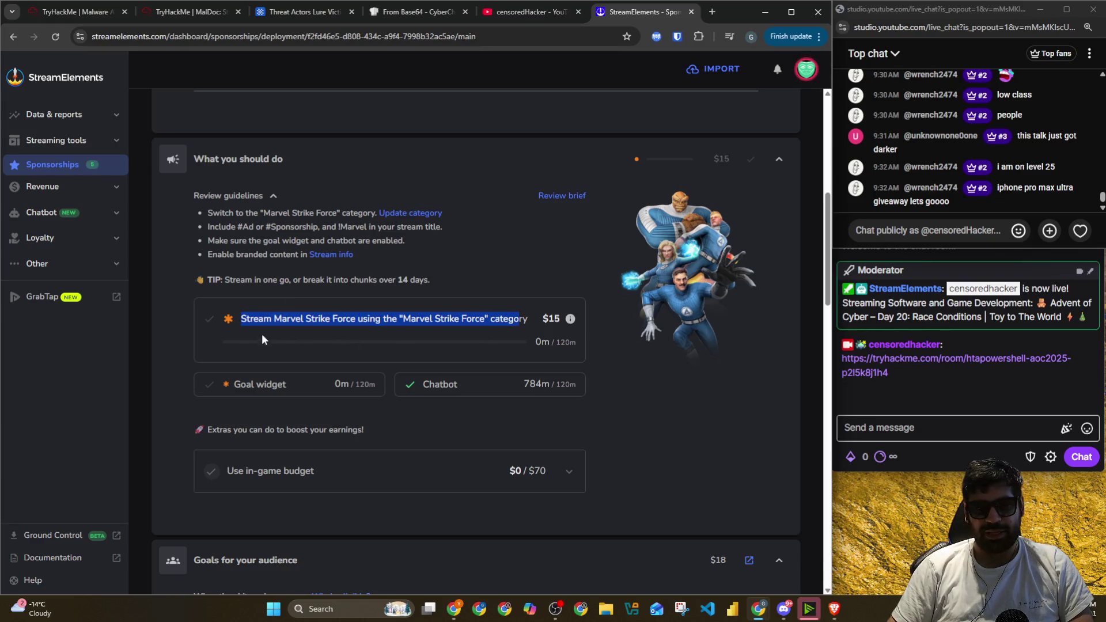
Step: Post the share link in YouTube chat and look over the Reach Level 60 goal card
left_click(902, 232)
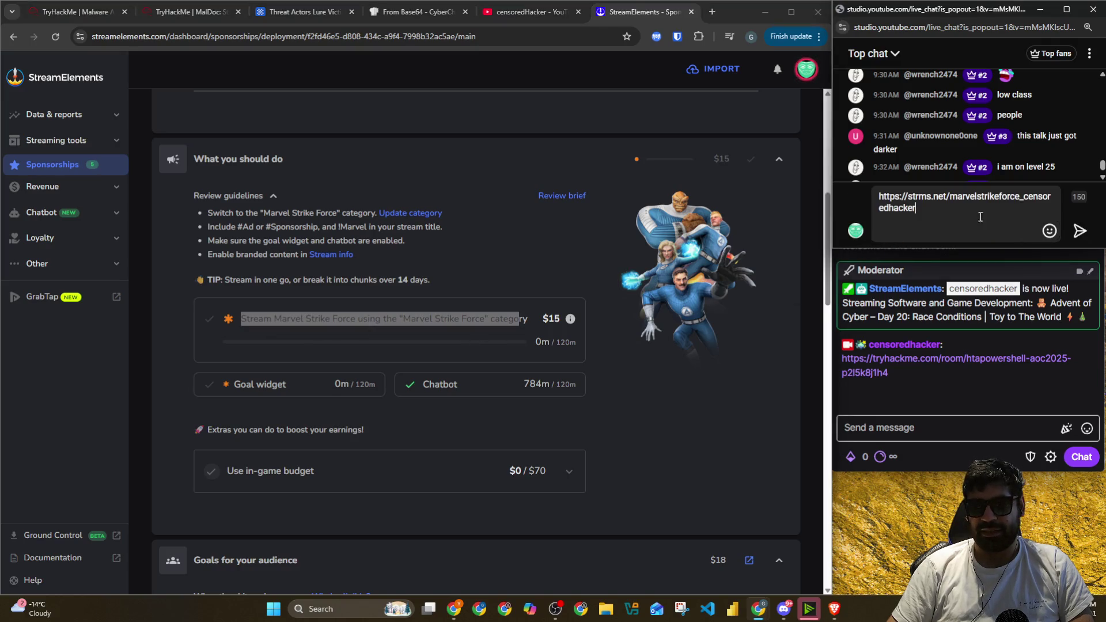
left_click(1078, 232)
left_click(918, 424)
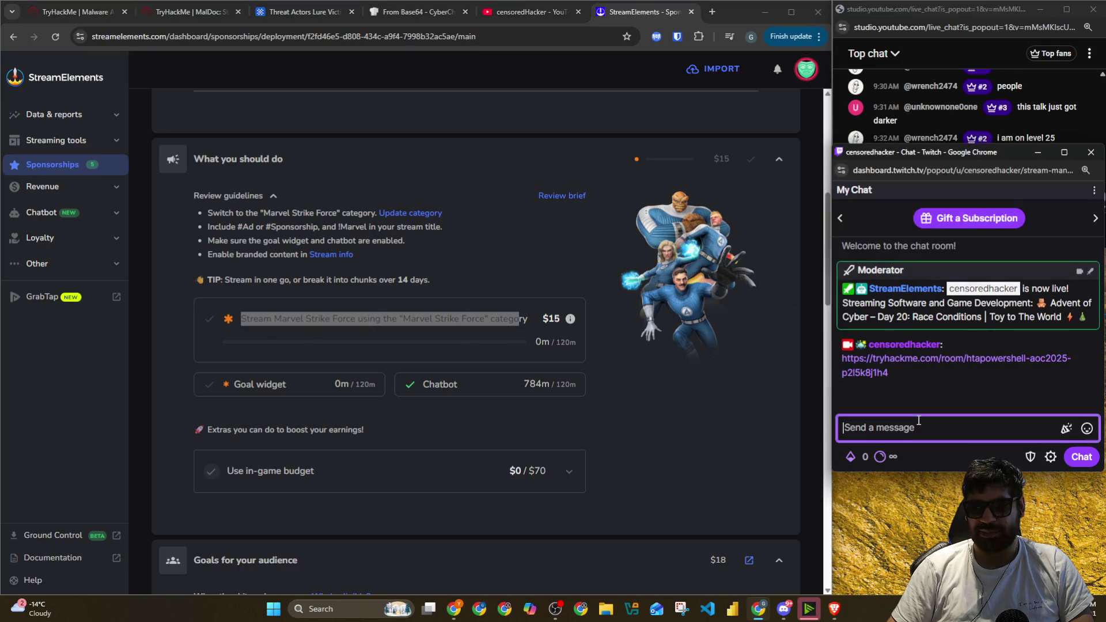
left_click(913, 10)
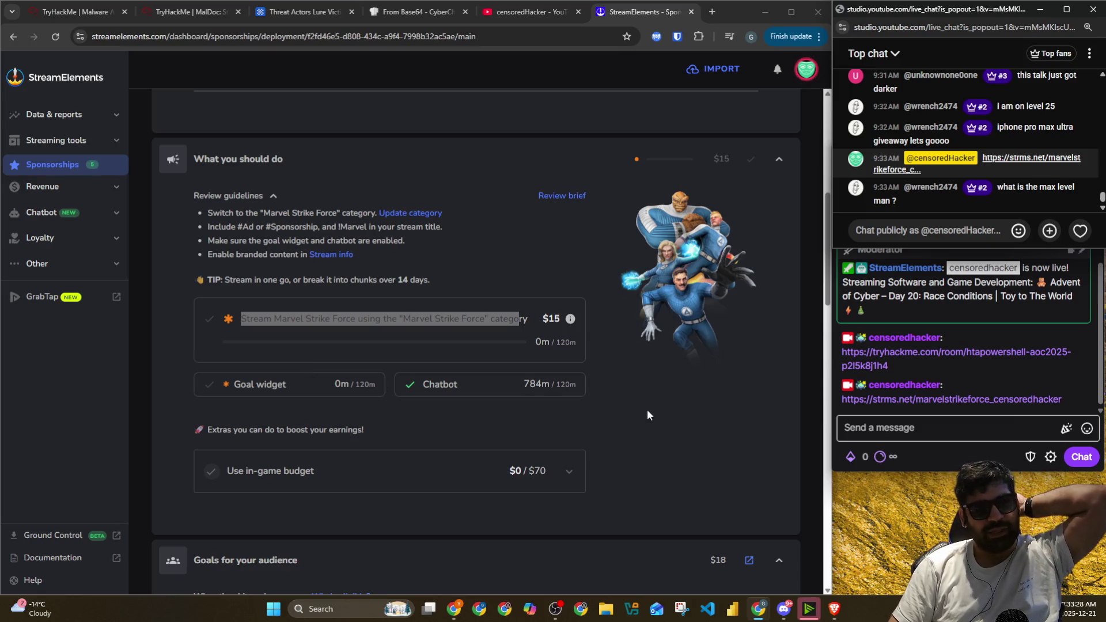
scroll(641, 392, "down", 3)
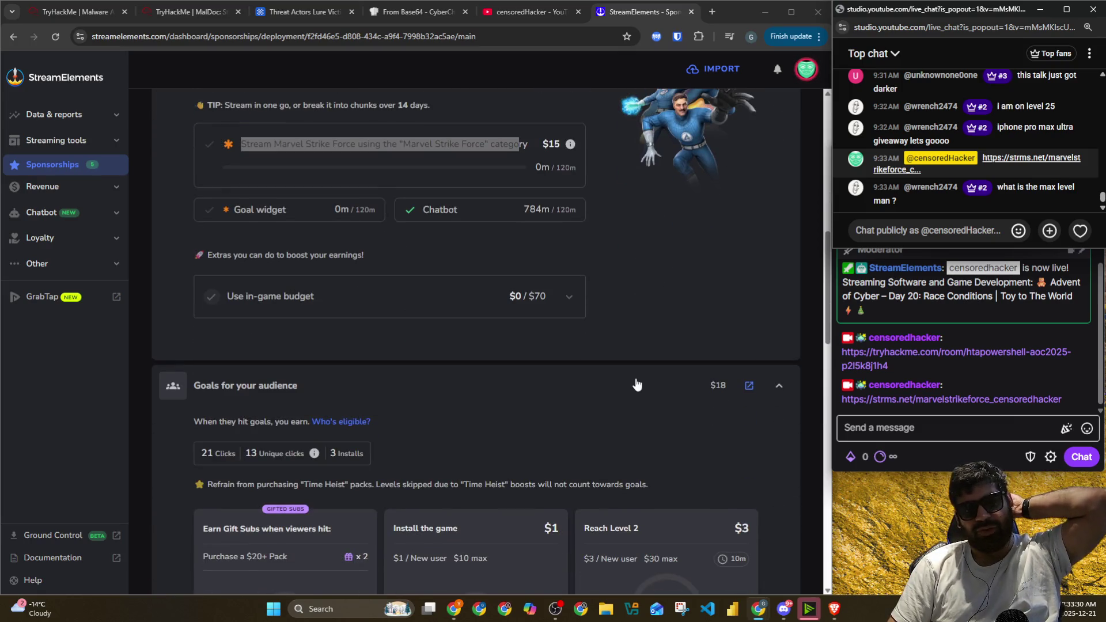
scroll(633, 370, "down", 6)
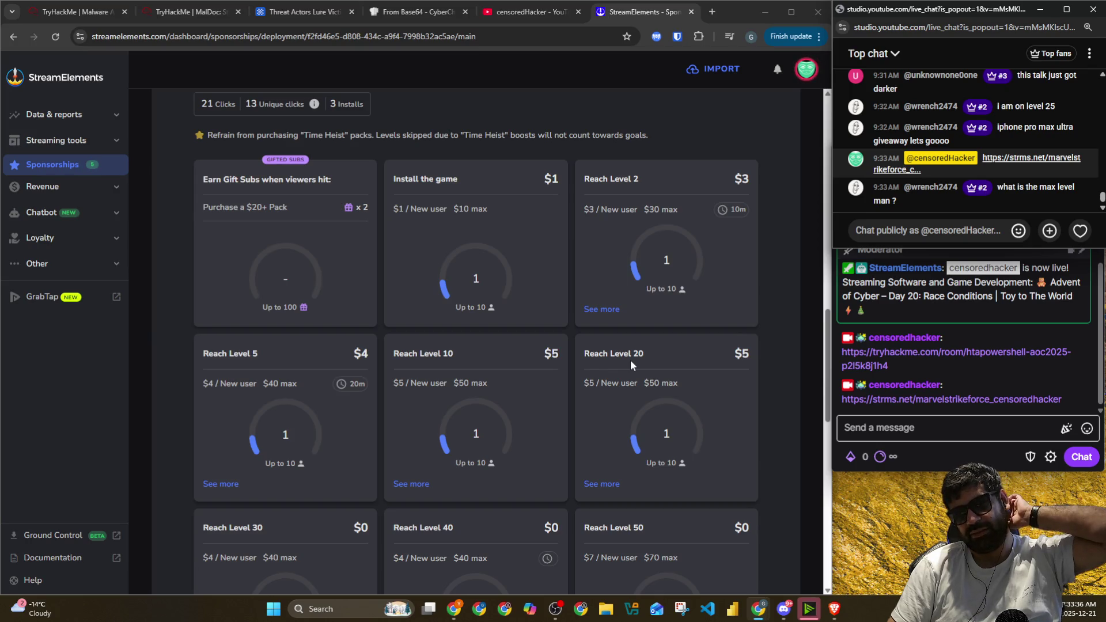
scroll(630, 360, "down", 5)
scroll(627, 356, "down", 4)
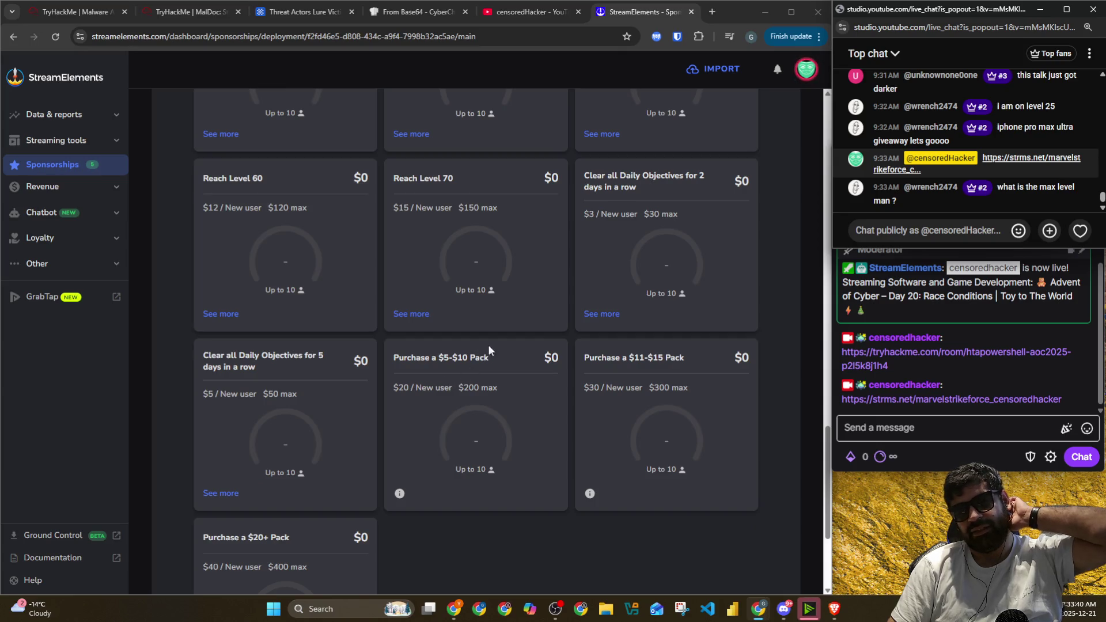
mouse_move(469, 179)
left_mouse_down()
mouse_move(385, 181)
mouse_move(382, 200)
left_mouse_up()
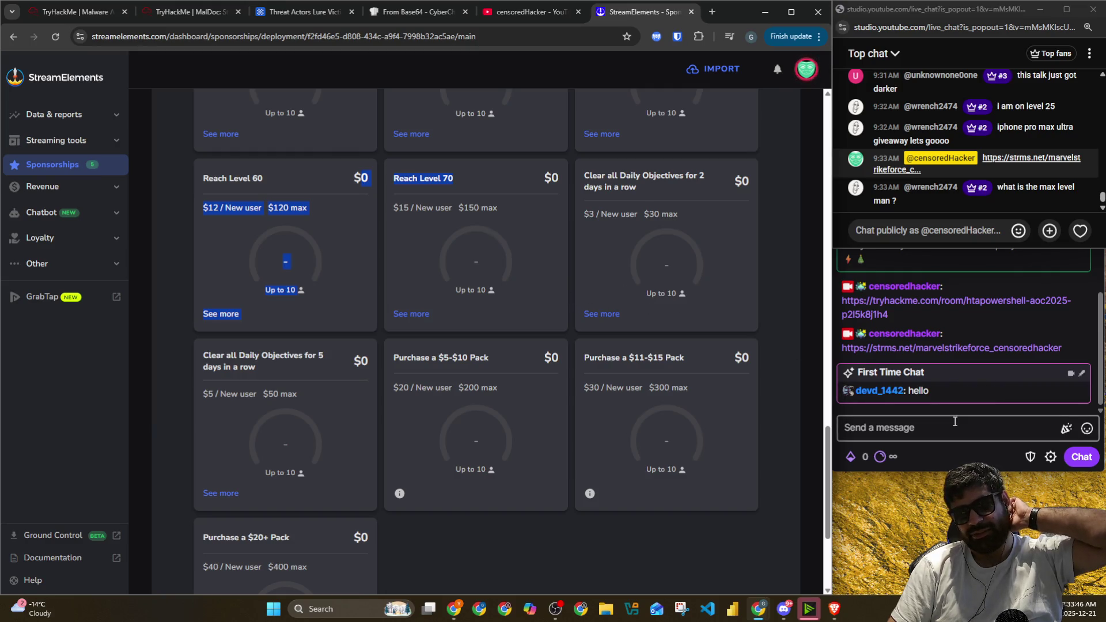
Step: Follow the first-time chatter from their Twitch profile card, then return to YouTube chat
left_click(884, 396)
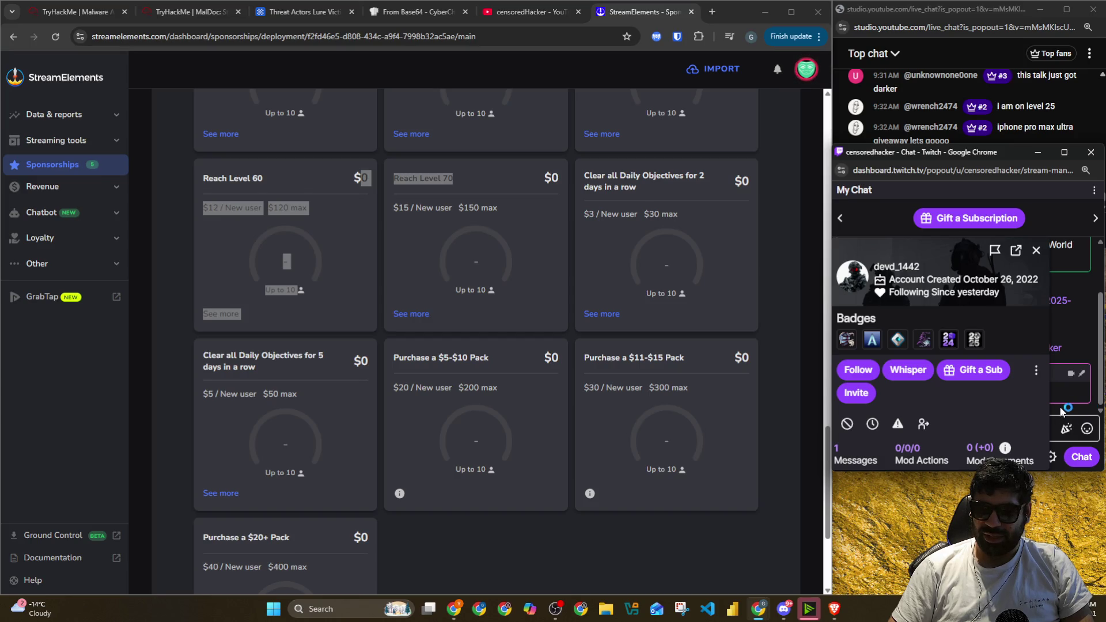
left_click(859, 372)
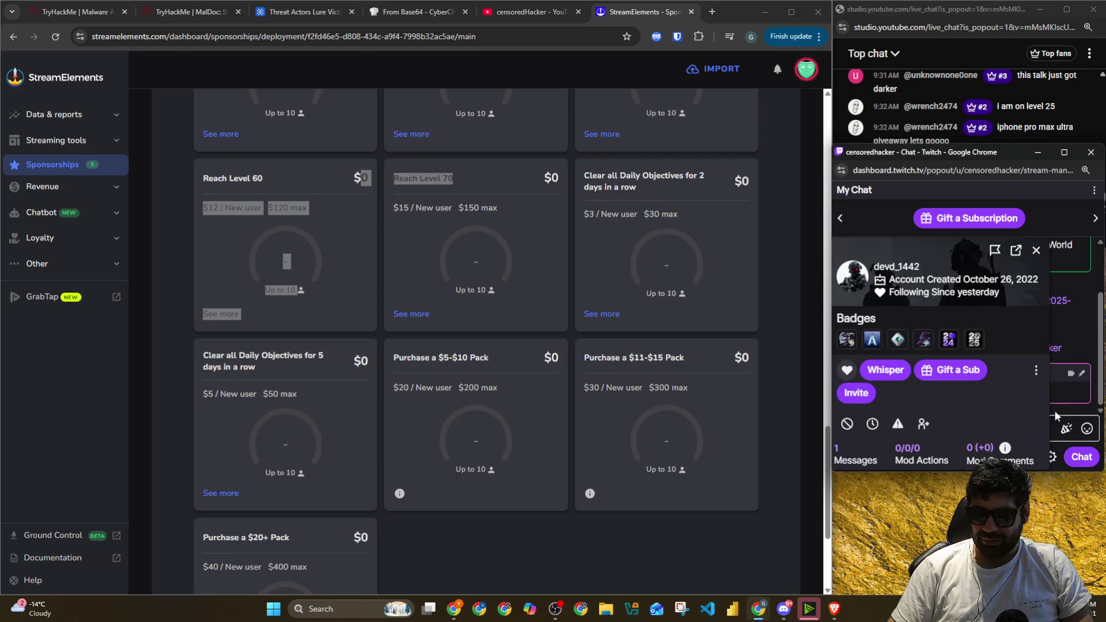
left_click(979, 131)
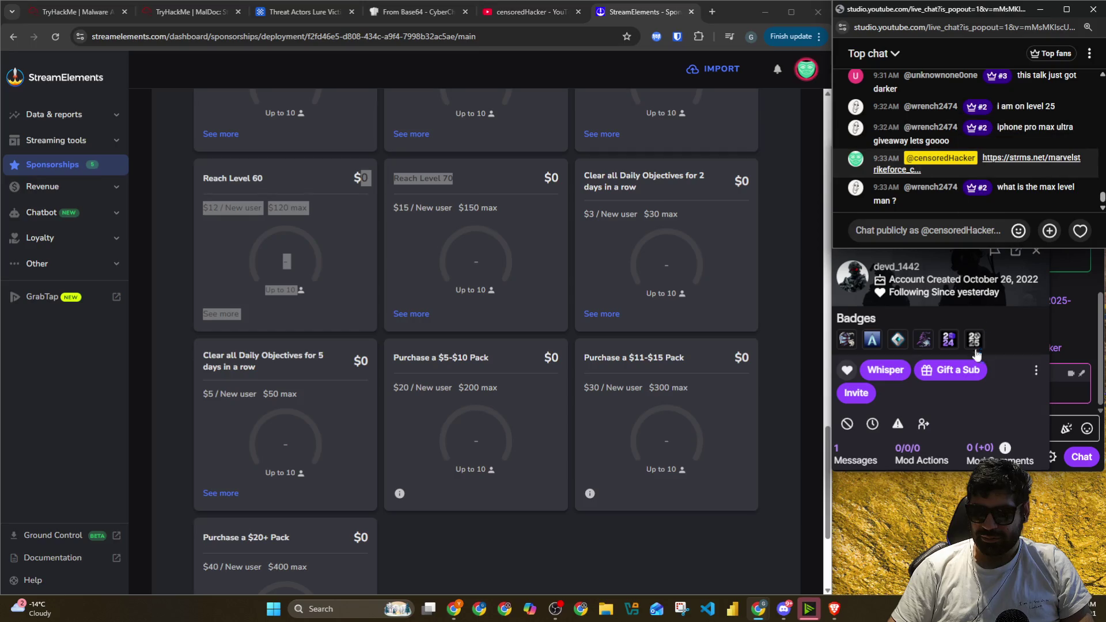
left_click(1041, 402)
left_click(1036, 252)
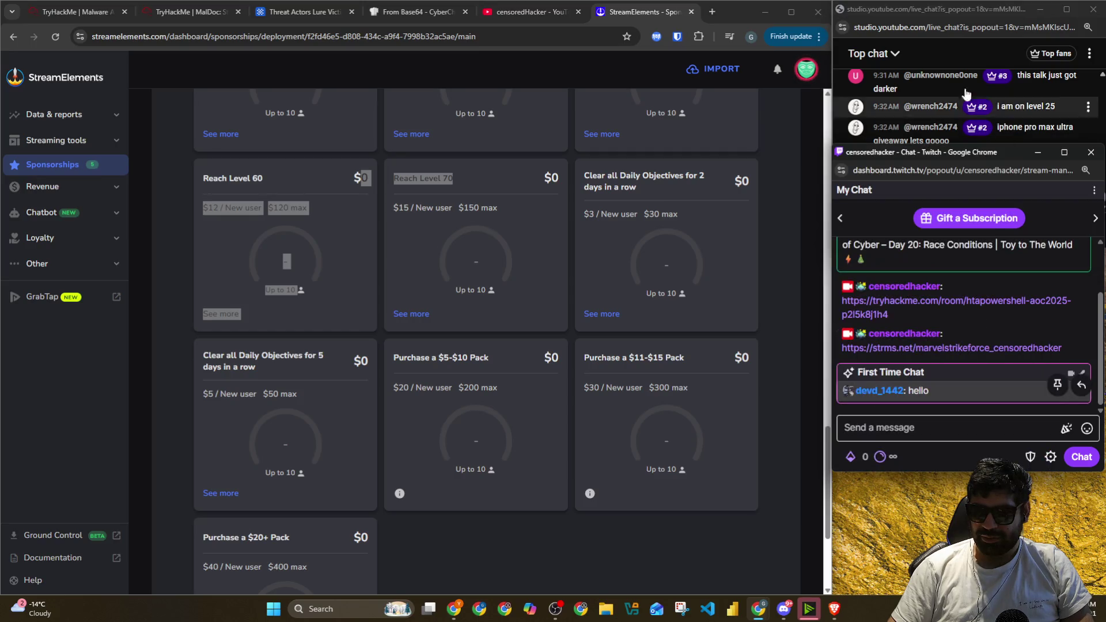
left_click(913, 10)
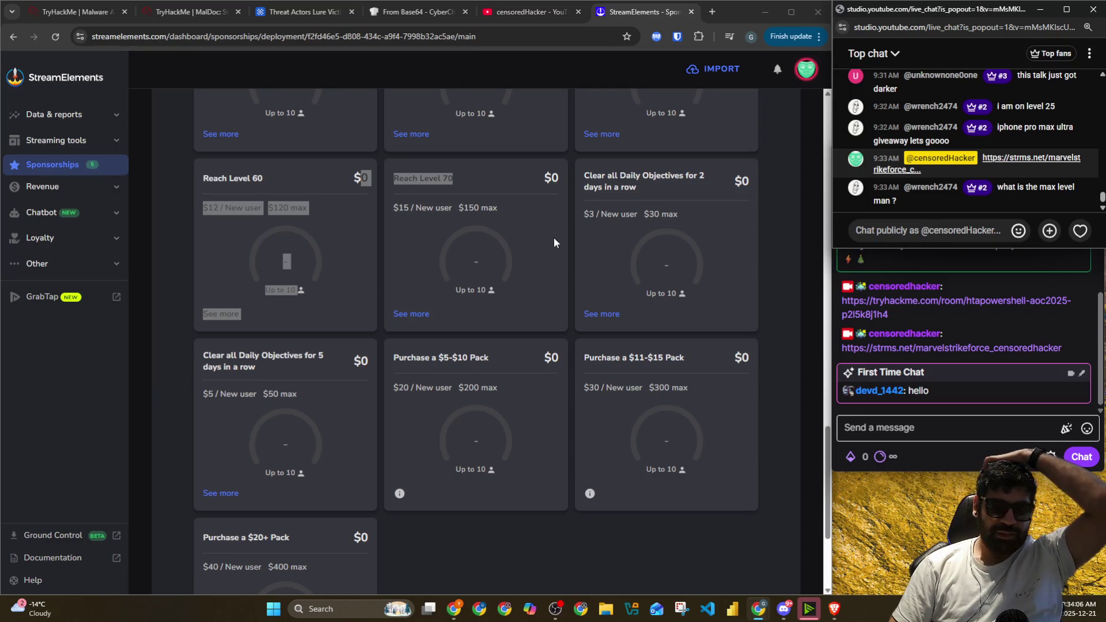
Step: Reload the campaign page, showing 7 days 23 hours left, and scroll to What you should do
scroll(386, 247, "up", 10)
scroll(385, 246, "up", 15)
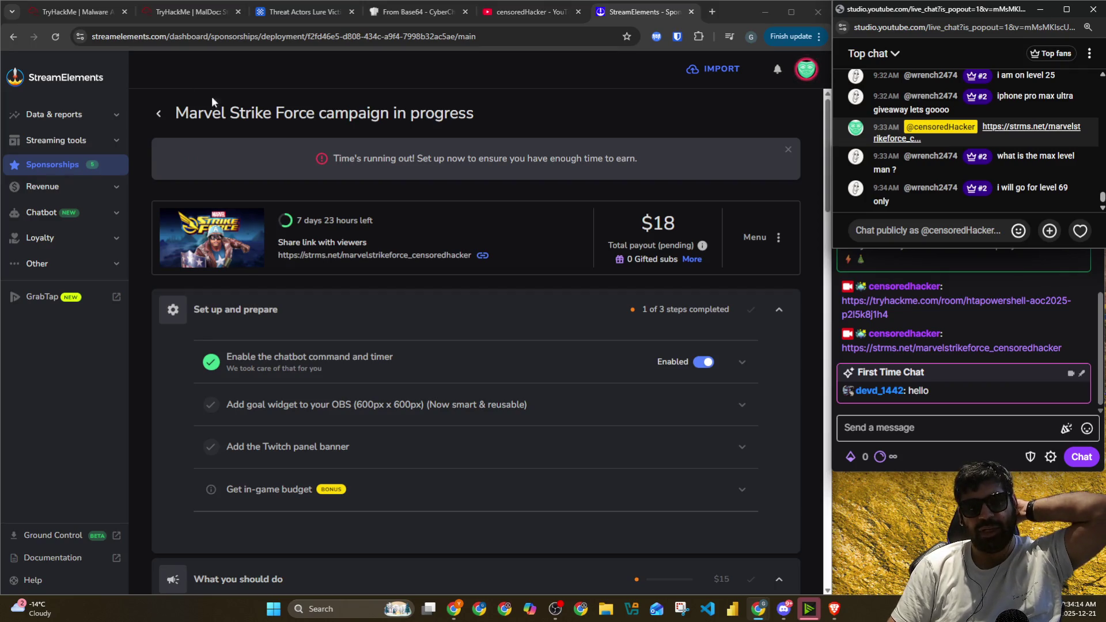
left_click(46, 34)
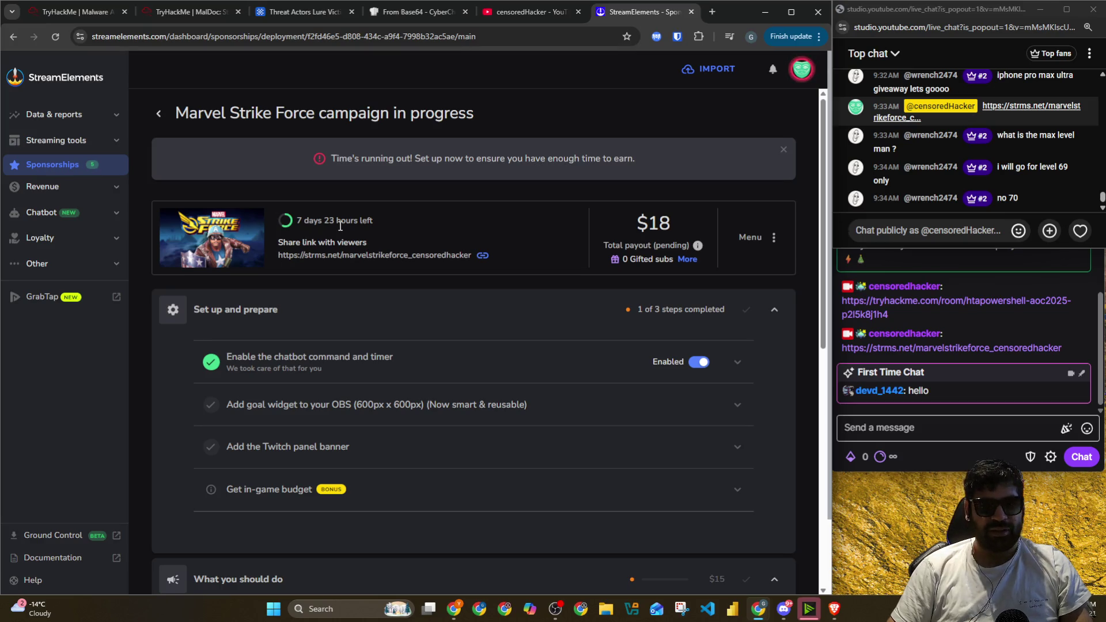
left_click_drag(373, 221, 302, 218)
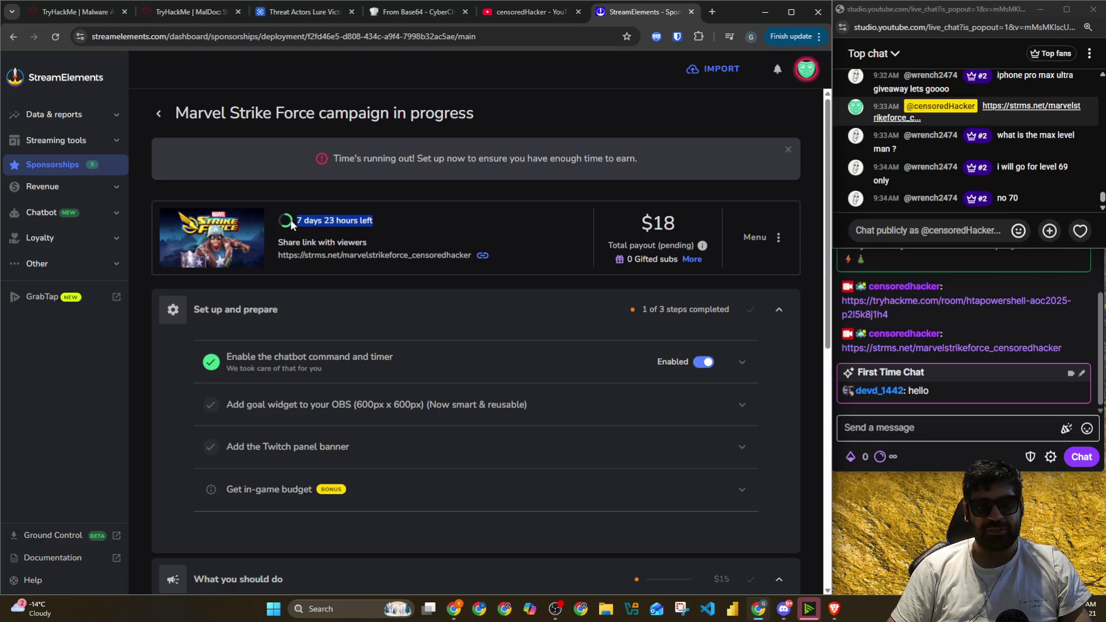
scroll(323, 285, "down", 7)
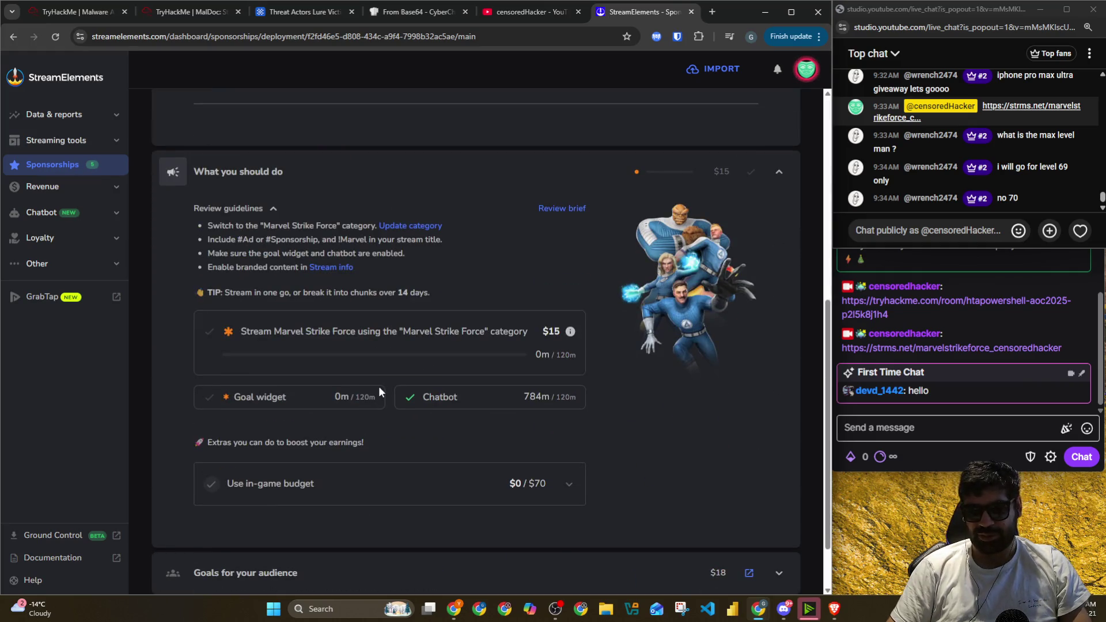
scroll(378, 386, "down", 2)
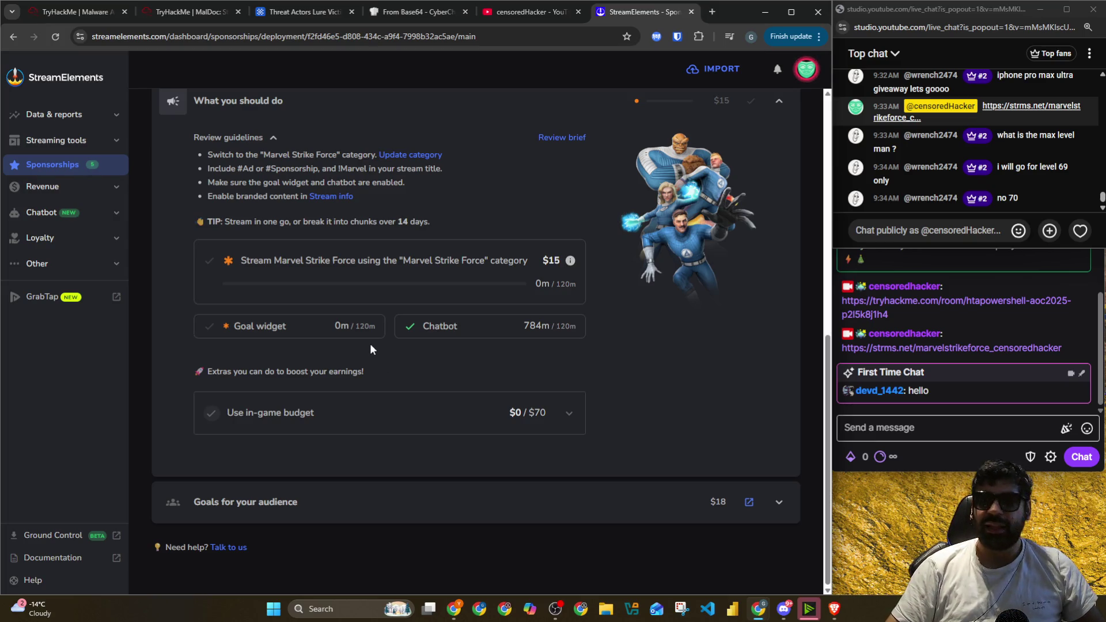
left_click(981, 424)
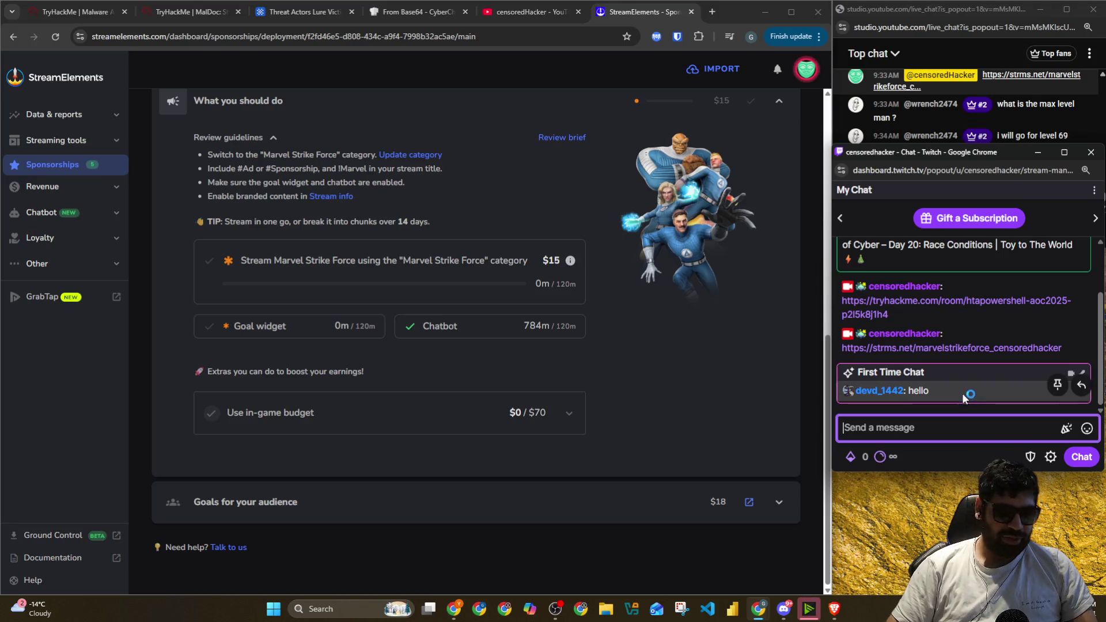
Step: Send !discord in Twitch chat and repost the bot's Discord invite in YouTube chat
type("!discord")
key("Return")
mouse_move(1049, 388)
left_mouse_down()
mouse_move(960, 381)
mouse_move(947, 373)
mouse_move(947, 345)
mouse_move(945, 363)
mouse_move(983, 396)
left_mouse_up()
key("ctrl+c")
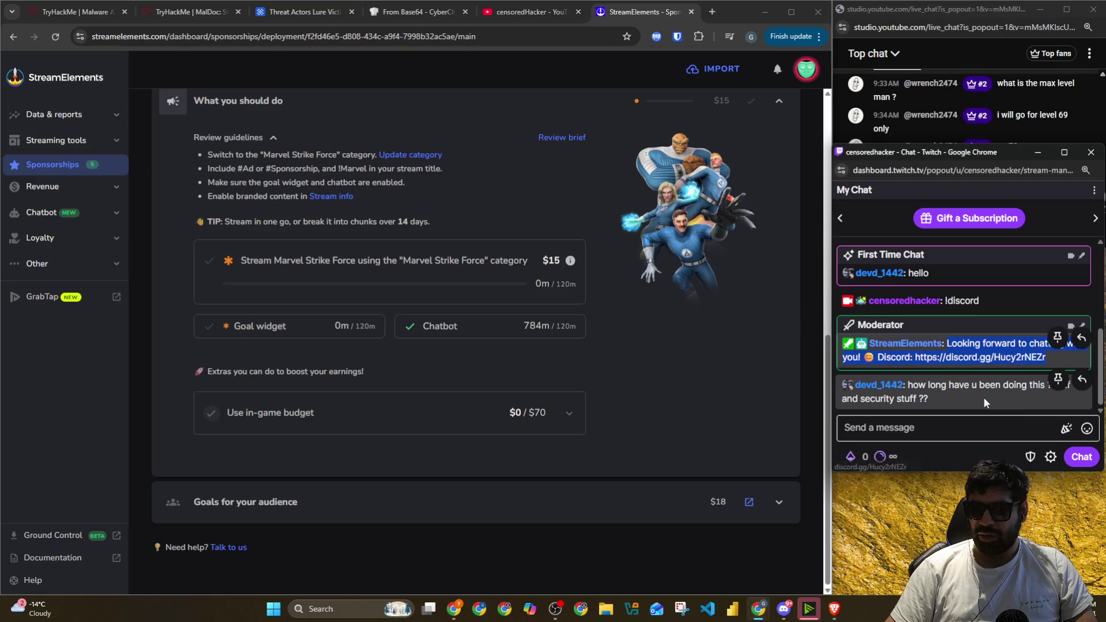
left_click(982, 432)
left_click(938, 5)
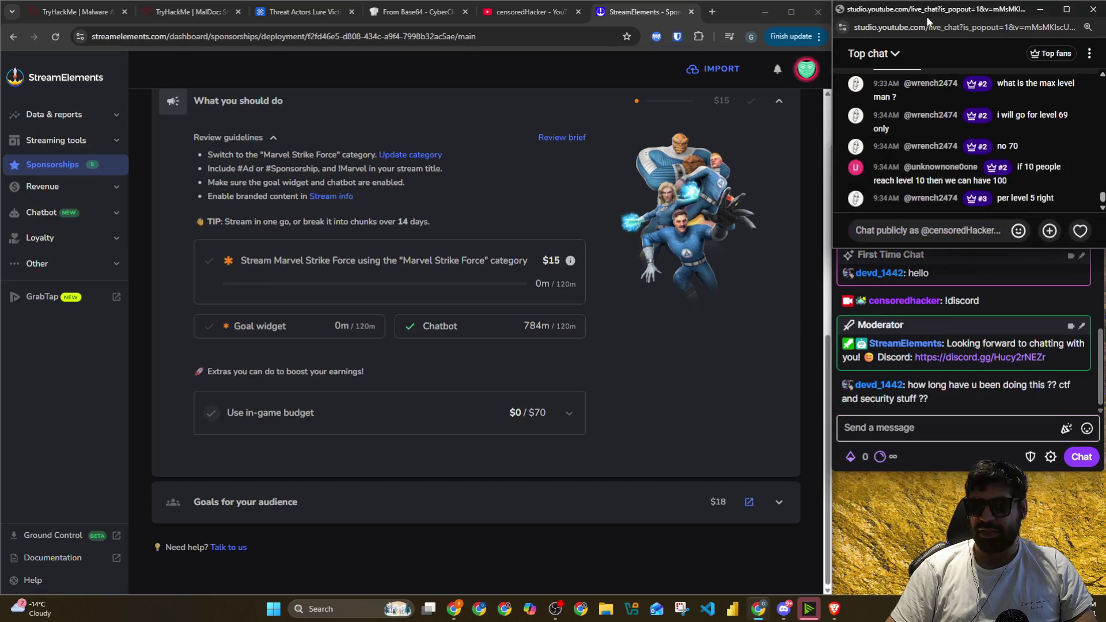
key("ctrl+v")
left_click(1087, 232)
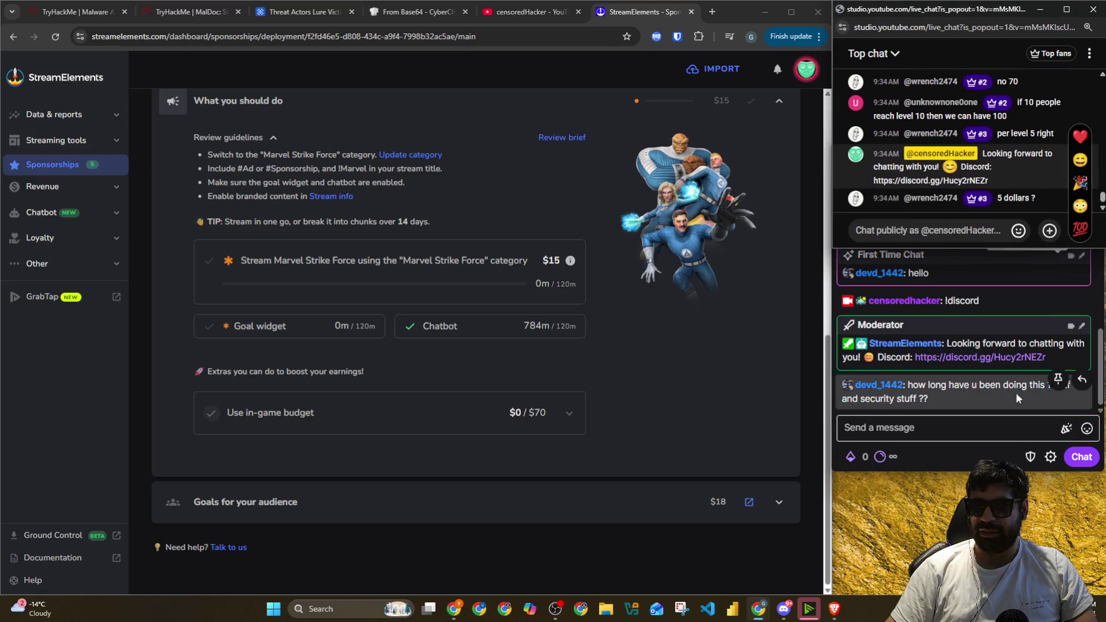
Step: Open the Discord invite link and expand the Goals for your audience section
mouse_move(973, 351)
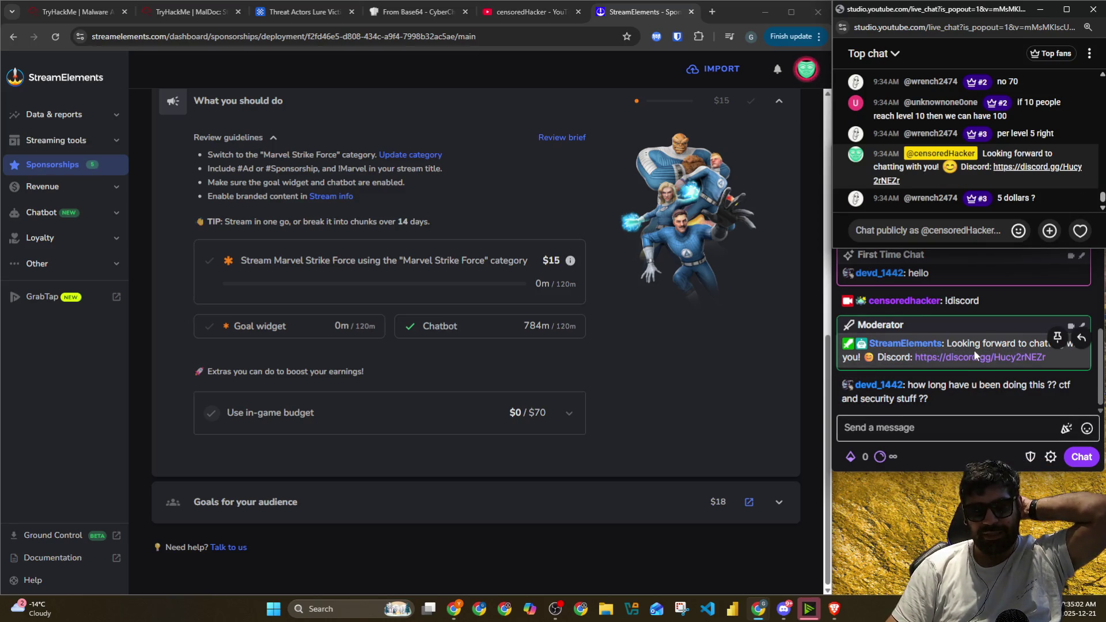
left_click(974, 350)
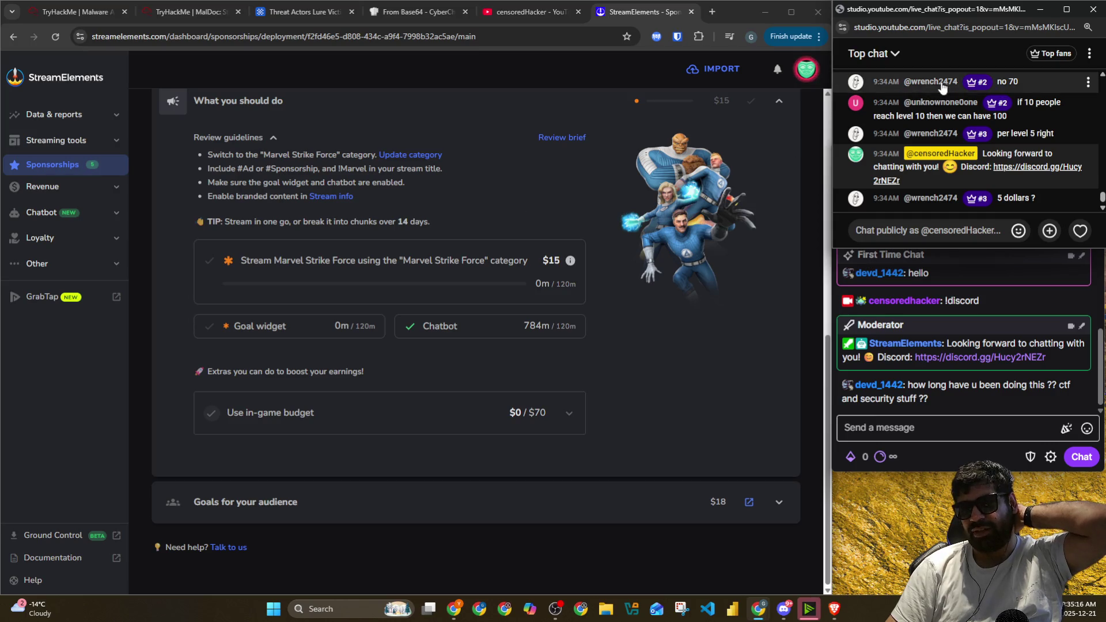
left_click_drag(926, 123, 1018, 115)
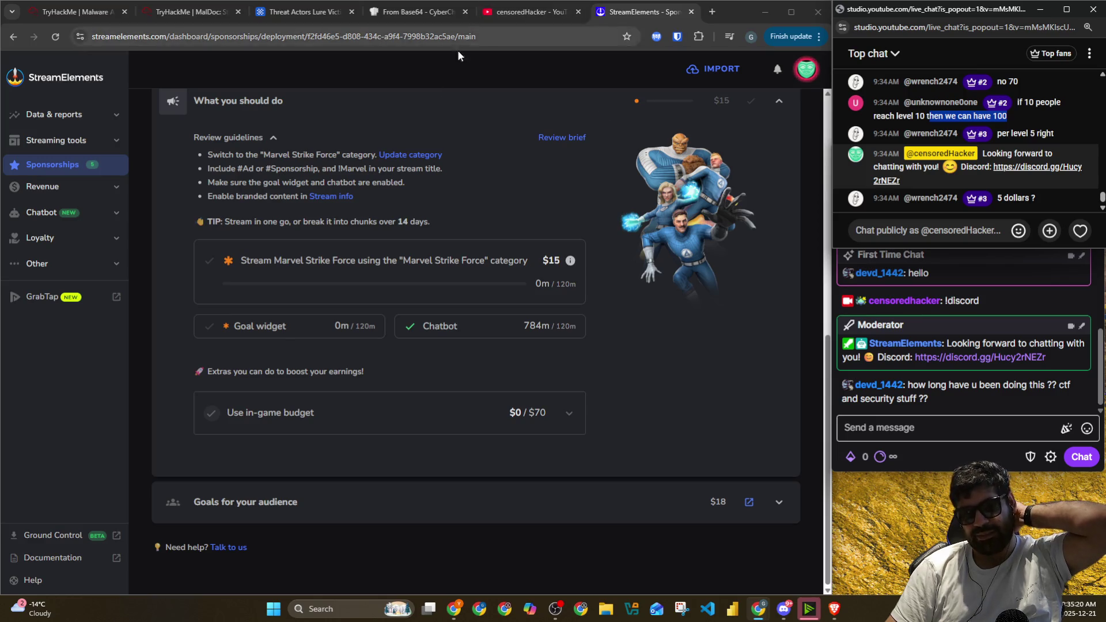
left_click(400, 502)
scroll(372, 385, "down", 8)
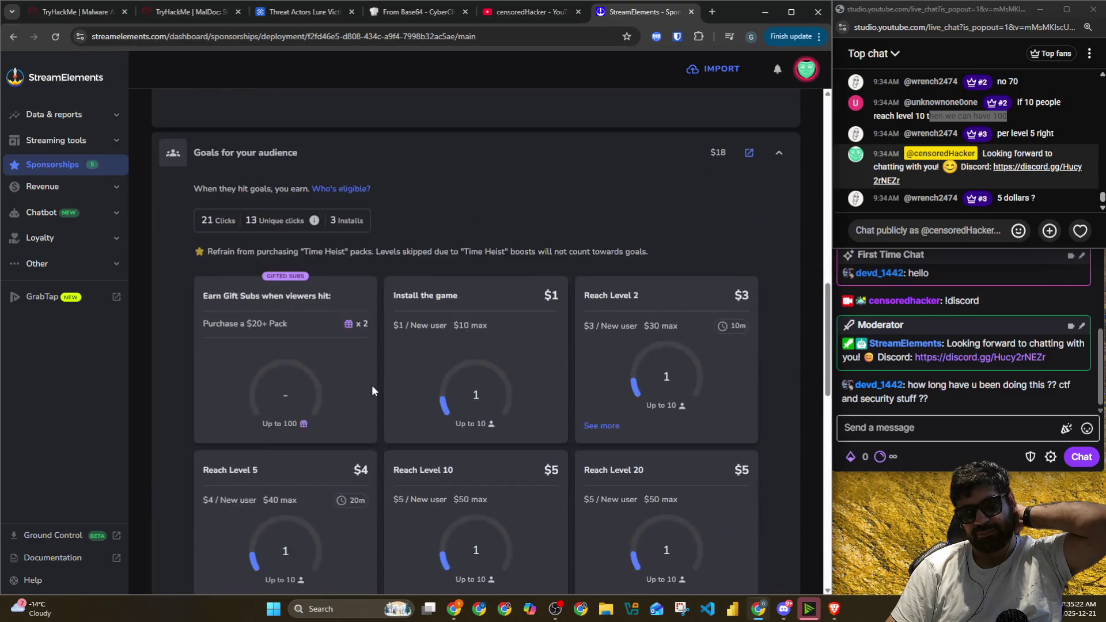
left_click_drag(402, 183, 478, 186)
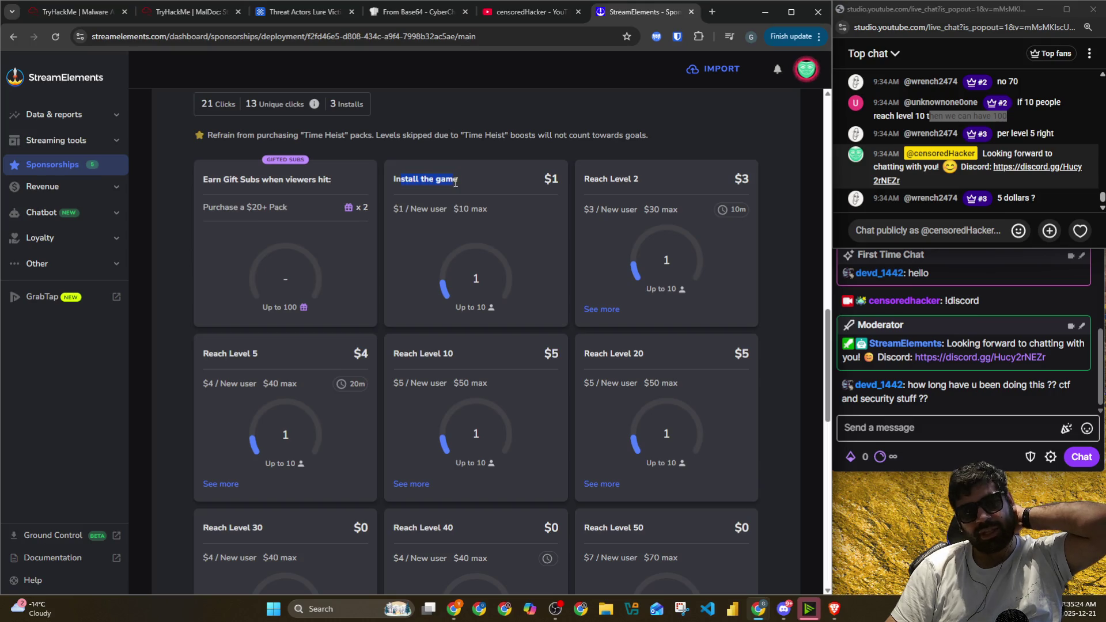
left_click_drag(587, 181, 658, 177)
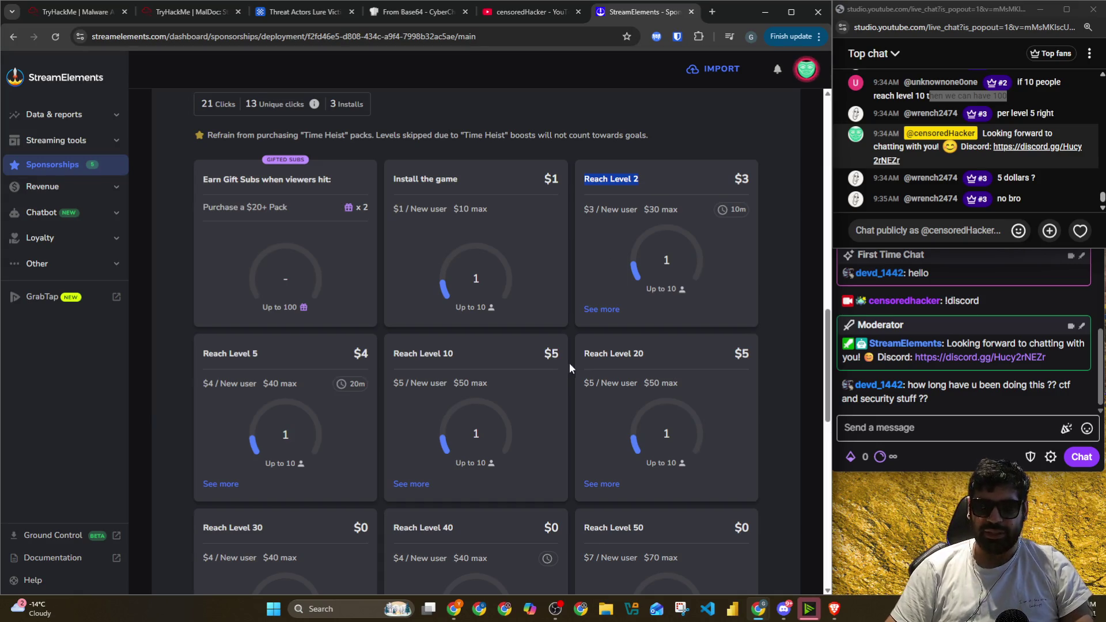
scroll(664, 399, "down", 2)
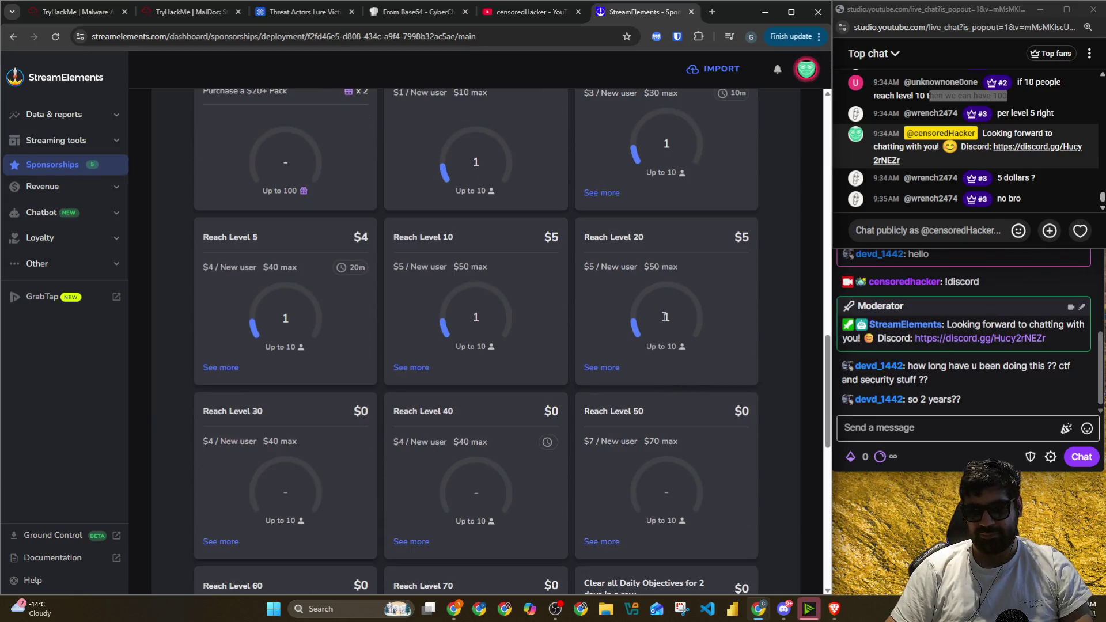
triple_click(464, 267)
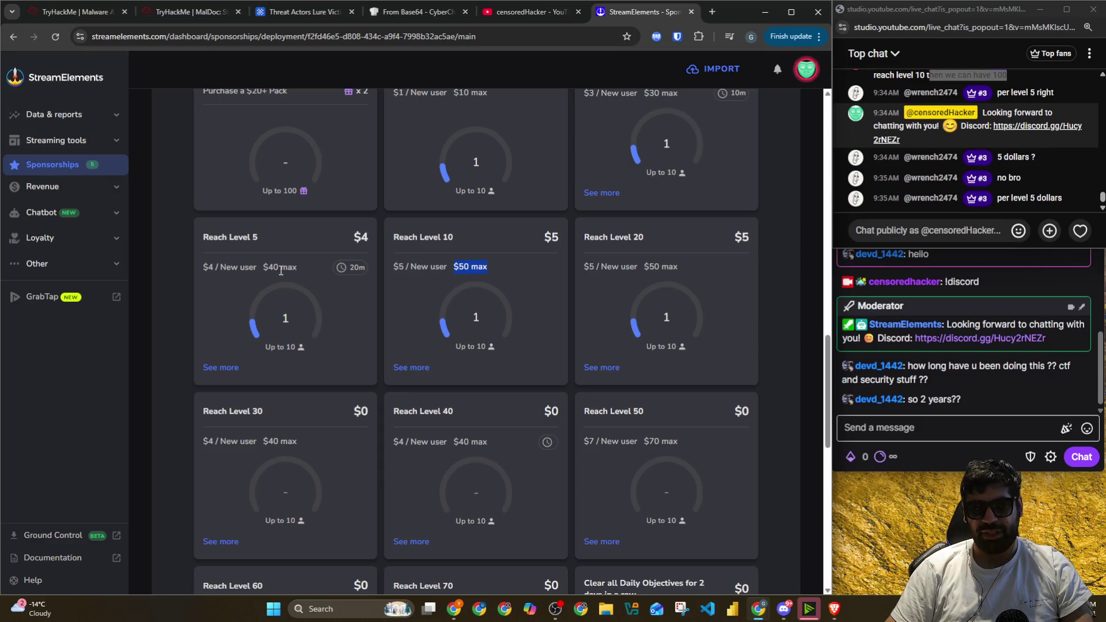
double_click(211, 267)
scroll(478, 214, "up", 2)
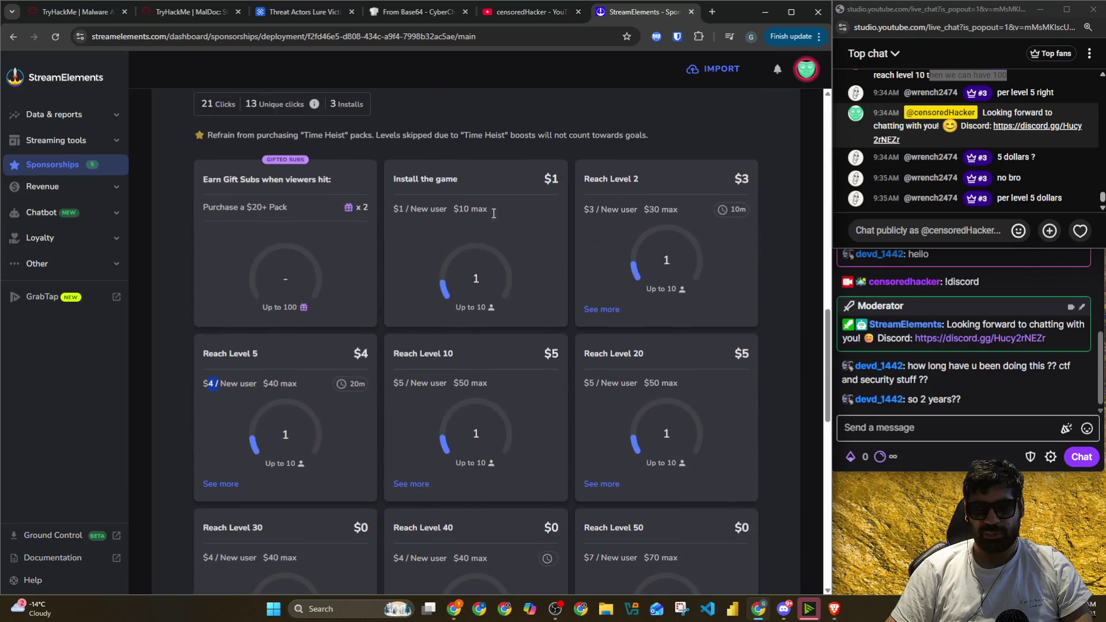
left_click_drag(587, 209, 599, 209)
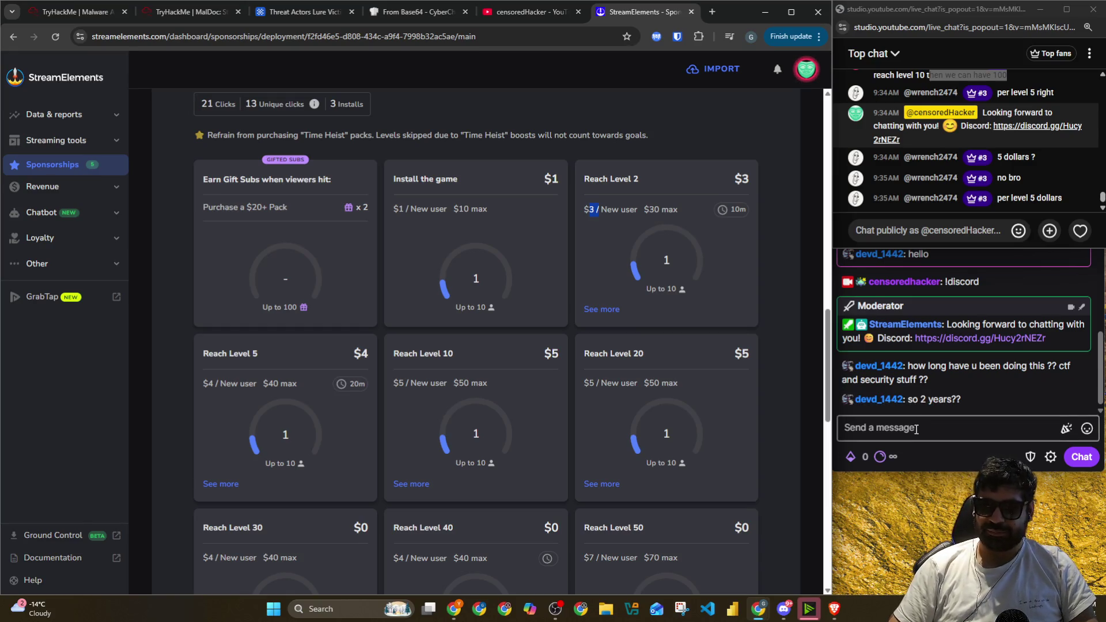
left_click(916, 429)
left_click(911, 23)
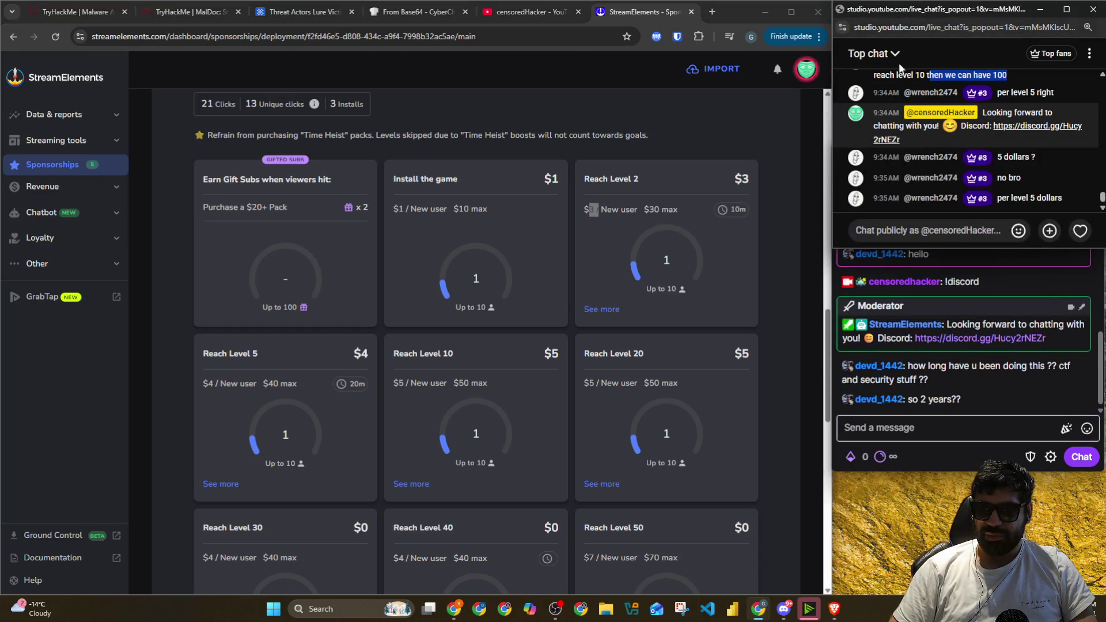
left_click(923, 219)
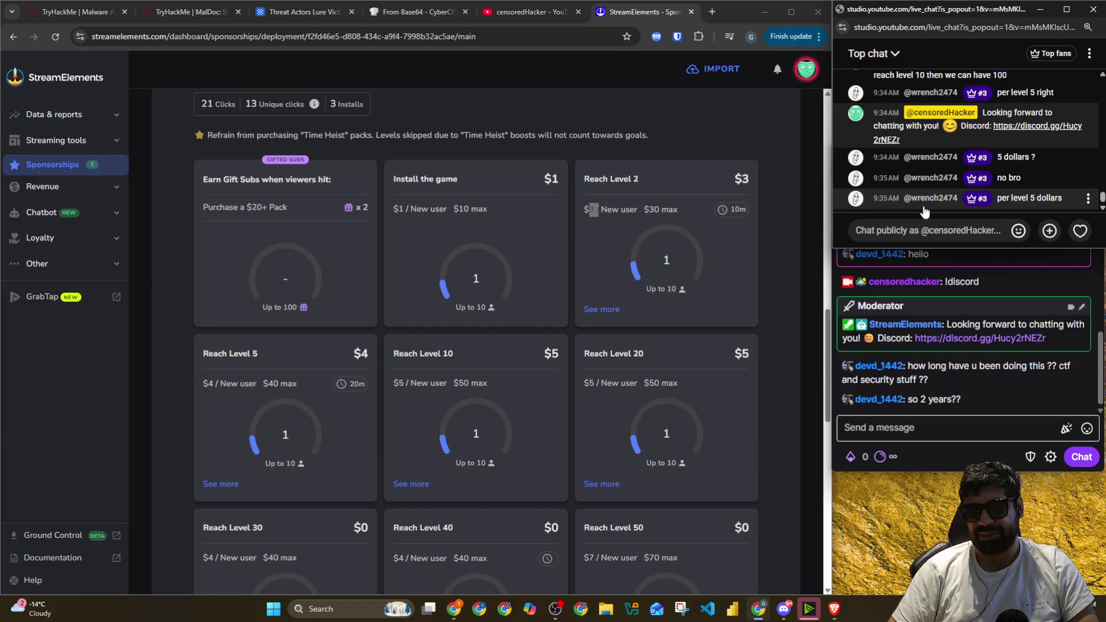
left_click(926, 232)
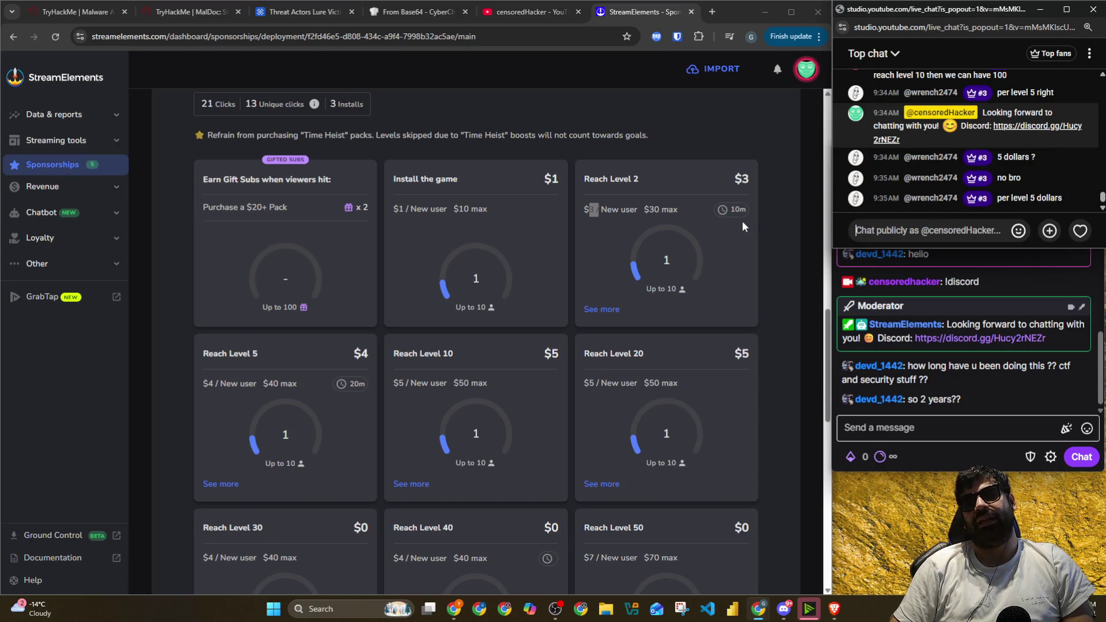
mouse_move(738, 218)
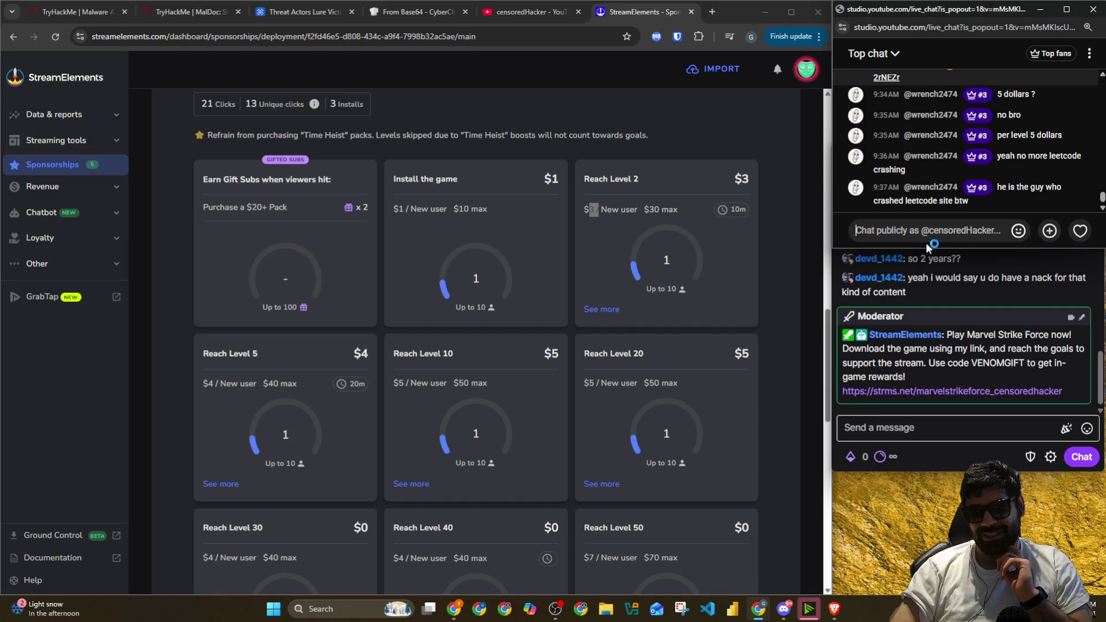
mouse_move(1062, 377)
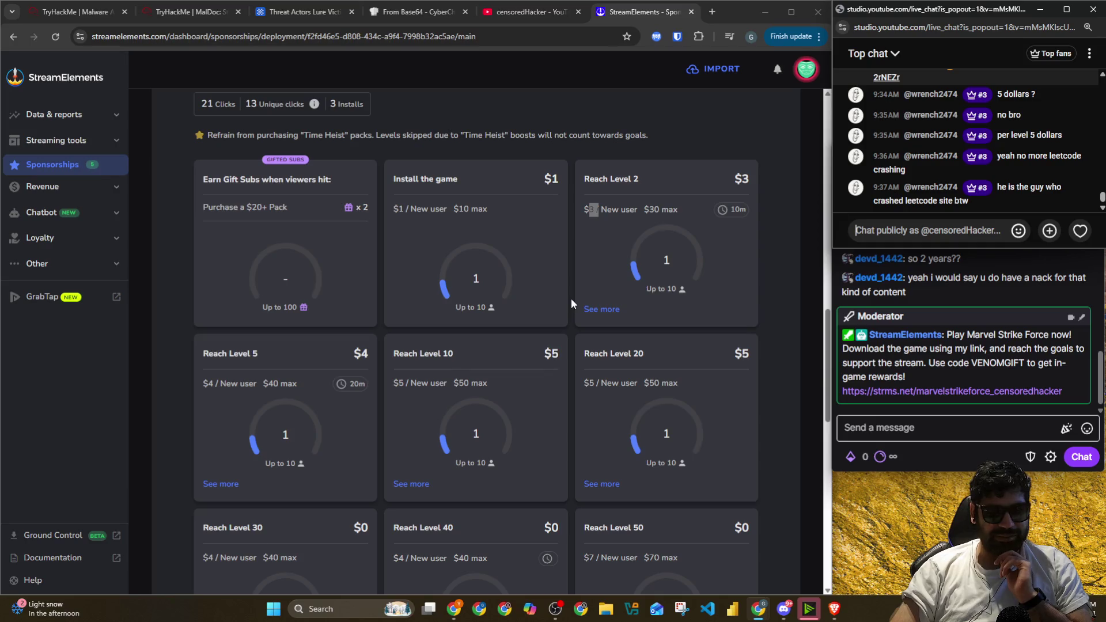
Step: Load excalidraw.com in a new Chrome tab
left_click(713, 12)
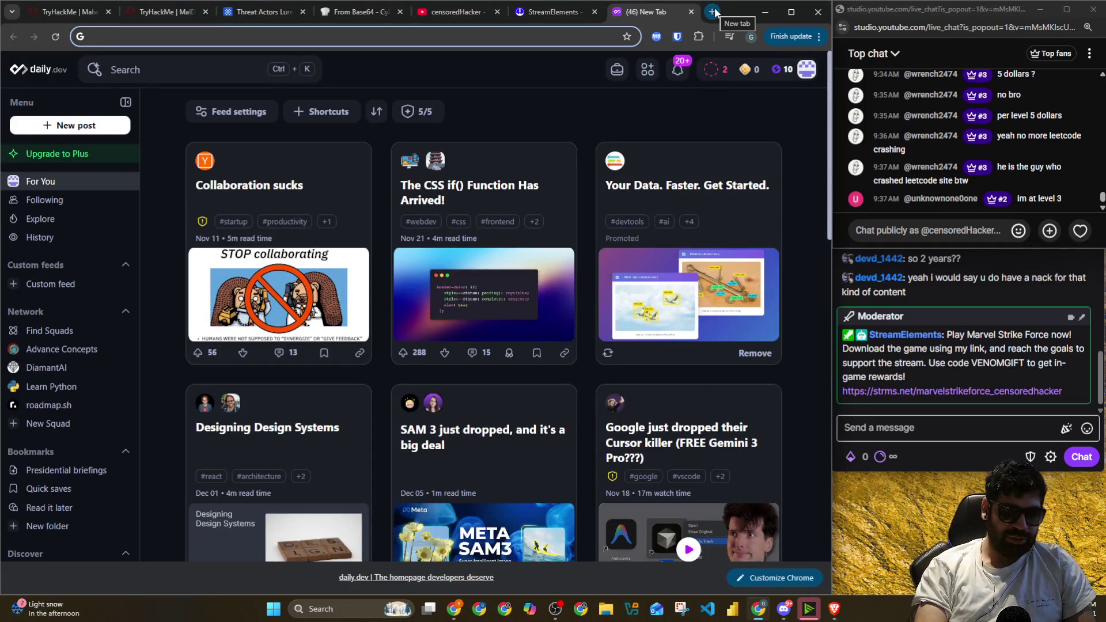
type("excalidraw")
key("Return")
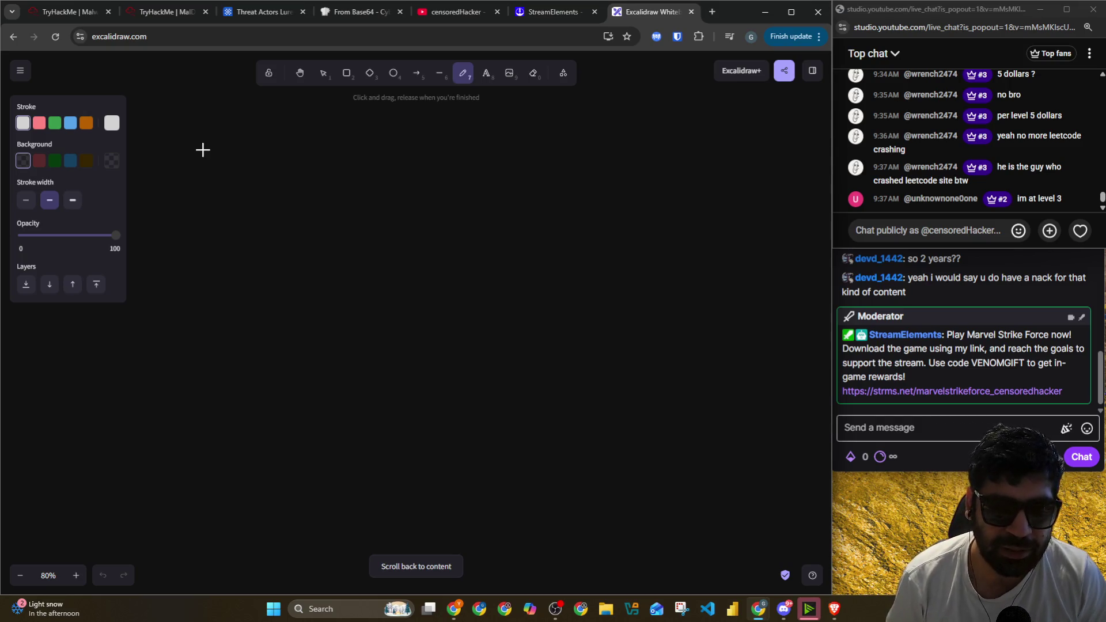
Step: Label the array A and divide its rectangle into cells
mouse_move(170, 170)
left_mouse_down()
mouse_move(168, 200)
mouse_move(197, 188)
mouse_move(191, 169)
mouse_move(711, 168)
mouse_move(725, 210)
mouse_move(369, 215)
mouse_move(250, 198)
mouse_move(254, 166)
left_mouse_up()
left_click_drag(344, 171, 344, 203)
left_click_drag(418, 167, 424, 214)
left_click_drag(509, 165, 511, 214)
left_click_drag(620, 165, 620, 204)
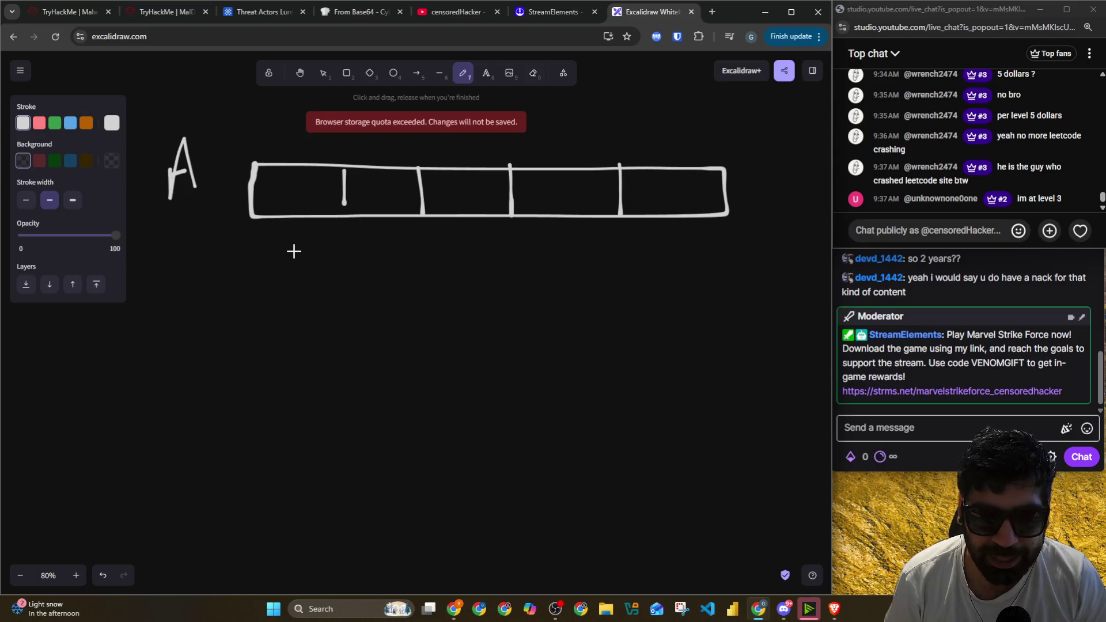
Step: Handwrite 'A[i] = Numbers of Type i' beneath the array in a thinner stroke
left_click_drag(191, 306, 203, 342)
mouse_move(169, 331)
left_mouse_down()
mouse_move(227, 306)
mouse_move(223, 340)
mouse_move(283, 334)
left_mouse_up()
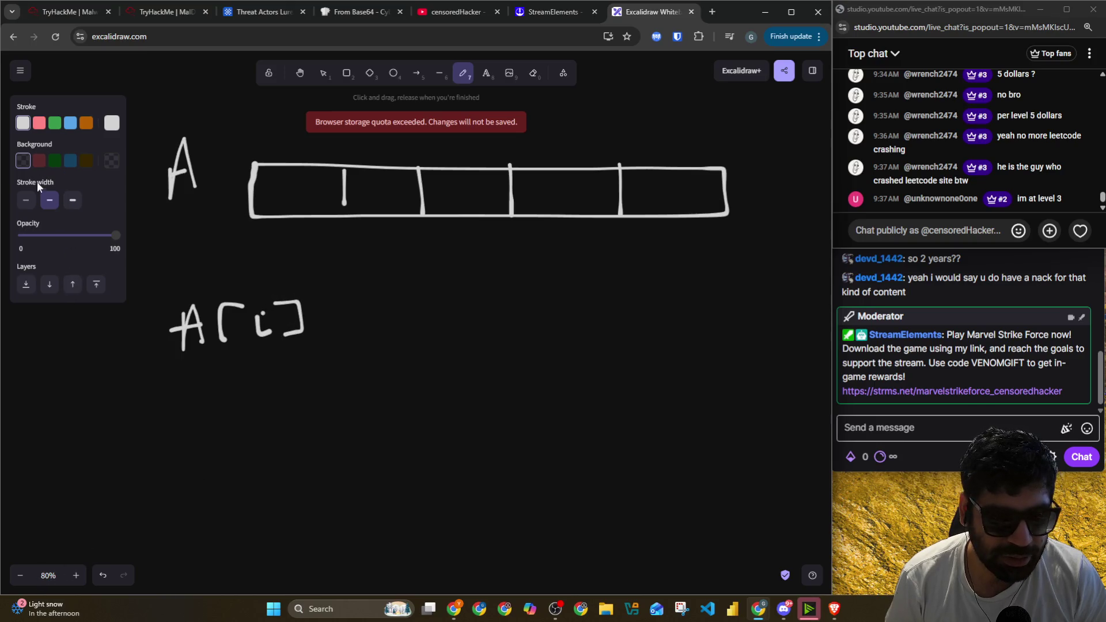
left_click(26, 200)
mouse_move(331, 306)
left_mouse_down()
mouse_move(371, 304)
mouse_move(382, 317)
left_mouse_up()
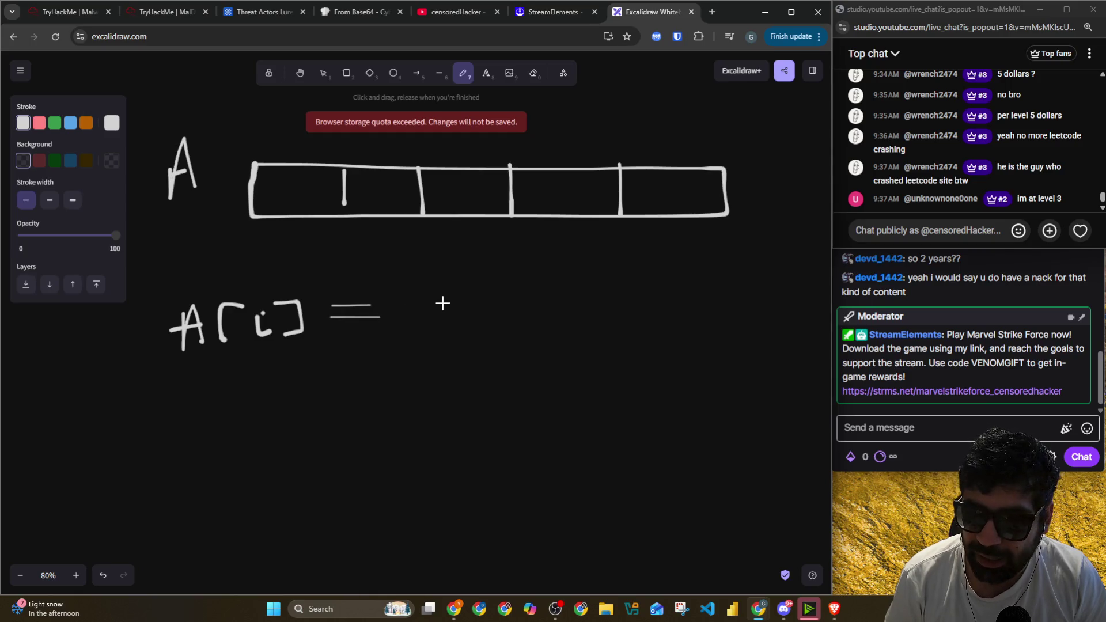
mouse_move(428, 336)
left_mouse_down()
mouse_move(445, 298)
mouse_move(475, 325)
mouse_move(532, 322)
mouse_move(602, 285)
mouse_move(622, 304)
mouse_move(654, 293)
mouse_move(640, 349)
mouse_move(676, 340)
mouse_move(702, 310)
left_mouse_up()
mouse_move(719, 288)
left_mouse_down()
mouse_move(735, 285)
mouse_move(726, 323)
left_mouse_up()
left_click(723, 283)
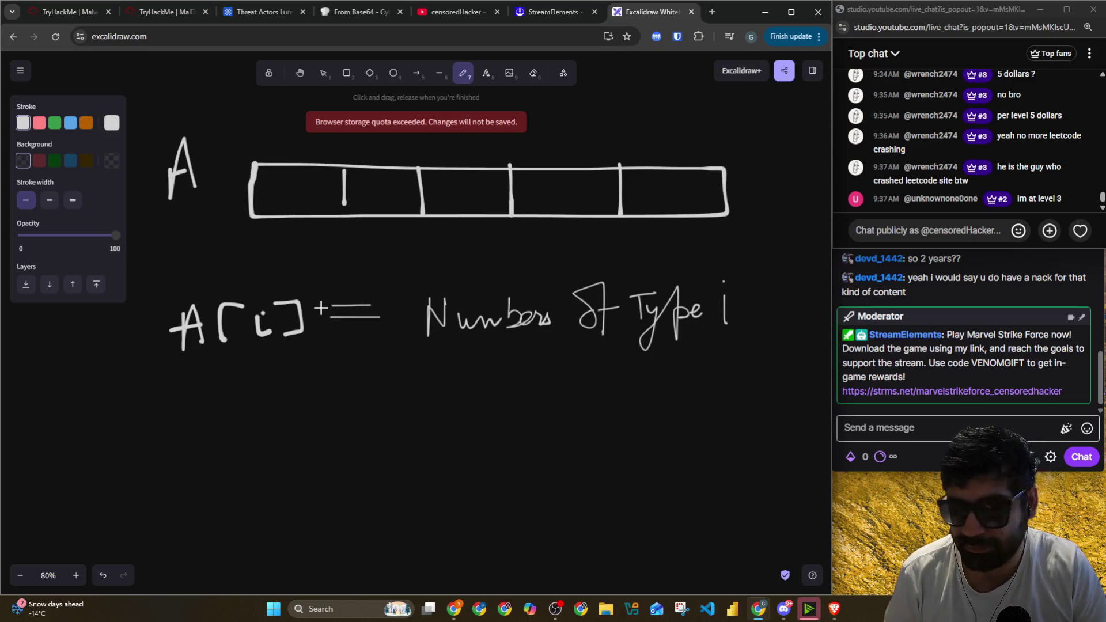
scroll(306, 328, "down", 2)
Step: Draw a second array labelled B and divide it into cells
mouse_move(146, 369)
left_mouse_down()
mouse_move(143, 401)
mouse_move(168, 353)
mouse_move(137, 398)
left_mouse_up()
mouse_move(257, 353)
left_mouse_down()
mouse_move(235, 397)
mouse_move(252, 396)
left_mouse_up()
mouse_move(257, 352)
left_mouse_down()
mouse_move(555, 338)
mouse_move(347, 393)
mouse_move(245, 395)
left_mouse_up()
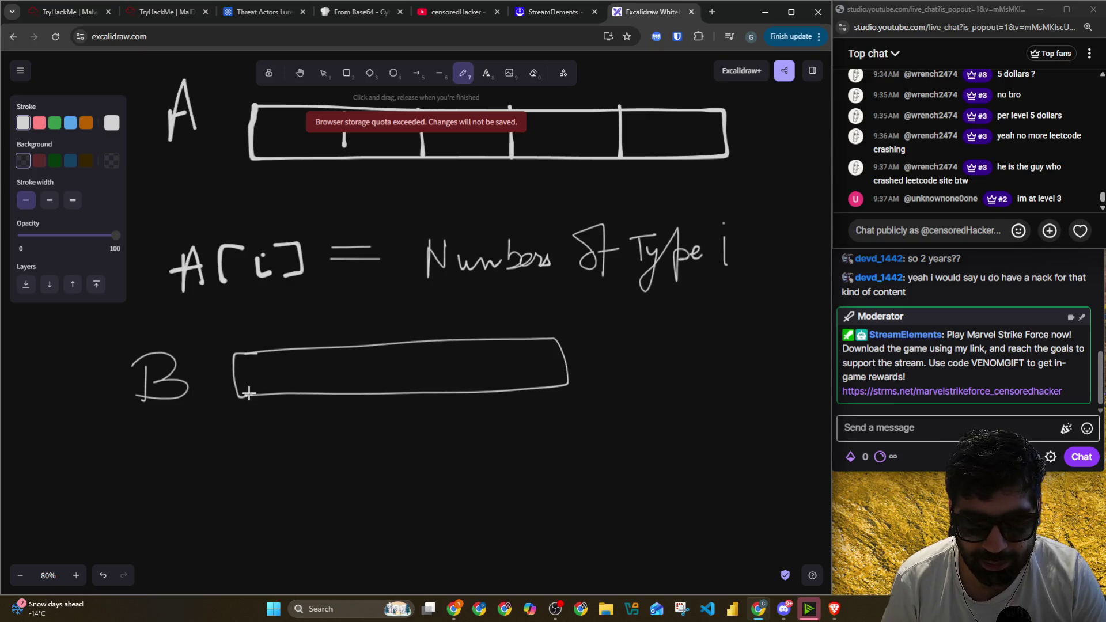
left_click_drag(296, 348, 298, 382)
left_click_drag(373, 345, 377, 384)
left_click_drag(442, 344, 450, 386)
left_click_drag(500, 339, 505, 382)
Step: Mark array A with size N and array B with size M
scroll(455, 239, "up", 1)
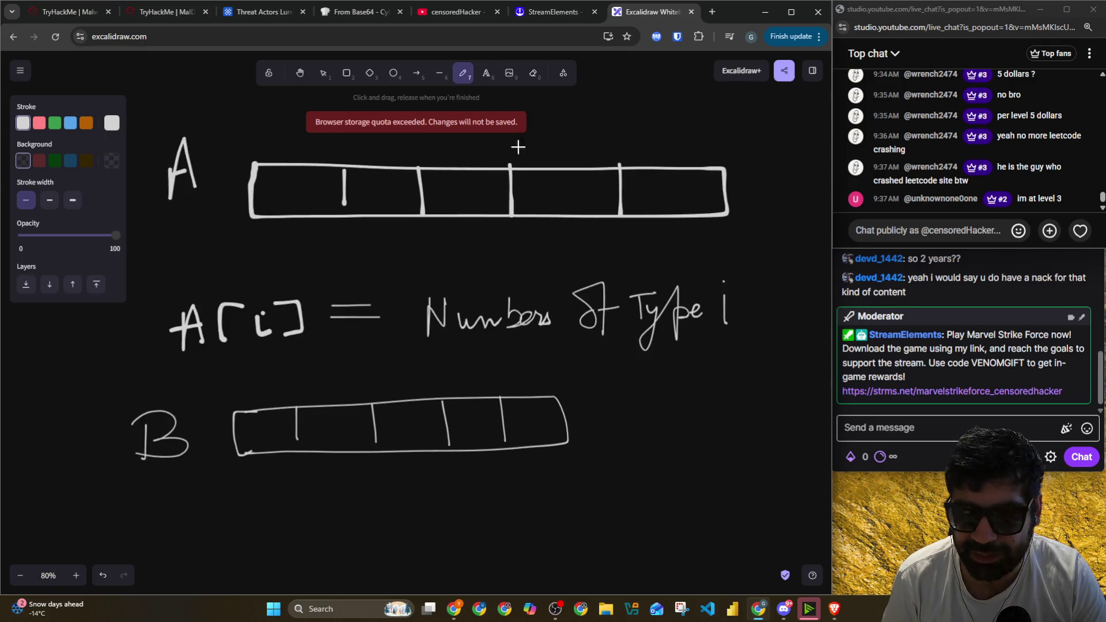
left_click_drag(215, 151, 233, 127)
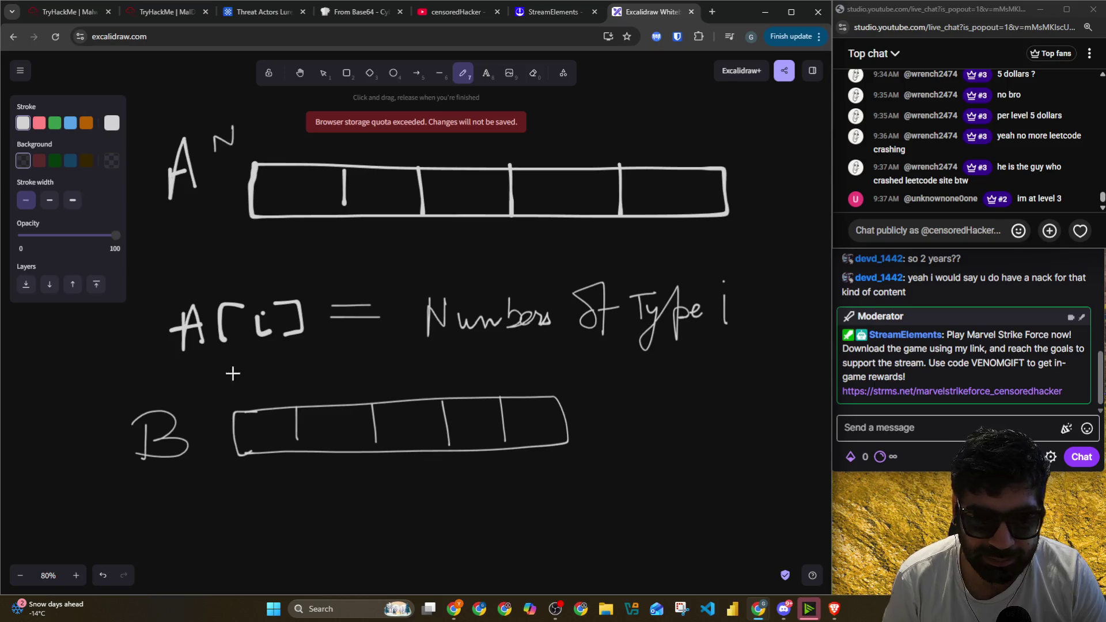
left_click_drag(195, 405, 230, 406)
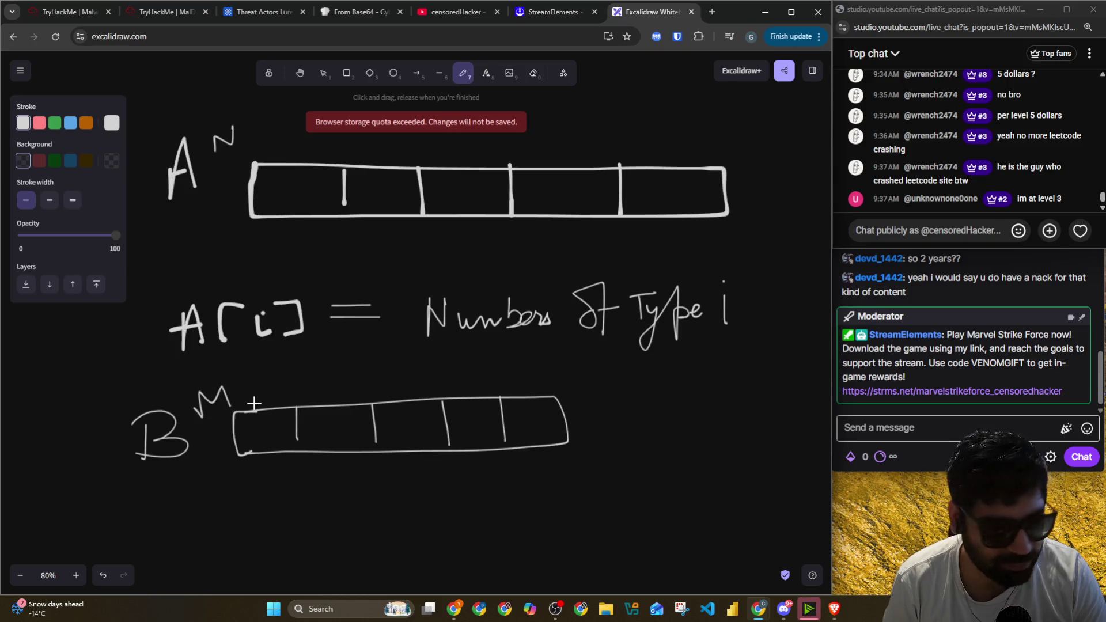
scroll(248, 403, "down", 3)
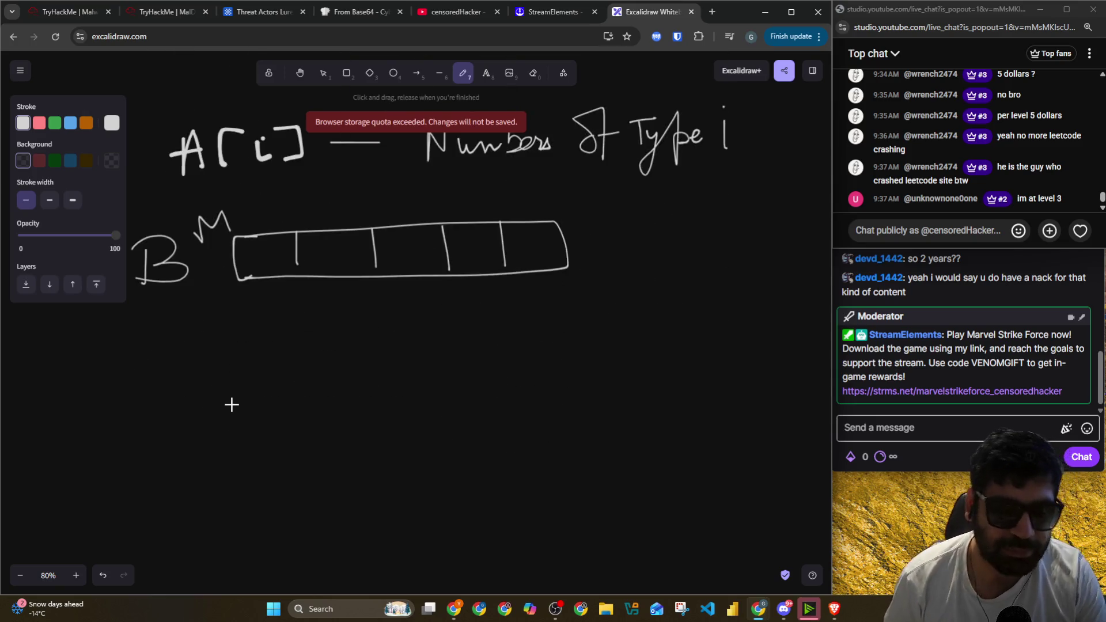
Step: Handwrite 'B[j] = Capacity of fruits' below array B
mouse_move(207, 349)
left_mouse_down()
mouse_move(215, 393)
mouse_move(235, 360)
mouse_move(216, 392)
left_mouse_up()
mouse_move(282, 330)
left_mouse_down()
mouse_move(260, 387)
mouse_move(288, 389)
left_mouse_up()
left_click_drag(318, 354, 288, 391)
left_click_drag(334, 331, 337, 373)
mouse_move(382, 339)
left_mouse_down()
mouse_move(458, 367)
mouse_move(517, 353)
mouse_move(525, 363)
left_mouse_up()
mouse_move(544, 345)
left_mouse_down()
mouse_move(532, 364)
mouse_move(550, 365)
left_mouse_up()
left_click_drag(543, 334, 557, 363)
mouse_move(551, 341)
left_mouse_down()
mouse_move(567, 339)
mouse_move(571, 357)
left_mouse_up()
left_click_drag(573, 340, 556, 394)
left_click_drag(631, 320, 612, 354)
left_click_drag(648, 315, 652, 383)
left_click_drag(634, 339, 657, 333)
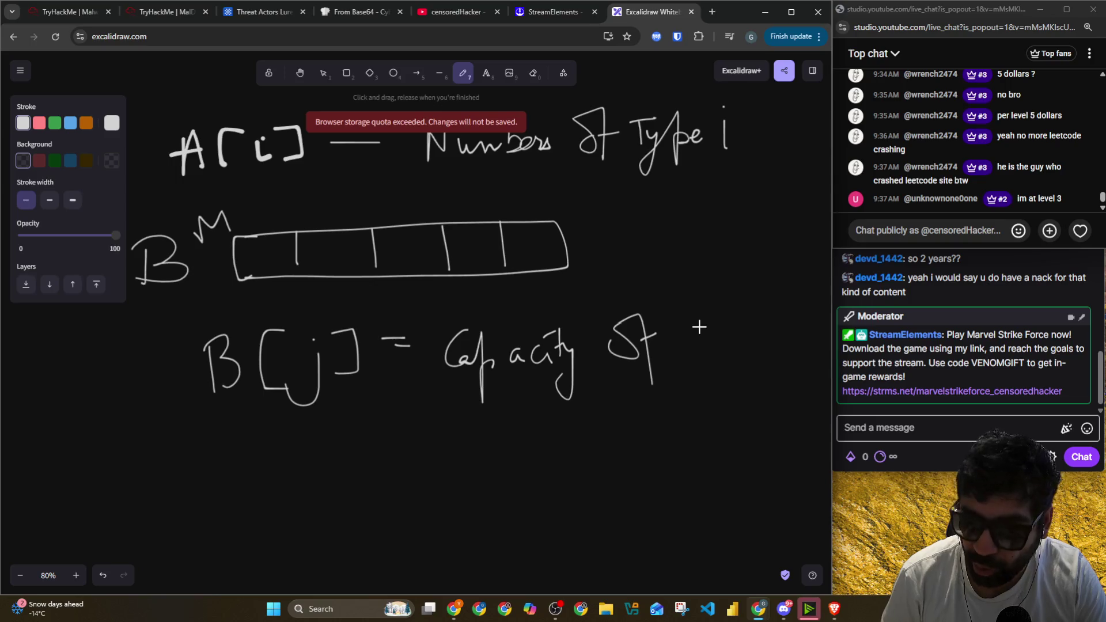
mouse_move(695, 292)
left_mouse_down()
mouse_move(688, 354)
mouse_move(706, 324)
mouse_move(788, 314)
mouse_move(789, 336)
left_mouse_up()
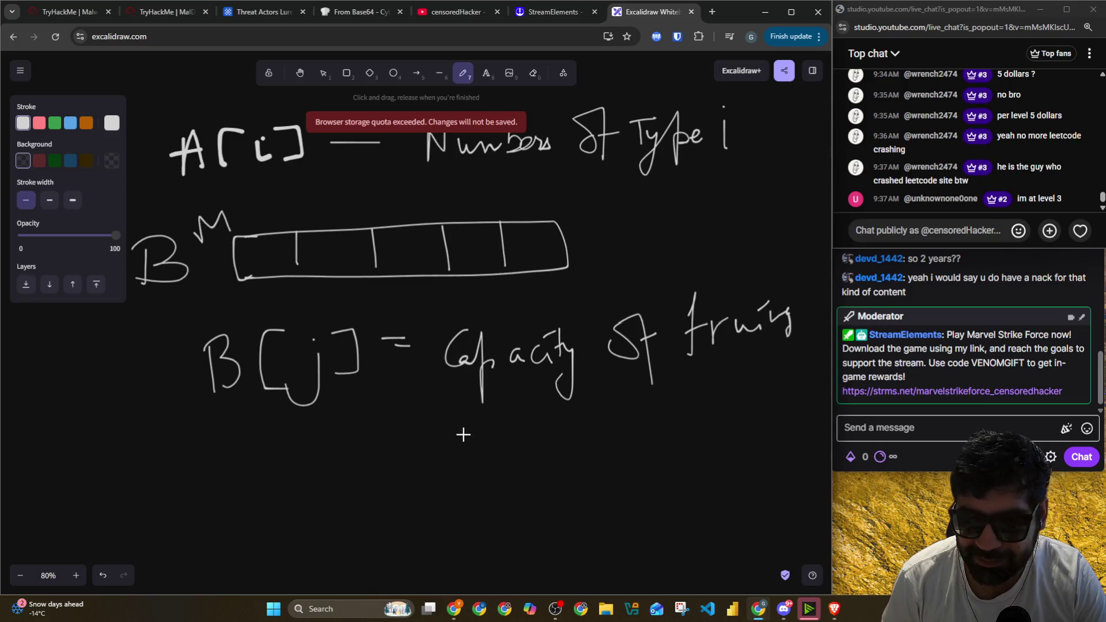
Step: Continue the B[j] definition with 'The basket can carry' on the following lines
scroll(467, 435, "down", 1)
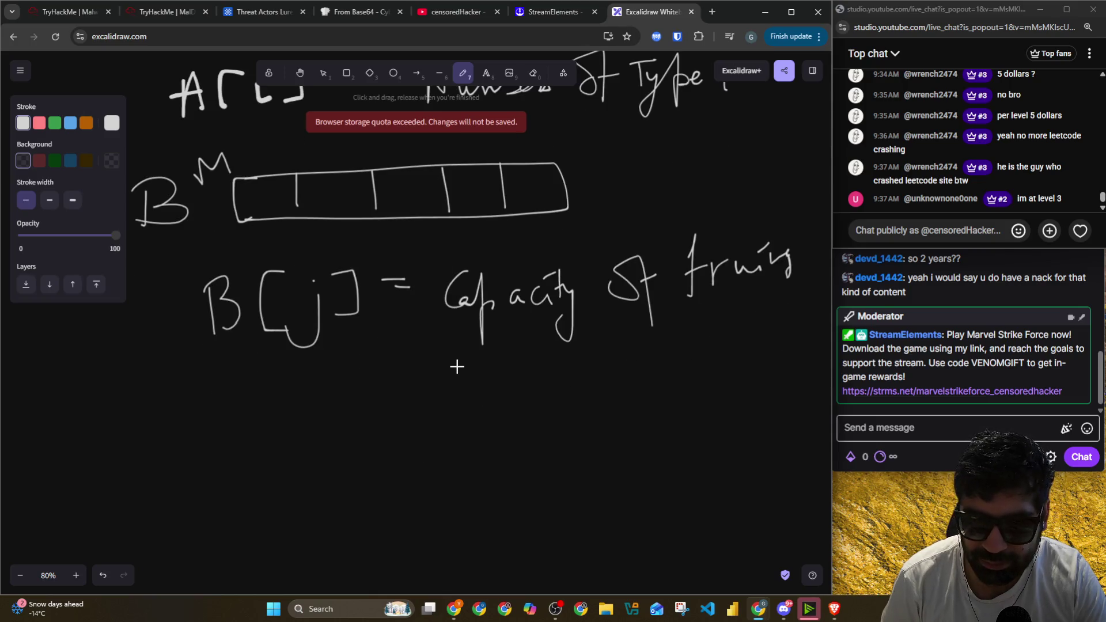
mouse_move(457, 366)
left_mouse_down()
mouse_move(458, 396)
mouse_move(479, 350)
mouse_move(473, 394)
left_mouse_up()
left_click_drag(494, 339, 538, 373)
mouse_move(573, 329)
left_mouse_down()
mouse_move(599, 362)
mouse_move(628, 363)
mouse_move(620, 370)
left_mouse_up()
mouse_move(651, 325)
left_mouse_down()
mouse_move(651, 368)
mouse_move(688, 360)
left_mouse_up()
mouse_move(691, 322)
left_mouse_down()
mouse_move(704, 345)
mouse_move(776, 328)
left_mouse_up()
mouse_move(547, 407)
left_mouse_down()
mouse_move(516, 427)
mouse_move(636, 411)
mouse_move(625, 443)
left_mouse_up()
Step: Tick the A[i] and B[j] definitions and begin the 'Restriction' heading
scroll(217, 443, "down", 2)
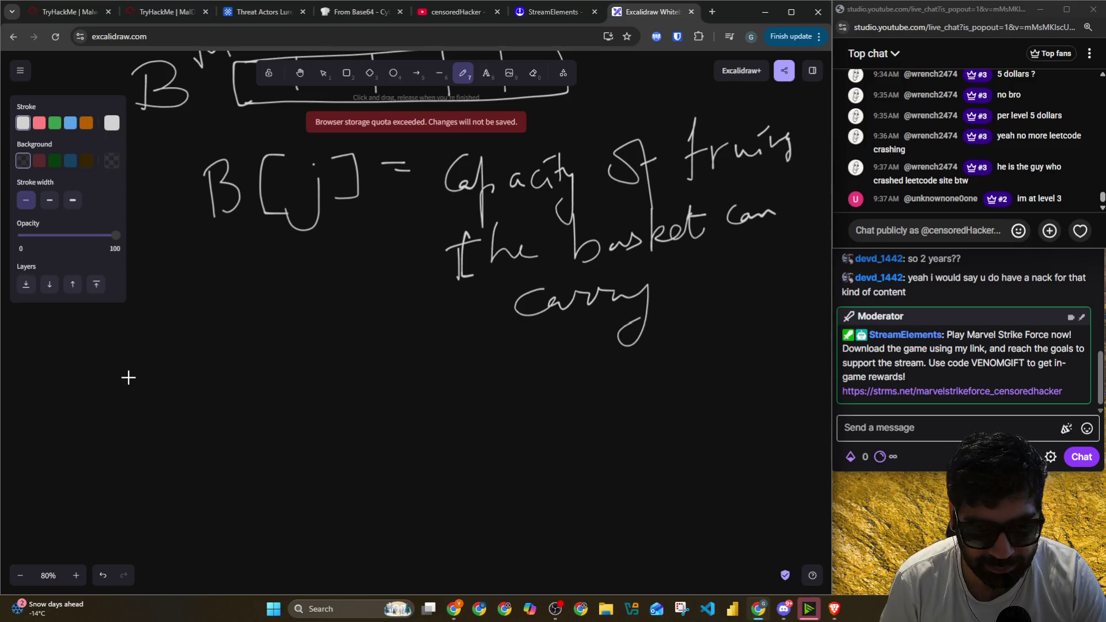
scroll(232, 353, "up", 3)
left_click_drag(153, 133, 218, 84)
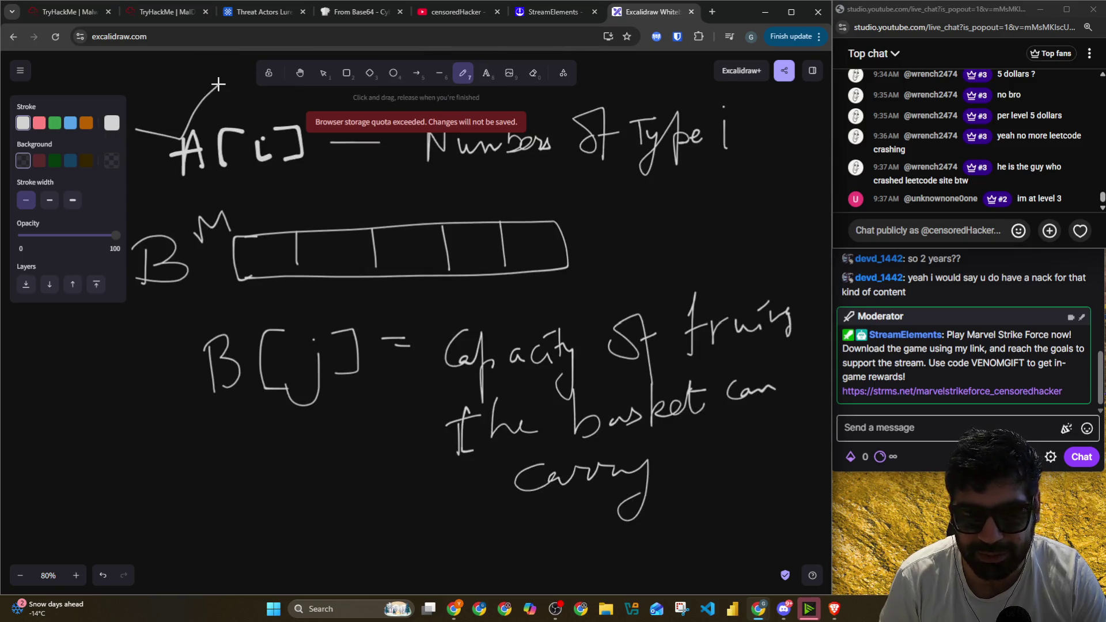
left_click_drag(122, 334, 236, 285)
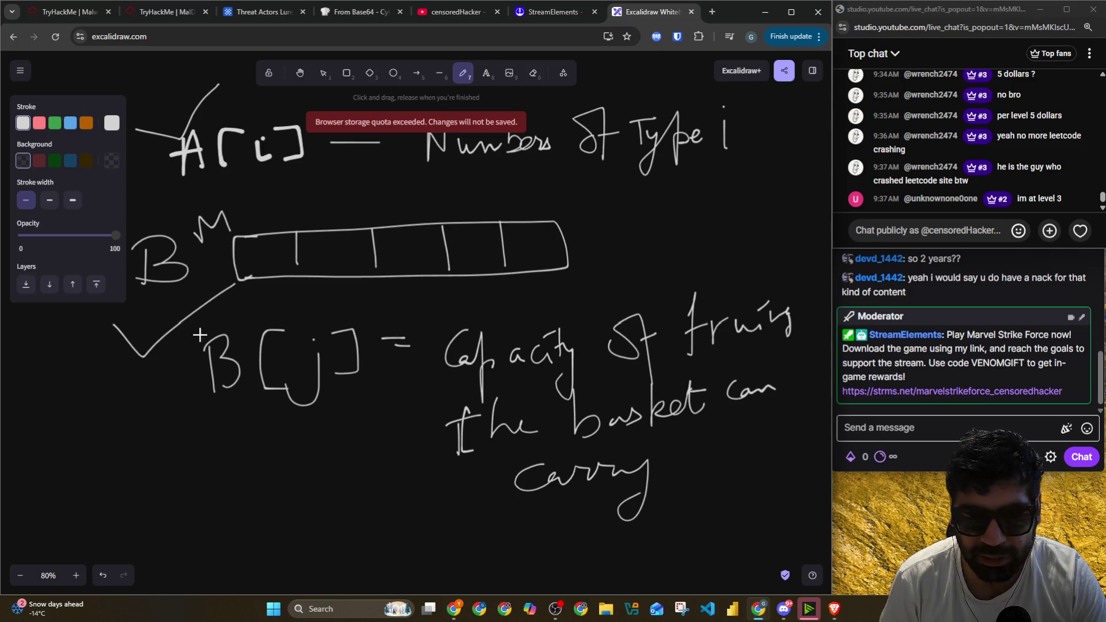
scroll(201, 334, "down", 3)
scroll(196, 370, "down", 2)
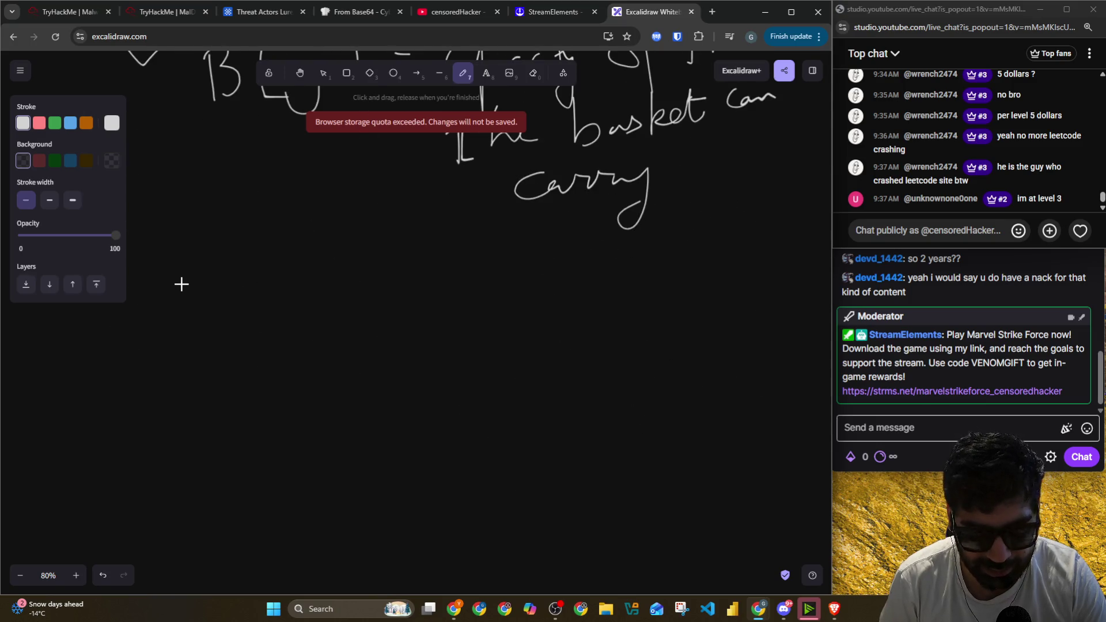
mouse_move(180, 306)
left_mouse_down()
mouse_move(199, 332)
mouse_move(239, 337)
mouse_move(274, 284)
mouse_move(288, 314)
mouse_move(341, 291)
mouse_move(394, 298)
mouse_move(420, 284)
mouse_move(417, 293)
mouse_move(461, 304)
left_mouse_up()
left_click_drag(239, 373, 395, 340)
scroll(248, 406, "down", 2)
mouse_move(213, 311)
left_mouse_down()
mouse_move(212, 361)
mouse_move(247, 328)
mouse_move(211, 363)
left_mouse_up()
left_click_drag(308, 294, 304, 371)
left_click(318, 298)
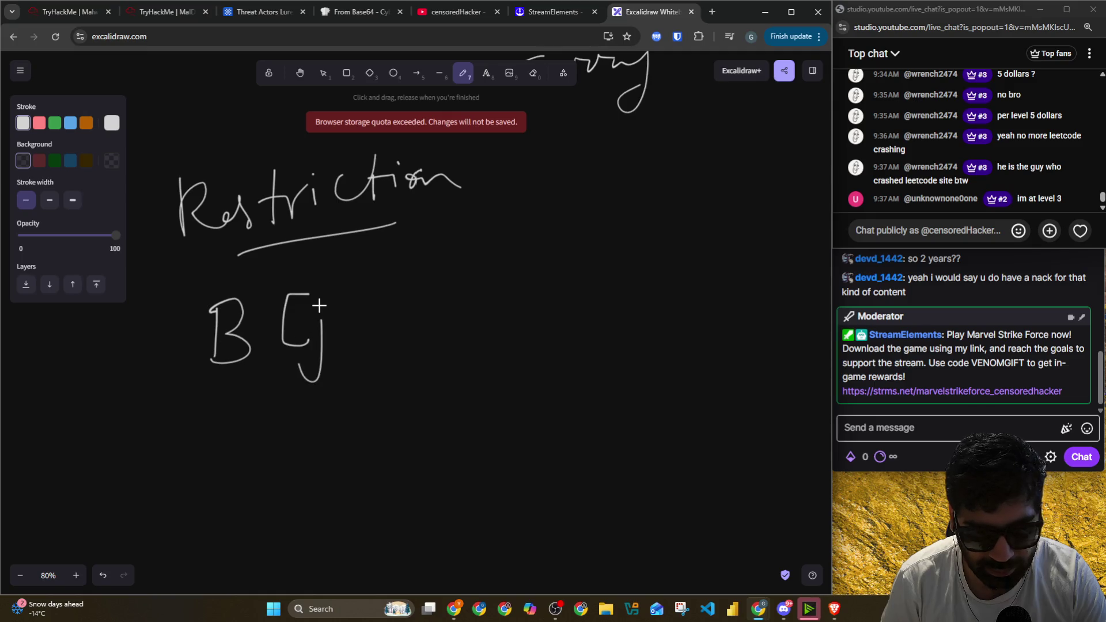
left_click_drag(360, 282, 360, 344)
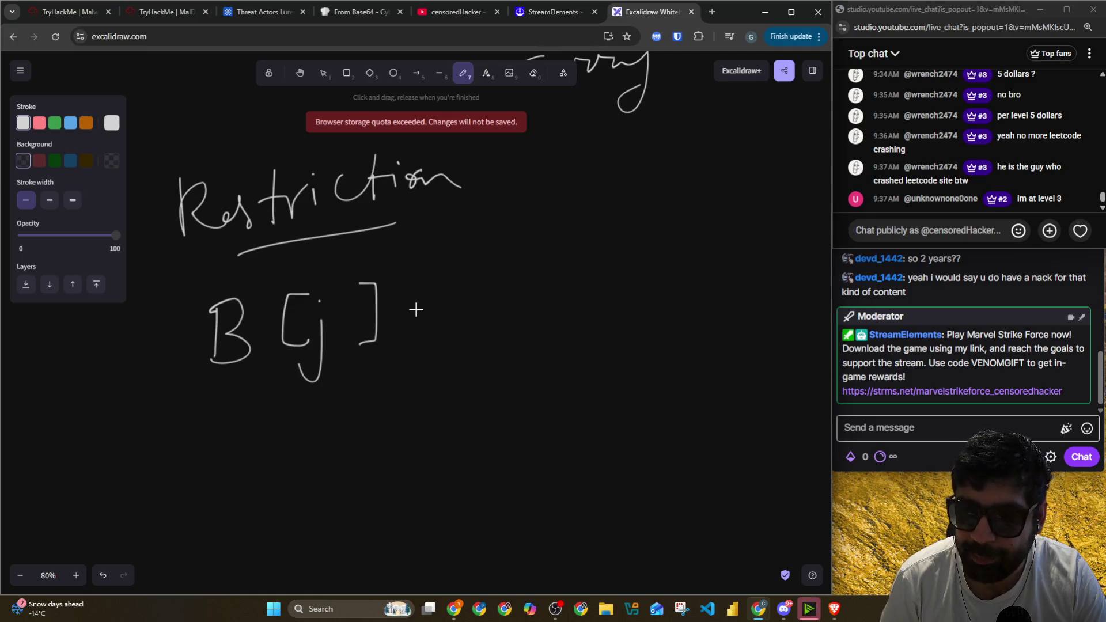
mouse_move(417, 307)
left_mouse_down()
mouse_move(437, 307)
mouse_move(433, 321)
left_mouse_up()
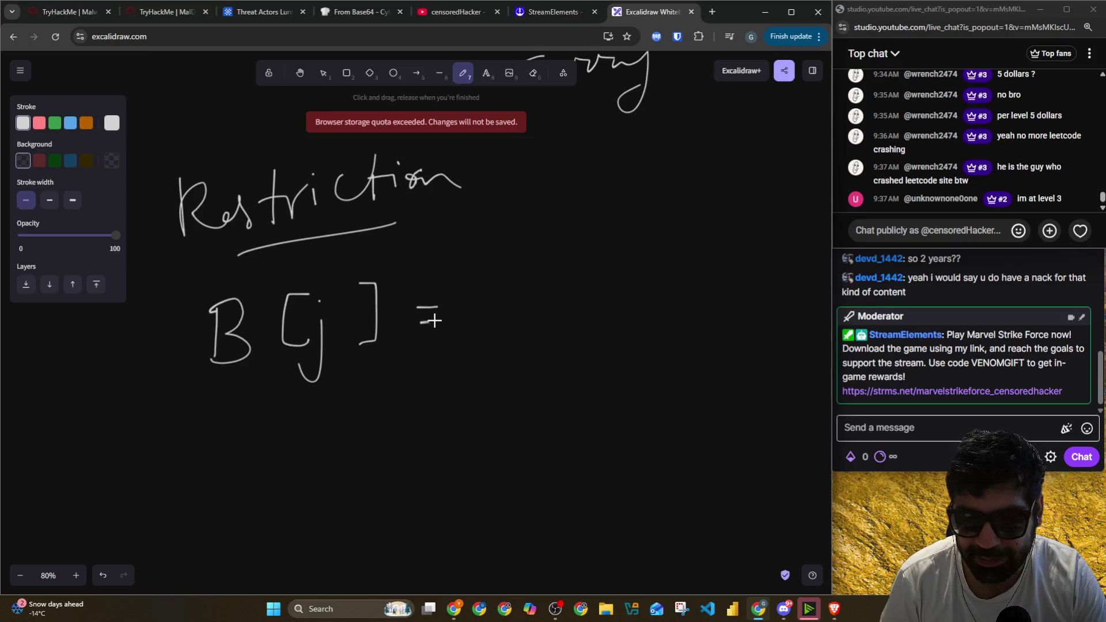
left_click_drag(510, 299, 530, 344)
mouse_move(499, 279)
left_mouse_down()
mouse_move(520, 279)
mouse_move(553, 333)
left_mouse_up()
mouse_move(550, 306)
left_mouse_down()
mouse_move(600, 357)
mouse_move(588, 350)
left_mouse_up()
left_click_drag(489, 375, 621, 369)
mouse_move(512, 380)
left_mouse_down()
mouse_move(505, 449)
mouse_move(520, 437)
left_mouse_up()
left_click_drag(502, 475, 520, 499)
left_click(510, 470)
mouse_move(530, 444)
left_mouse_down()
mouse_move(526, 464)
mouse_move(537, 453)
left_mouse_up()
left_click_drag(538, 445, 553, 461)
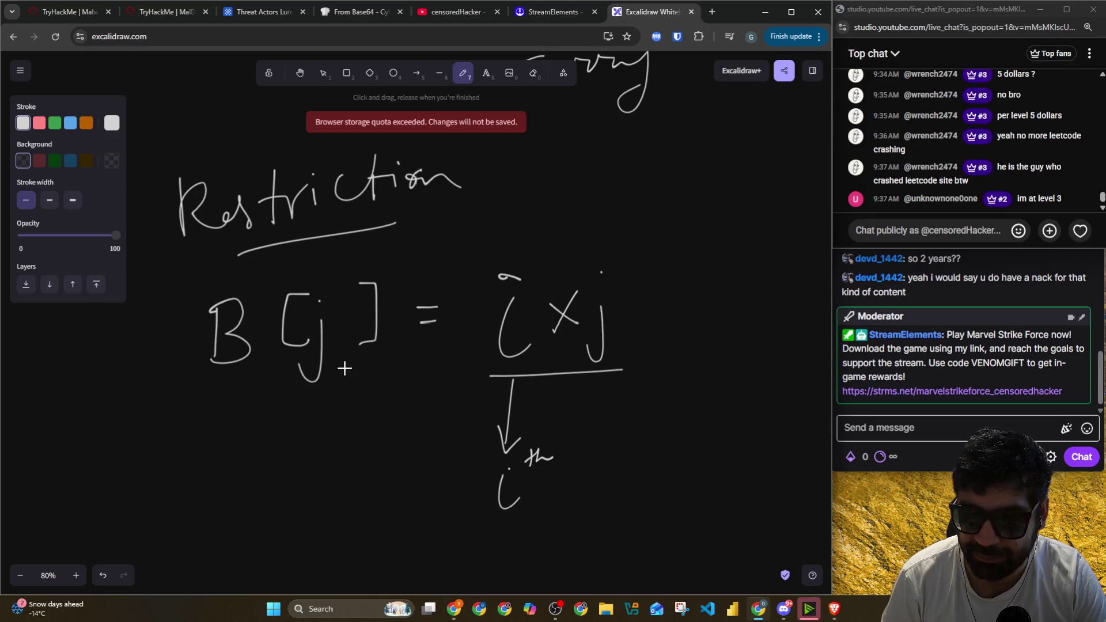
scroll(344, 367, "down", 3)
scroll(230, 377, "down", 2)
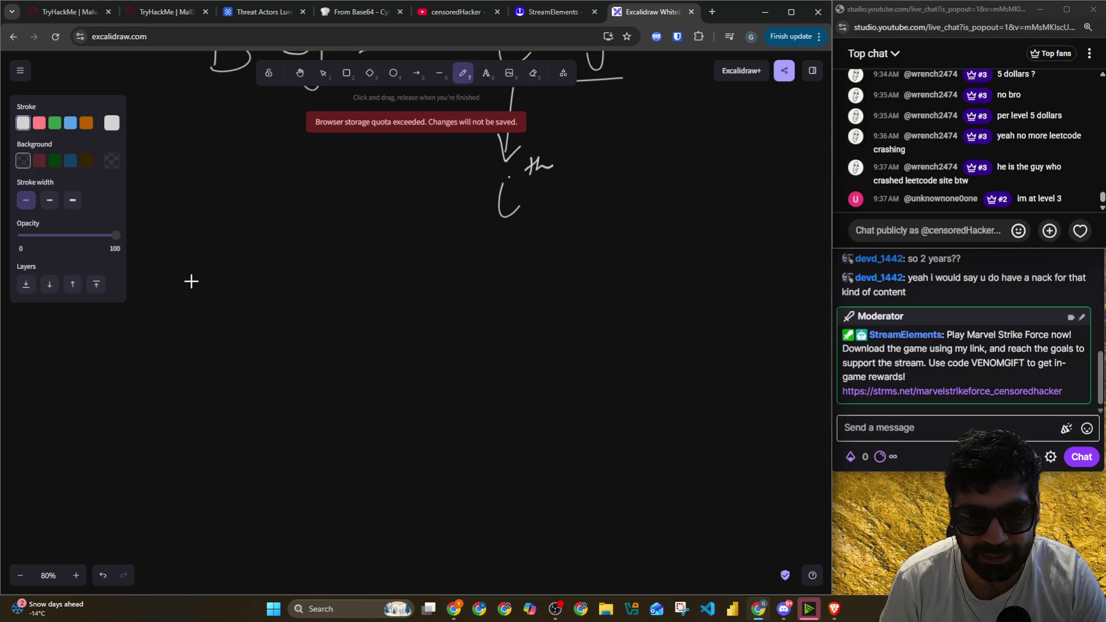
scroll(222, 260, "up", 2)
Step: Handwrite 'Magic fruits you can carry' below the notes, underline it and loop around it
scroll(241, 326, "down", 3)
mouse_move(198, 311)
left_mouse_down()
mouse_move(202, 248)
mouse_move(265, 292)
mouse_move(296, 293)
mouse_move(283, 282)
mouse_move(272, 314)
left_mouse_up()
left_click_drag(309, 278, 327, 297)
left_click_drag(370, 238, 369, 244)
mouse_move(369, 285)
left_mouse_down()
mouse_move(447, 271)
mouse_move(463, 254)
mouse_move(530, 247)
mouse_move(560, 260)
mouse_move(688, 266)
mouse_move(798, 233)
mouse_move(800, 249)
mouse_move(743, 306)
left_mouse_up()
left_click_drag(199, 371, 688, 322)
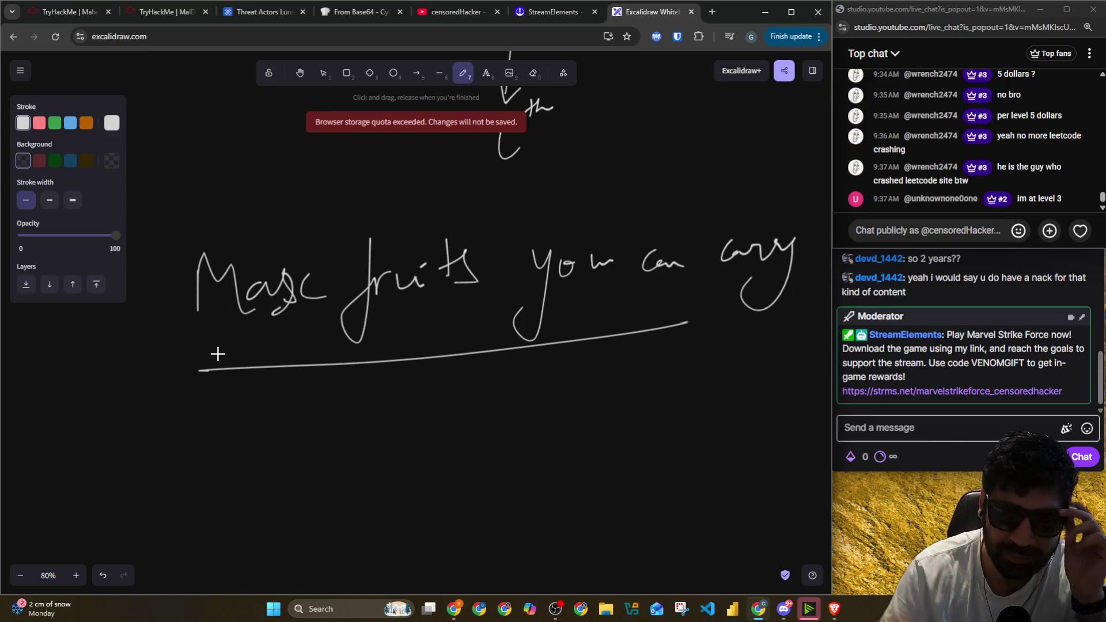
mouse_move(214, 365)
left_mouse_down()
mouse_move(166, 271)
mouse_move(819, 215)
mouse_move(629, 308)
mouse_move(538, 318)
left_mouse_up()
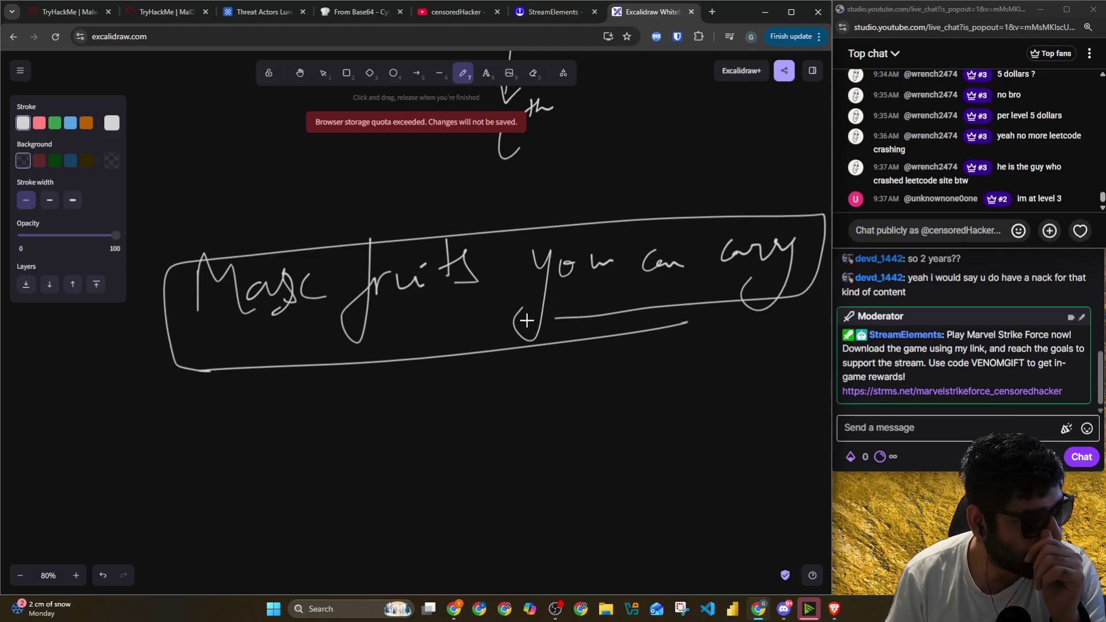
scroll(346, 361, "down", 2)
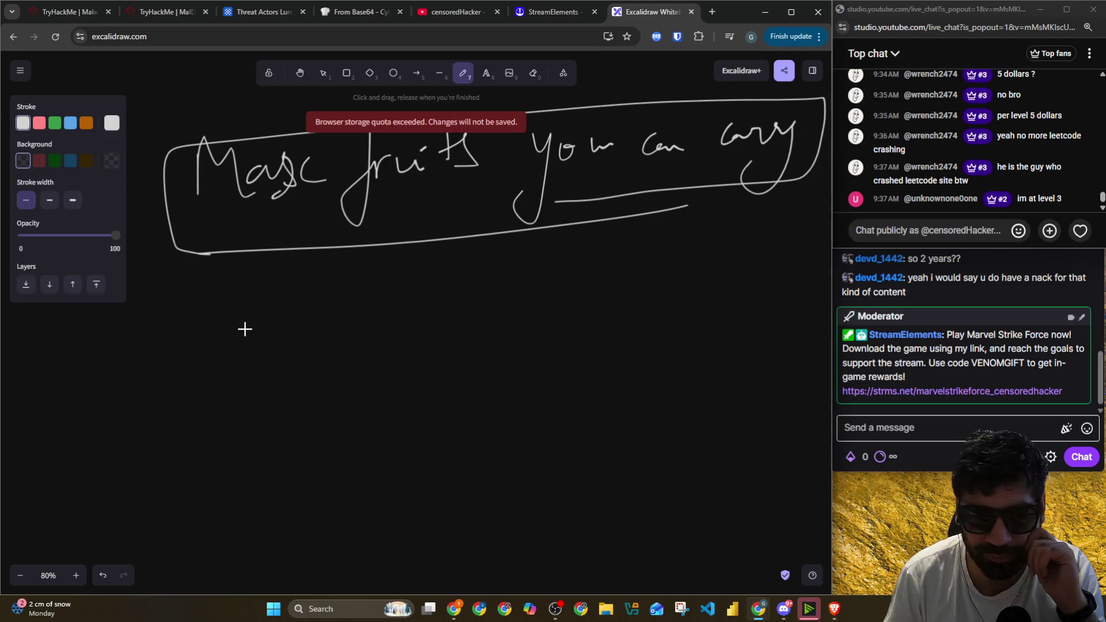
Step: Write A[i] = with a two-cell box holding 1 and 2 below the heading
mouse_move(176, 350)
left_mouse_down()
mouse_move(186, 301)
mouse_move(198, 348)
left_mouse_up()
left_click_drag(179, 332, 200, 328)
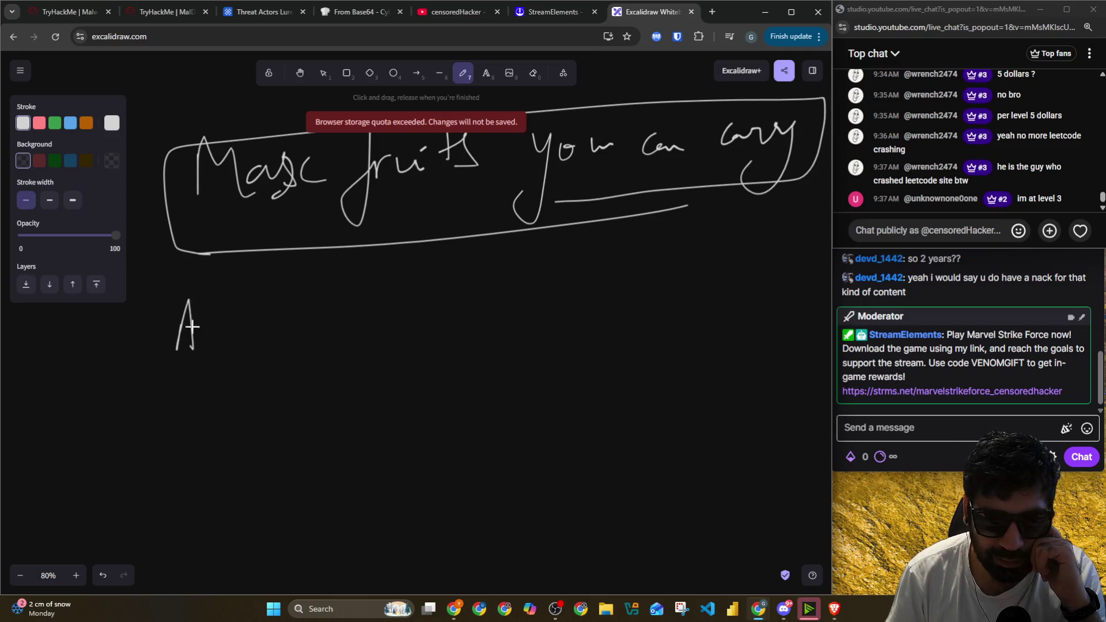
mouse_move(241, 297)
left_mouse_down()
mouse_move(249, 345)
mouse_move(252, 314)
mouse_move(278, 346)
left_mouse_up()
left_click_drag(373, 301, 400, 299)
left_click_drag(381, 312, 404, 312)
mouse_move(520, 270)
left_mouse_down()
mouse_move(467, 299)
mouse_move(622, 321)
mouse_move(531, 266)
mouse_move(499, 313)
left_mouse_up()
left_click_drag(547, 264, 551, 331)
mouse_move(574, 291)
left_mouse_down()
mouse_move(586, 277)
mouse_move(597, 299)
left_mouse_up()
left_click_drag(182, 373, 186, 410)
Step: Draw B = with a two-cell box holding 2 and 1
left_click_drag(389, 365, 429, 370)
mouse_move(515, 348)
left_mouse_down()
mouse_move(614, 400)
mouse_move(594, 341)
mouse_move(485, 346)
left_mouse_up()
left_click_drag(483, 374, 518, 393)
left_click_drag(544, 341, 553, 403)
left_click_drag(585, 358, 586, 377)
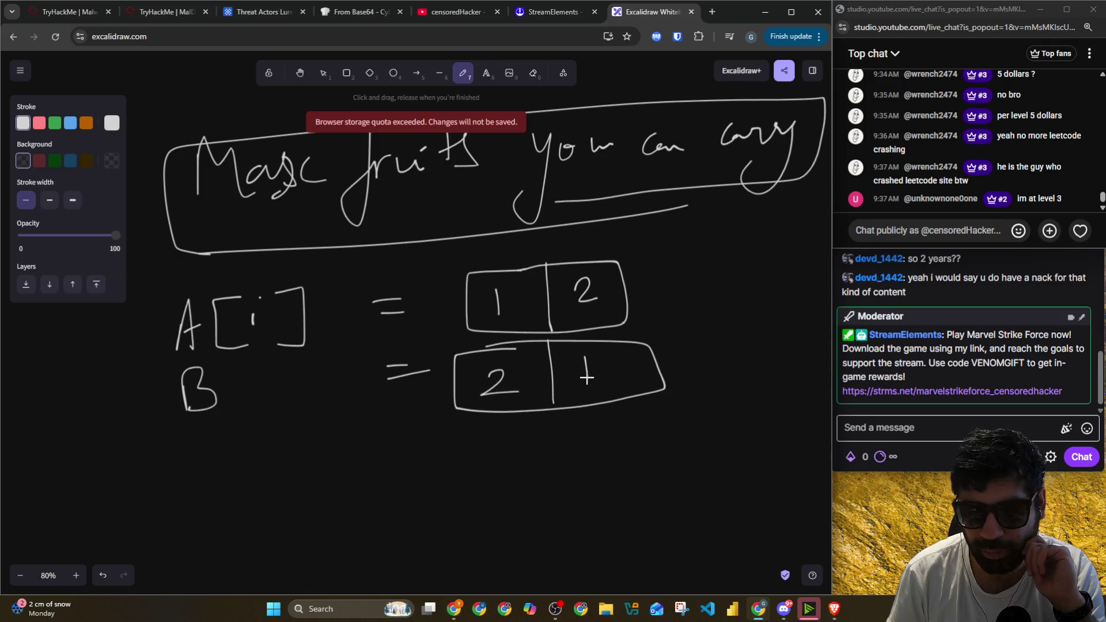
Step: Tick both cells of B and write the answer 3 circled below
scroll(580, 373, "down", 2)
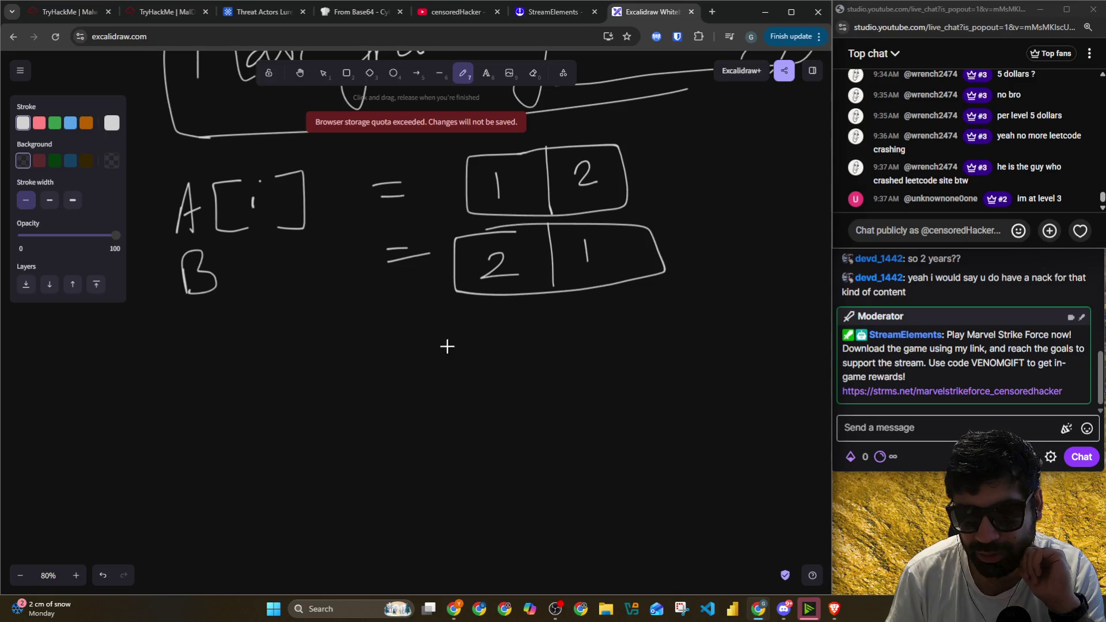
left_click_drag(494, 297, 518, 273)
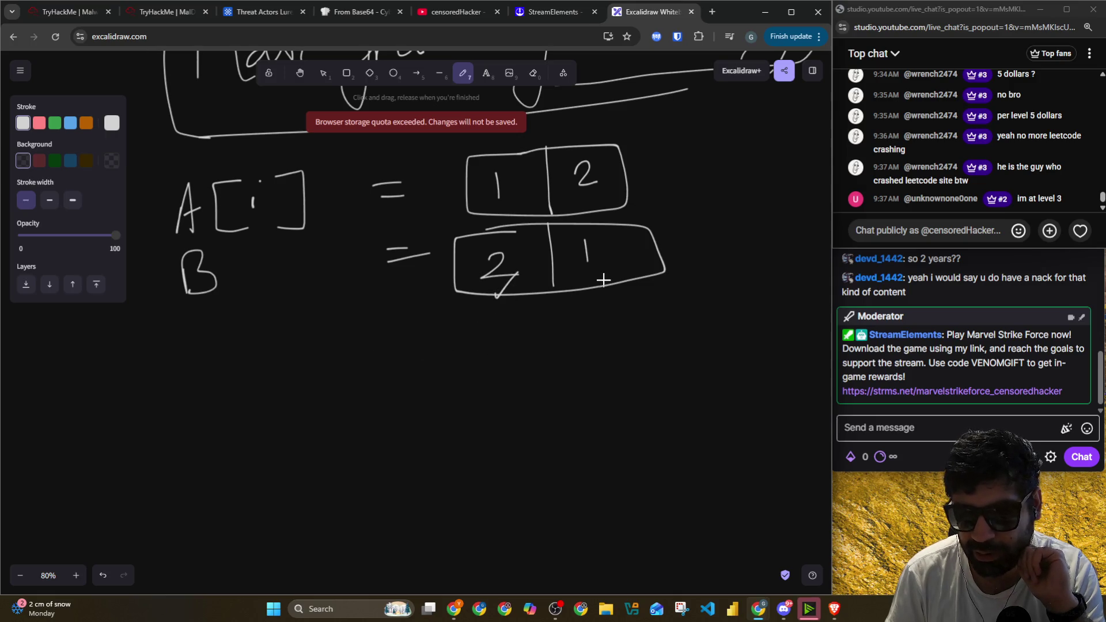
left_click_drag(594, 284, 620, 260)
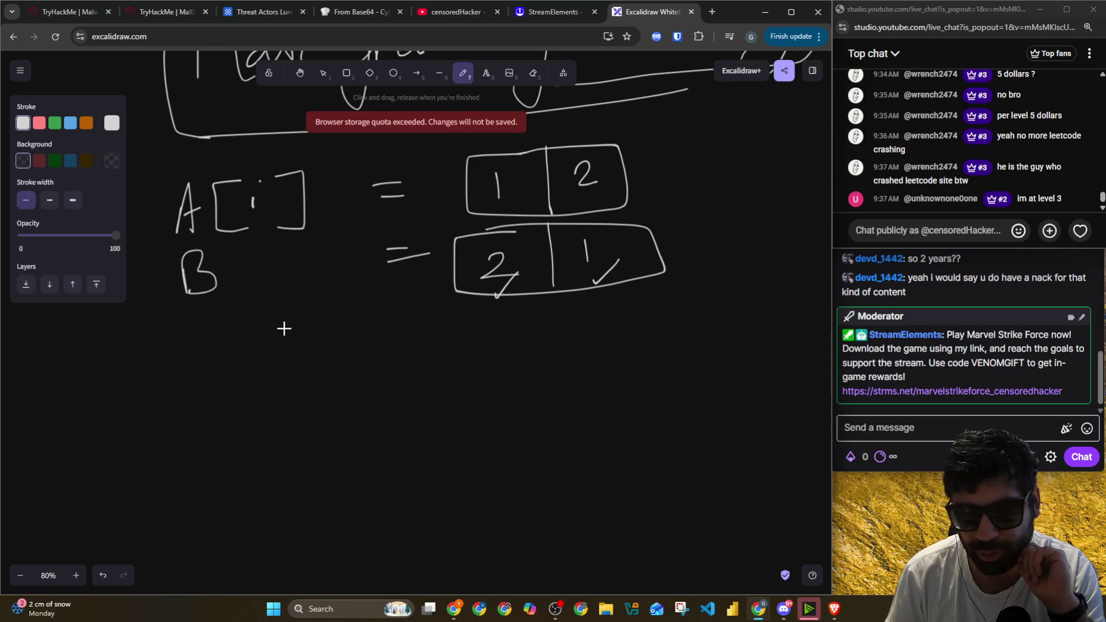
mouse_move(297, 324)
left_mouse_down()
mouse_move(316, 375)
mouse_move(291, 372)
left_mouse_up()
mouse_move(323, 307)
left_mouse_down()
mouse_move(272, 380)
mouse_move(311, 323)
left_mouse_up()
Step: Start a new example with labelled A and B boxes and initial digits
scroll(288, 370, "down", 3)
mouse_move(232, 357)
left_mouse_down()
mouse_move(231, 320)
mouse_move(252, 354)
left_mouse_up()
mouse_move(258, 398)
left_mouse_down()
mouse_move(264, 365)
mouse_move(245, 406)
left_mouse_up()
mouse_move(315, 323)
left_mouse_down()
mouse_move(336, 314)
mouse_move(347, 327)
left_mouse_up()
left_click_drag(327, 383, 379, 385)
mouse_move(449, 283)
left_mouse_down()
mouse_move(399, 321)
mouse_move(557, 312)
mouse_move(437, 281)
mouse_move(424, 316)
mouse_move(470, 325)
mouse_move(498, 296)
mouse_move(486, 307)
left_mouse_up()
mouse_move(382, 365)
left_mouse_down()
mouse_move(409, 363)
mouse_move(434, 436)
left_mouse_up()
mouse_move(426, 362)
left_mouse_down()
mouse_move(587, 353)
mouse_move(379, 434)
left_mouse_up()
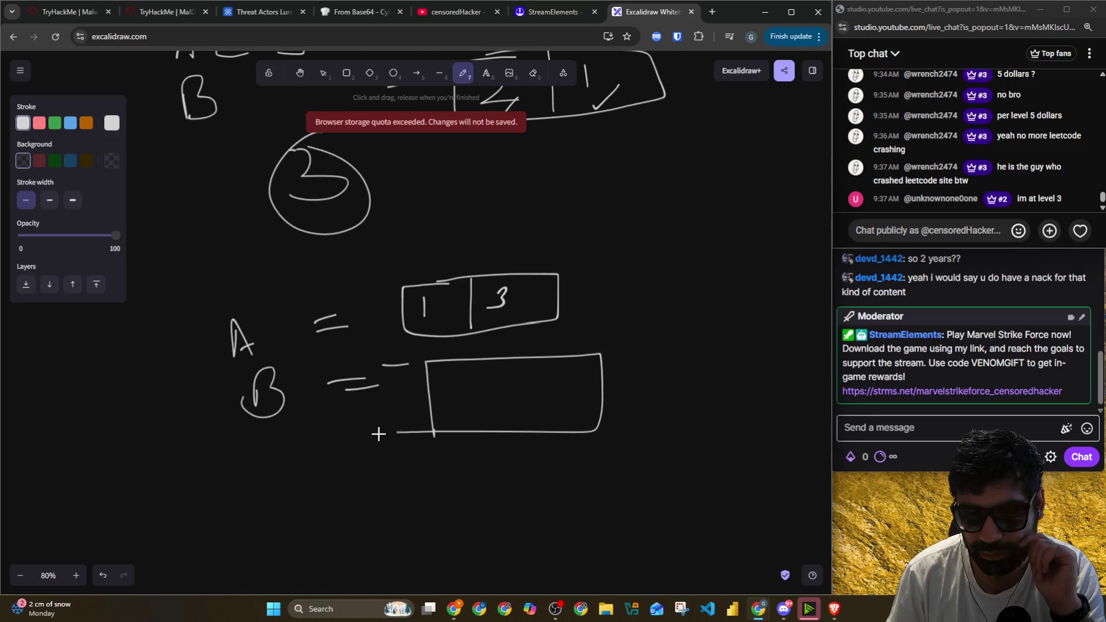
mouse_move(464, 376)
left_mouse_down()
mouse_move(490, 399)
mouse_move(471, 403)
left_mouse_up()
left_click_drag(517, 363, 517, 436)
left_click_drag(554, 375, 554, 398)
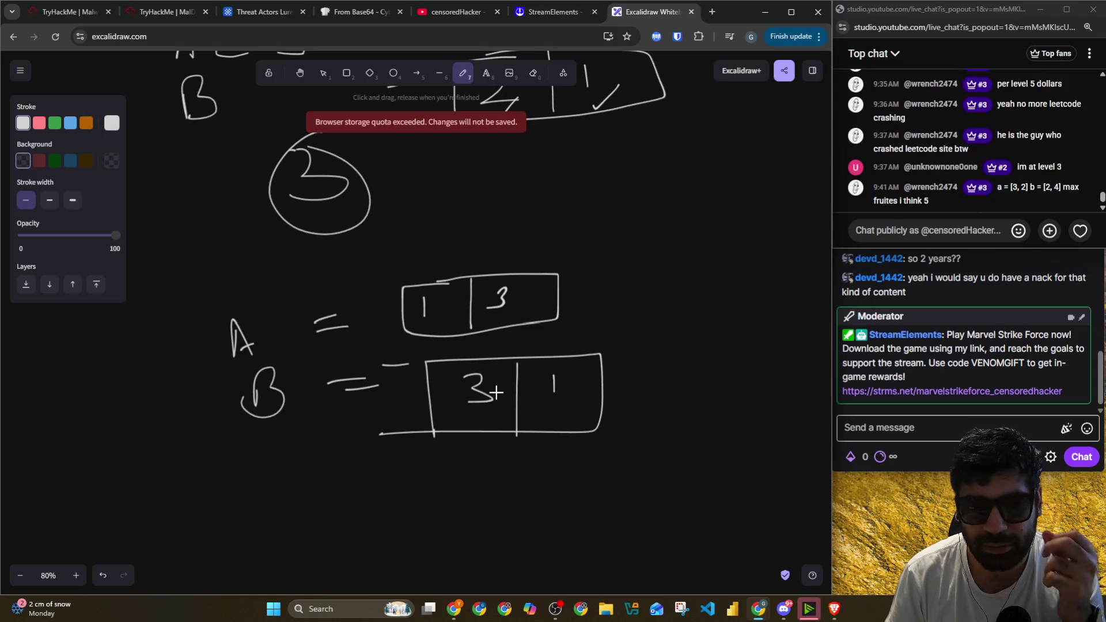
Step: Erase the wrong digits with the Eraser and rewrite A as 3|1 and B as 1|3
left_click(532, 73)
mouse_move(489, 368)
left_mouse_down()
mouse_move(461, 399)
mouse_move(552, 380)
left_mouse_up()
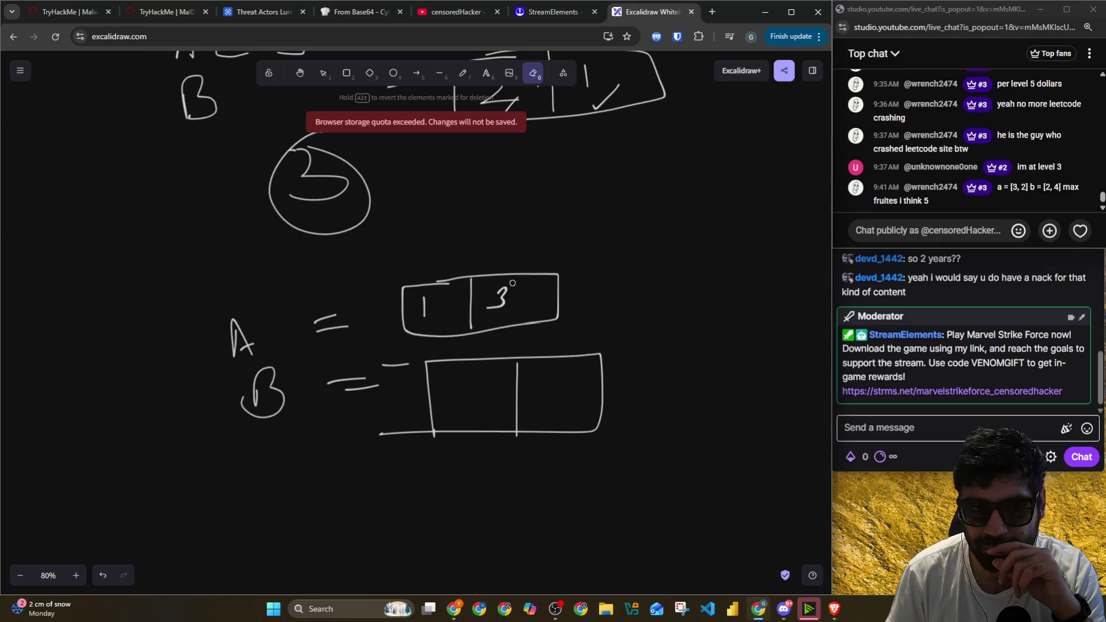
mouse_move(488, 301)
left_mouse_down()
mouse_move(507, 296)
mouse_move(419, 308)
mouse_move(444, 302)
left_mouse_up()
left_click(462, 74)
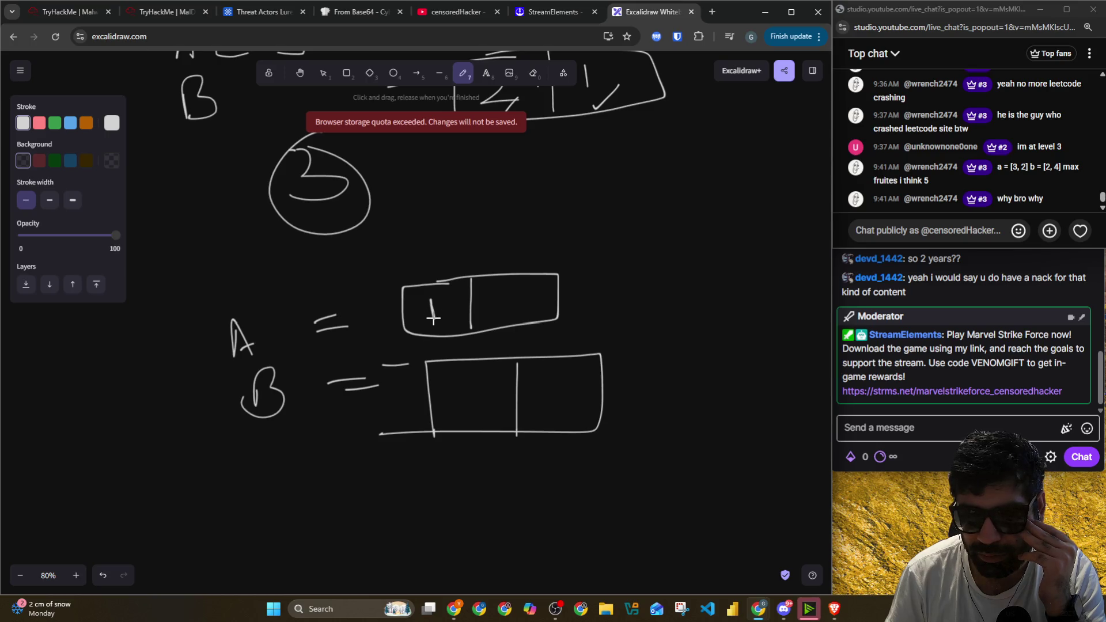
mouse_move(420, 298)
left_mouse_down()
mouse_move(435, 322)
mouse_move(421, 322)
left_mouse_up()
left_click_drag(505, 292, 508, 310)
left_click_drag(474, 380, 450, 397)
mouse_move(550, 375)
left_mouse_down()
mouse_move(563, 392)
mouse_move(552, 415)
left_mouse_up()
left_click_drag(479, 371, 480, 395)
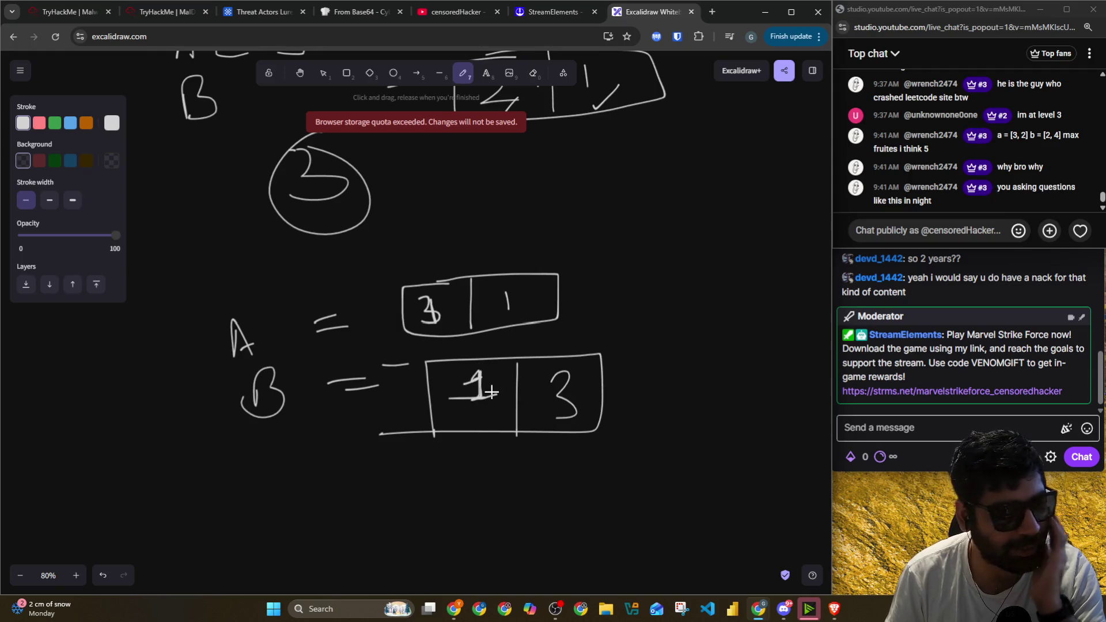
Step: Draw an arrow from A's 3 to B, undo a stray stroke, and write '1 +' beneath
scroll(488, 394, "down", 5)
scroll(486, 395, "up", 4)
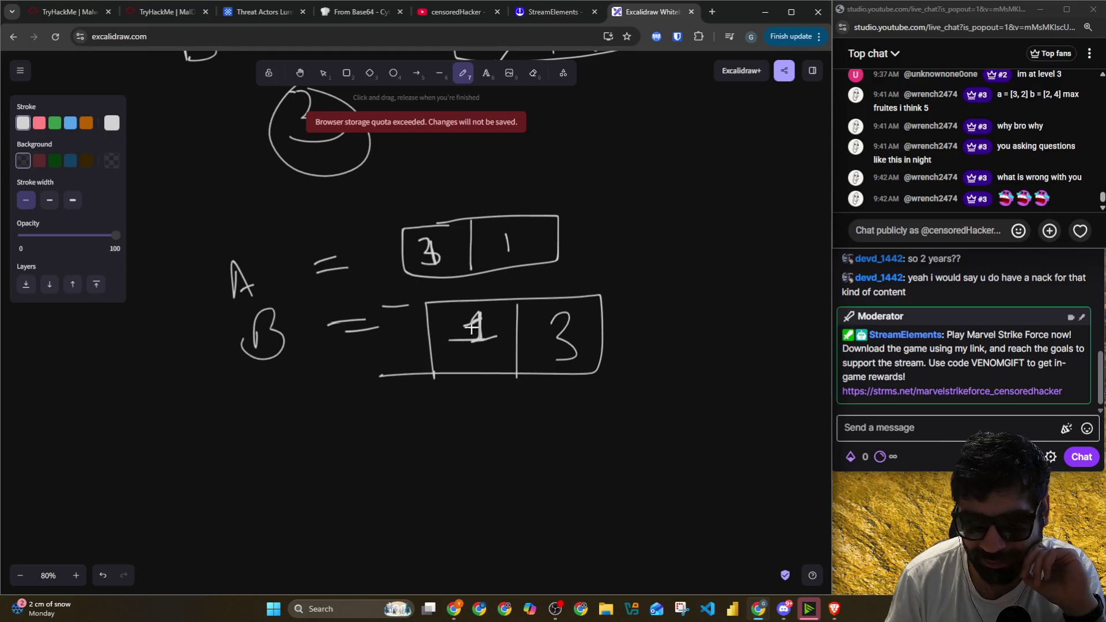
scroll(431, 350, "down", 1)
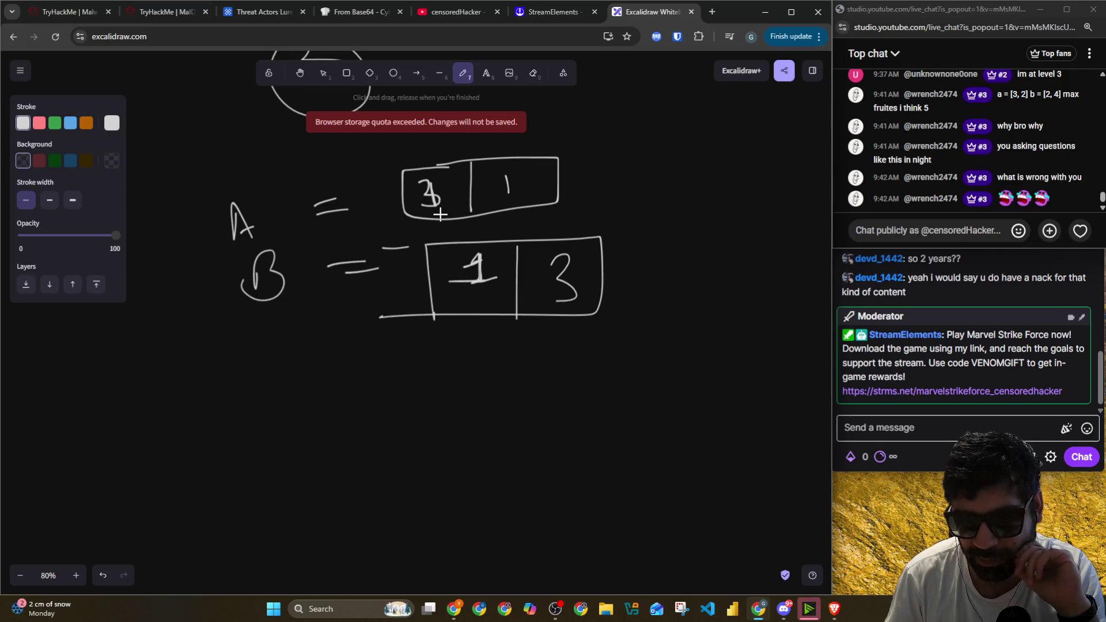
mouse_move(453, 220)
left_mouse_down()
mouse_move(455, 236)
mouse_move(470, 230)
left_mouse_up()
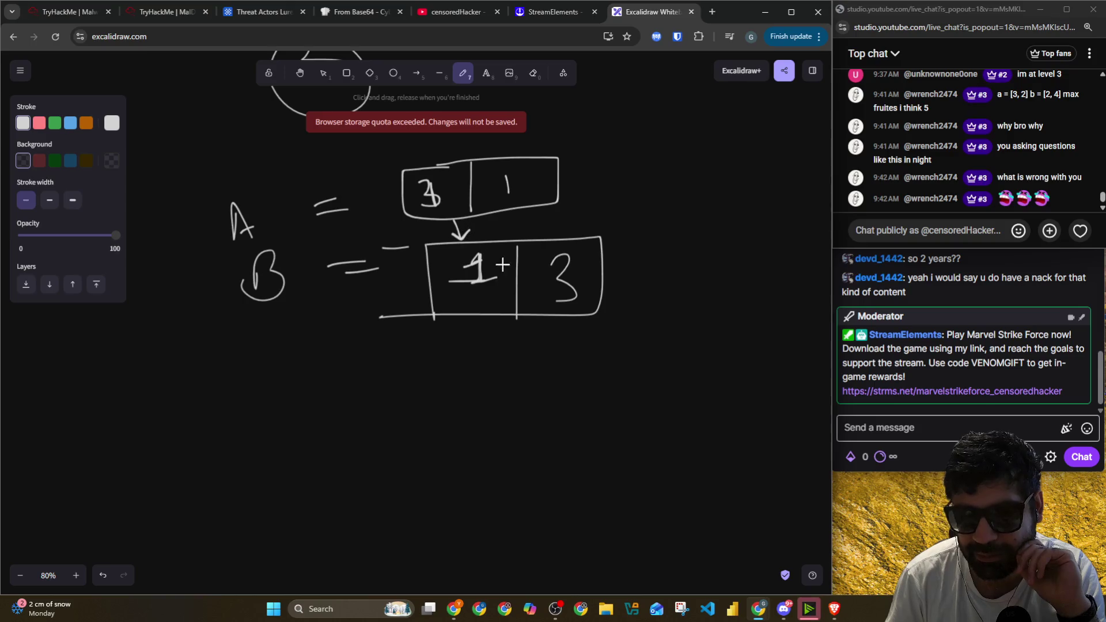
mouse_move(347, 362)
left_mouse_down()
mouse_move(325, 398)
mouse_move(409, 403)
mouse_move(397, 353)
mouse_move(396, 396)
left_mouse_up()
key("ctrl+z")
left_click_drag(378, 396, 422, 395)
left_click_drag(464, 347, 464, 399)
left_click_drag(452, 378, 488, 370)
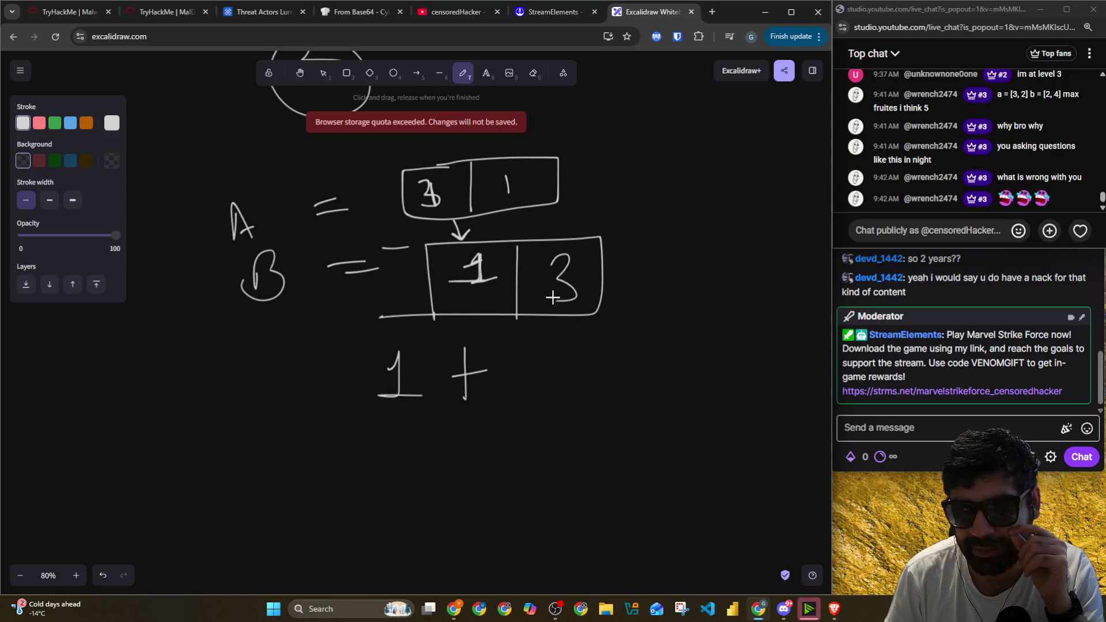
Step: Change the Restriction numerator from i × j to (i+1) × (j+1)
scroll(493, 320, "down", 1)
scroll(494, 321, "down", 1)
scroll(563, 316, "up", 15)
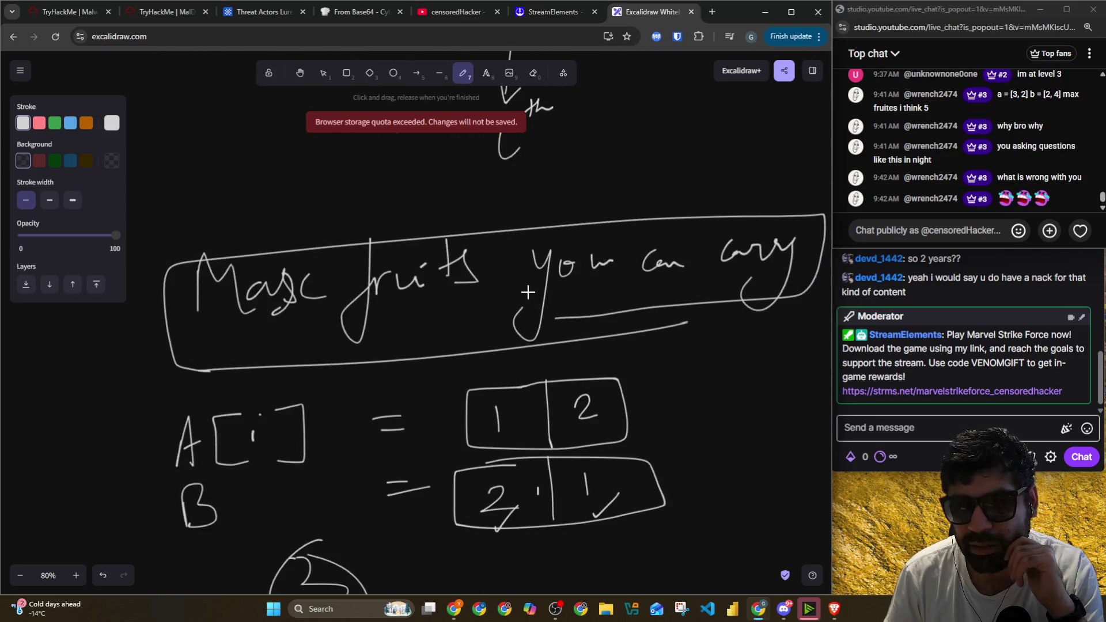
scroll(529, 295, "up", 4)
scroll(541, 323, "down", 3)
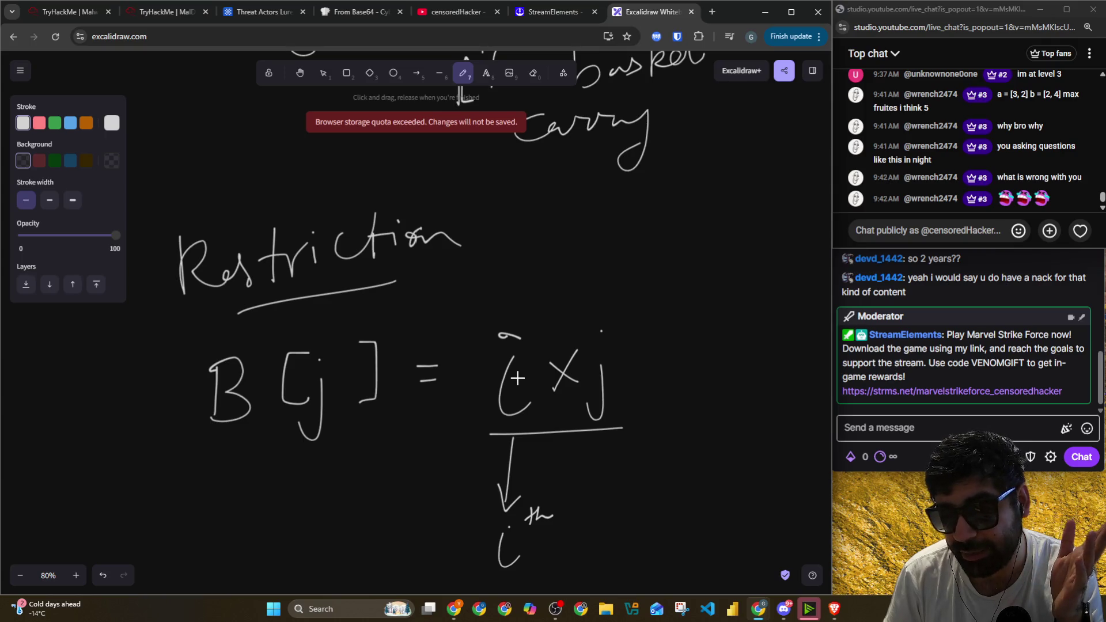
left_click_drag(522, 381, 530, 381)
left_click_drag(521, 372, 523, 396)
left_click_drag(541, 349, 539, 400)
left_click_drag(467, 332, 471, 419)
mouse_move(586, 349)
left_mouse_down()
mouse_move(585, 394)
mouse_move(634, 362)
left_mouse_up()
mouse_move(627, 355)
left_mouse_down()
mouse_move(628, 371)
mouse_move(666, 373)
mouse_move(638, 402)
left_mouse_up()
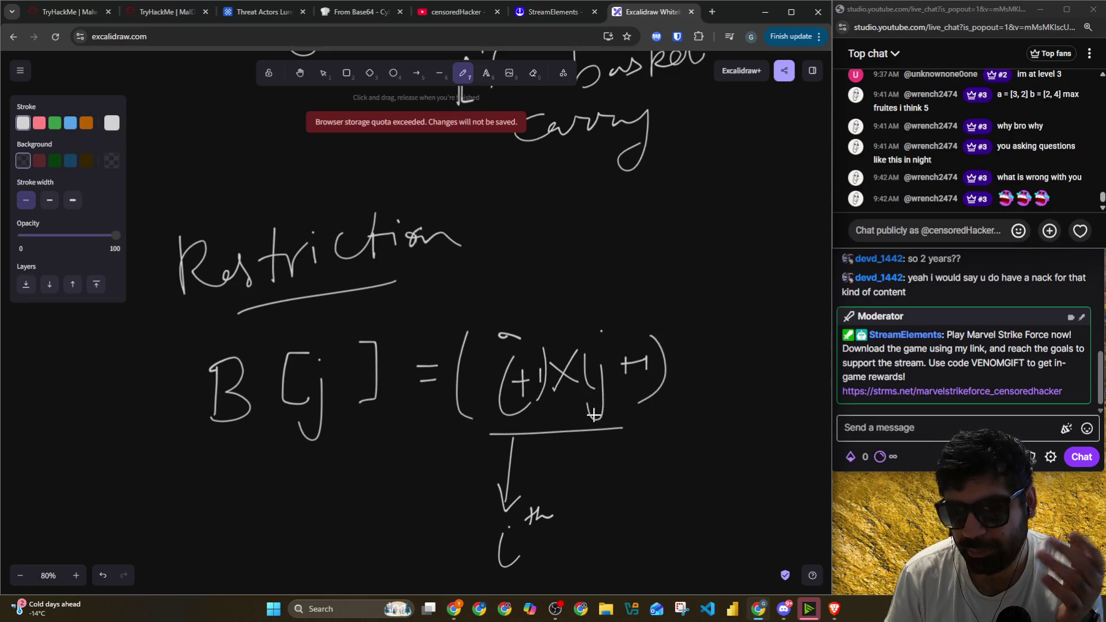
Step: Scroll back down to the worked example with A=[3,1] and B=[1,3]
scroll(580, 407, "down", 1)
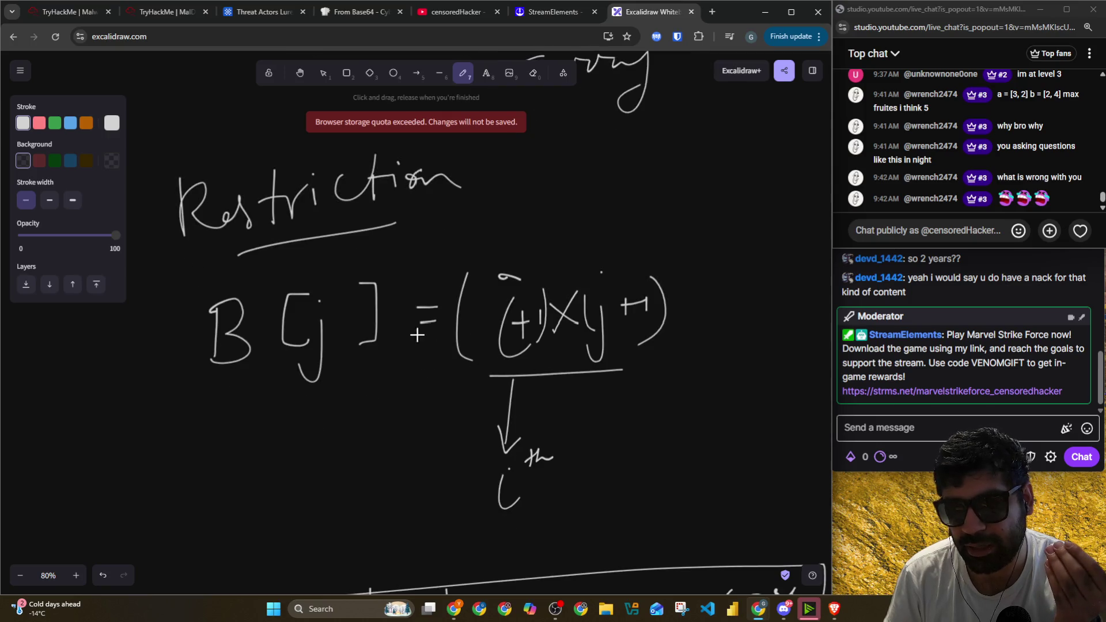
scroll(430, 339, "up", 6)
scroll(584, 392, "down", 4)
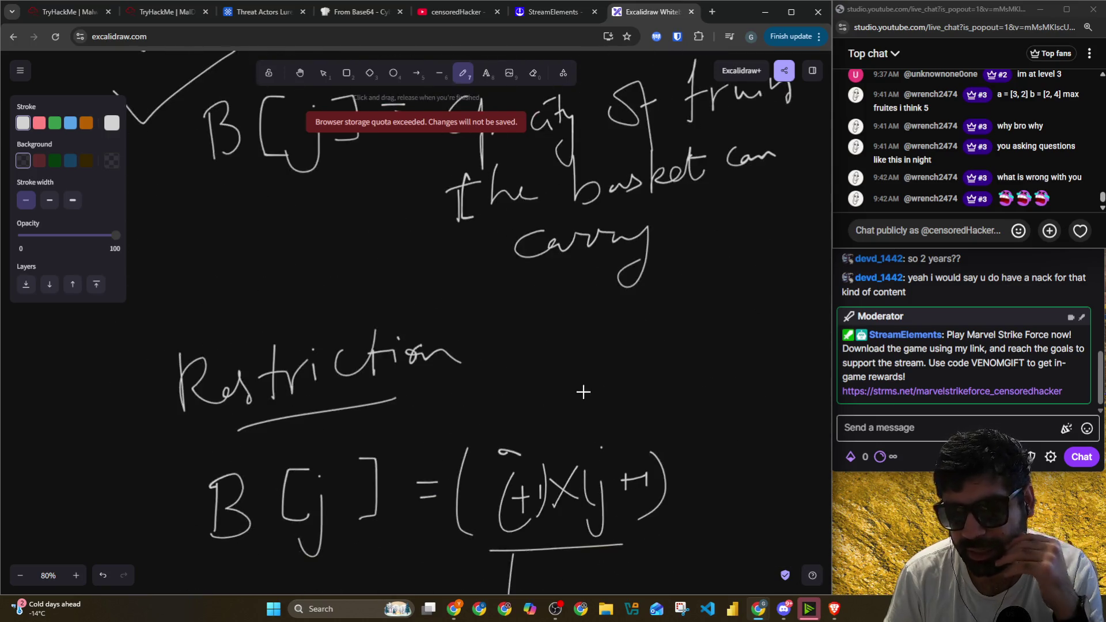
scroll(542, 491, "down", 3)
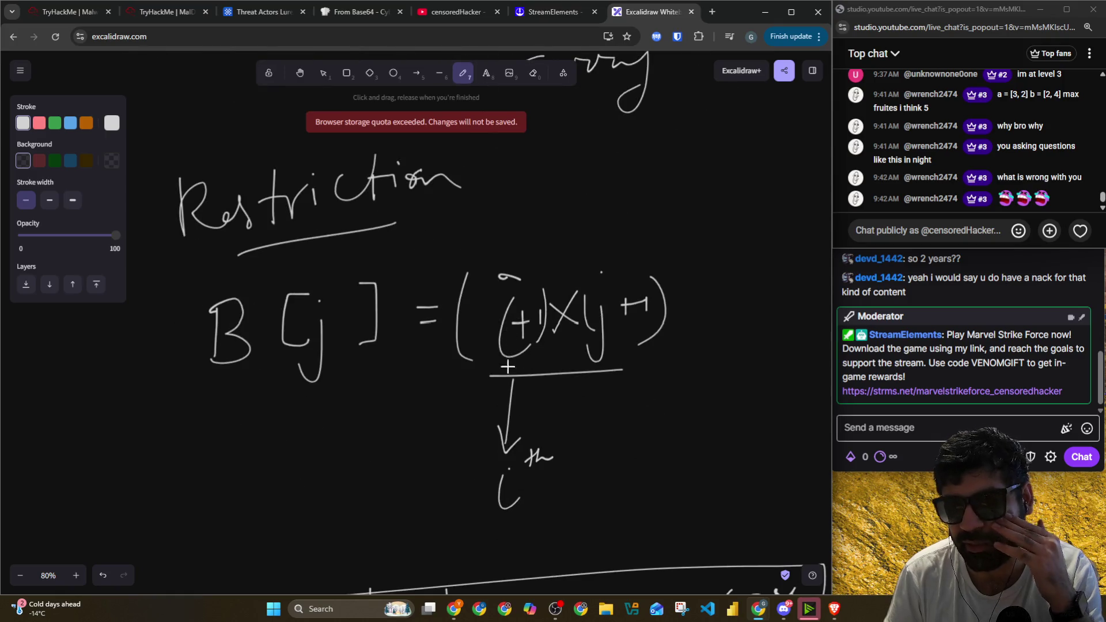
scroll(582, 383, "down", 12)
scroll(575, 396, "down", 6)
scroll(565, 387, "up", 2)
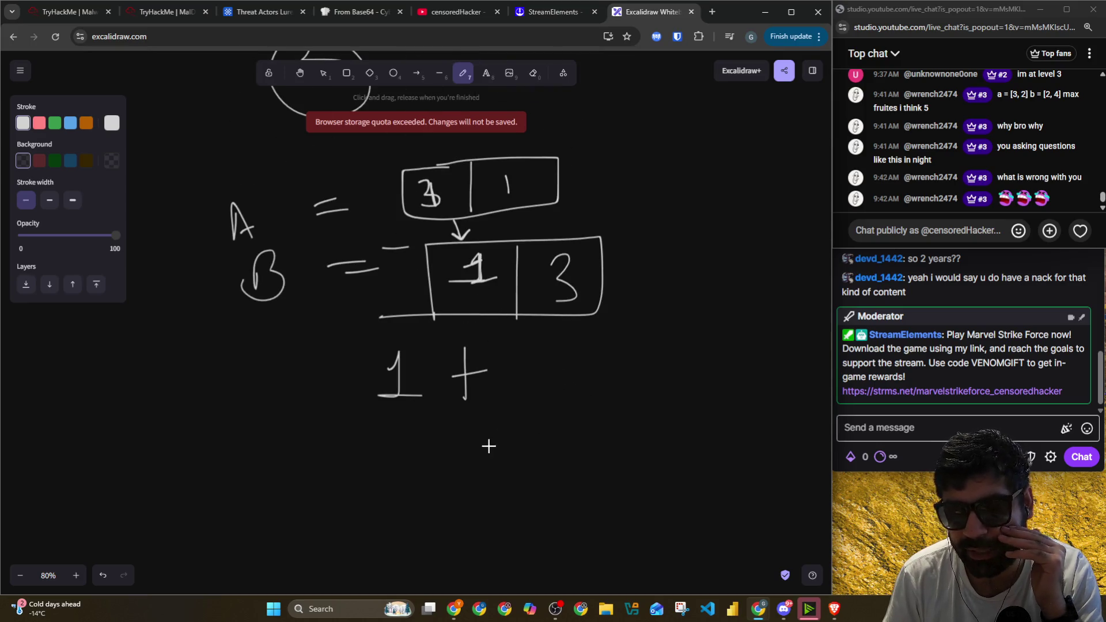
scroll(482, 426, "down", 2)
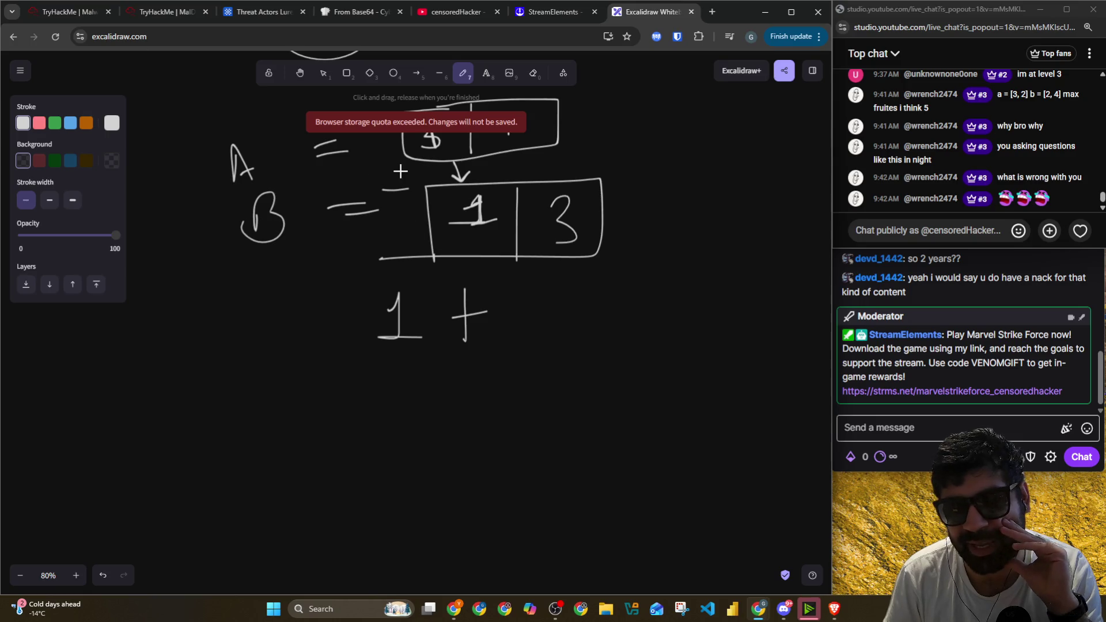